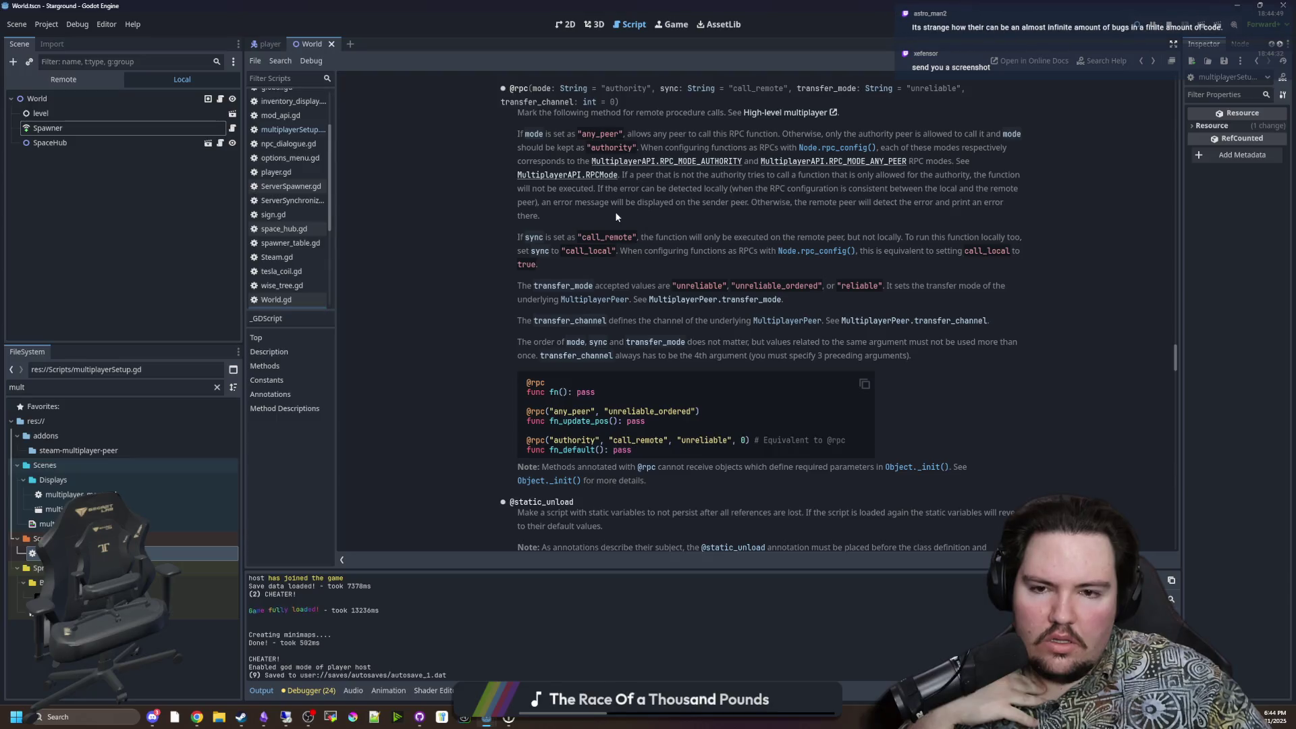
# Step: On line 106, remove the channel argument, change "unreliable" to "unreliable_ordered", and save the script
pyautogui.hotkey('alt', 'Left')
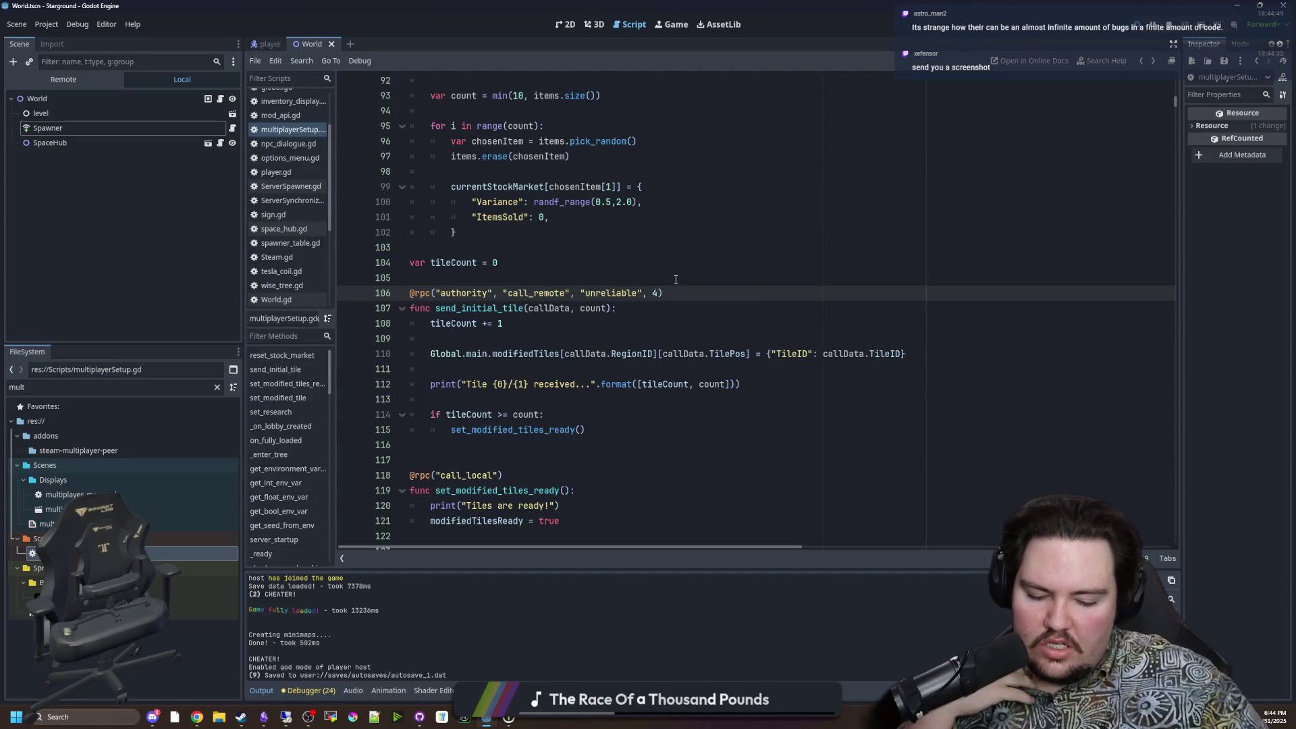
pyautogui.press('BackSpace')
pyautogui.write('0')
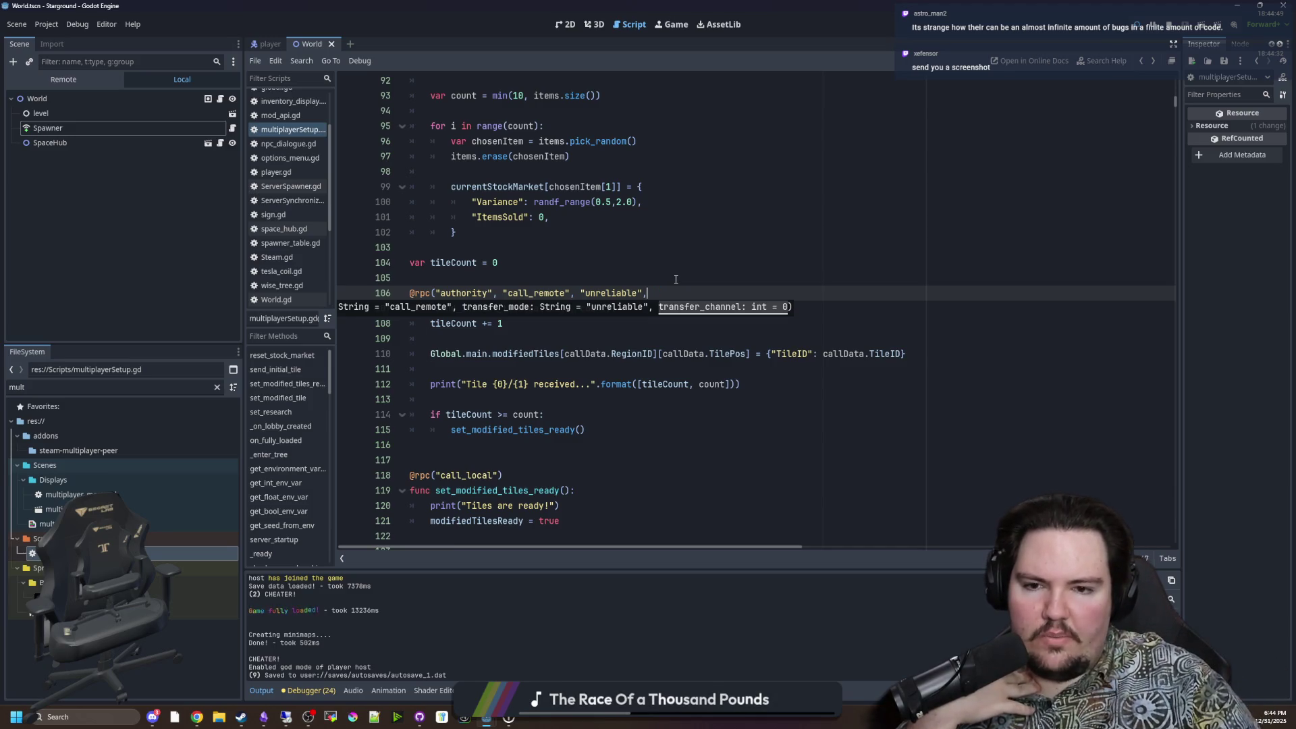
pyautogui.press('BackSpace')
pyautogui.write(')')
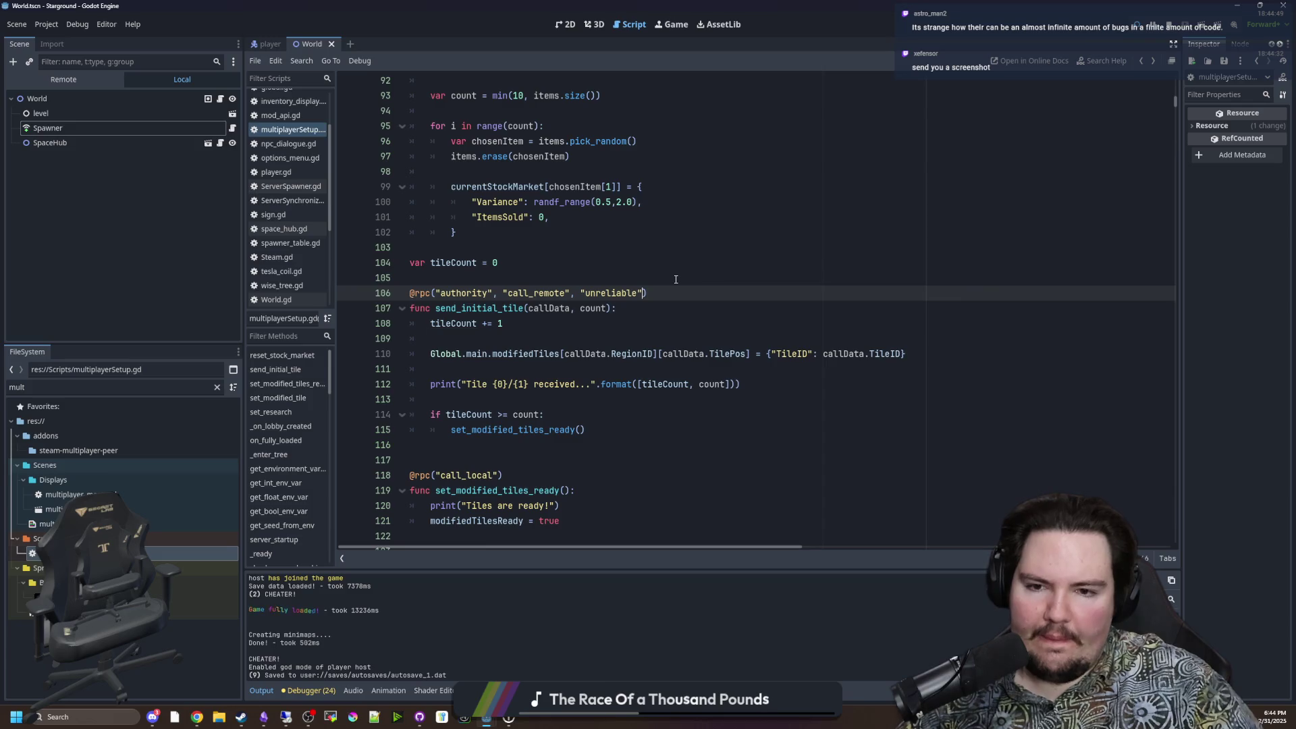
pyautogui.press('Left')
pyautogui.write('_o')
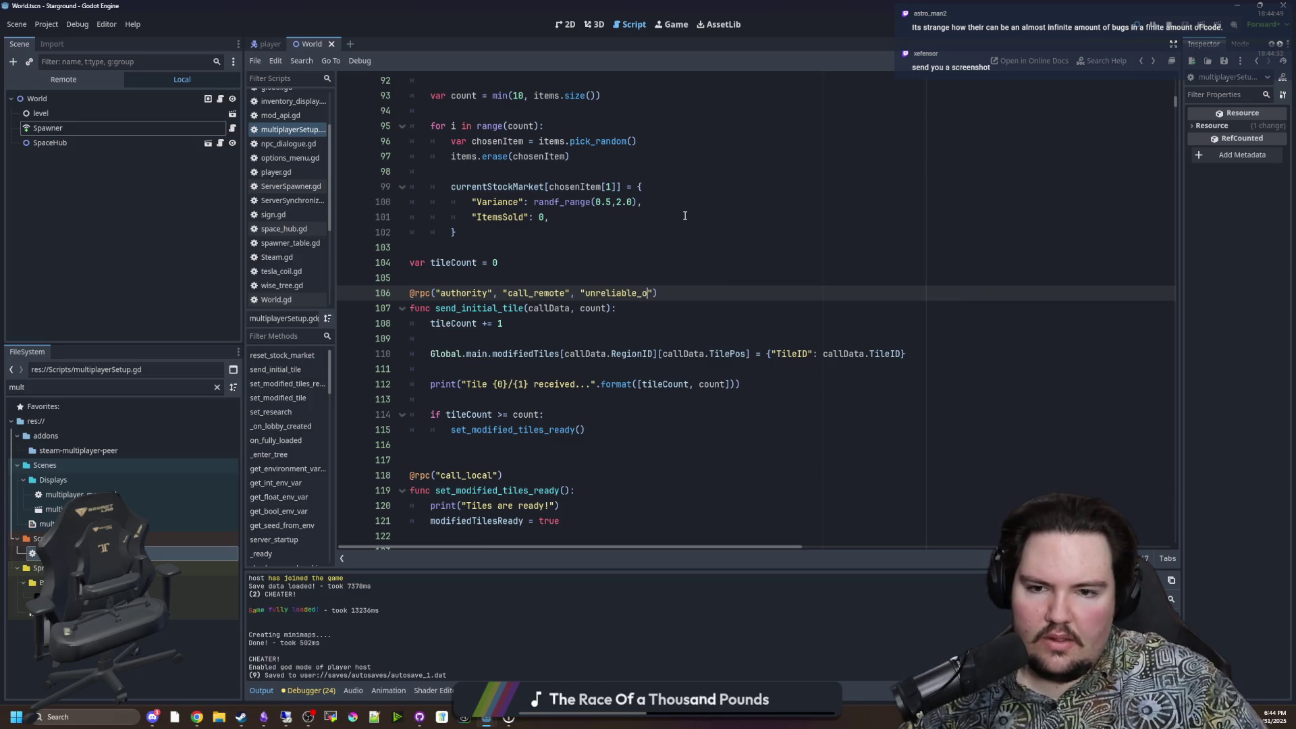
pyautogui.press('Return')
pyautogui.click(529, 265)
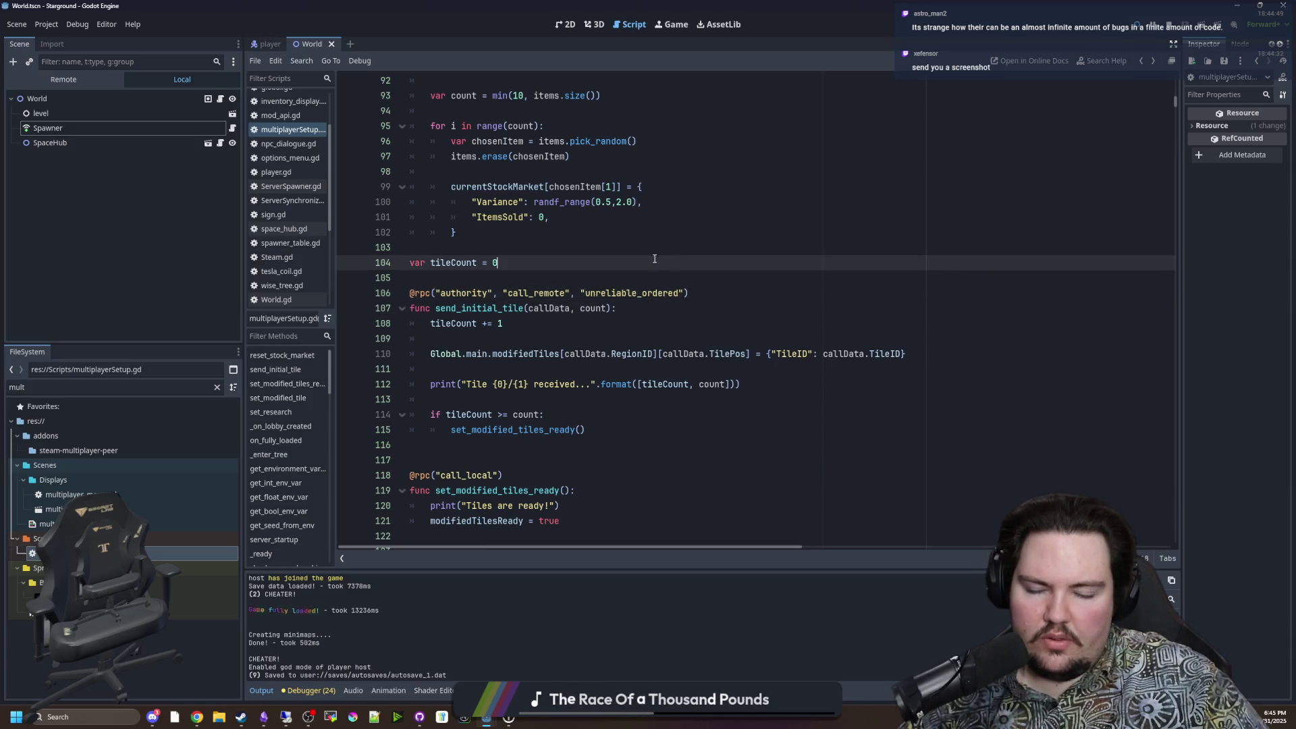
pyautogui.click(528, 272)
pyautogui.hotkey('ctrl', 's')
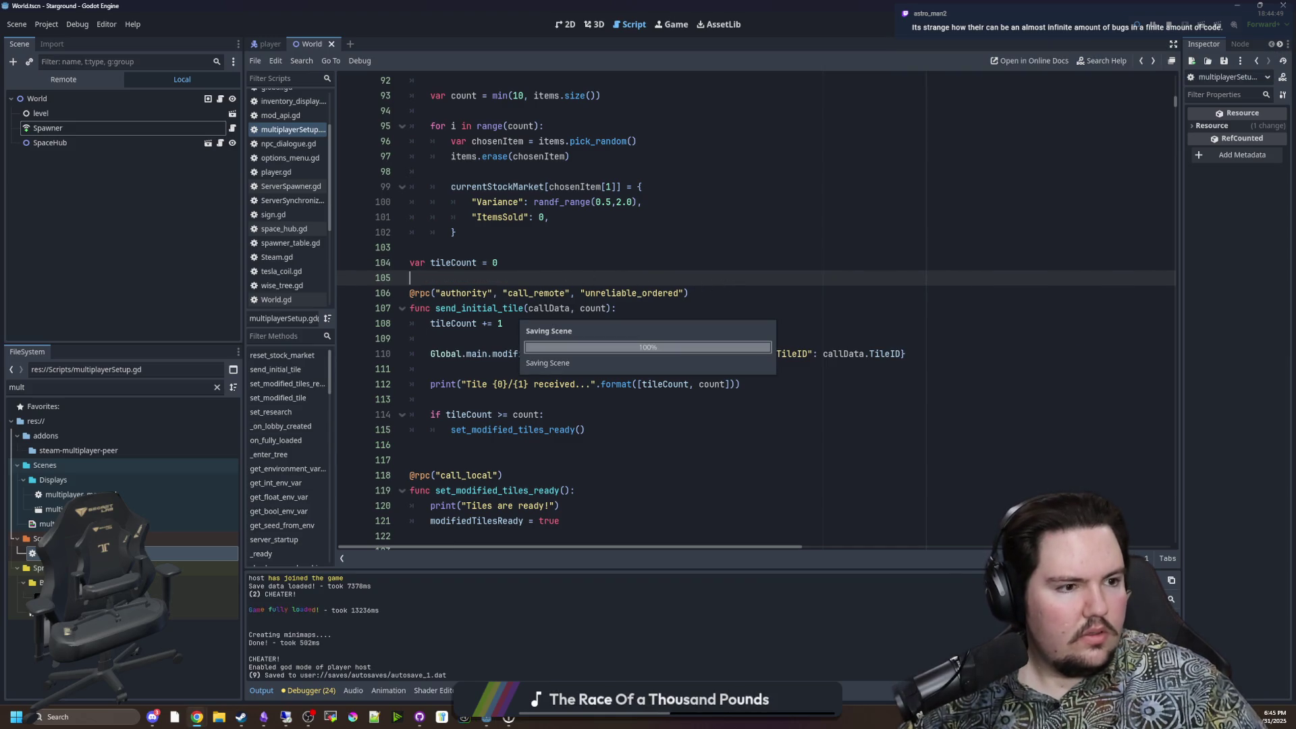
# Step: Save again to relaunch the game for testing
pyautogui.hotkey('alt', 'Tab')
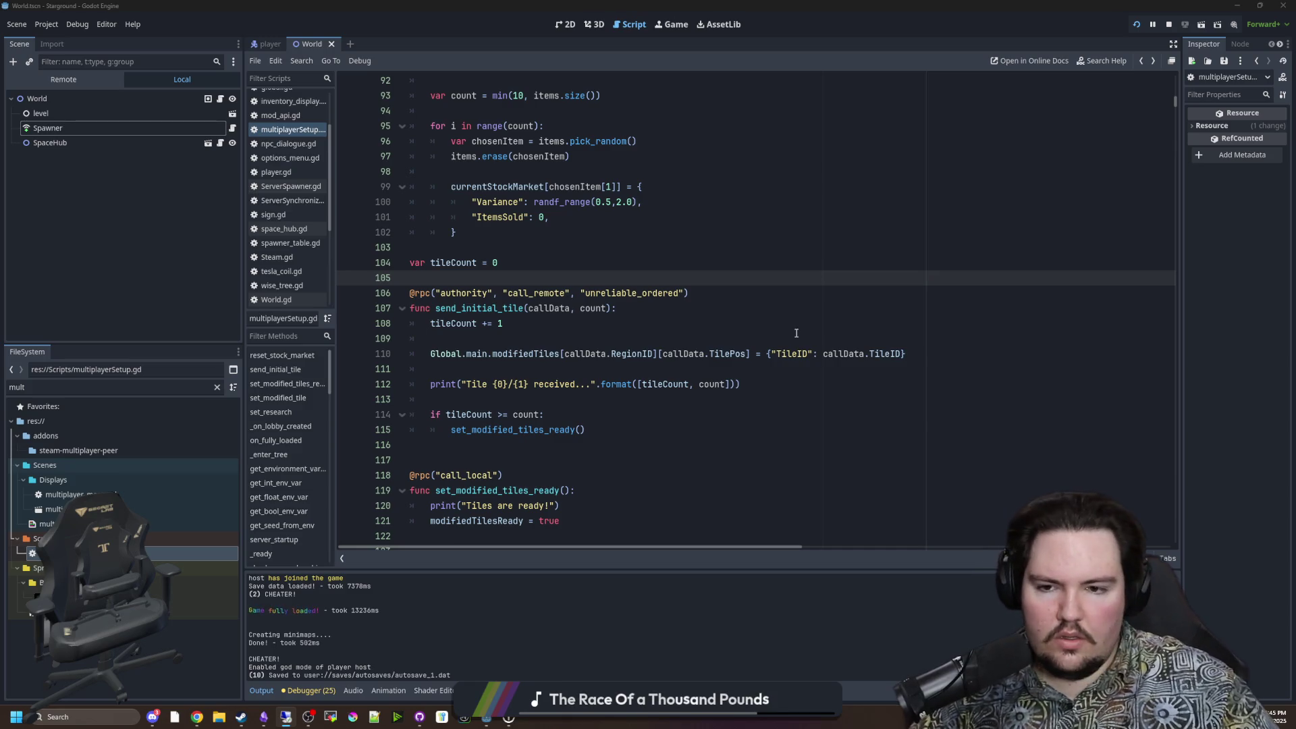
pyautogui.click(430, 338)
pyautogui.hotkey('ctrl', 's')
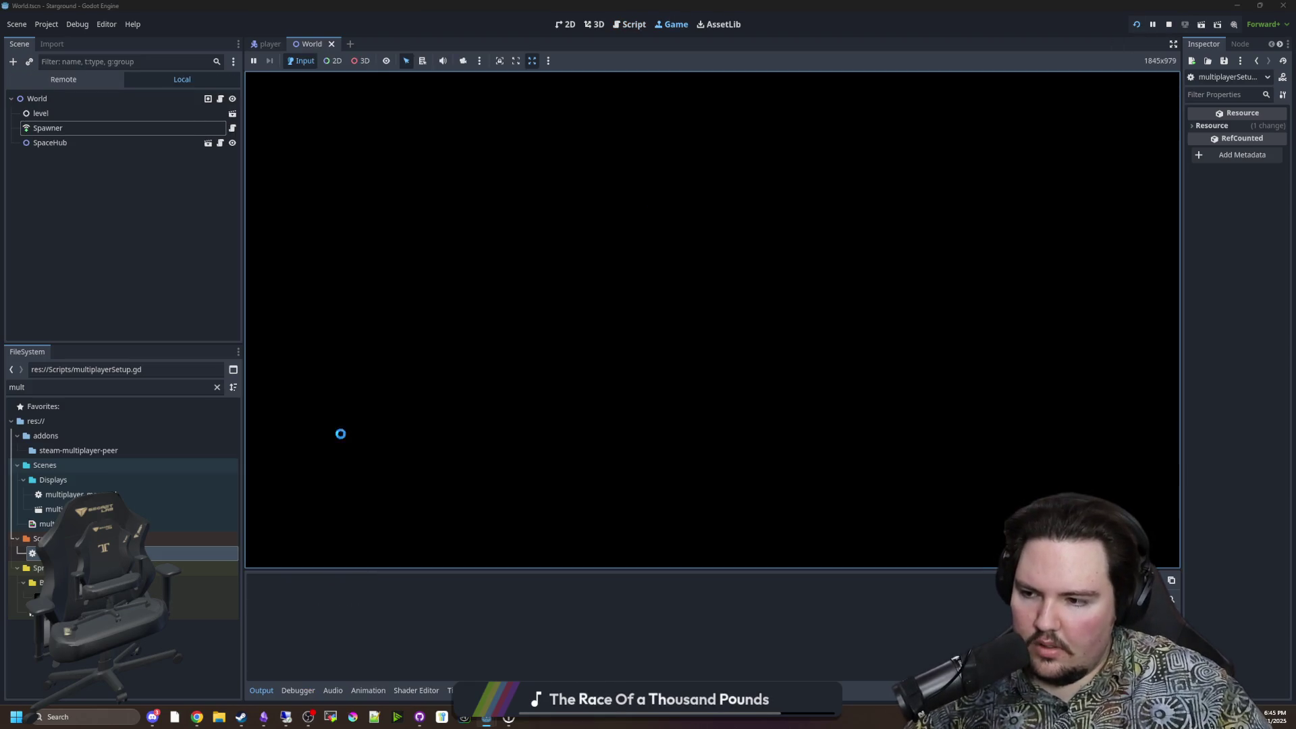
# Step: Bring Discord forward, move it to the other monitor, and open the shared Starground debug screenshot
pyautogui.moveTo(153, 717)
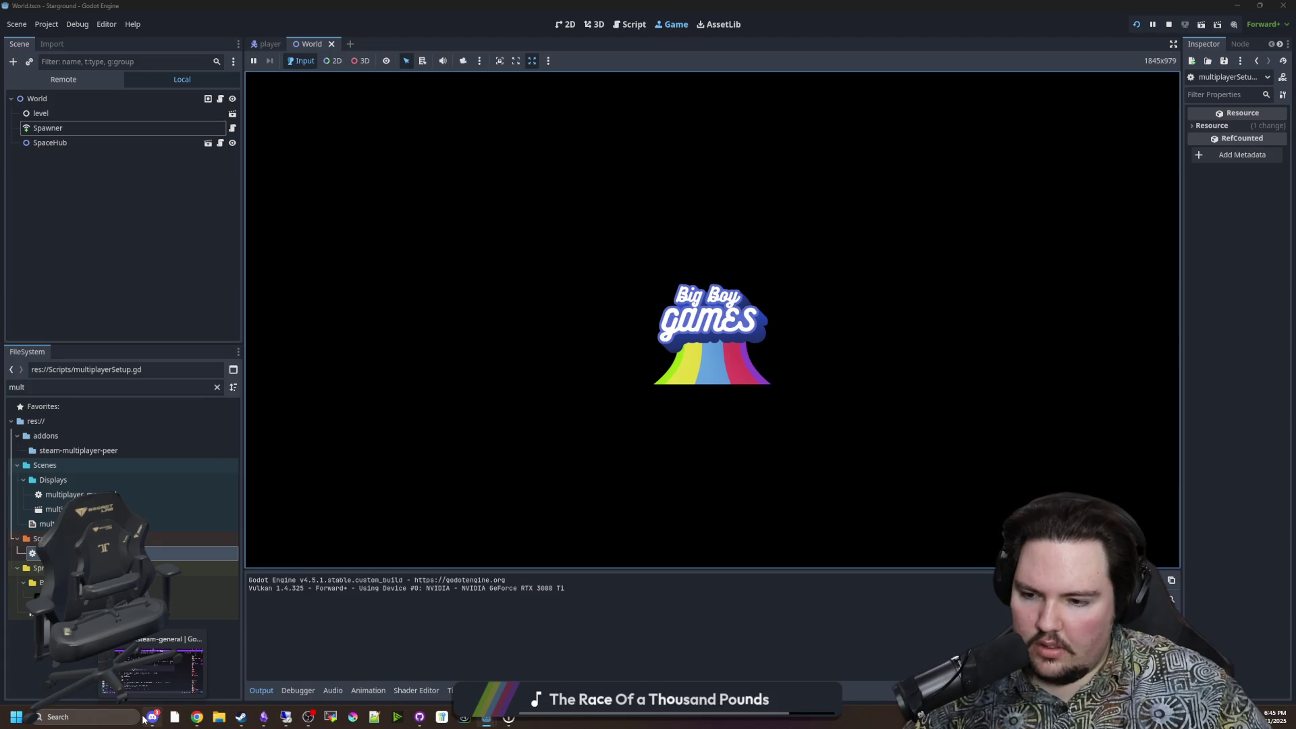
pyautogui.click(156, 689)
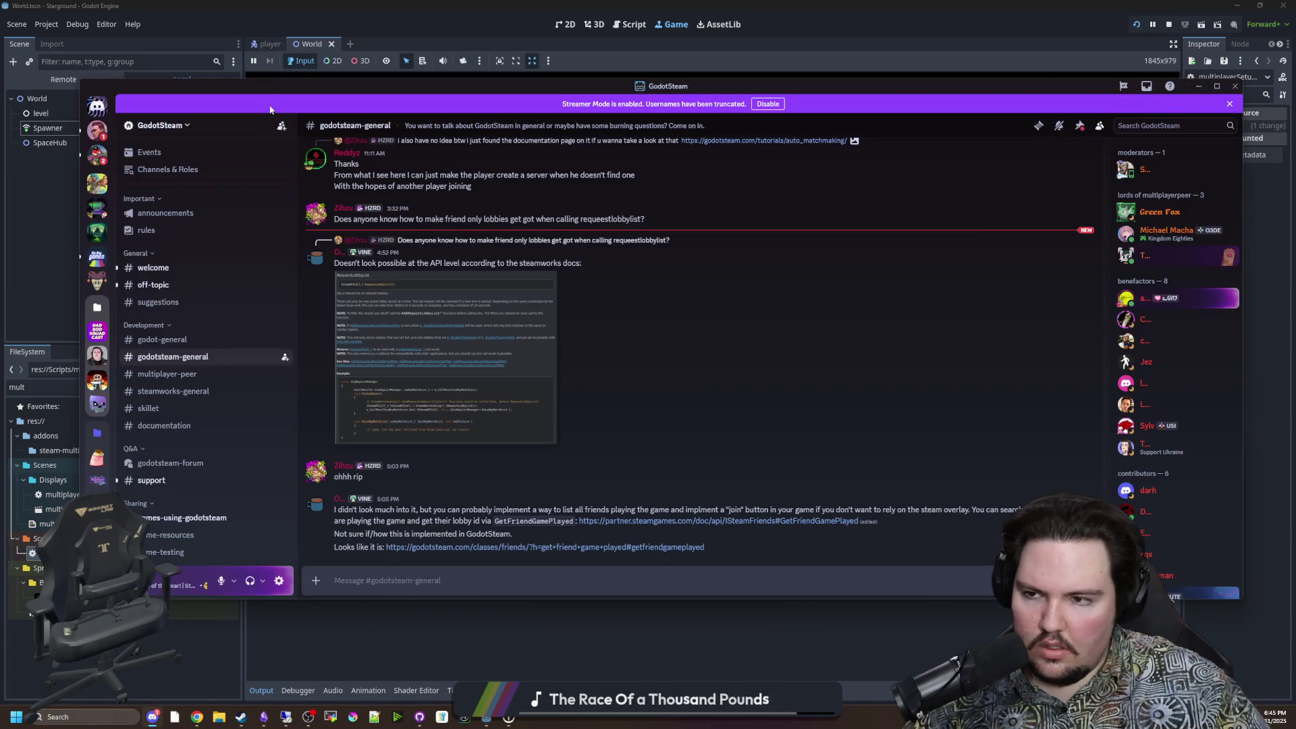
pyautogui.moveTo(265, 80); pyautogui.dragTo(1295, 223)
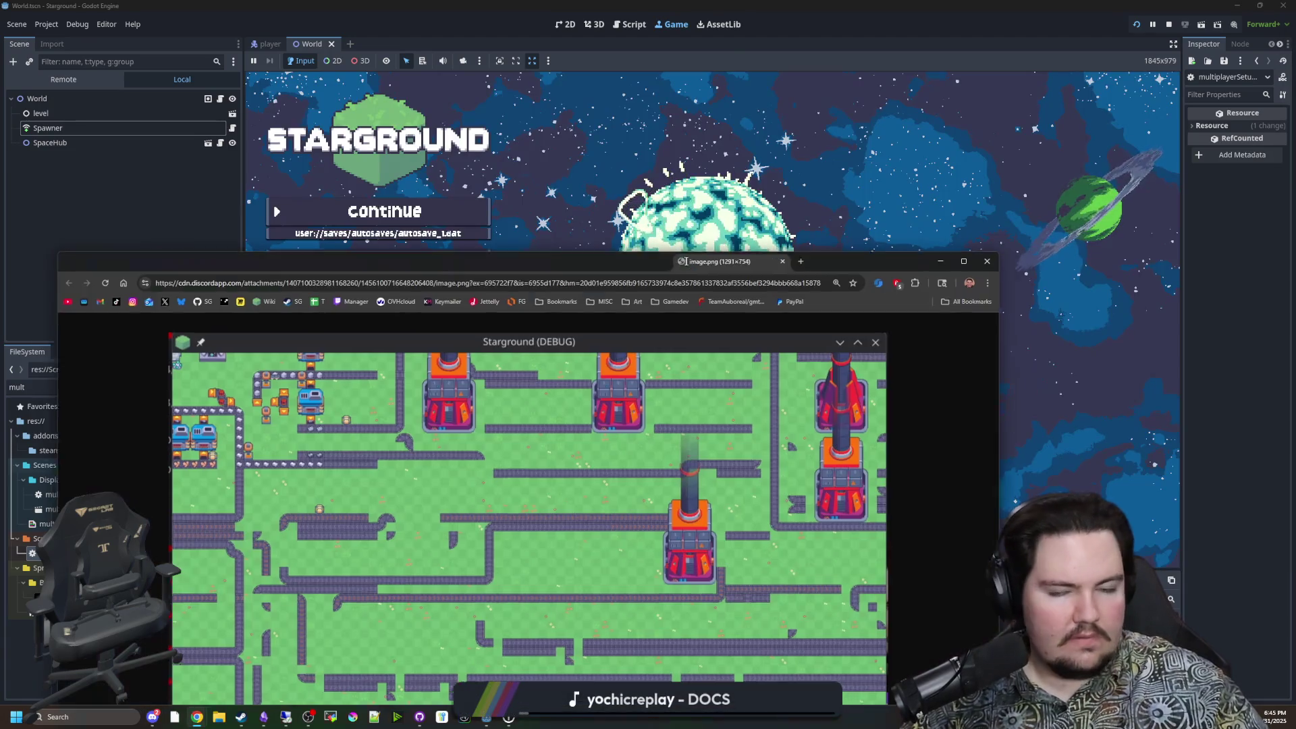
pyautogui.doubleClick(711, 265)
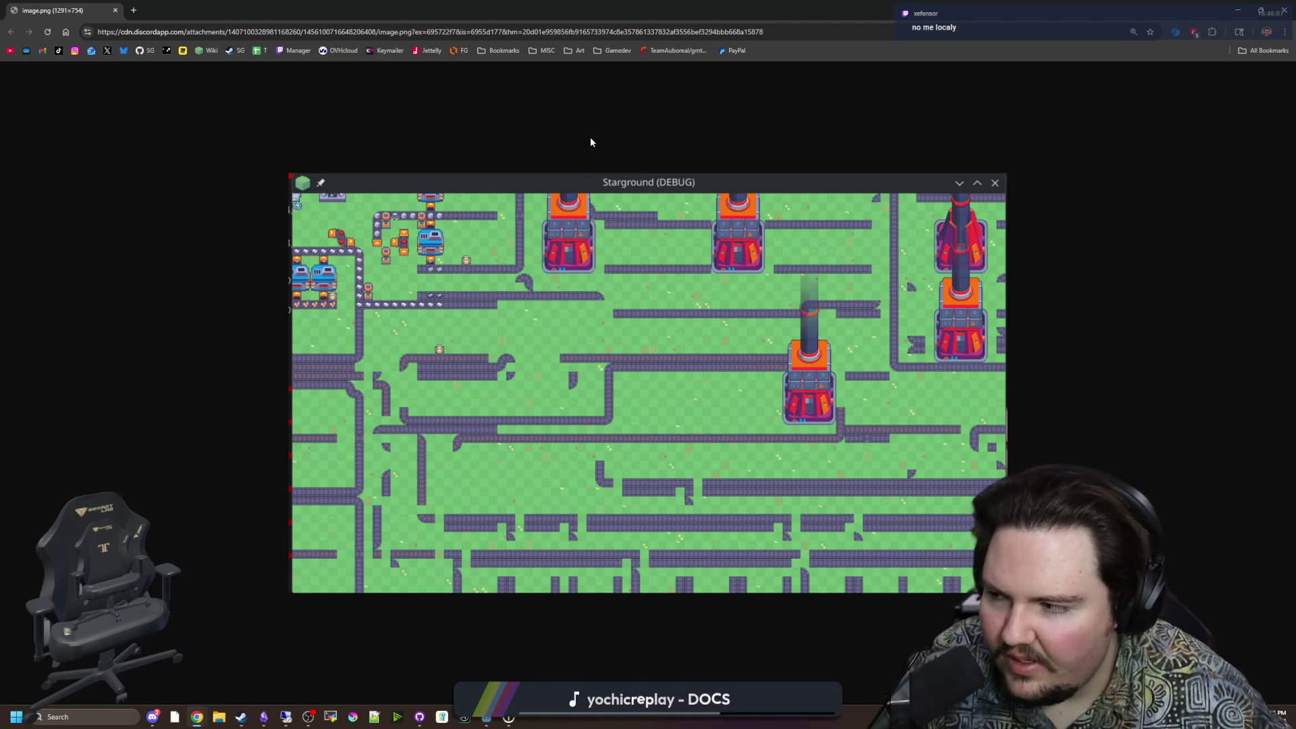
# Step: Restore the Chrome screenshot window to a smaller size, uncovering the running game
pyautogui.press('super+Down')
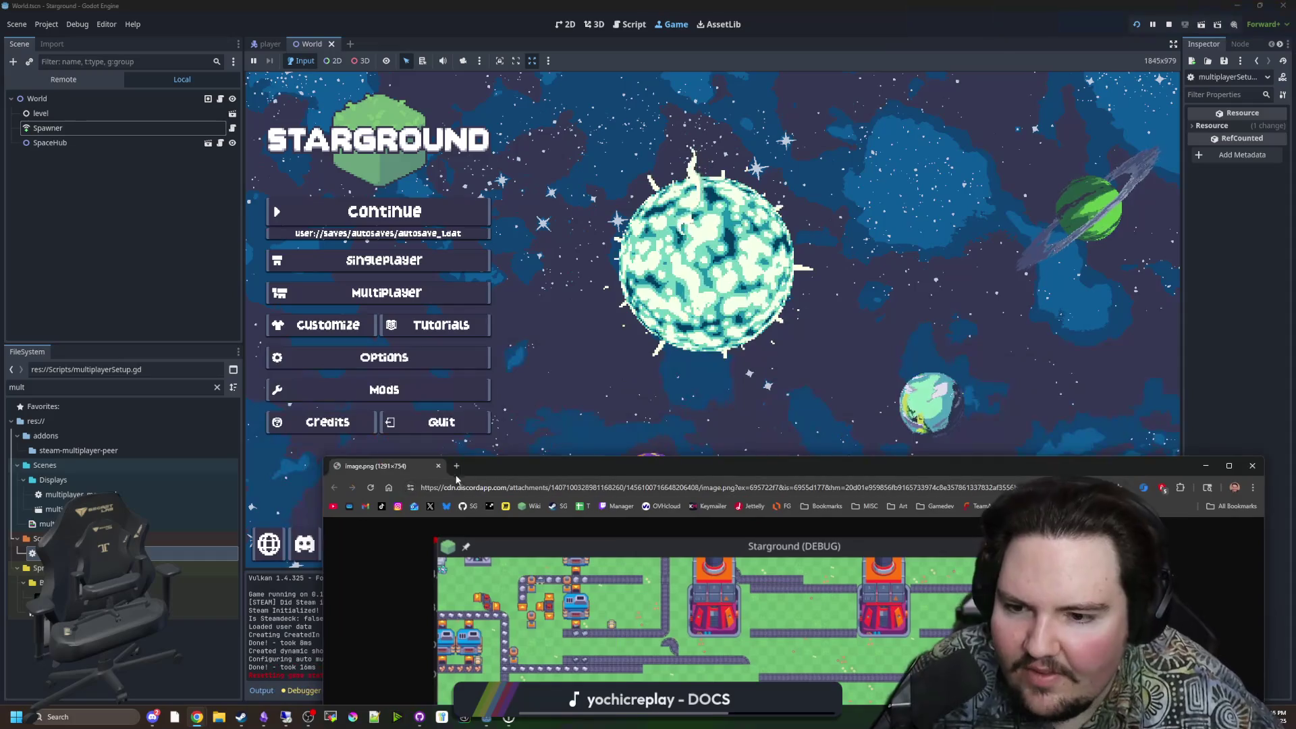
# Step: Host the saved game Yes World 31 in multiplayer, found by searching "yes"
pyautogui.press('super+Down')
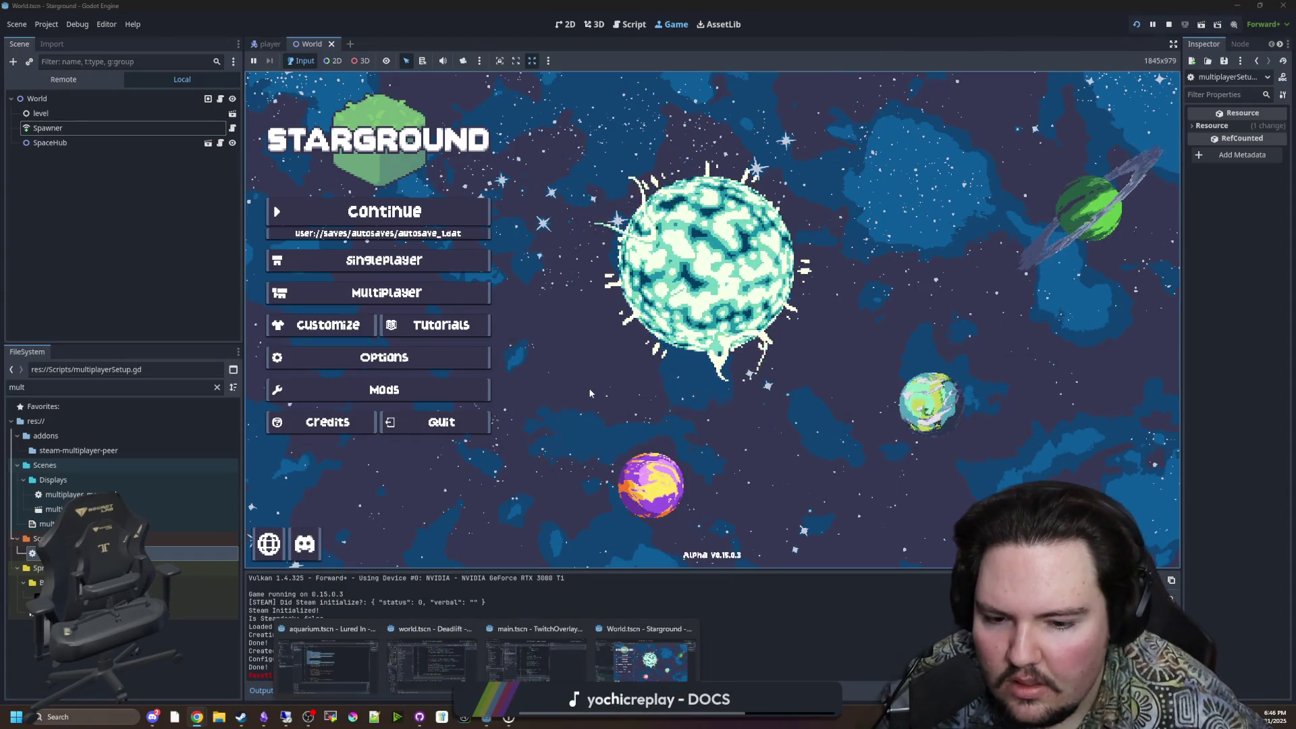
pyautogui.click(405, 292)
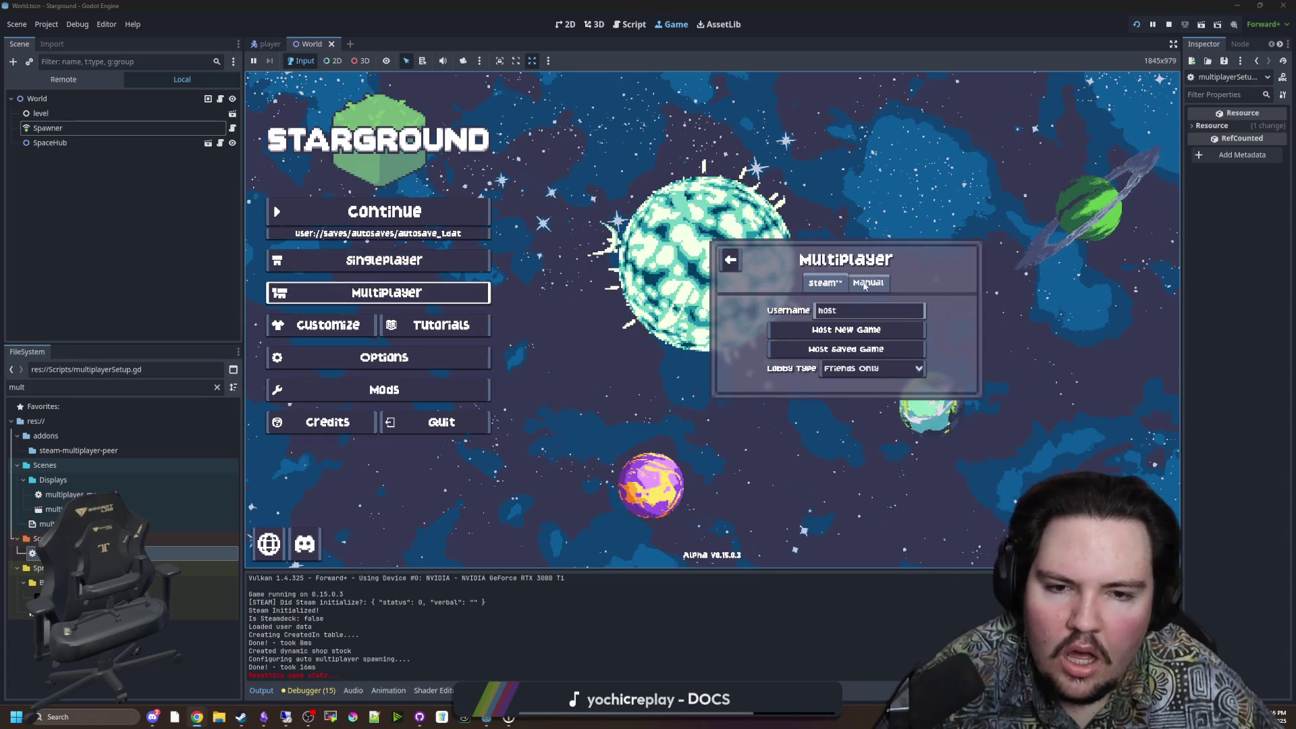
pyautogui.click(796, 349)
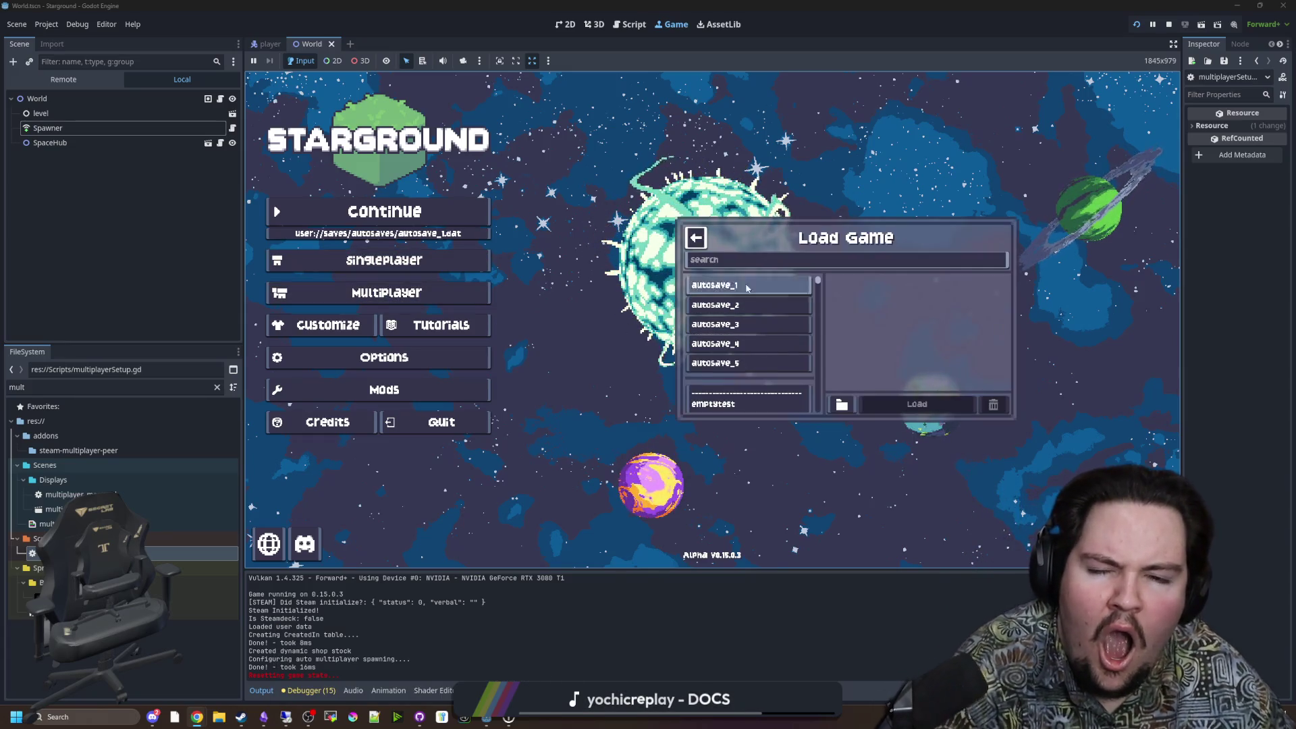
pyautogui.click(727, 257)
pyautogui.write('yes')
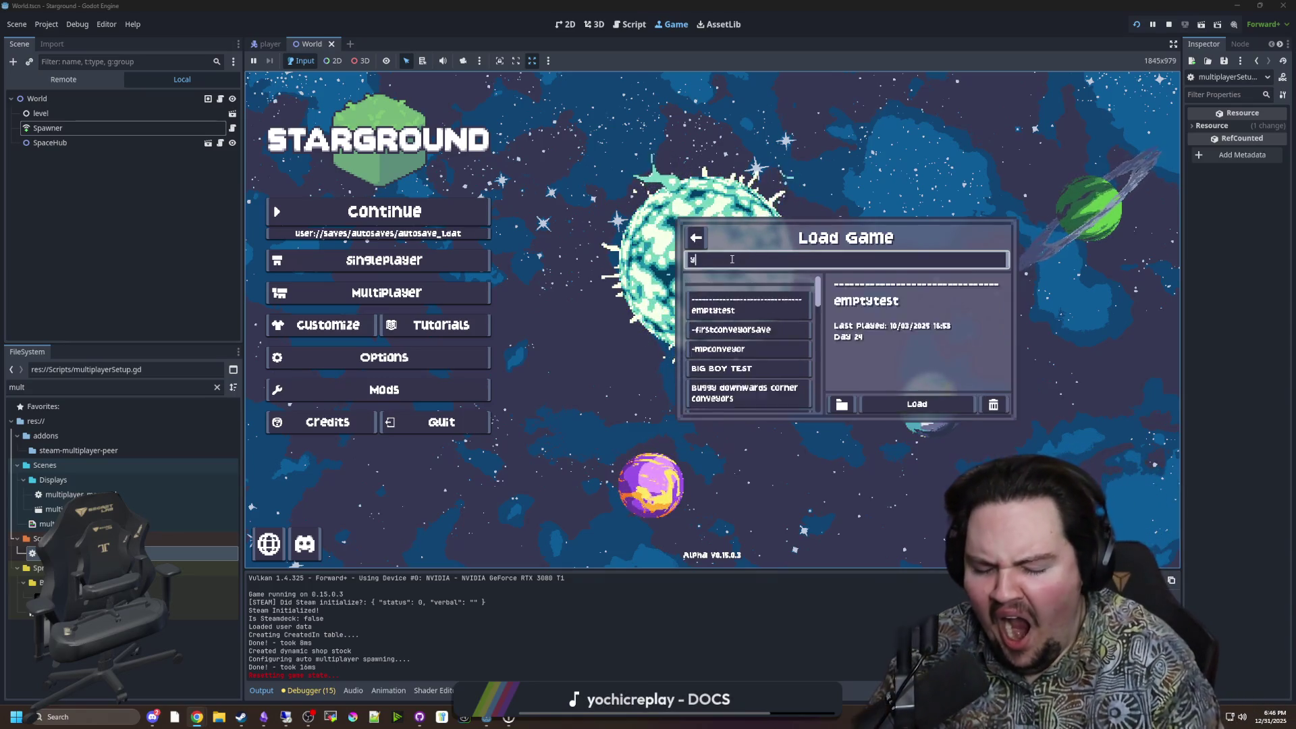
pyautogui.click(749, 357)
pyautogui.click(917, 403)
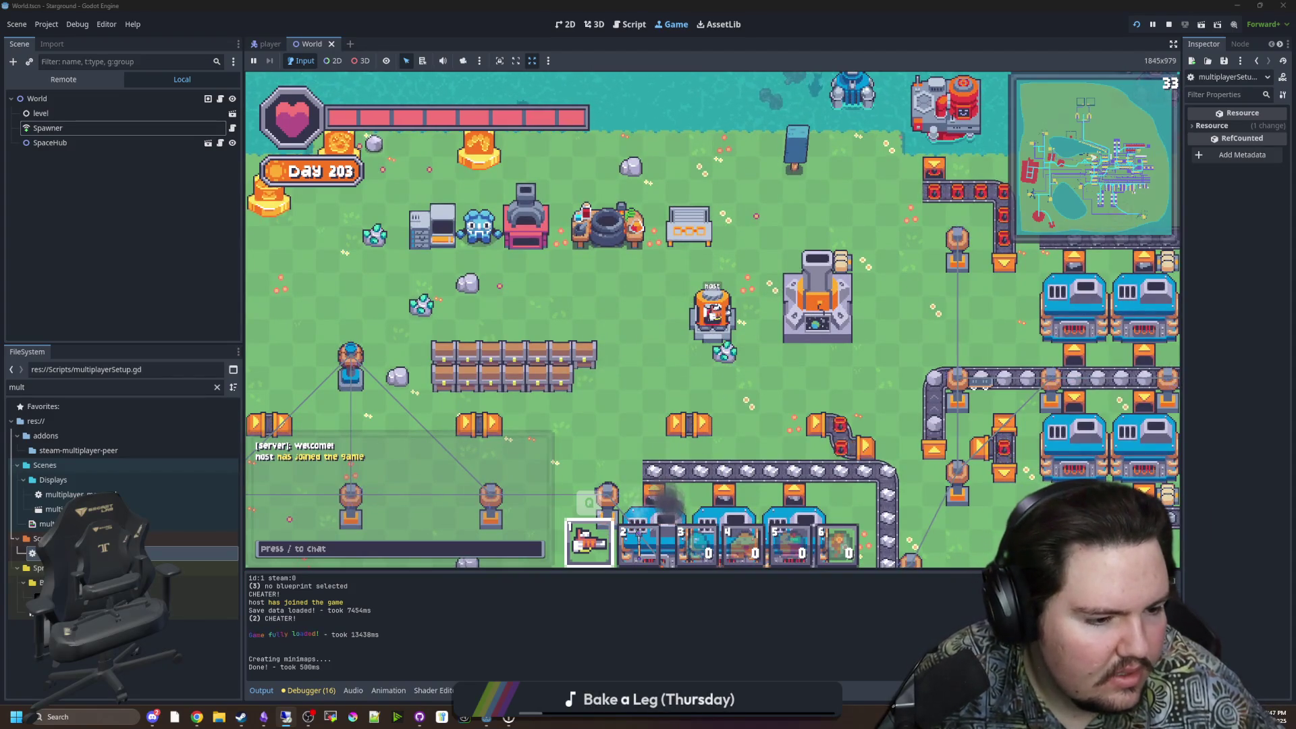
# Step: Step the player out of the pod, walk up-left, and fire the beam left
pyautogui.press('e')
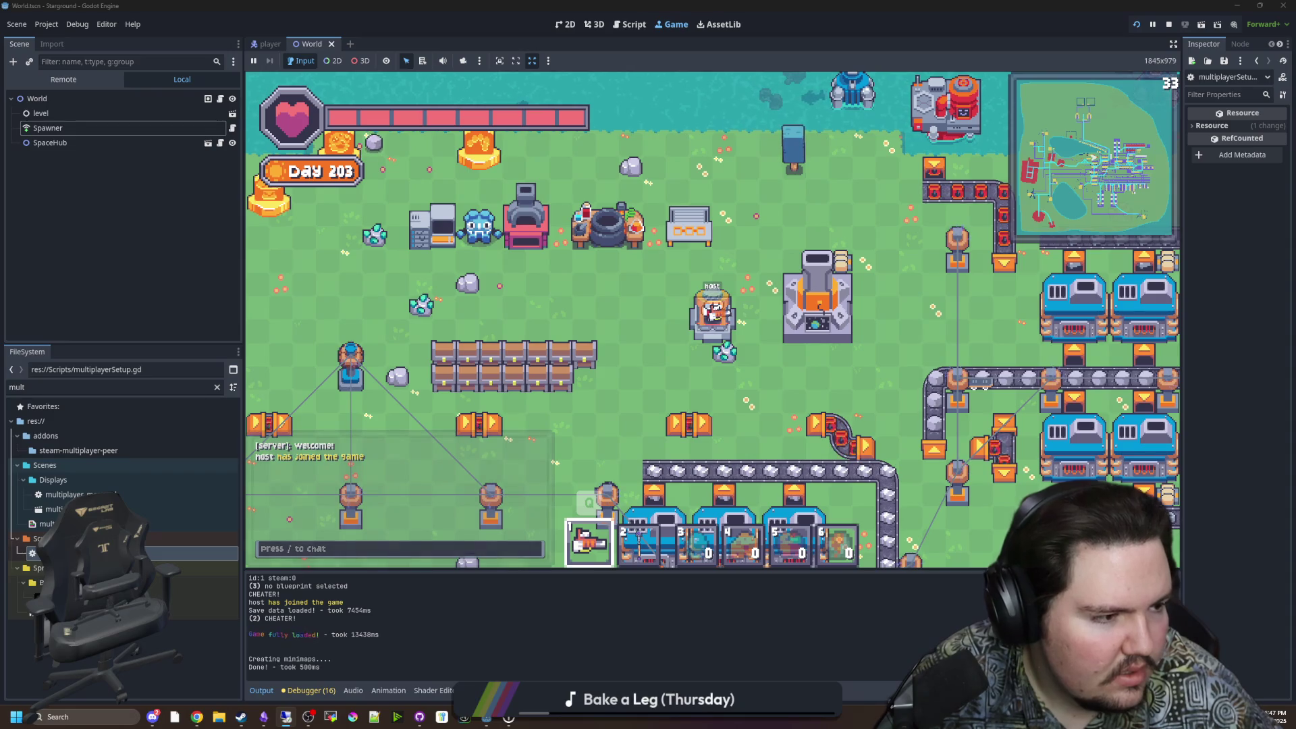
pyautogui.press('a')
pyautogui.press('w')
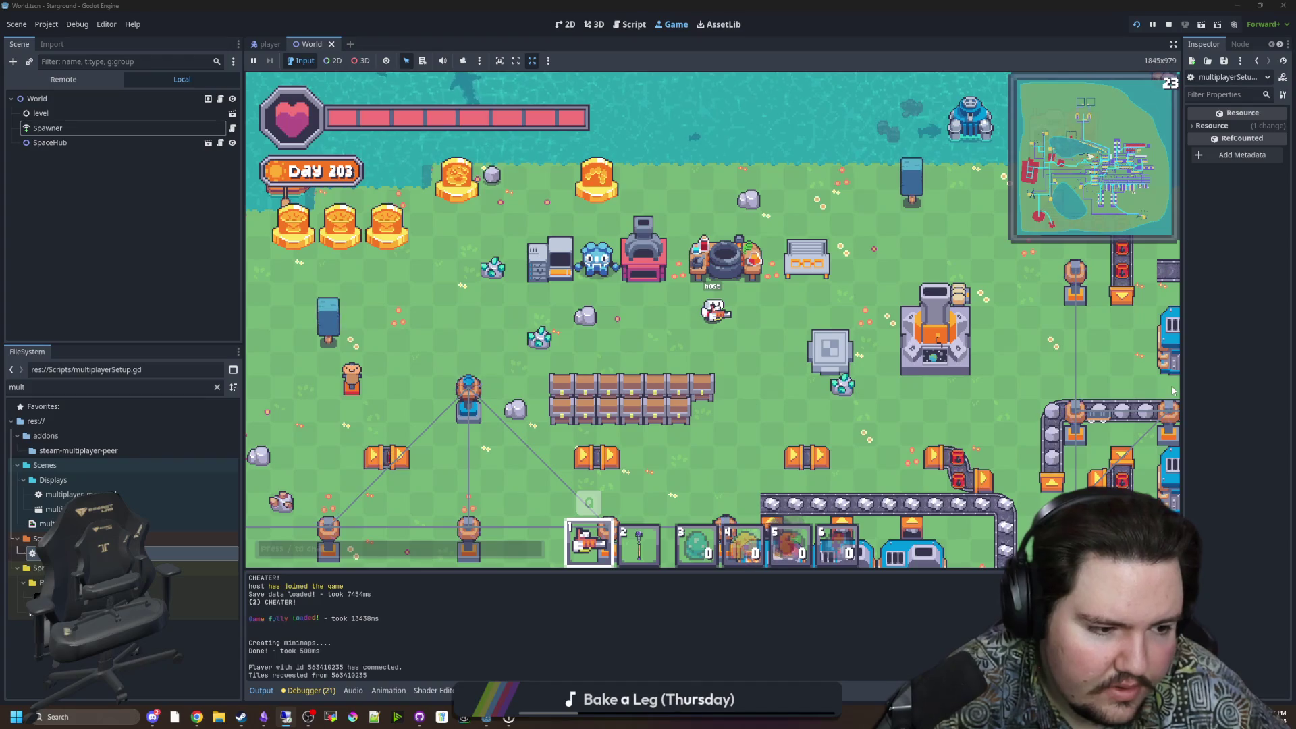
pyautogui.click(305, 250)
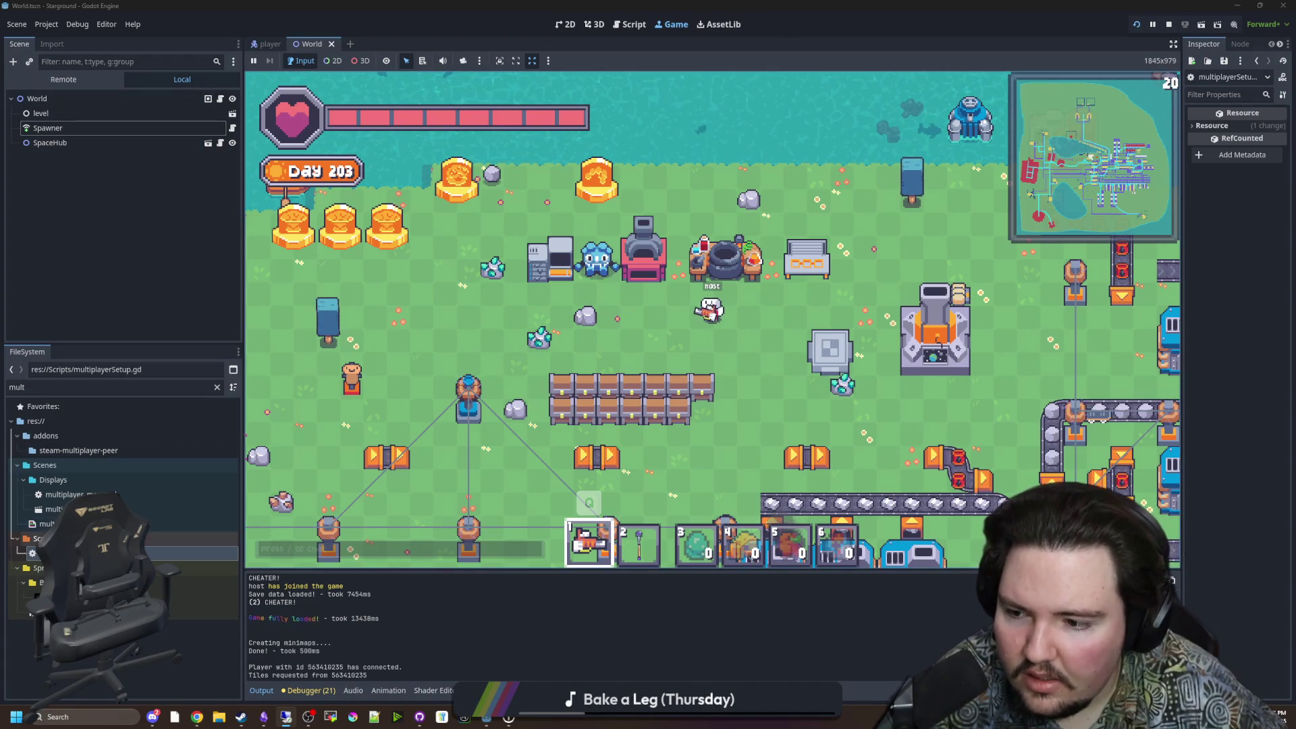
pyautogui.click(196, 540)
# Step: Open multiplayerSetup.gd and jump to the request_tile_data function
pyautogui.doubleClick(196, 553)
pyautogui.click(624, 370)
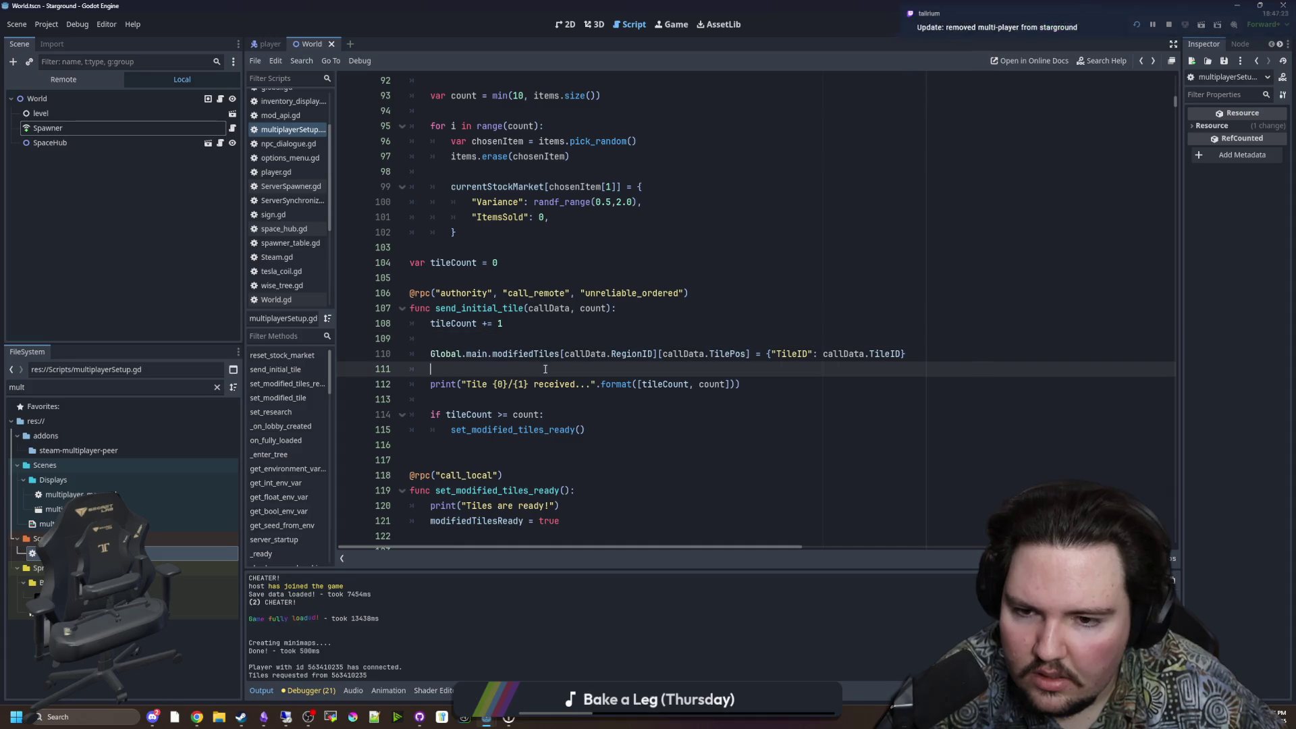
pyautogui.click(518, 333)
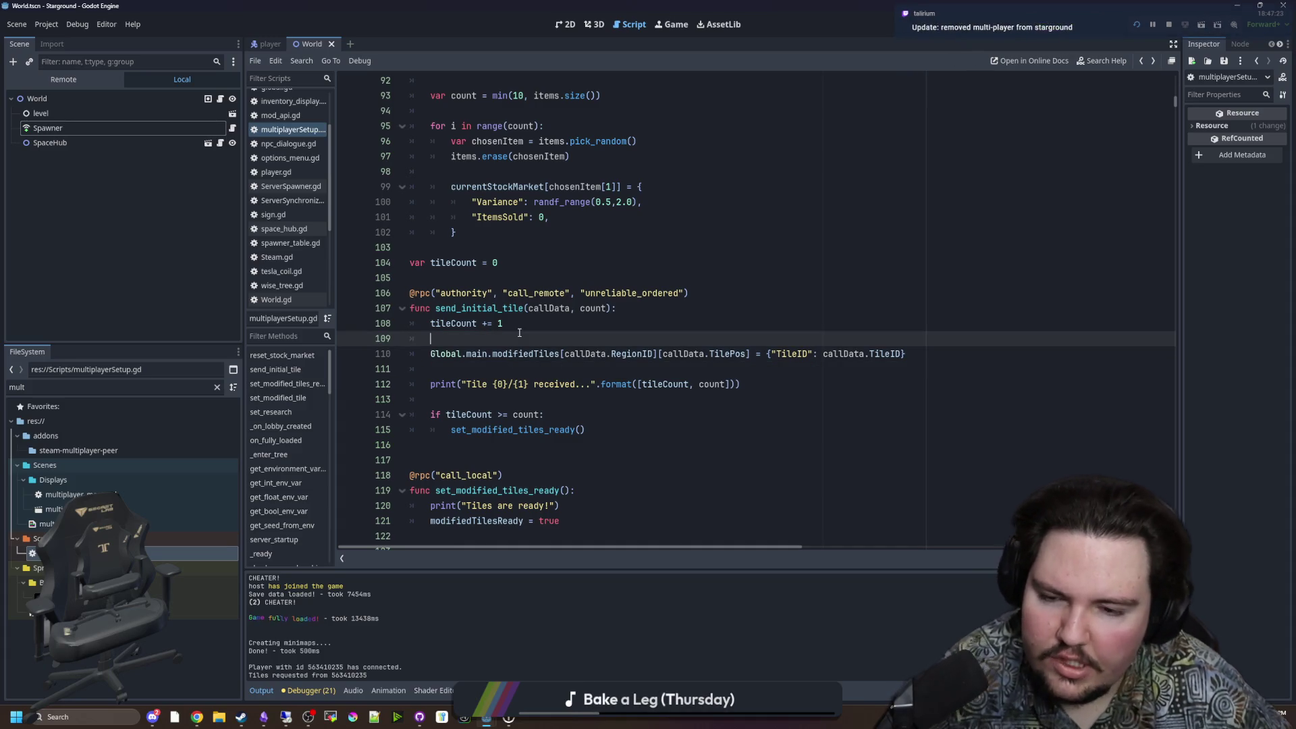
pyautogui.click(530, 272)
pyautogui.hotkey('ctrl', 'f')
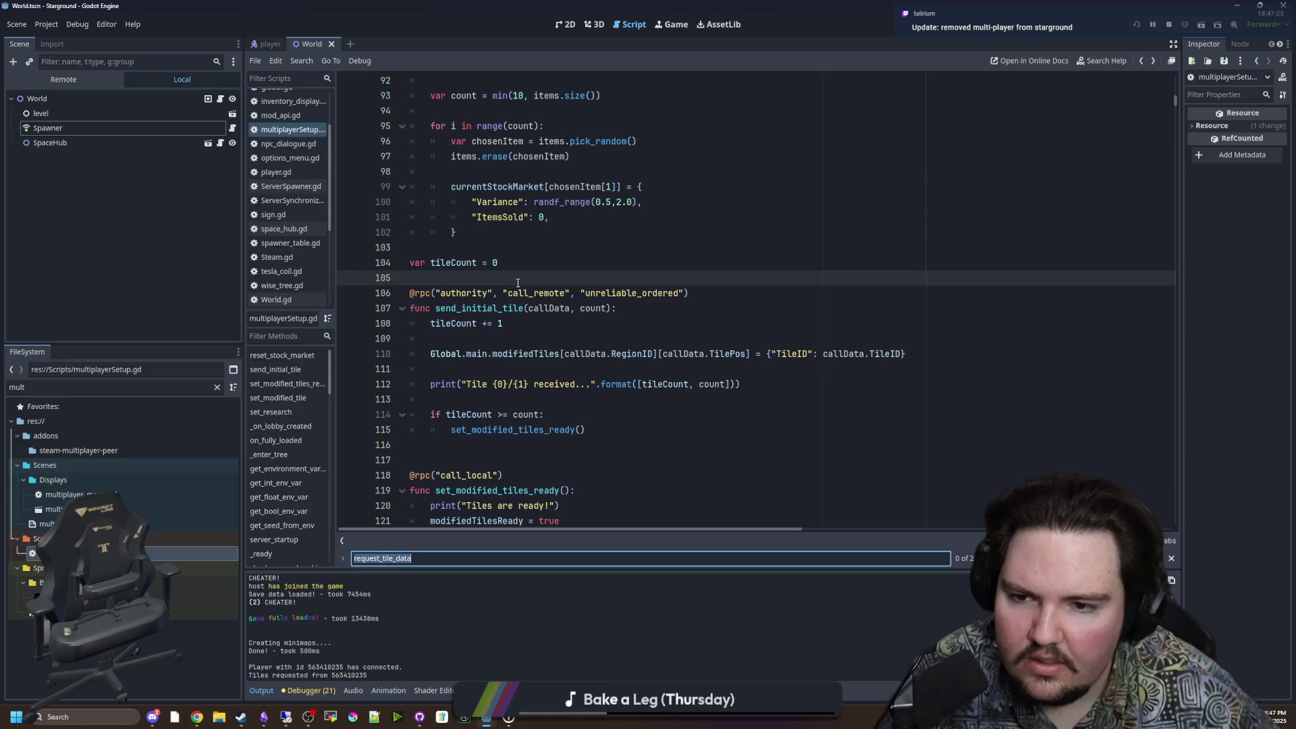
pyautogui.press('Return')
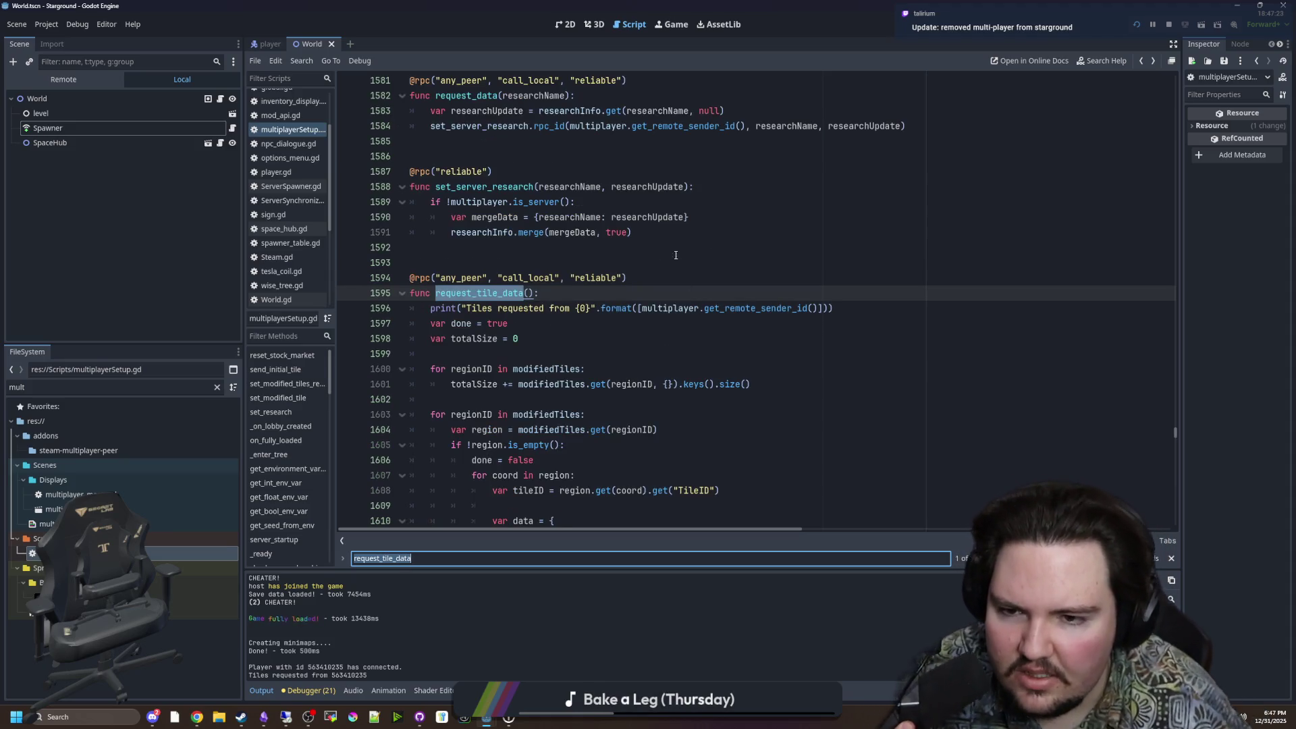
pyautogui.scroll(-5, 675, 255)
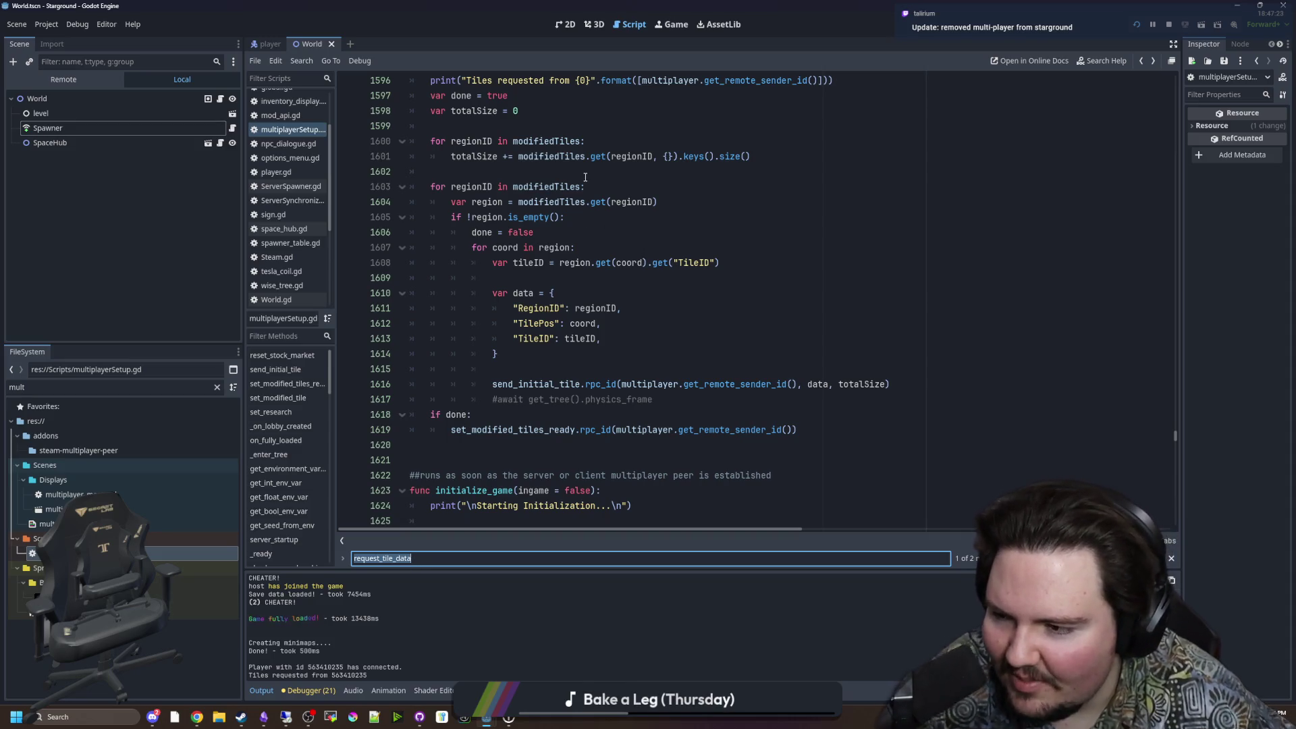
# Step: Uncomment the await get_tree().physics_frame line on 1617 inside the tile send loop
pyautogui.click(603, 363)
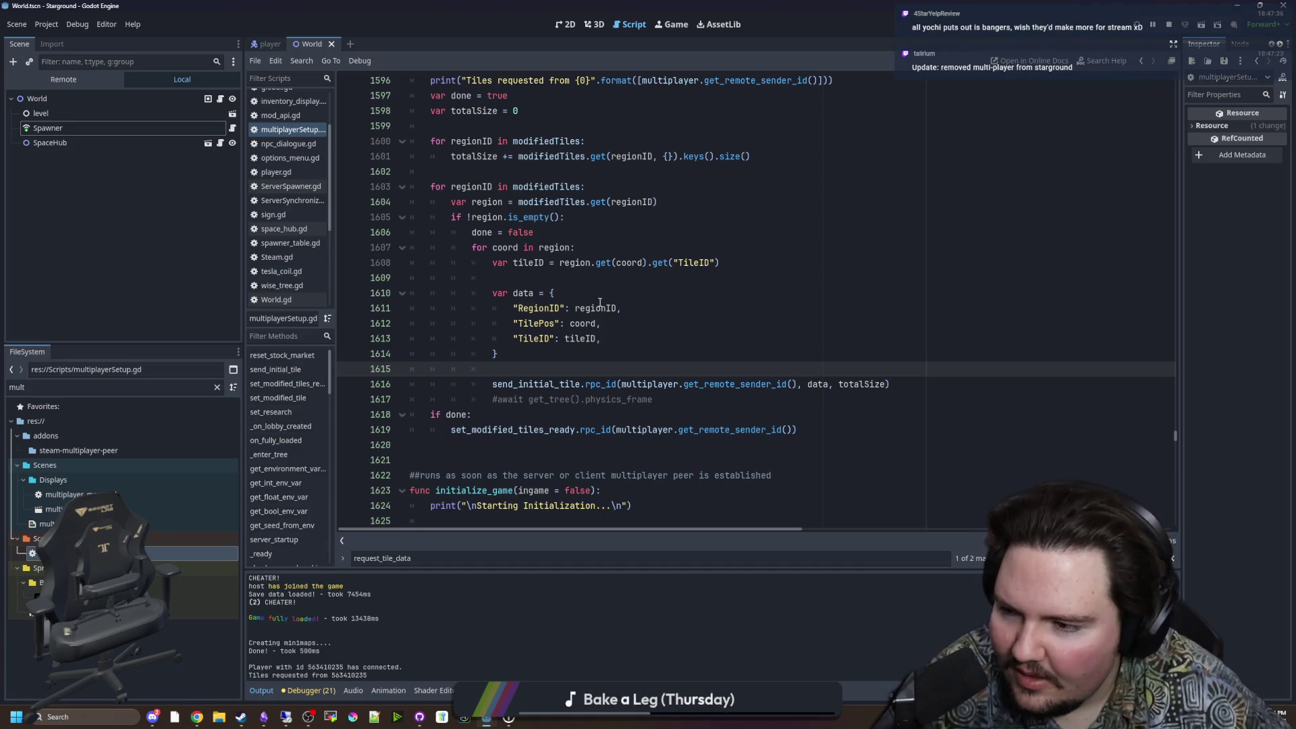
pyautogui.moveTo(600, 303)
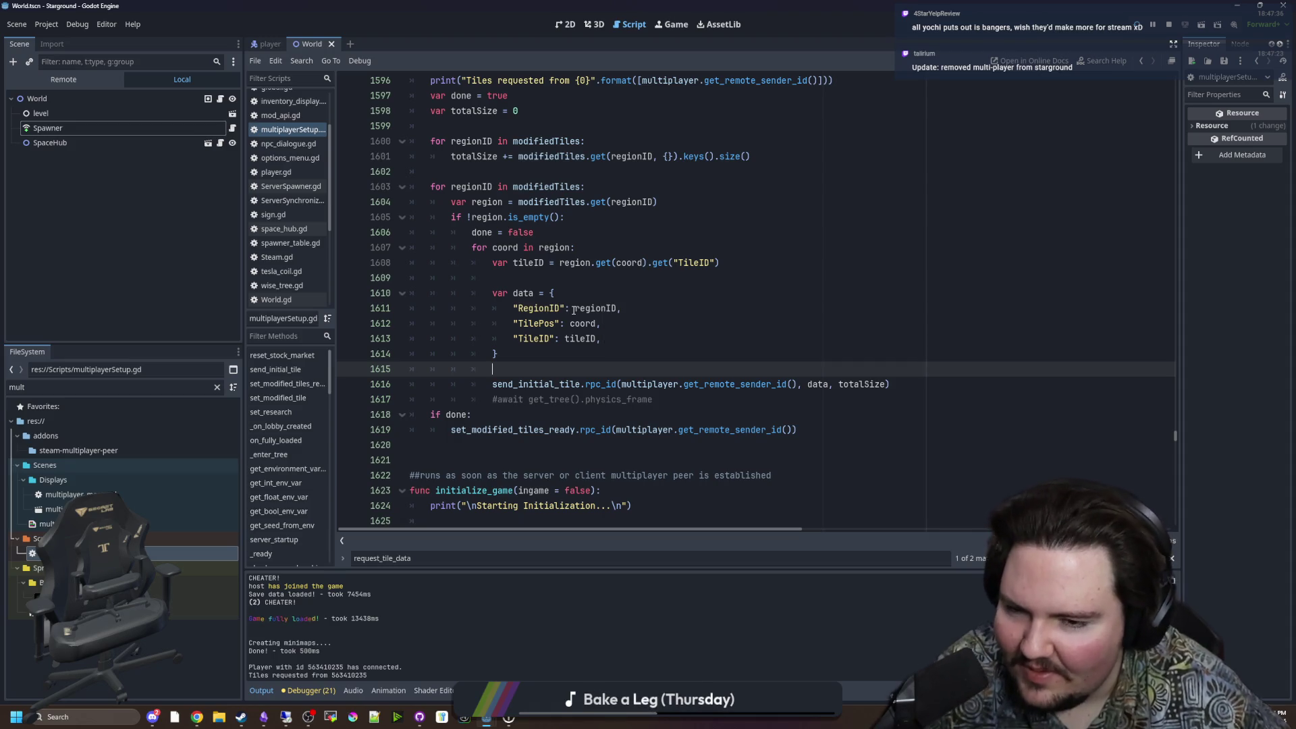
pyautogui.click(497, 397)
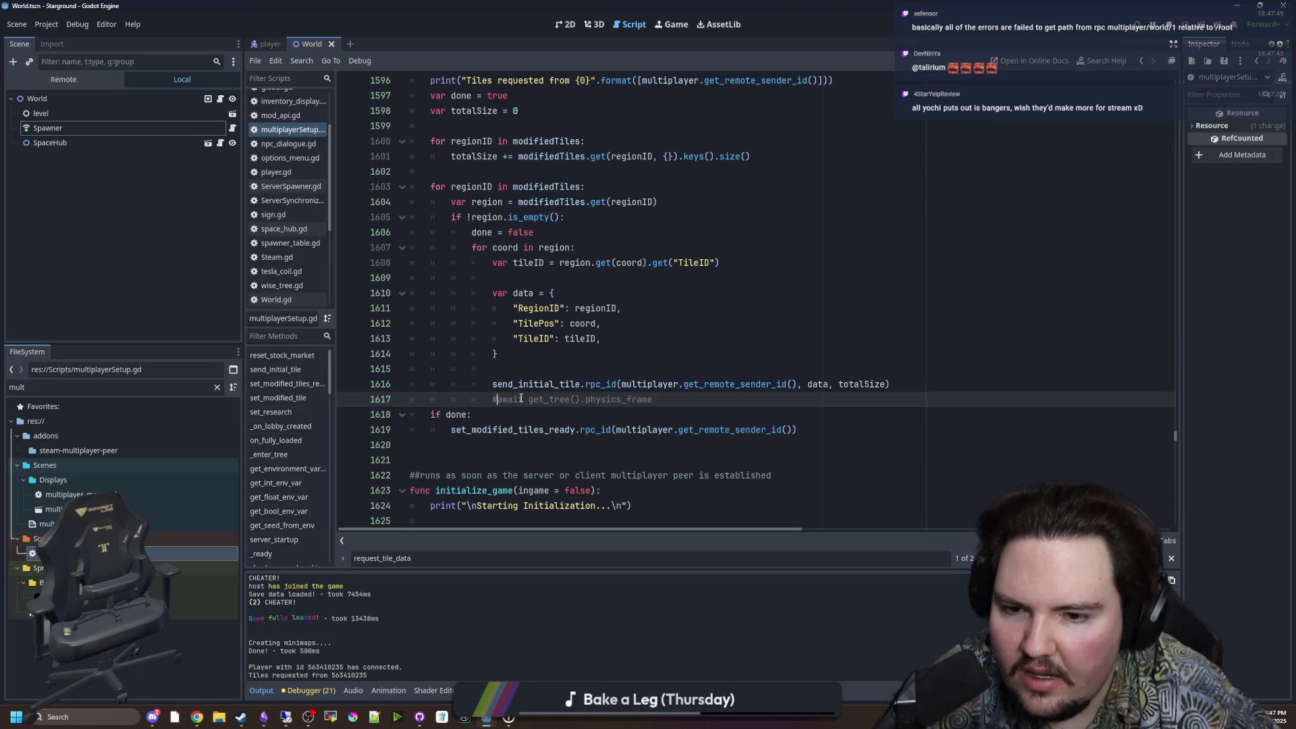
pyautogui.hotkey('shift', 'End')
pyautogui.press('End')
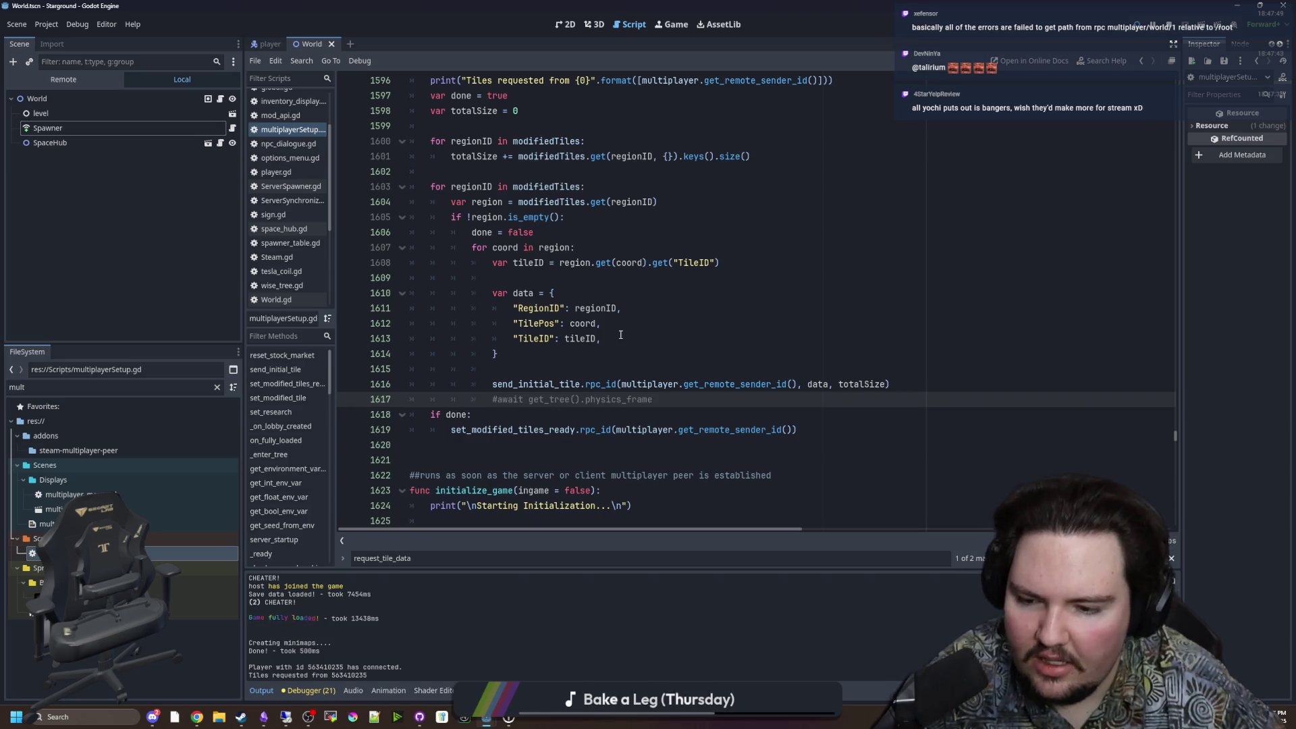
pyautogui.press('BackSpace')
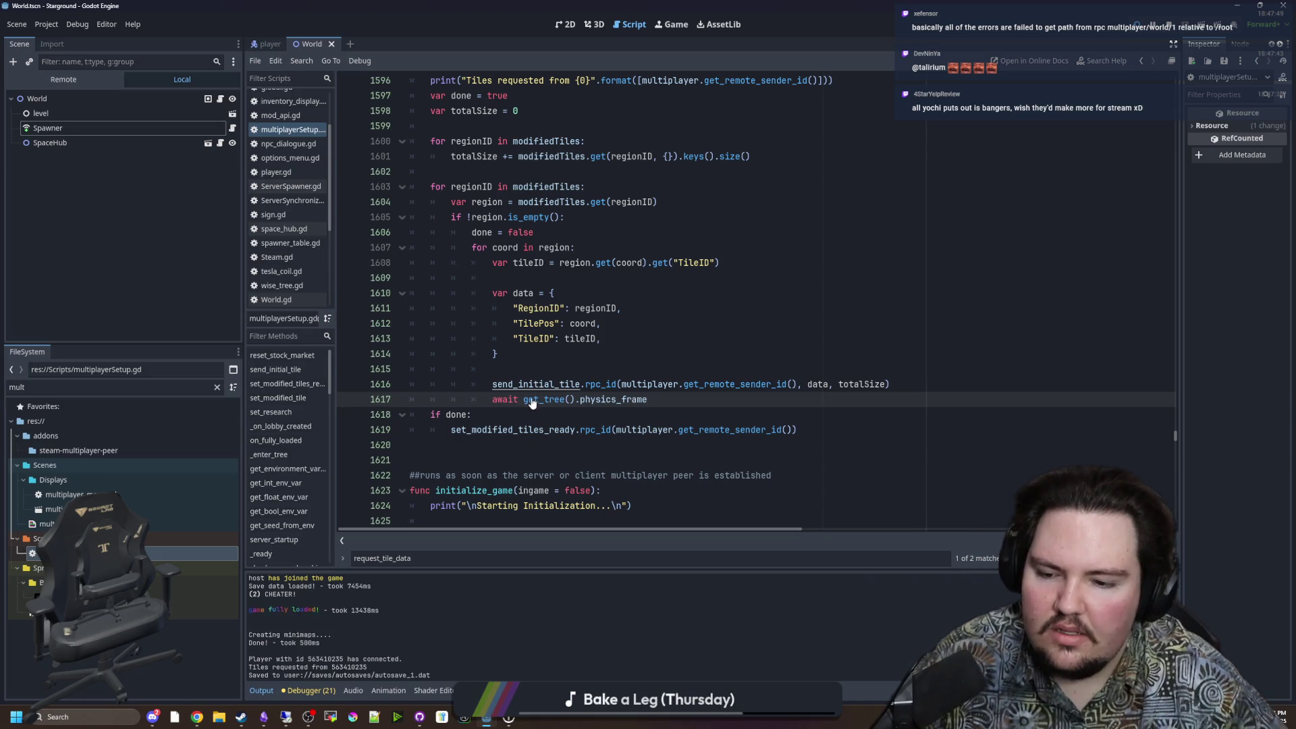
# Step: Duplicate the await physics_frame line on 1617, then delete the duplicate
pyautogui.click(588, 375)
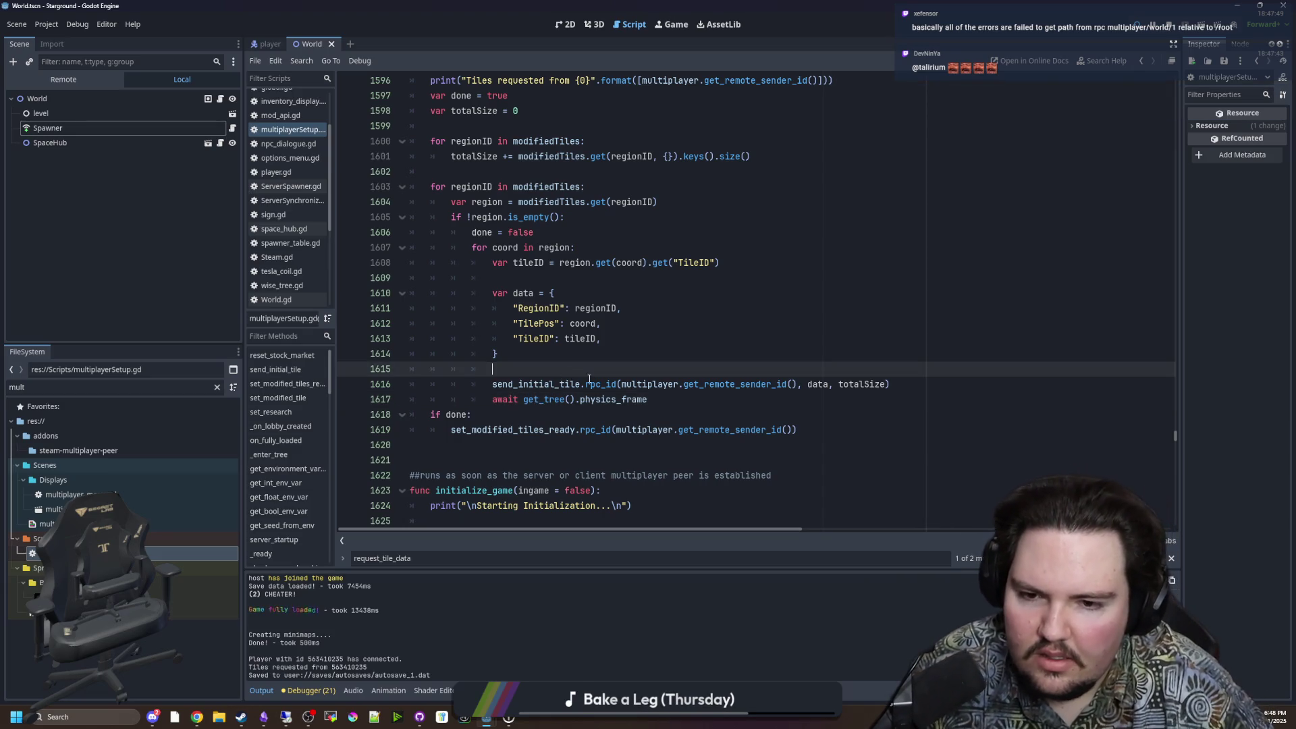
pyautogui.click(674, 403)
pyautogui.hotkey('ctrl', 'shift', 'Left')
pyautogui.hotkey('ctrl', 'shift', 'Left')
pyautogui.hotkey('ctrl', 'shift', 'Left')
pyautogui.click(725, 401)
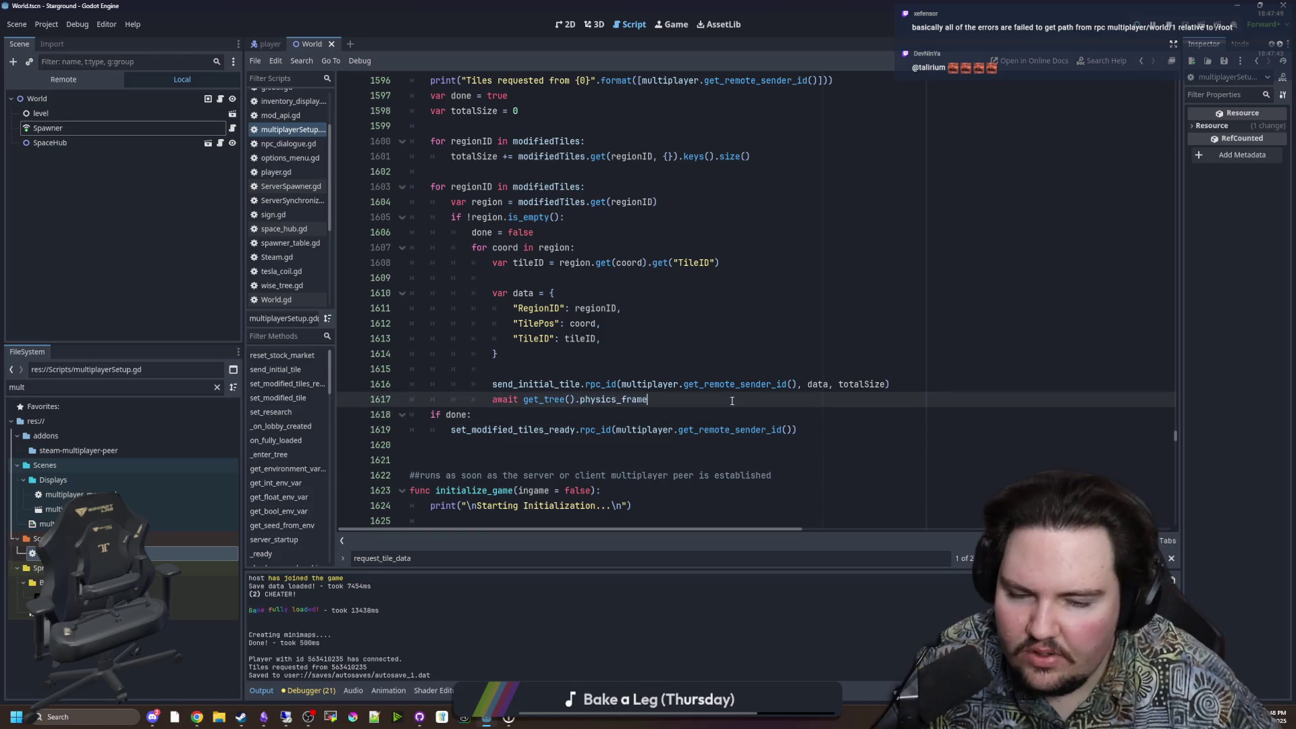
pyautogui.hotkey('ctrl', 'shift', 'd')
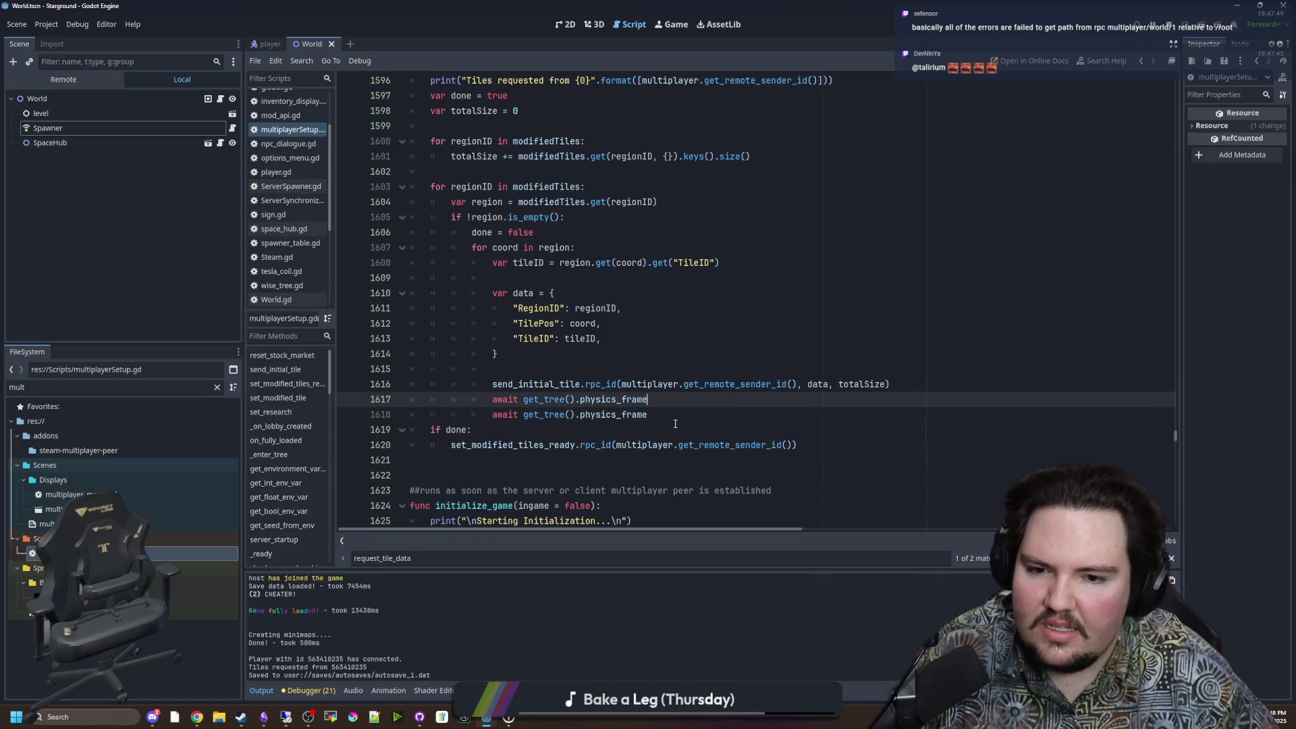
pyautogui.moveTo(648, 413)
pyautogui.mouseDown()
pyautogui.moveTo(611, 414)
pyautogui.moveTo(650, 398)
pyautogui.moveTo(585, 400)
pyautogui.mouseUp()
pyautogui.press('BackSpace')
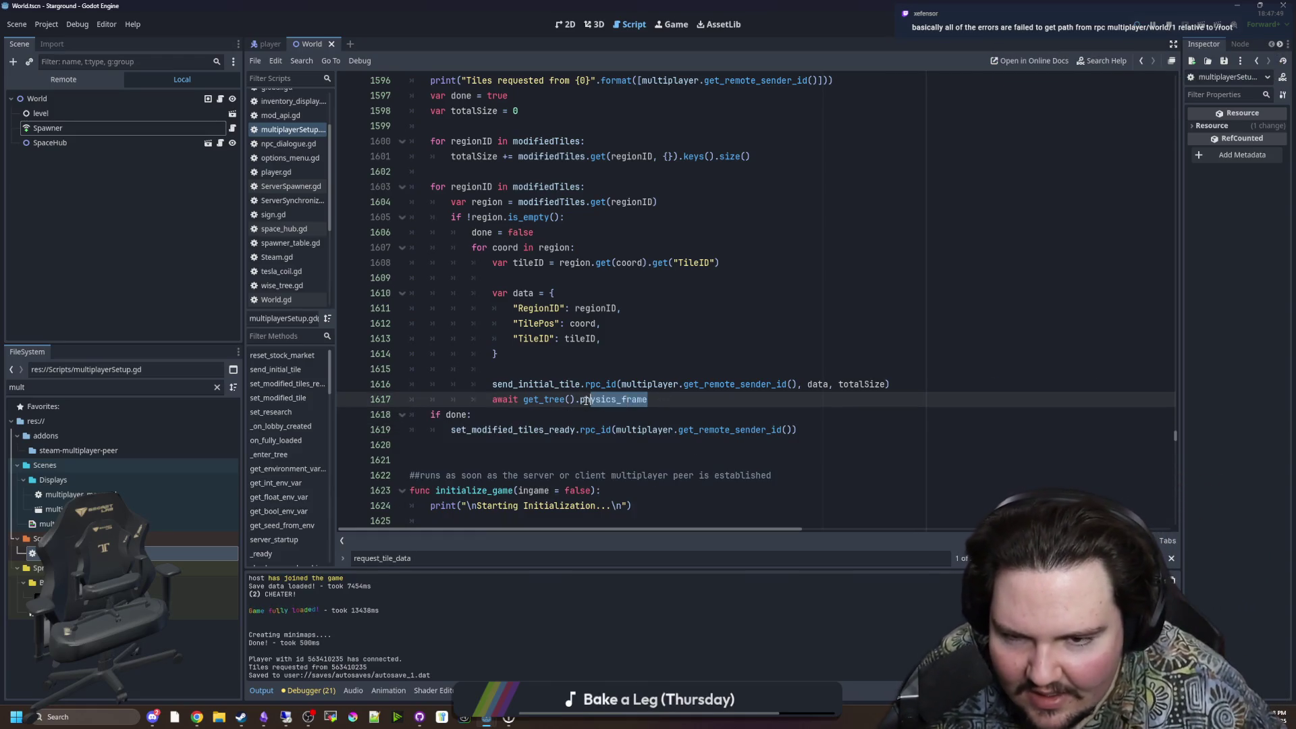
# Step: Change the awaited signal on line 1617 from physics_frame to process_frame and save
pyautogui.doubleClick(582, 400)
pyautogui.press('BackSpace')
pyautogui.write('proce')
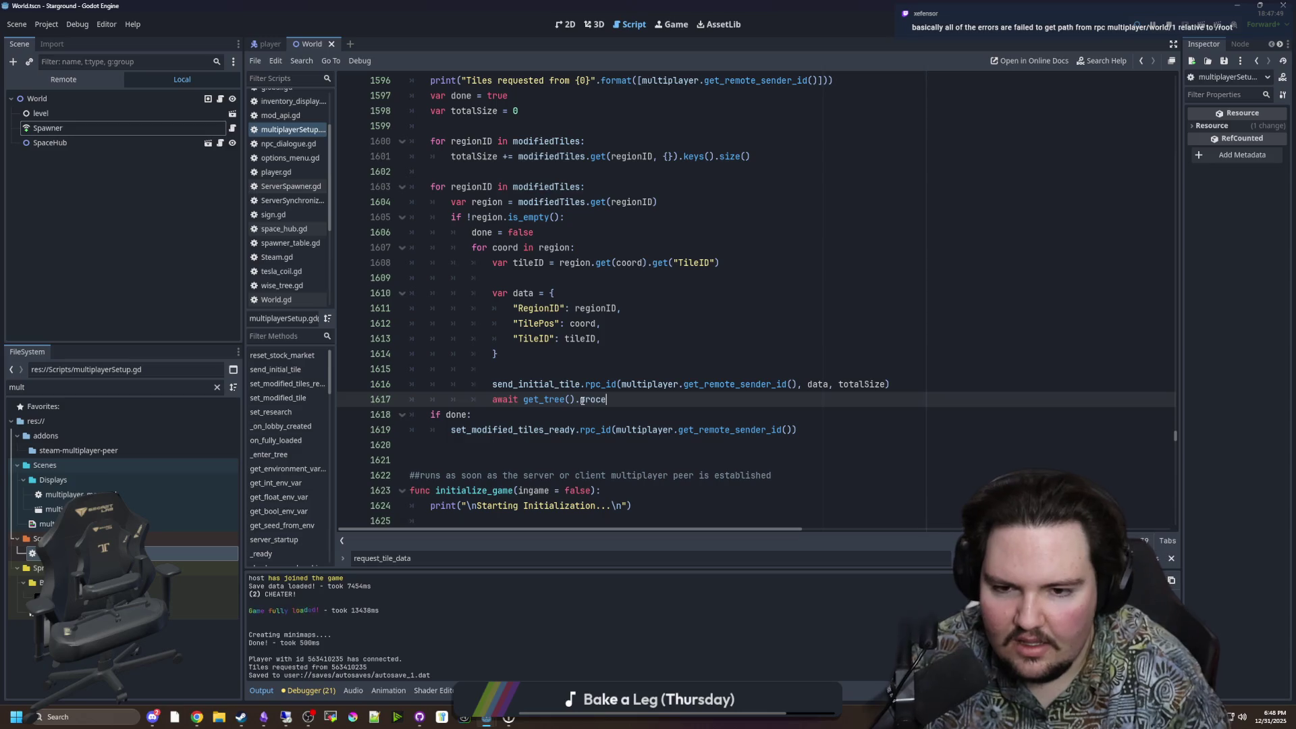
pyautogui.write('ss_frame')
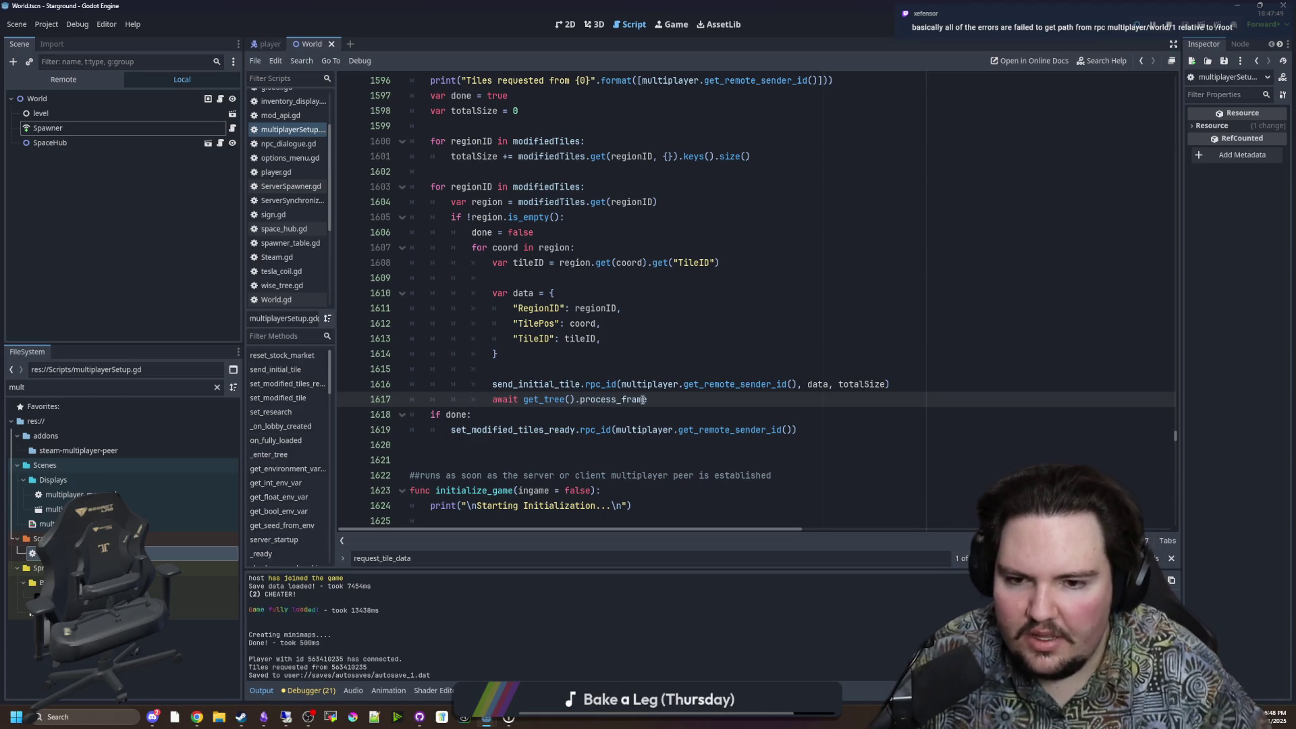
pyautogui.click(579, 375)
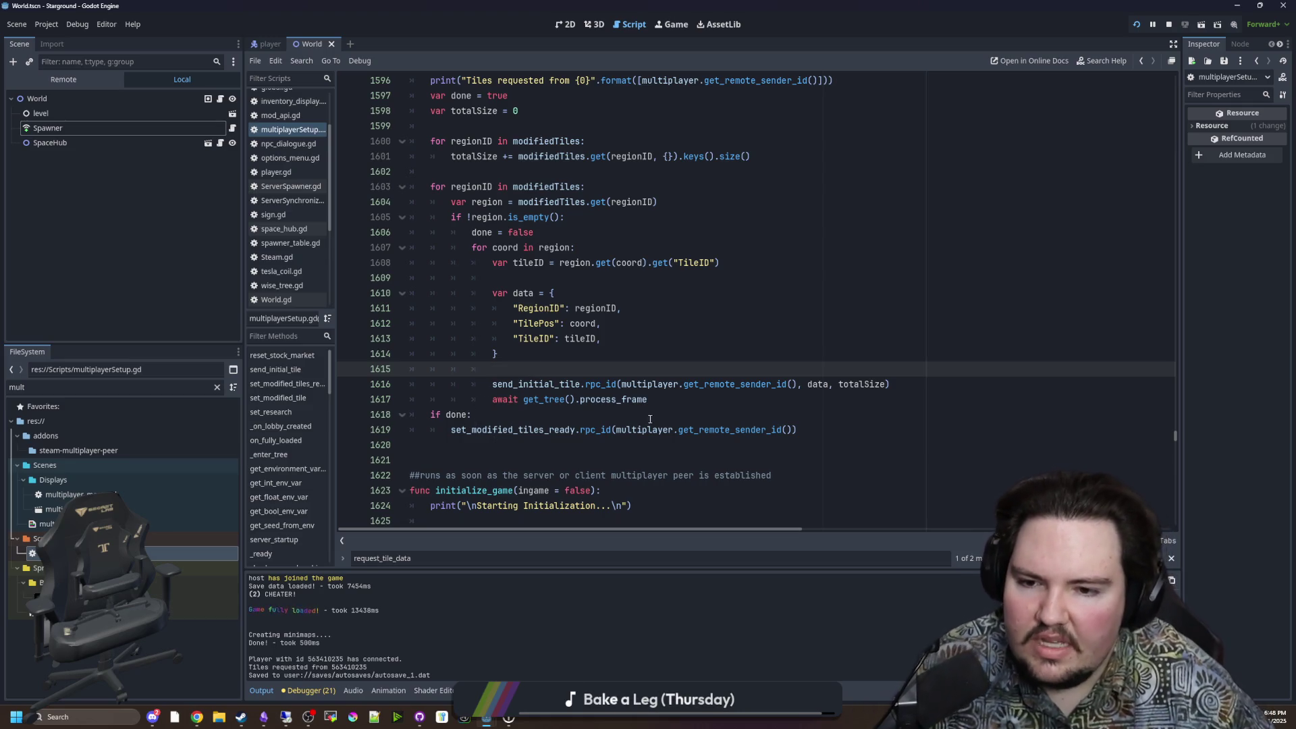
pyautogui.hotkey('ctrl', 's')
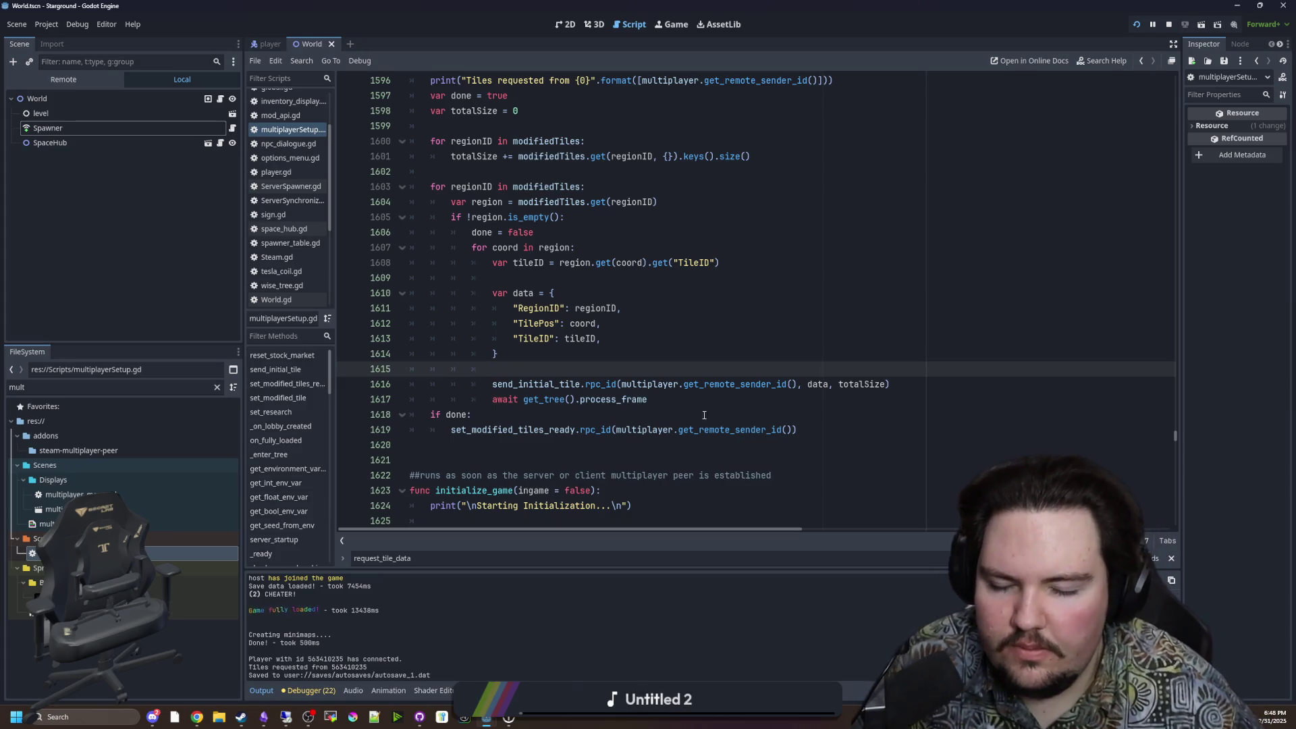
# Step: Replace get_tree().process_frame with get_tree().create_timer(0.01, true) using autocomplete
pyautogui.click(610, 415)
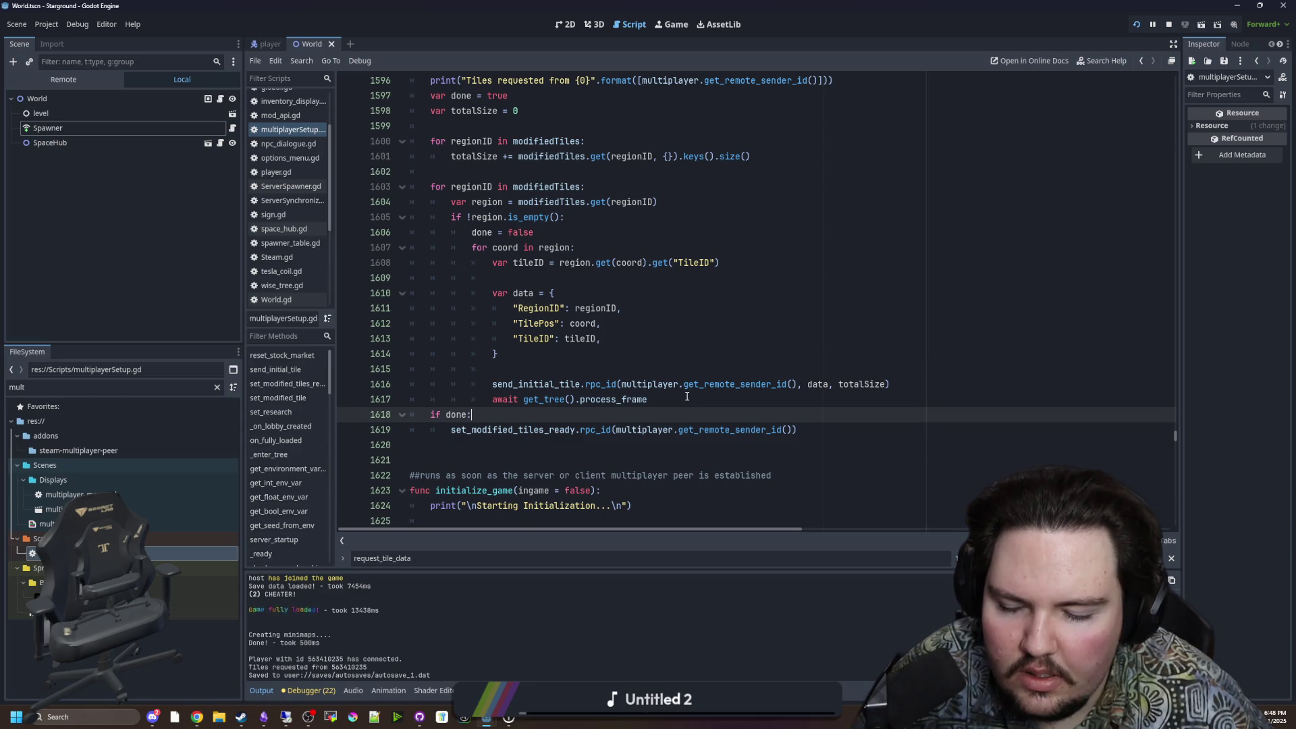
pyautogui.moveTo(648, 399); pyautogui.dragTo(522, 404)
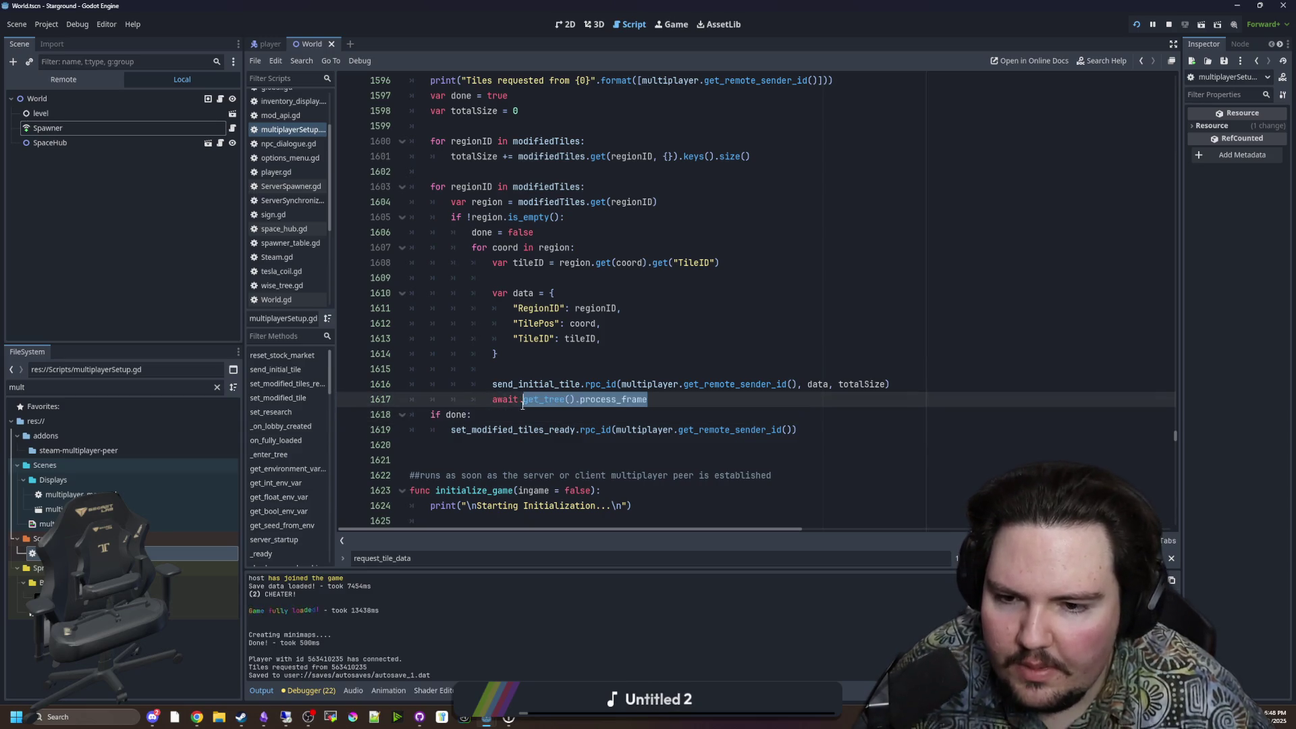
pyautogui.write('get_tree().')
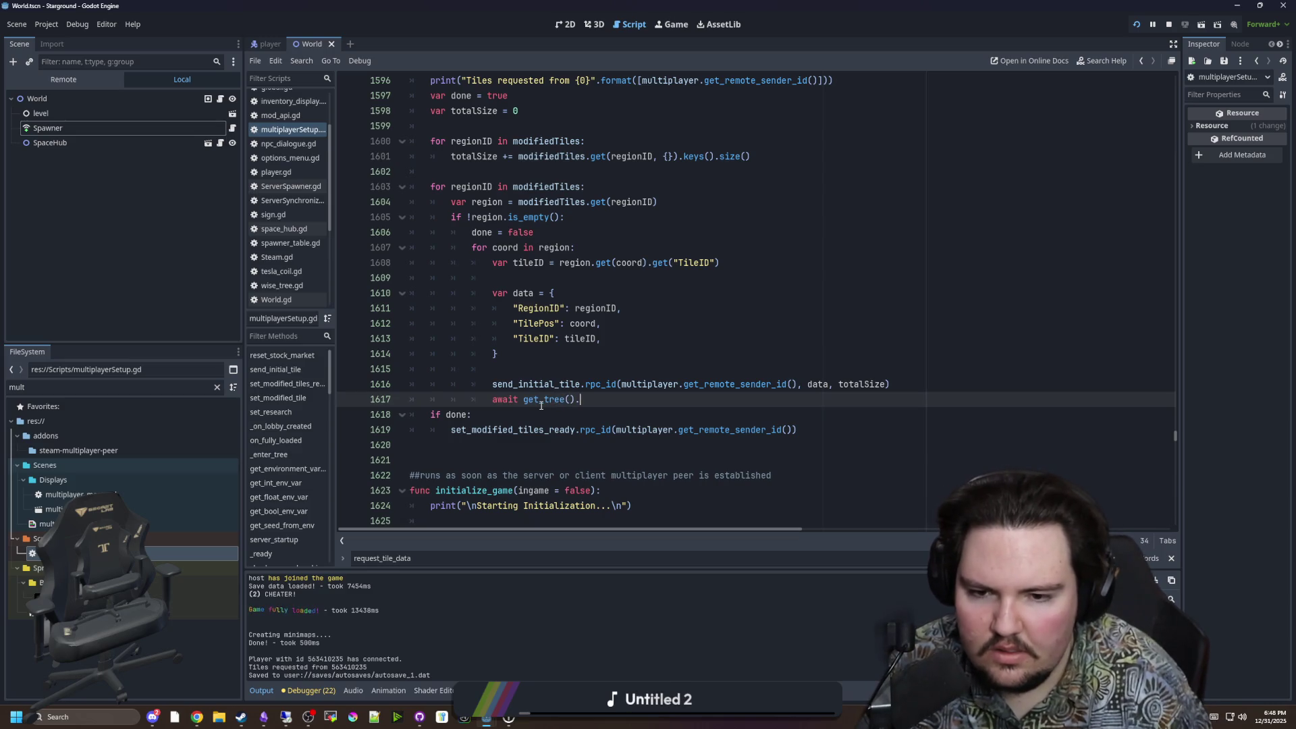
pyautogui.write('t')
pyautogui.press('BackSpace')
pyautogui.write('create')
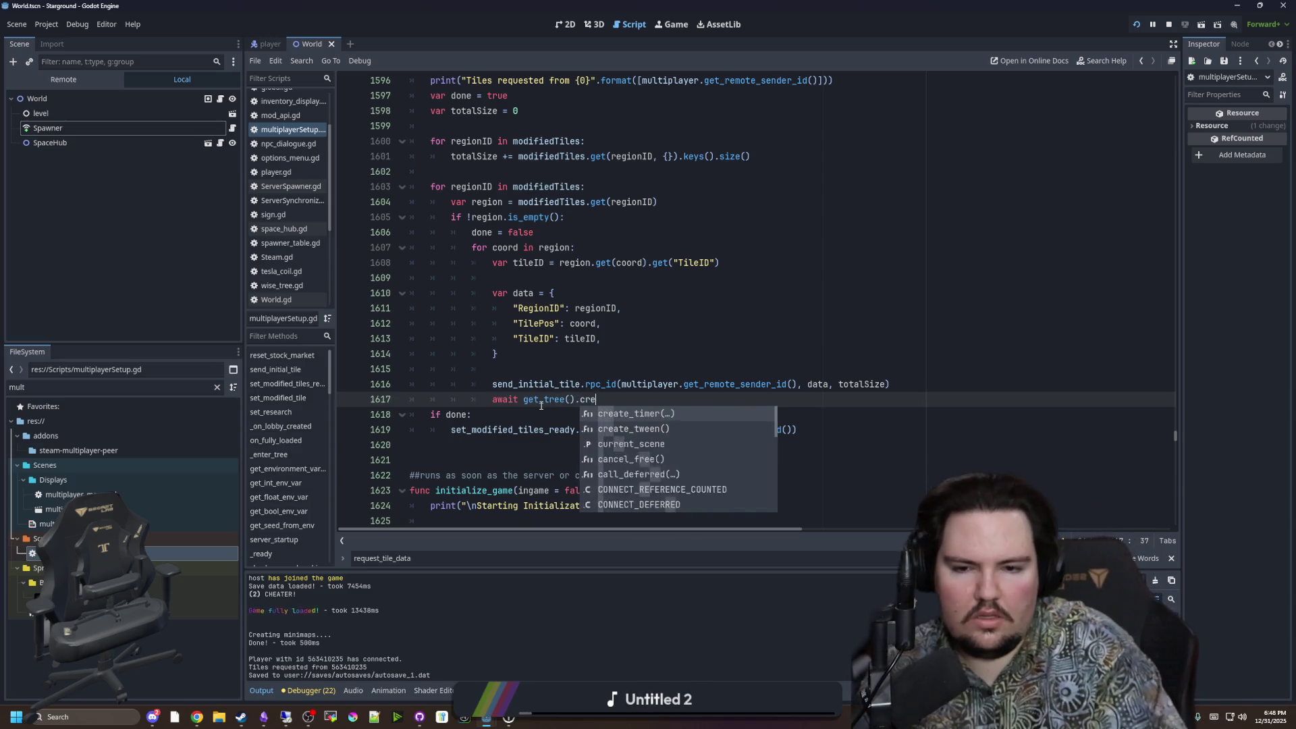
pyautogui.press('Return')
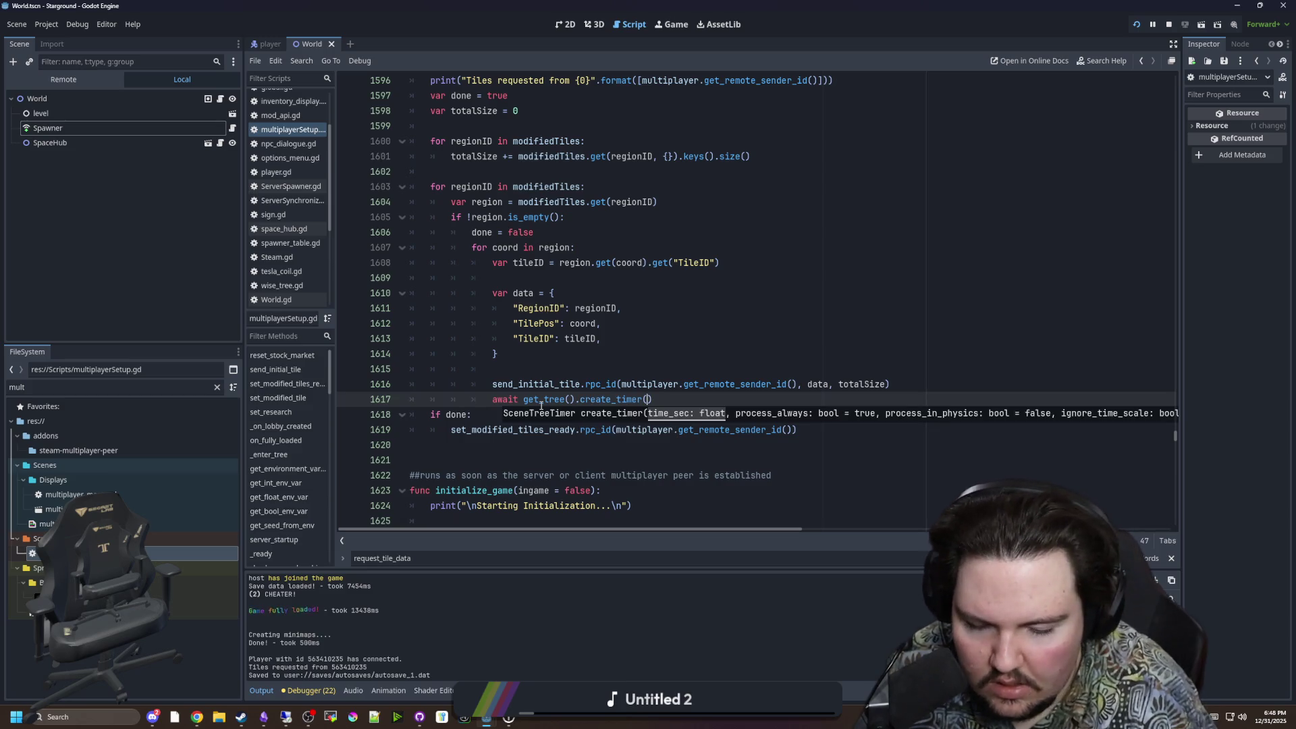
pyautogui.write('0.01, true')
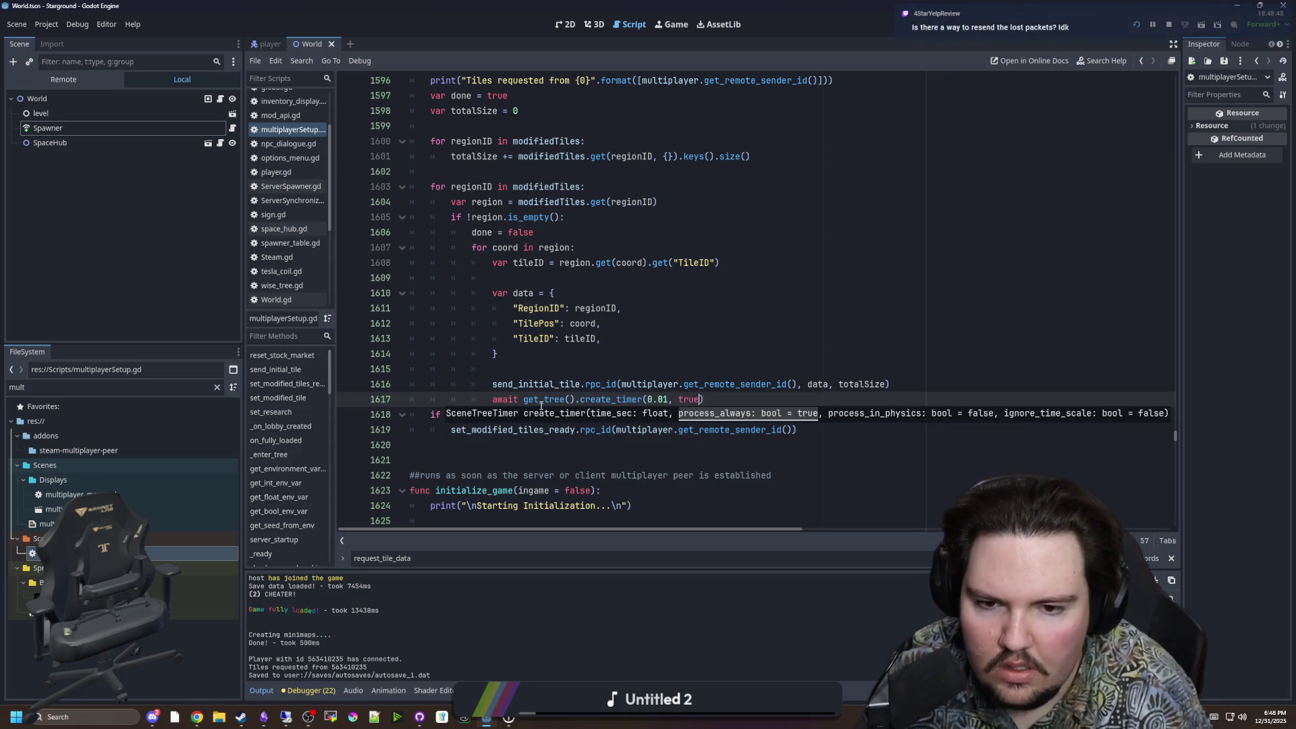
pyautogui.press('Up')
pyautogui.press('Up')
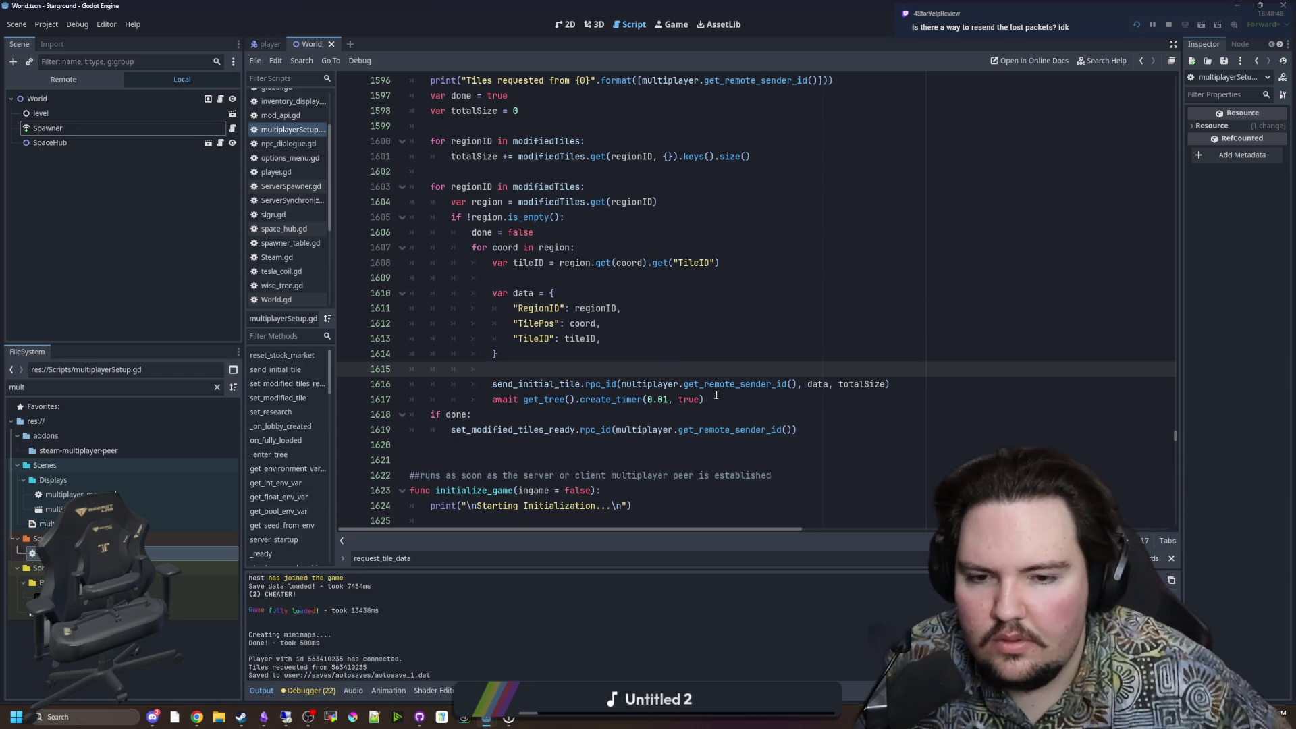
# Step: Drop the true argument, append .timeout to the timer call, and save the script
pyautogui.doubleClick(686, 399)
pyautogui.press('BackSpace')
pyautogui.press('BackSpace')
pyautogui.press('BackSpace')
pyautogui.press('End')
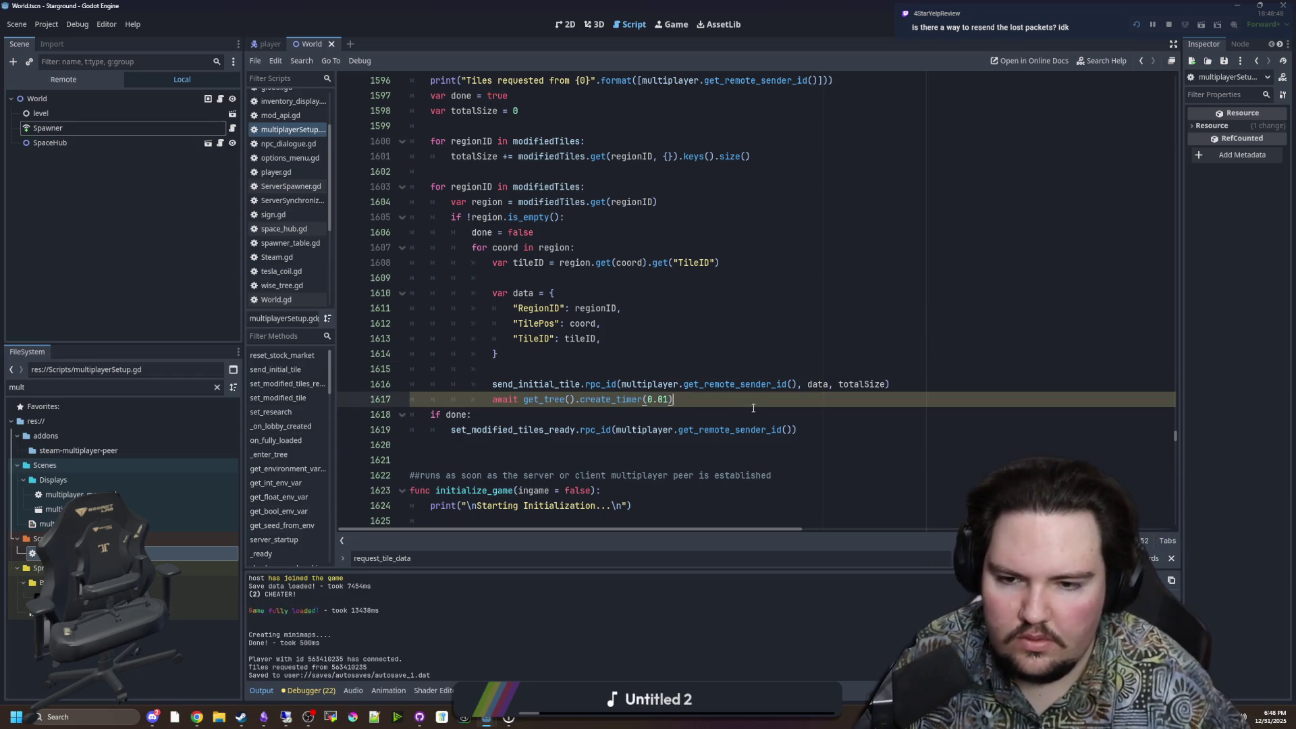
pyautogui.write('.timeout')
pyautogui.click(790, 369)
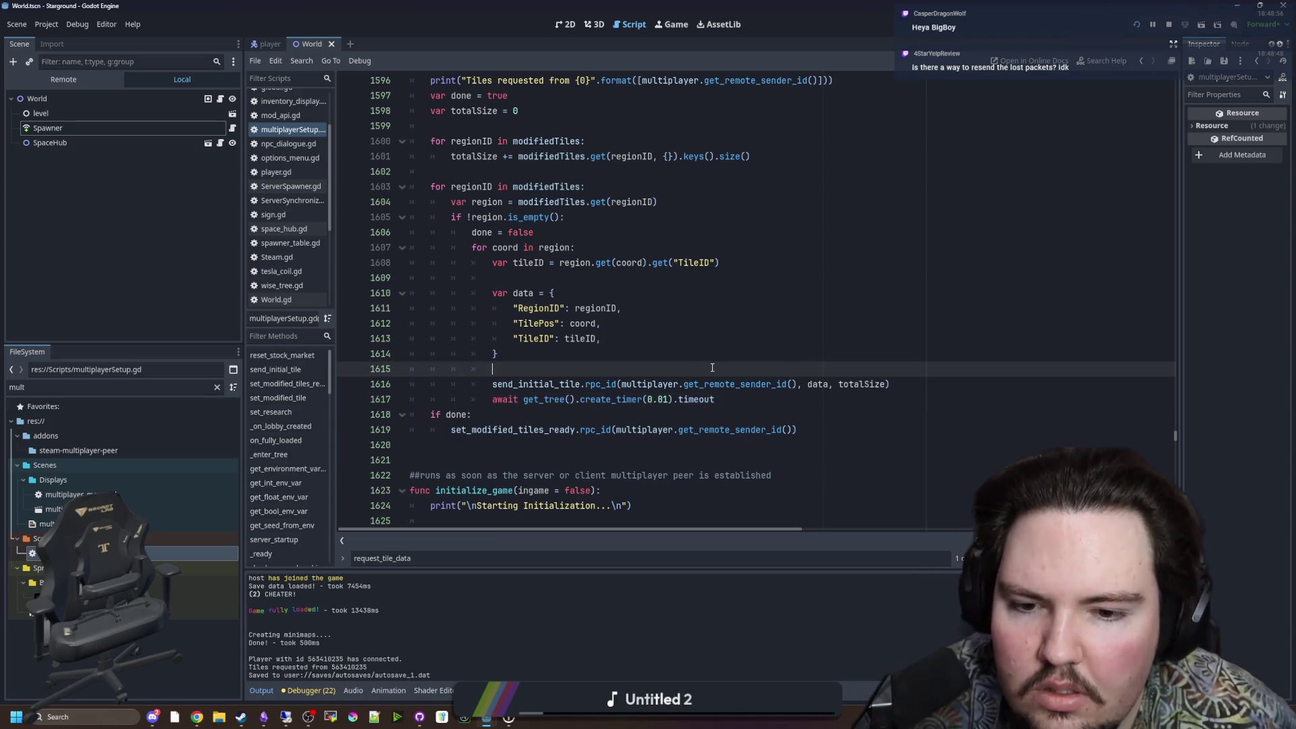
pyautogui.hotkey('ctrl', 's')
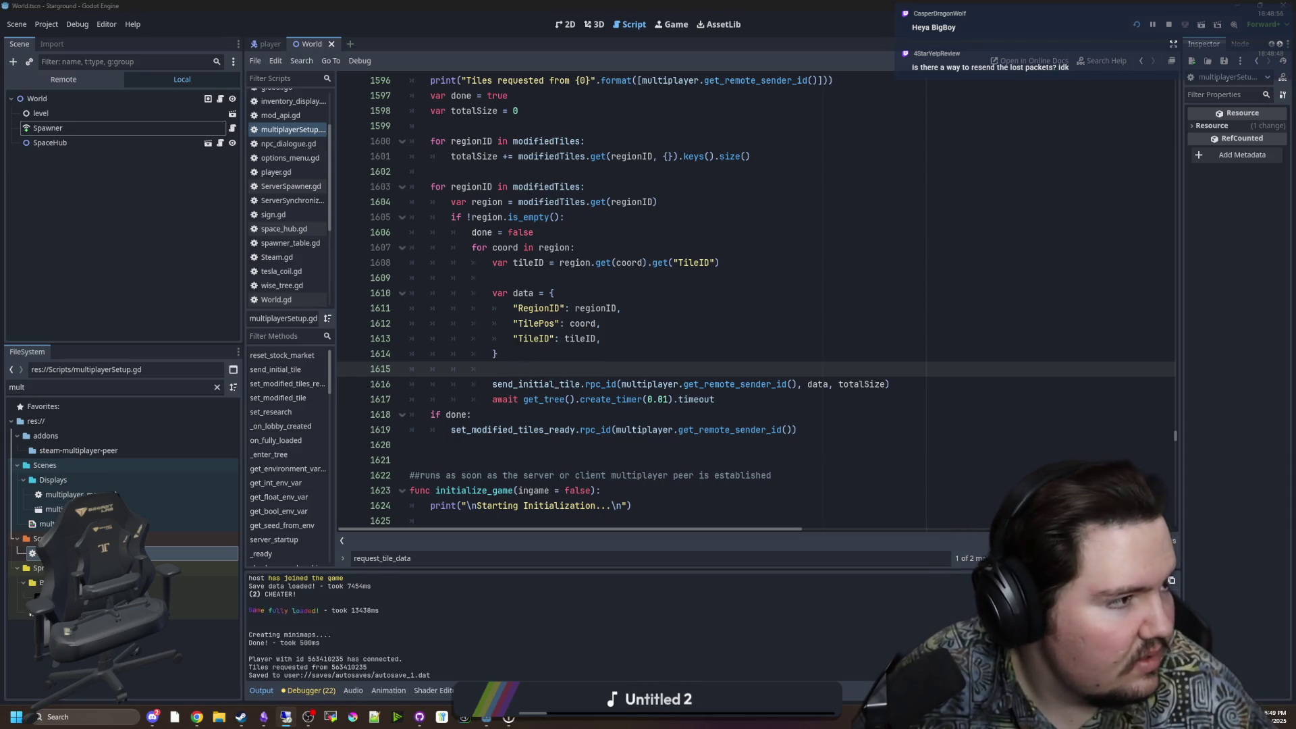
pyautogui.click(702, 292)
pyautogui.click(650, 353)
pyautogui.hotkey('ctrl', 's')
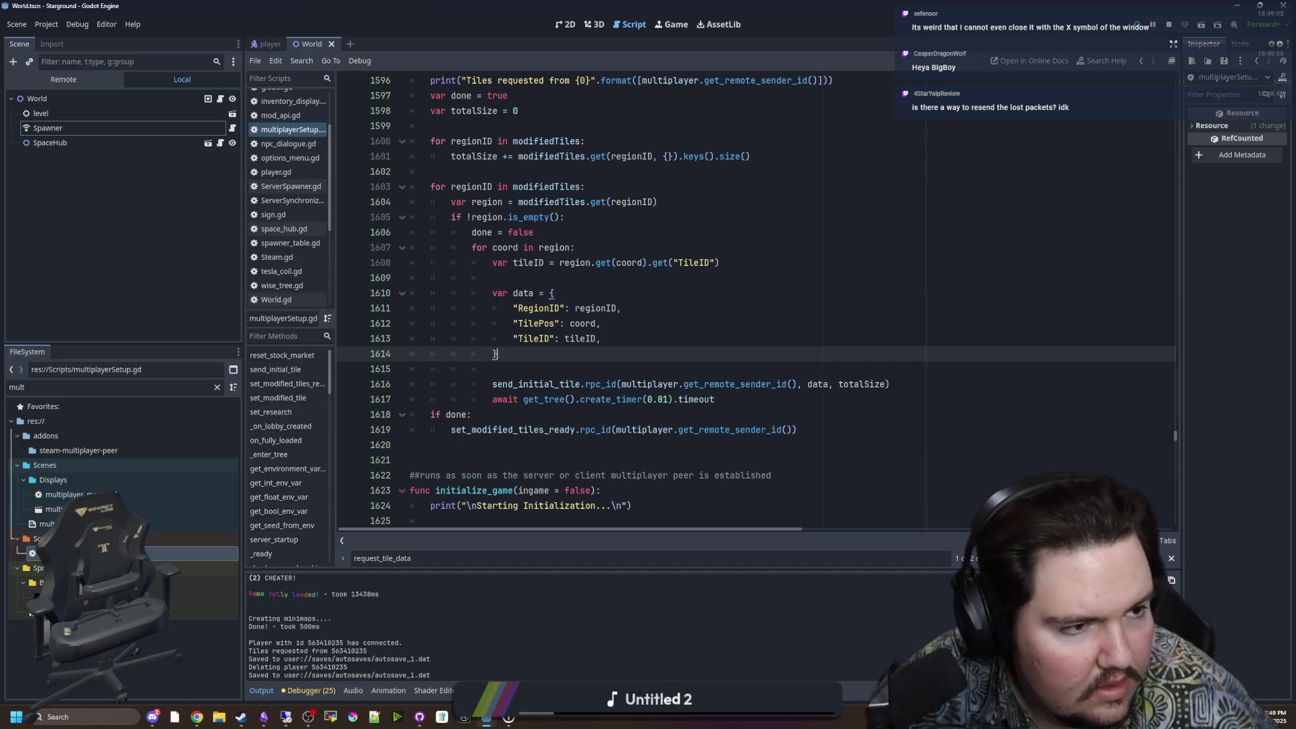
# Step: Switch from the local editor to the Remote Desktop session where the second game is joining
pyautogui.hotkey('alt', 'Tab')
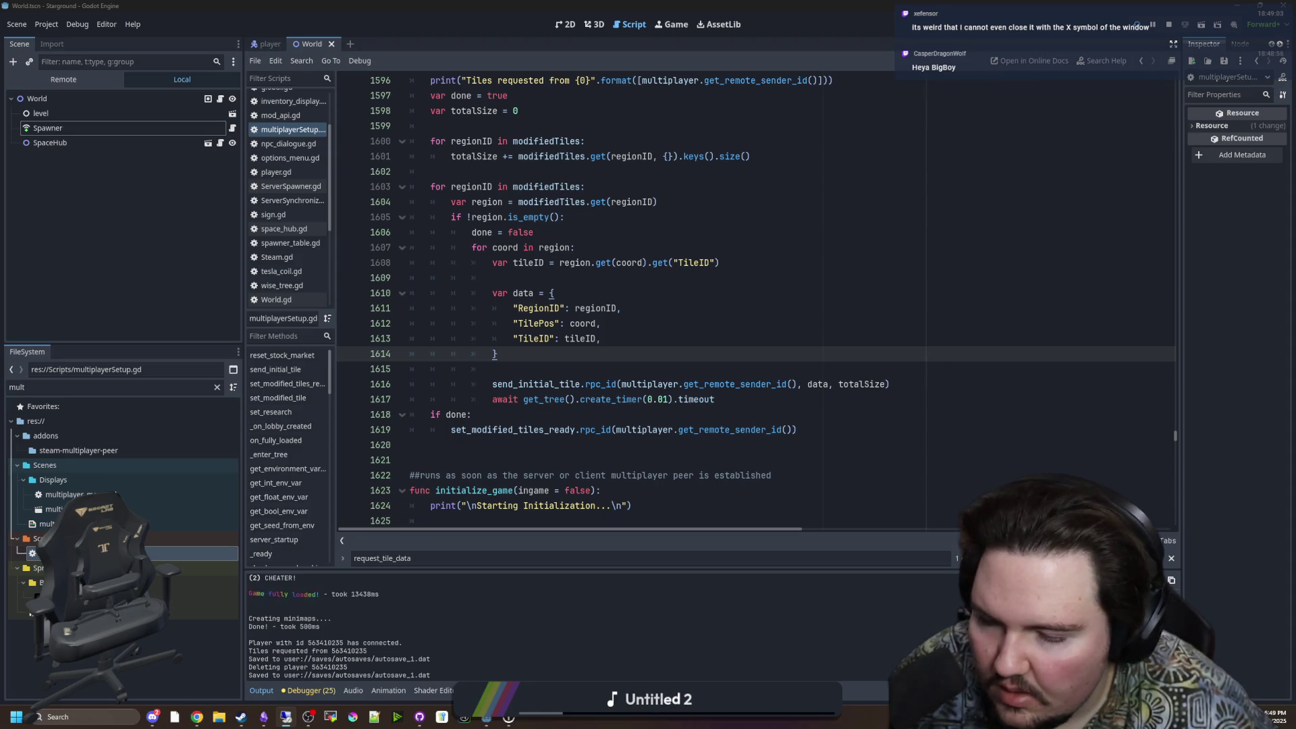
pyautogui.click(678, 344)
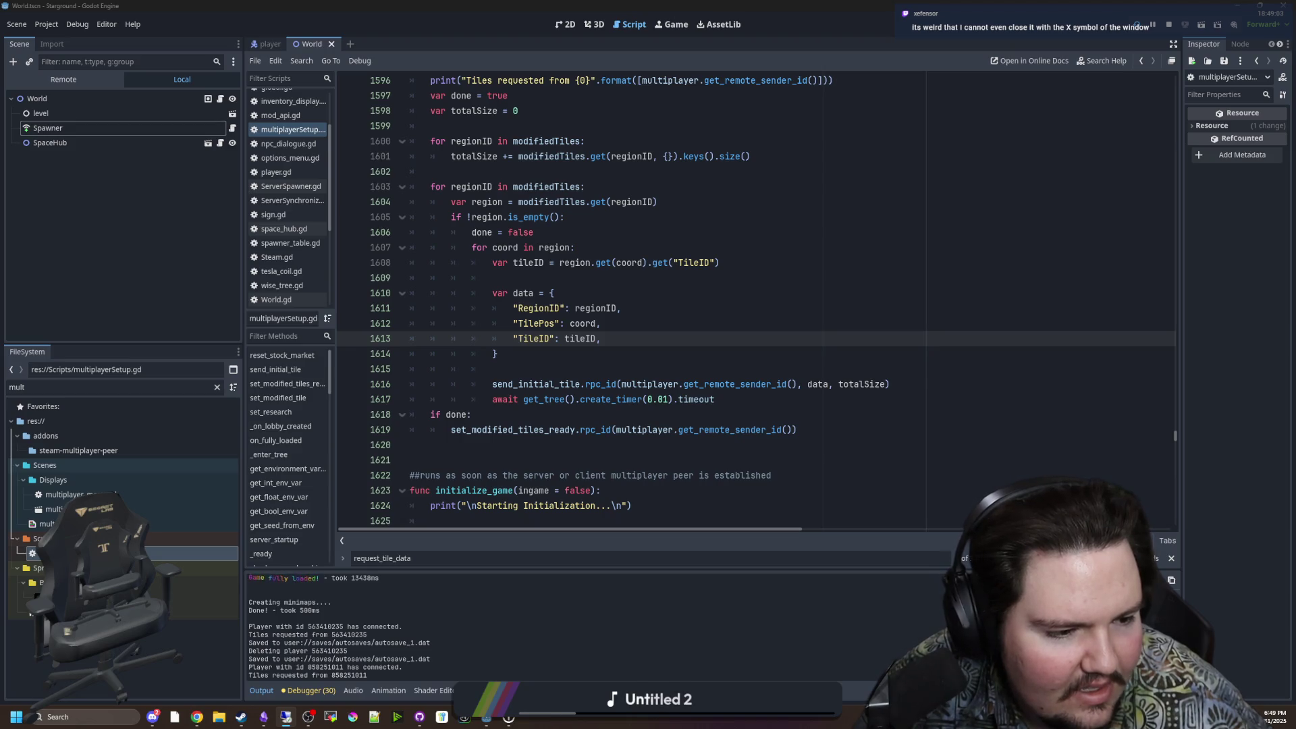
pyautogui.hotkey('alt', 'Tab')
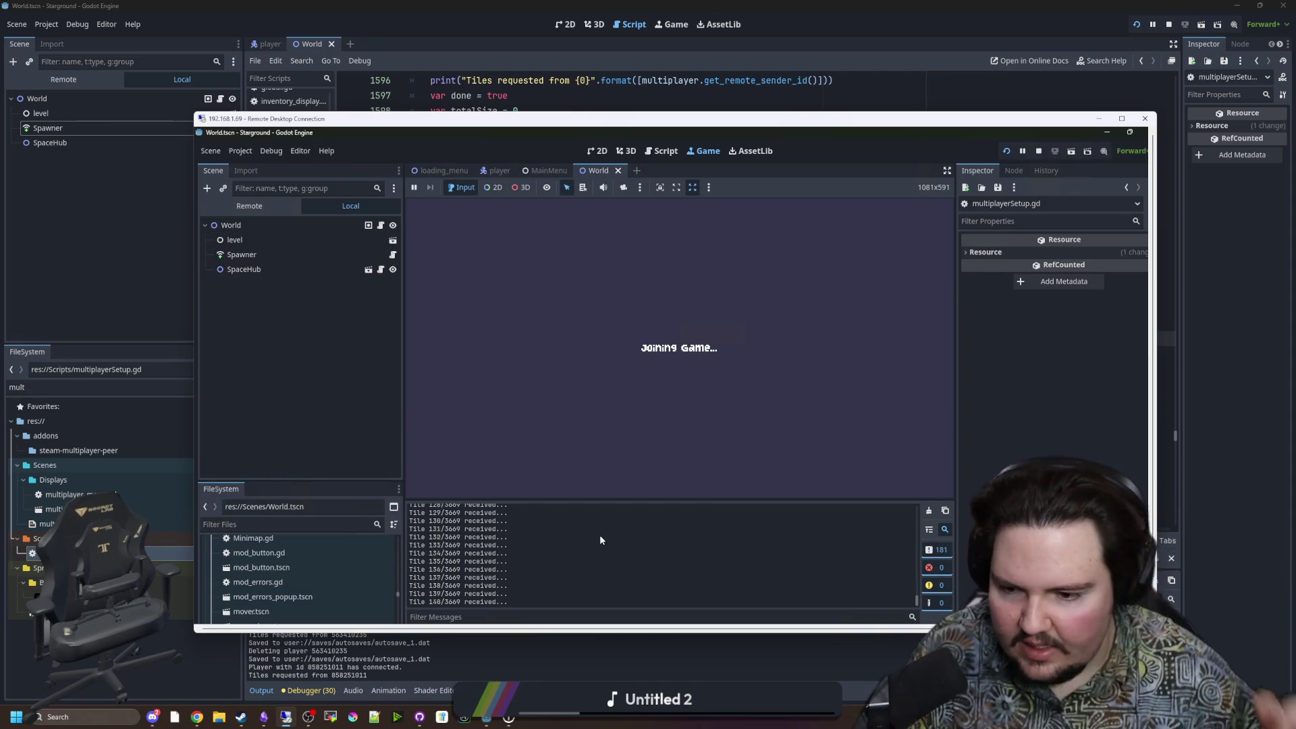
# Step: Focus the remote Godot game view and let the received-tile count climb past 3600 of 3669
pyautogui.click(597, 495)
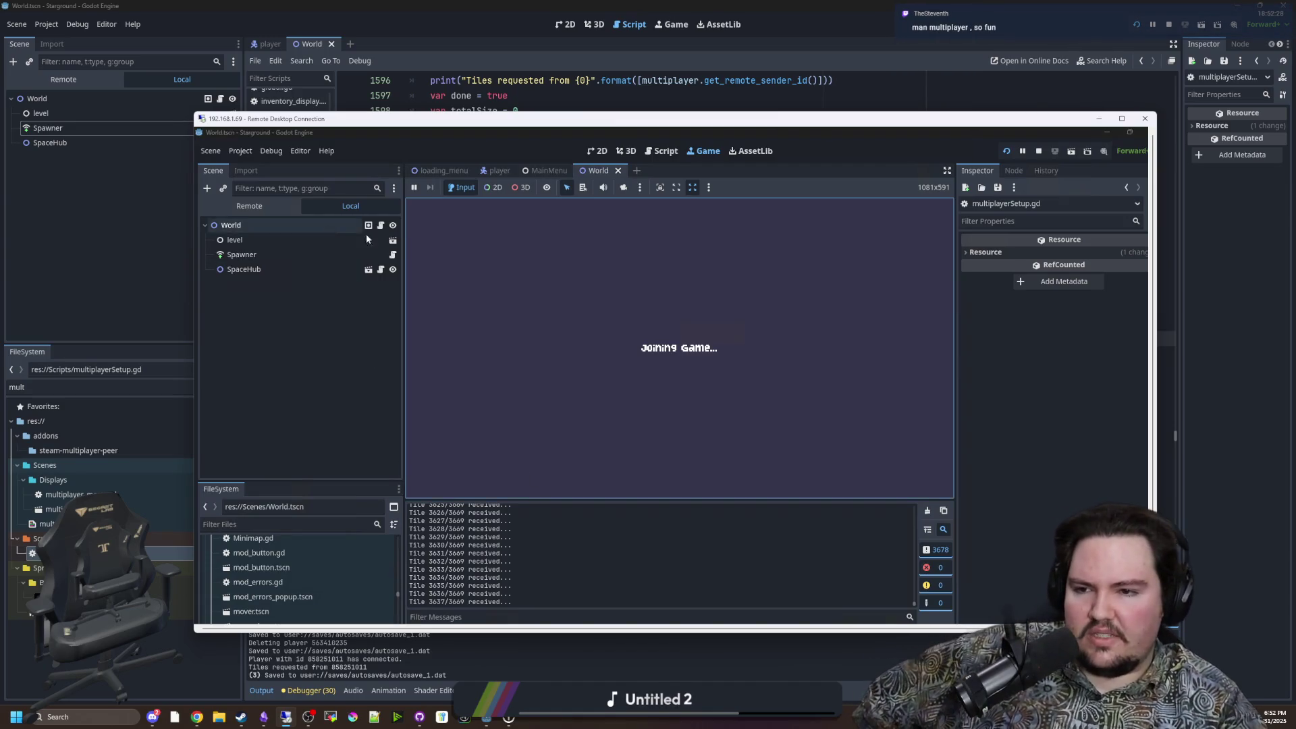
# Step: In the remote editor, open multiplayerSetup.gd and scroll to the send_initial_tile annotation
pyautogui.click(381, 226)
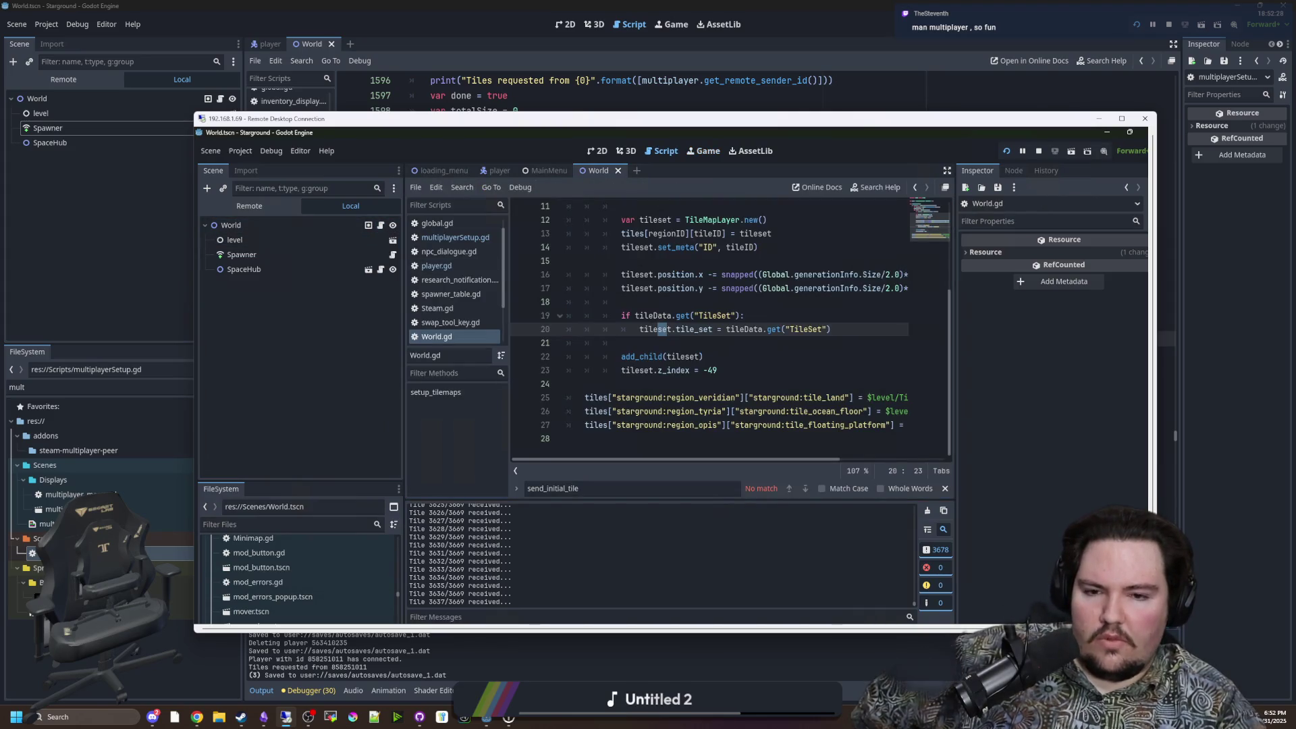
pyautogui.click(704, 356)
pyautogui.click(455, 236)
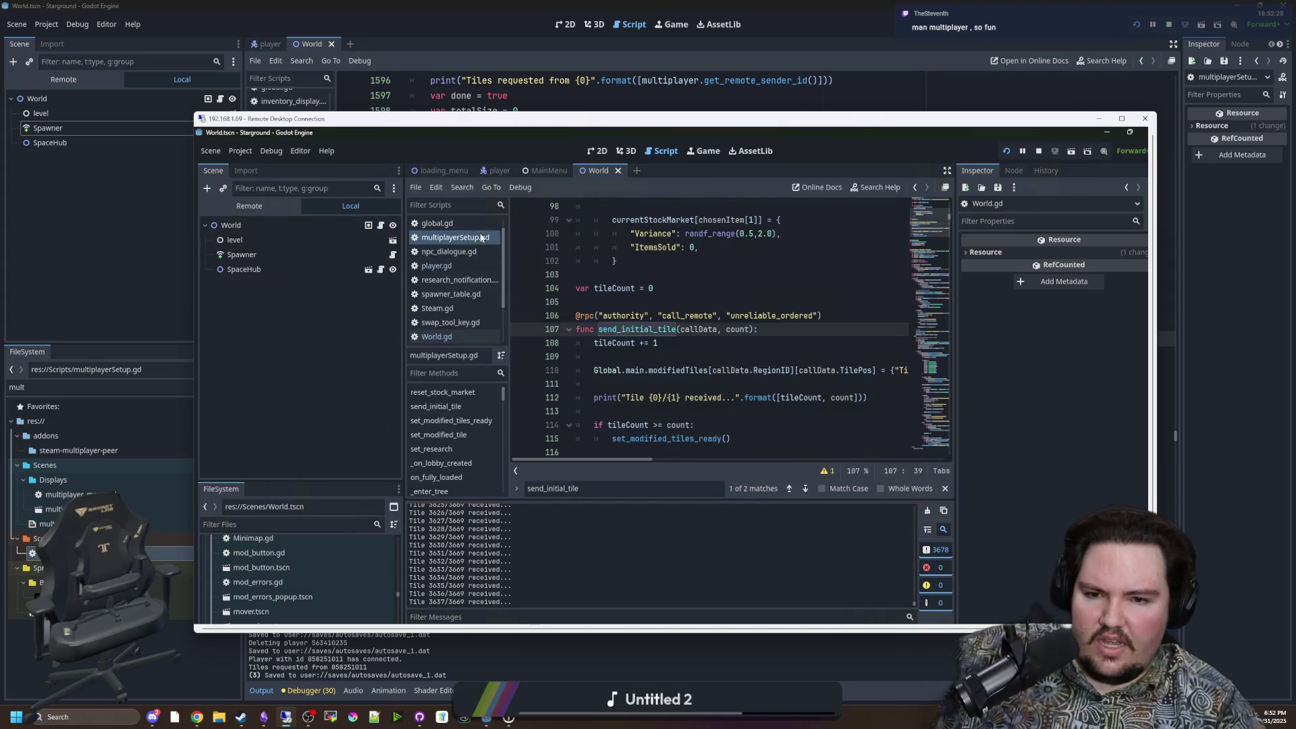
pyautogui.click(607, 288)
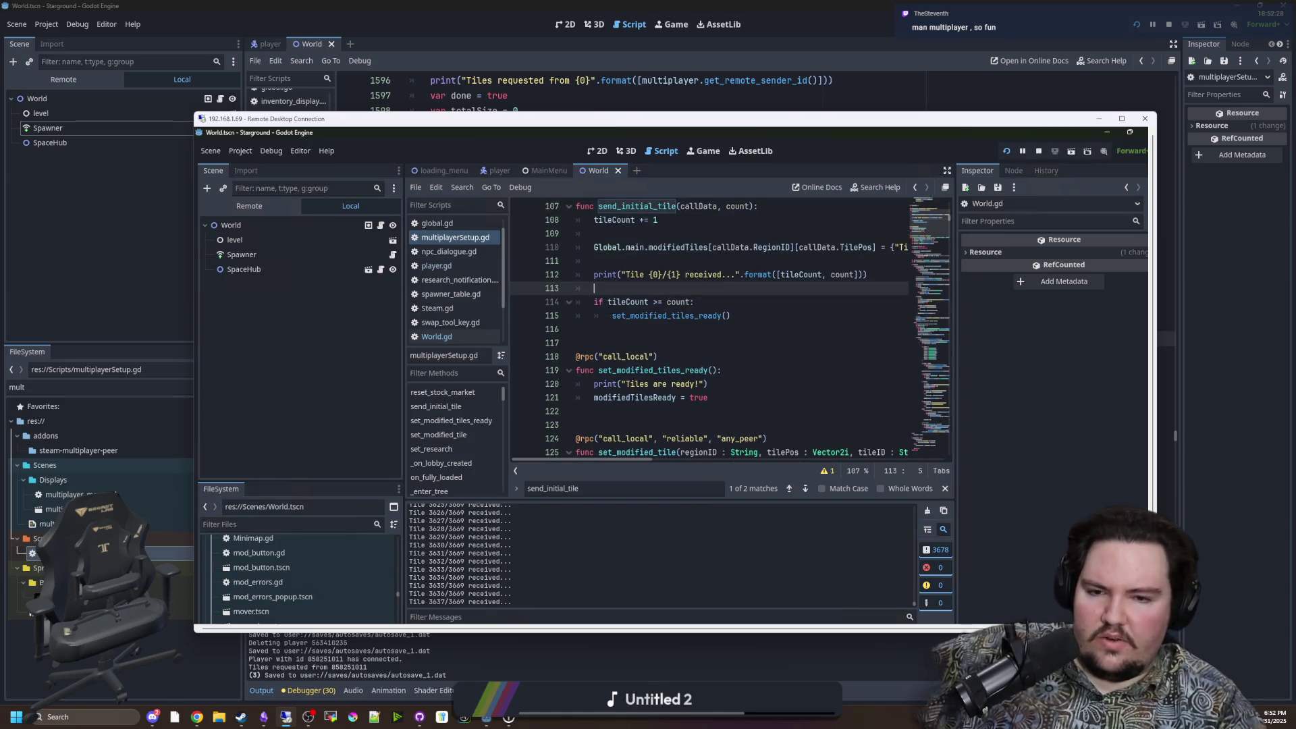
pyautogui.scroll(2, 709, 330)
pyautogui.click(716, 329)
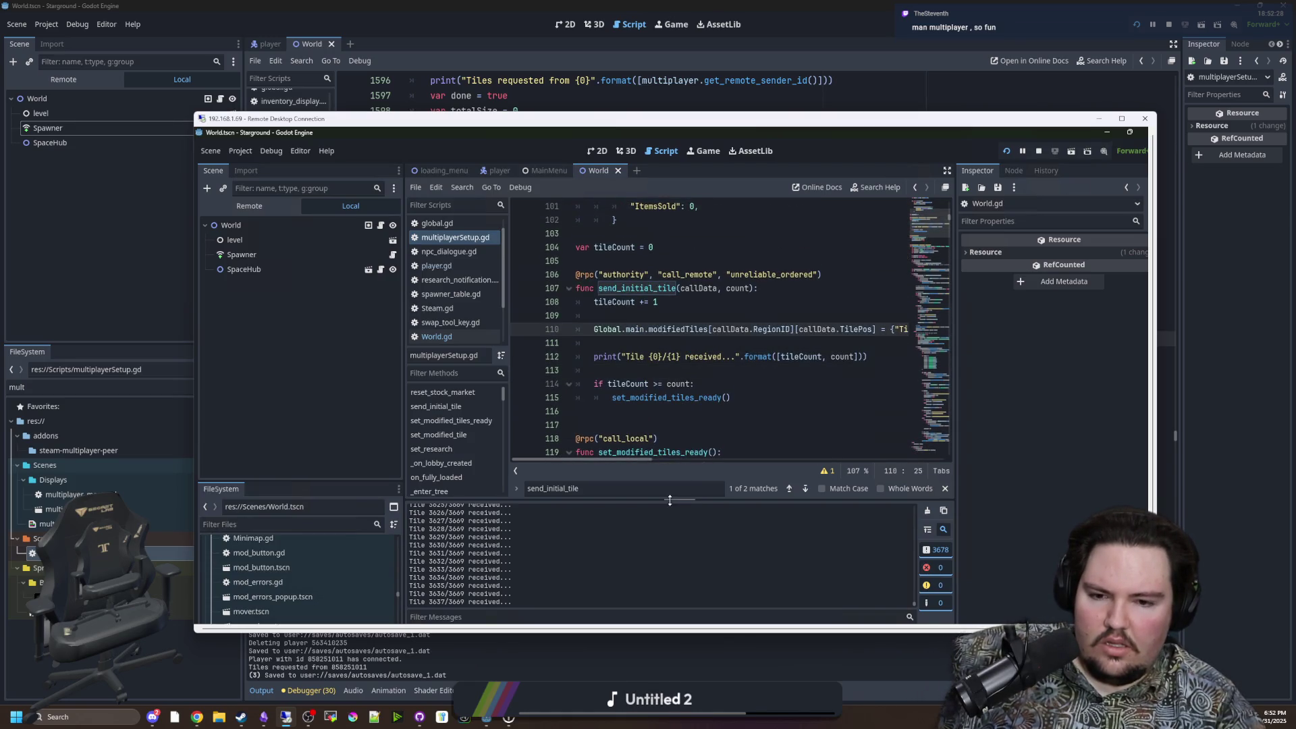
pyautogui.click(631, 409)
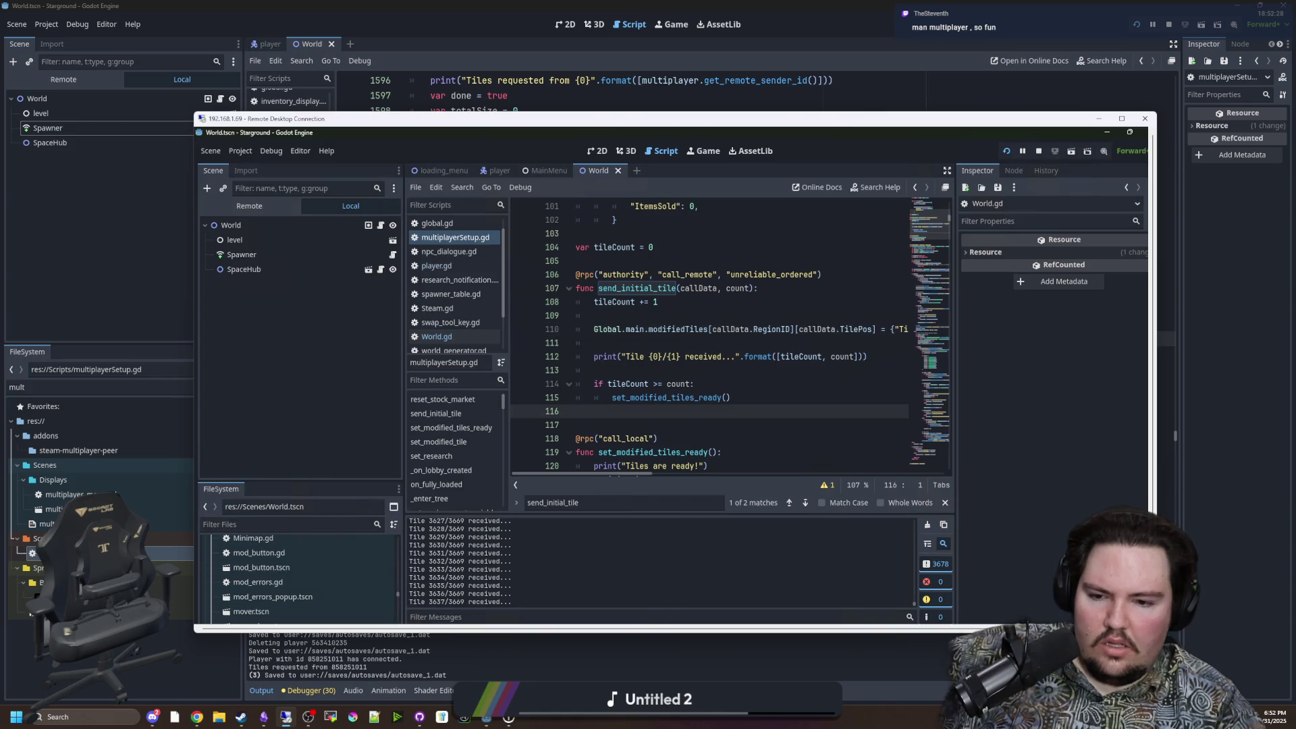
pyautogui.doubleClick(771, 274)
pyautogui.write('unreliable')
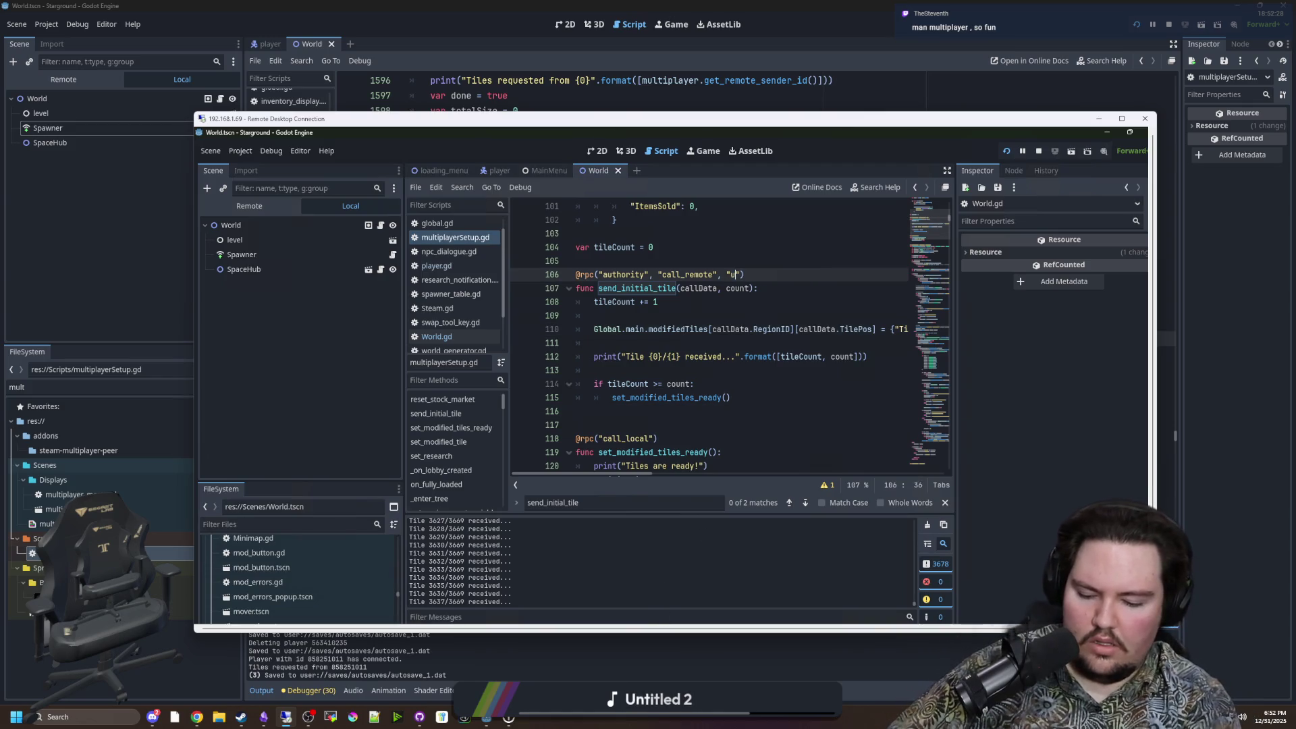
pyautogui.press('Escape')
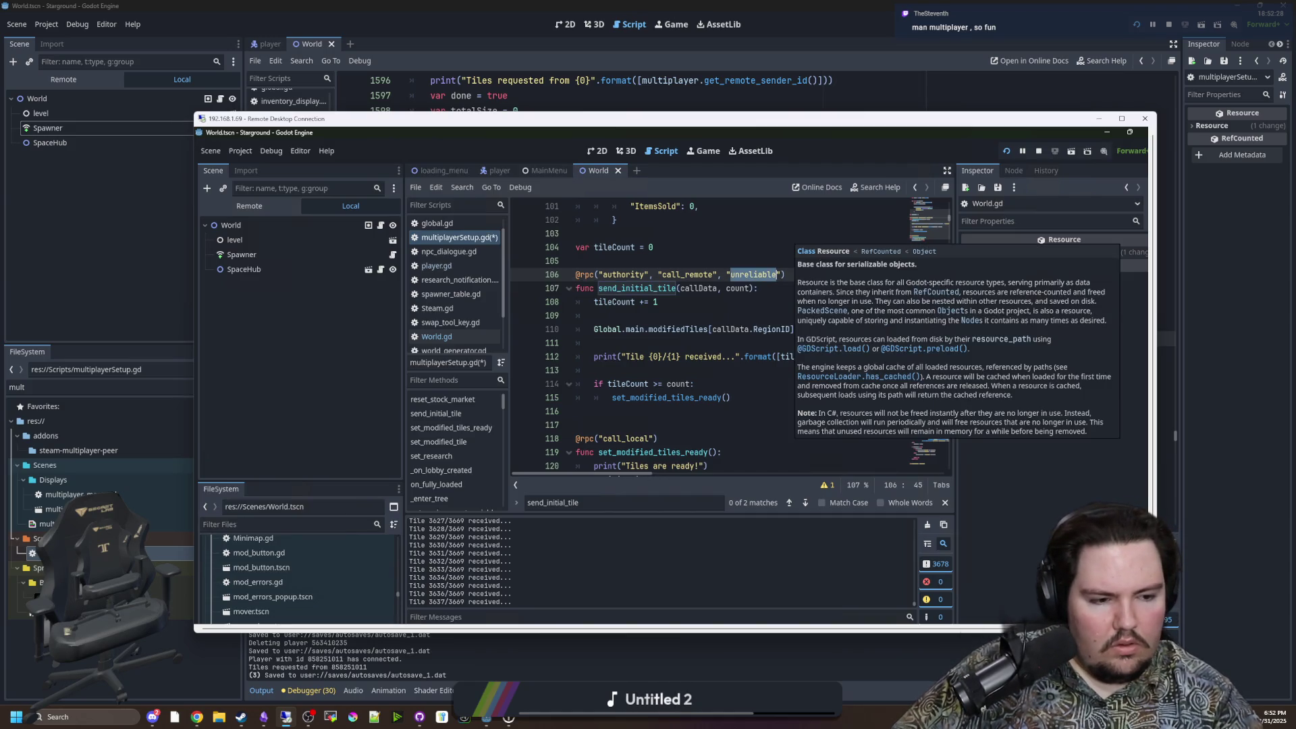
pyautogui.press('Down')
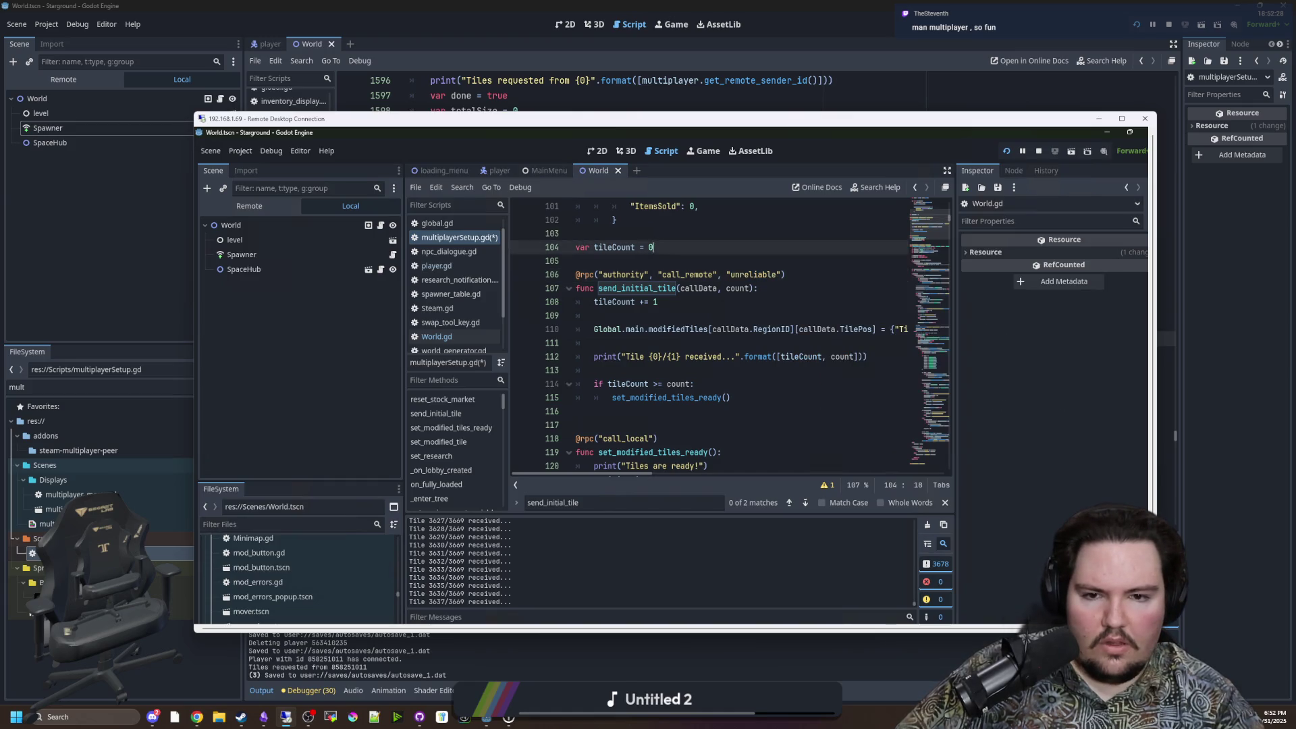
pyautogui.press('Up')
pyautogui.hotkey('shift', 'ctrl', 'Left')
pyautogui.hotkey('shift', 'ctrl', 'Left')
pyautogui.hotkey('shift', 'ctrl', 'Left')
pyautogui.press('BackSpace')
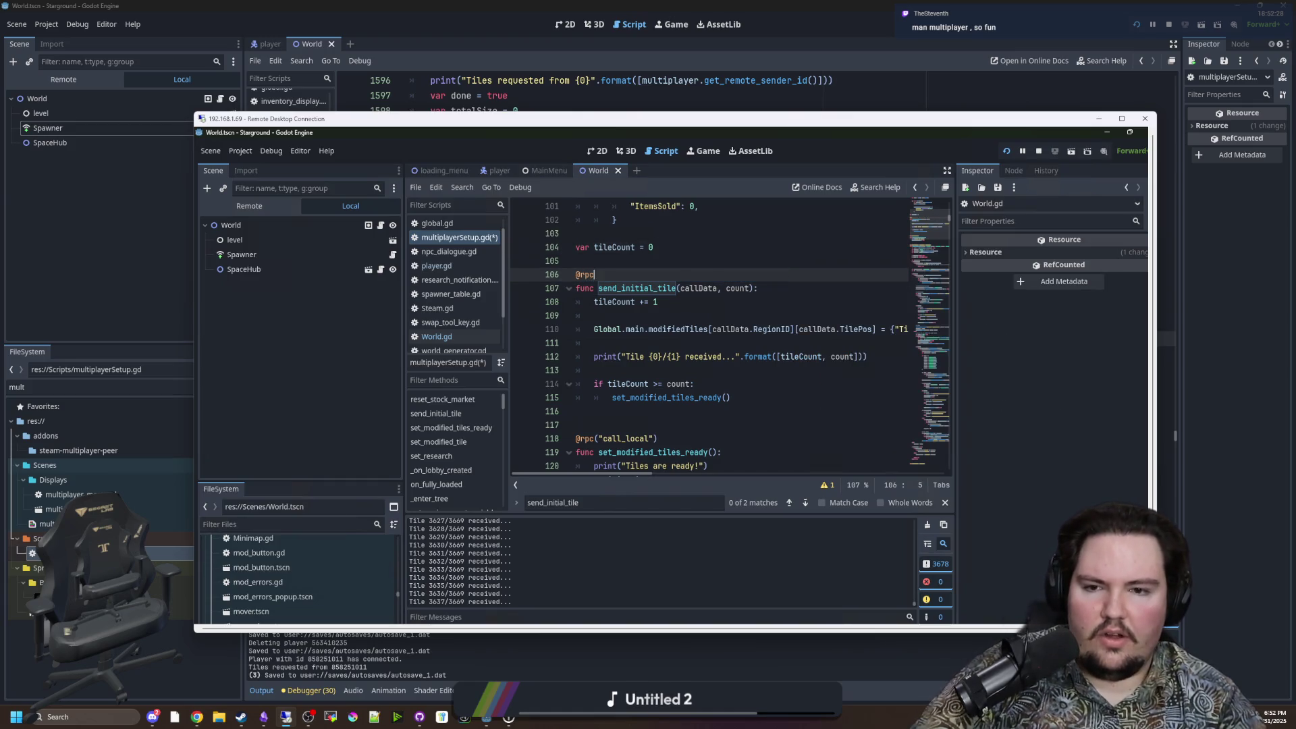
pyautogui.press('Up')
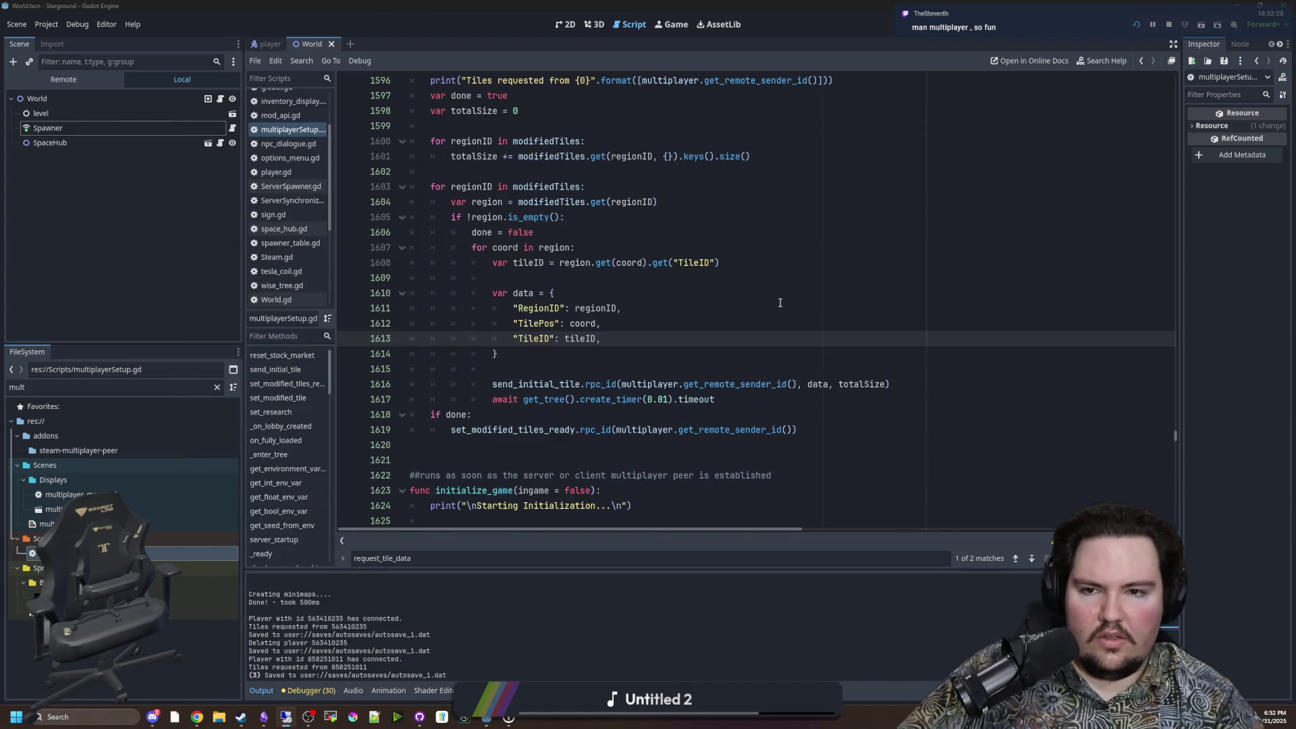
pyautogui.click(775, 308)
pyautogui.click(594, 369)
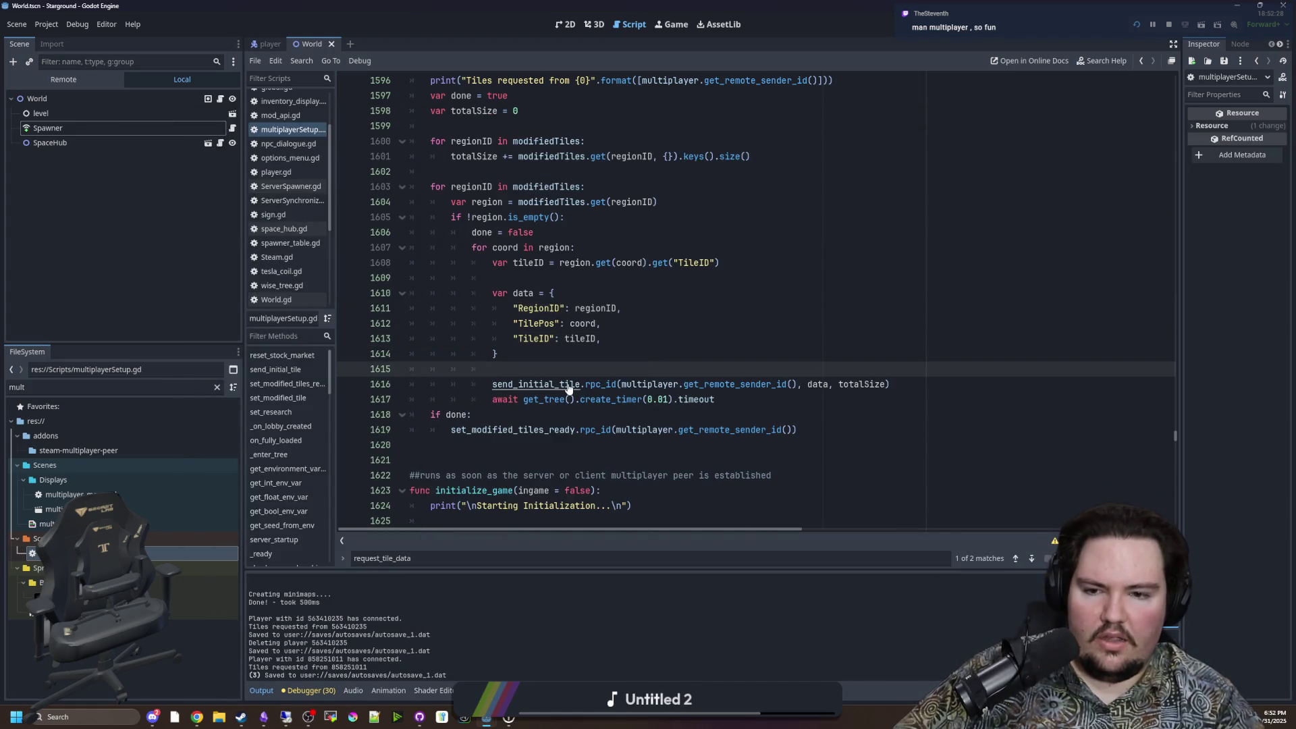
pyautogui.keyDown('ctrl'); pyautogui.click(568, 389); pyautogui.keyUp('ctrl')
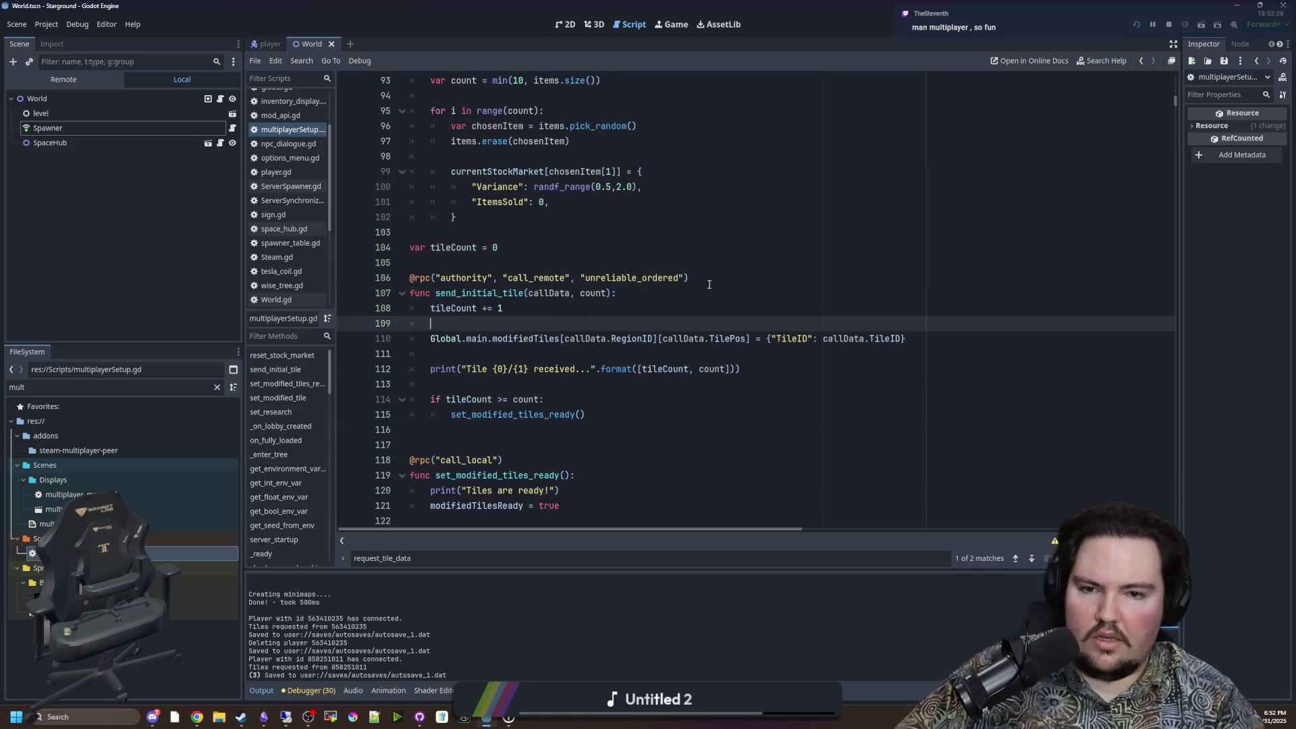
pyautogui.moveTo(689, 278); pyautogui.dragTo(430, 278)
pyautogui.press('BackSpace')
pyautogui.click(460, 265)
# Step: Save the script, stop the running game, and relaunch it with F5
pyautogui.hotkey('ctrl', 's')
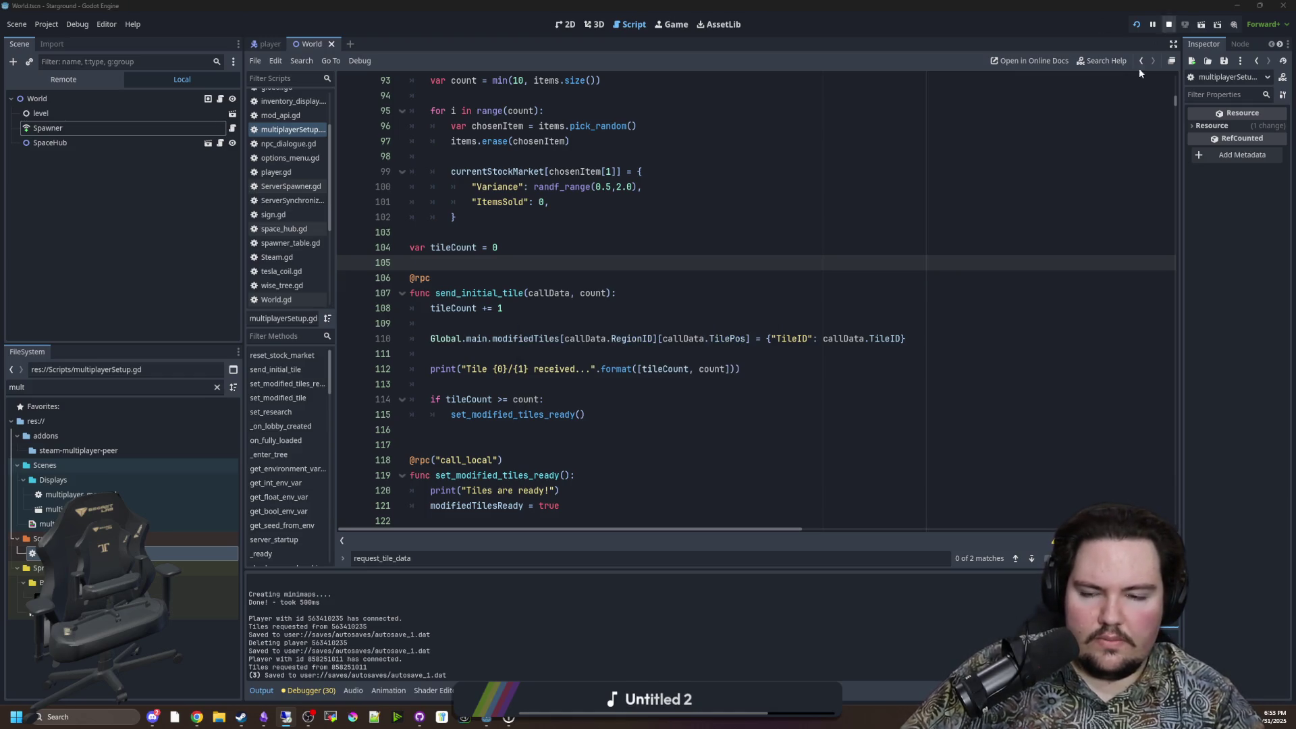
pyautogui.click(1168, 32)
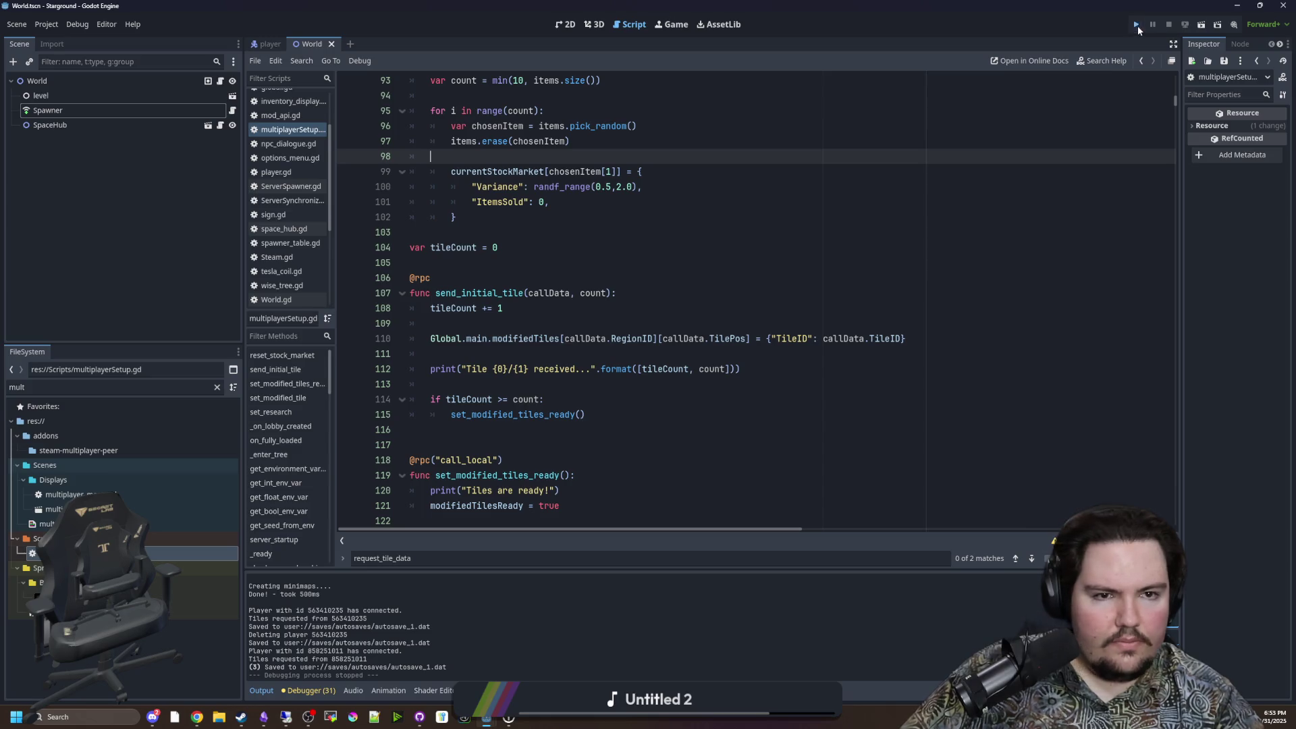
pyautogui.press('F5')
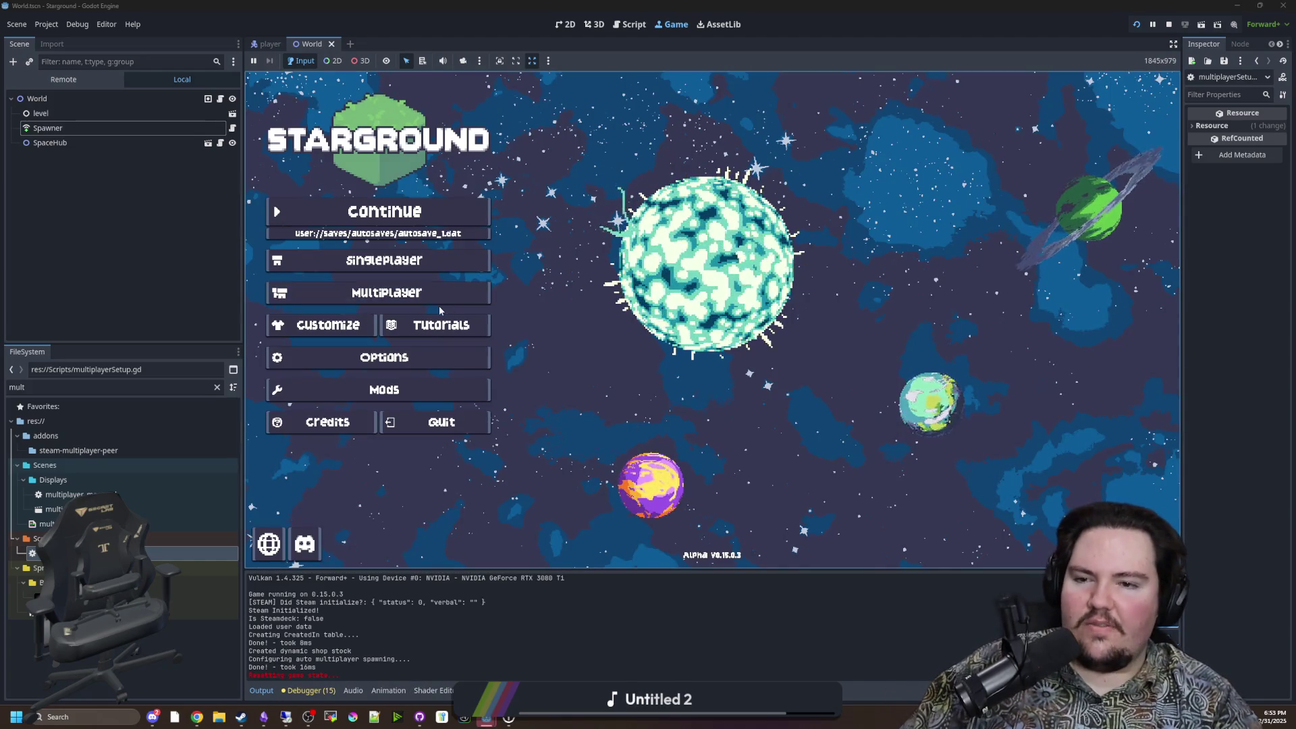
# Step: Open the game's Multiplayer menu and choose Host Saved Game
pyautogui.click(456, 294)
pyautogui.click(825, 283)
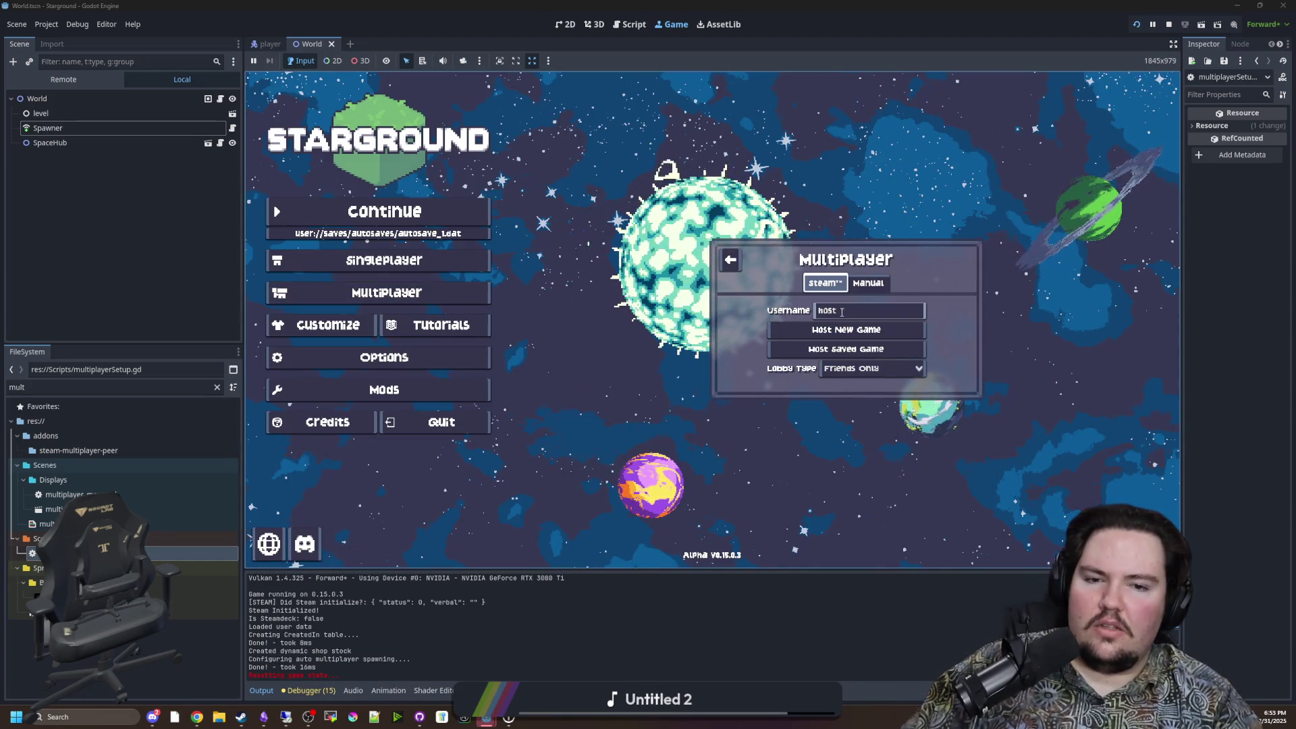
pyautogui.click(836, 350)
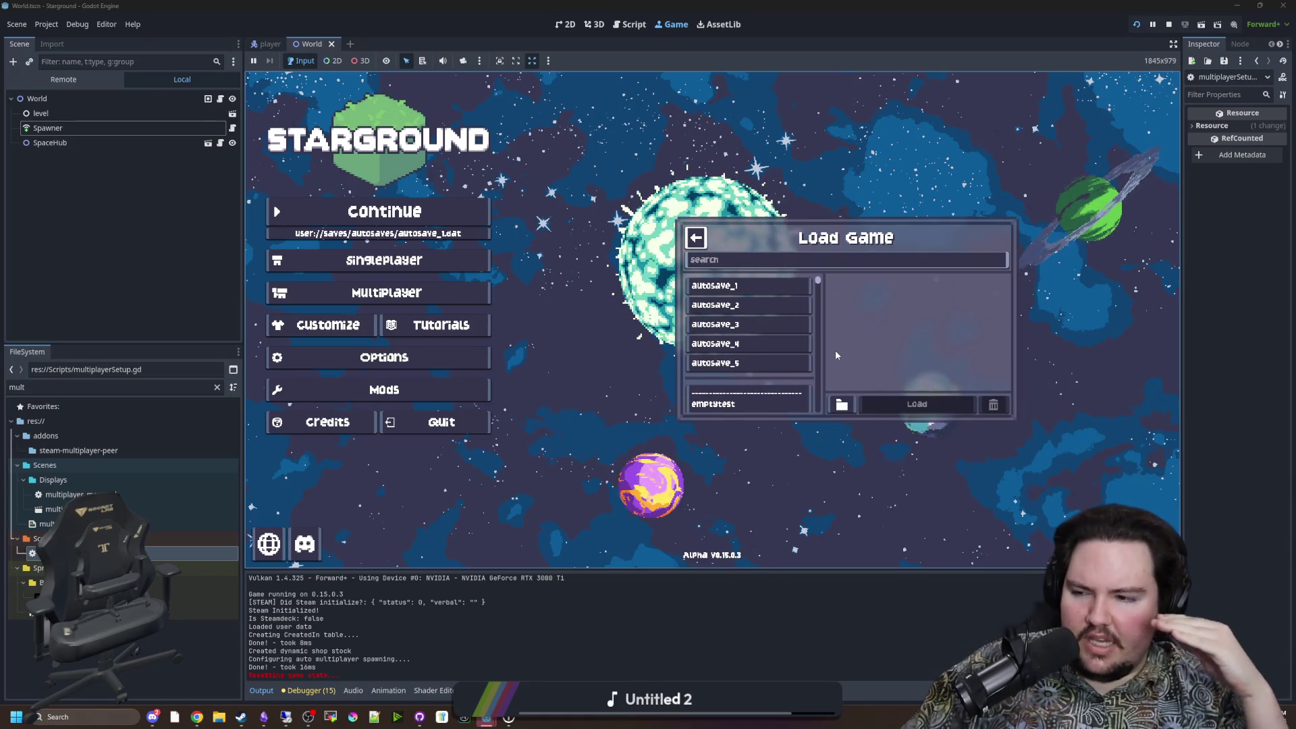
pyautogui.scroll(-5, 749, 338)
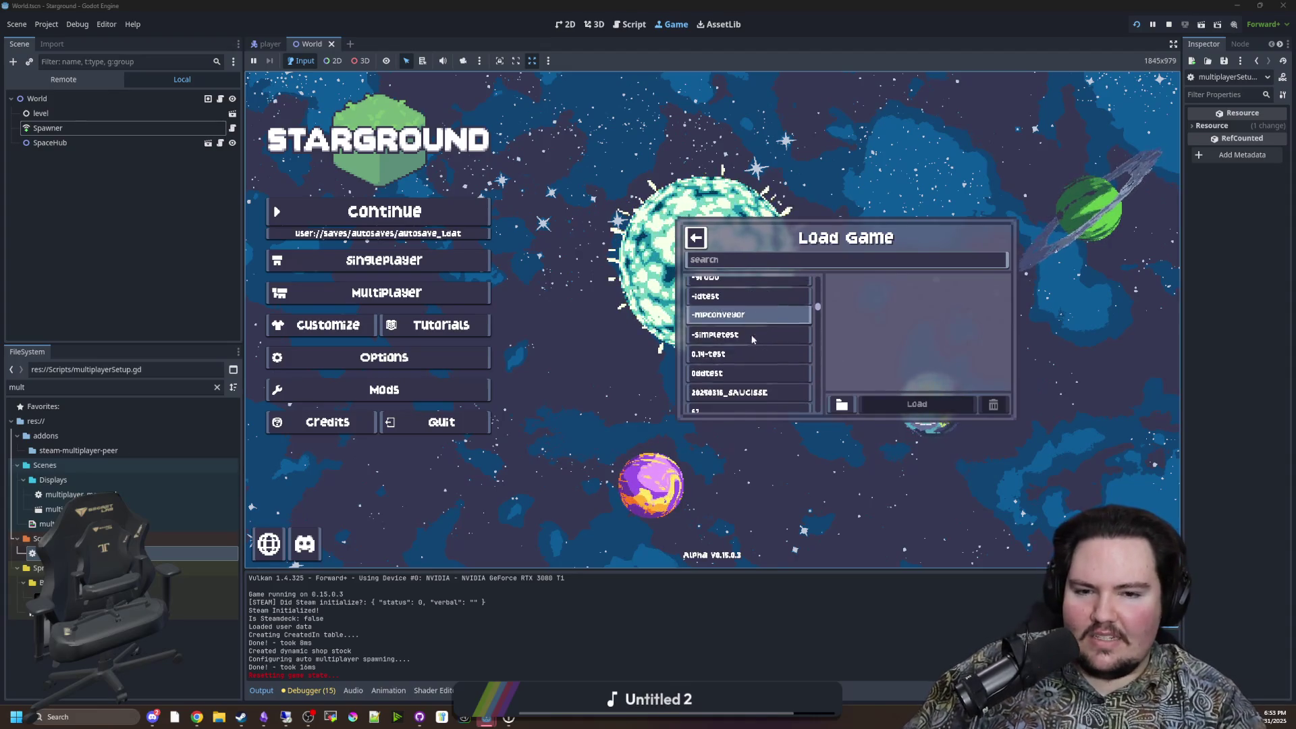
pyautogui.scroll(-8, 746, 344)
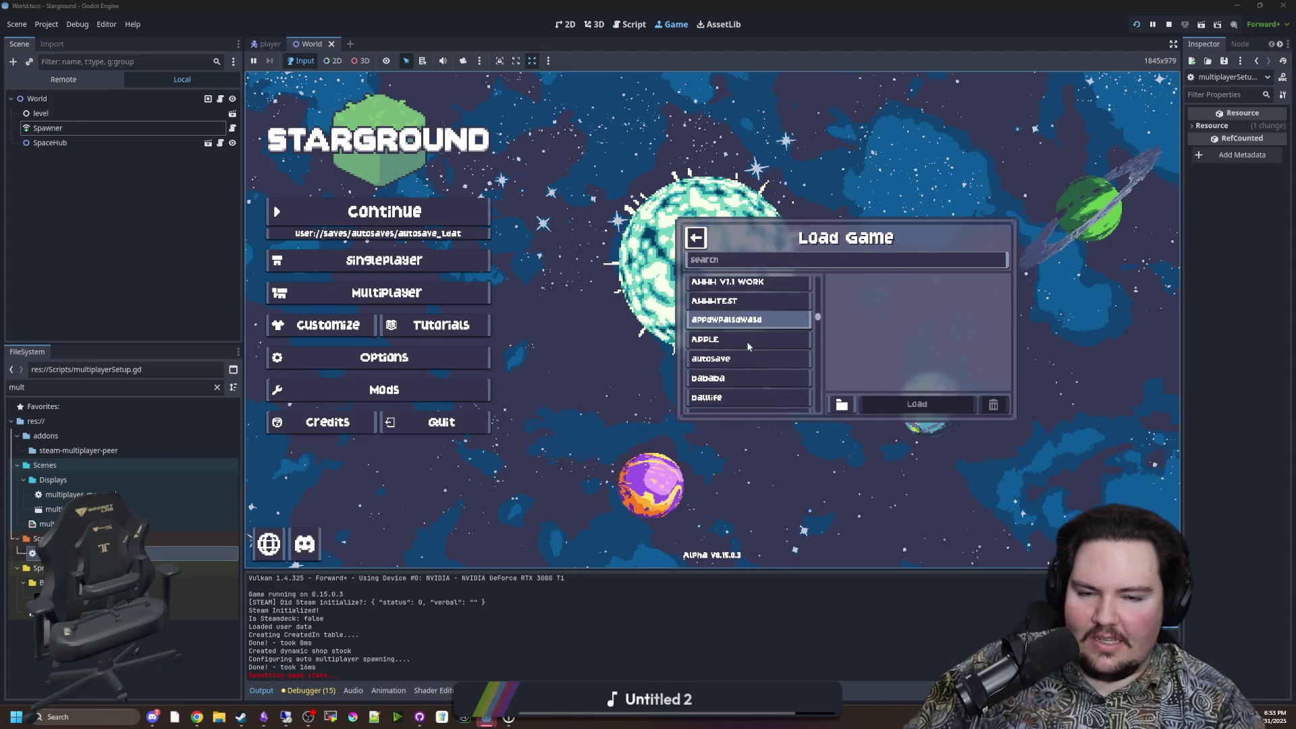
pyautogui.scroll(-10, 746, 344)
# Step: Filter the saves by 'yes' and load Yes World 31 as host
pyautogui.click(760, 263)
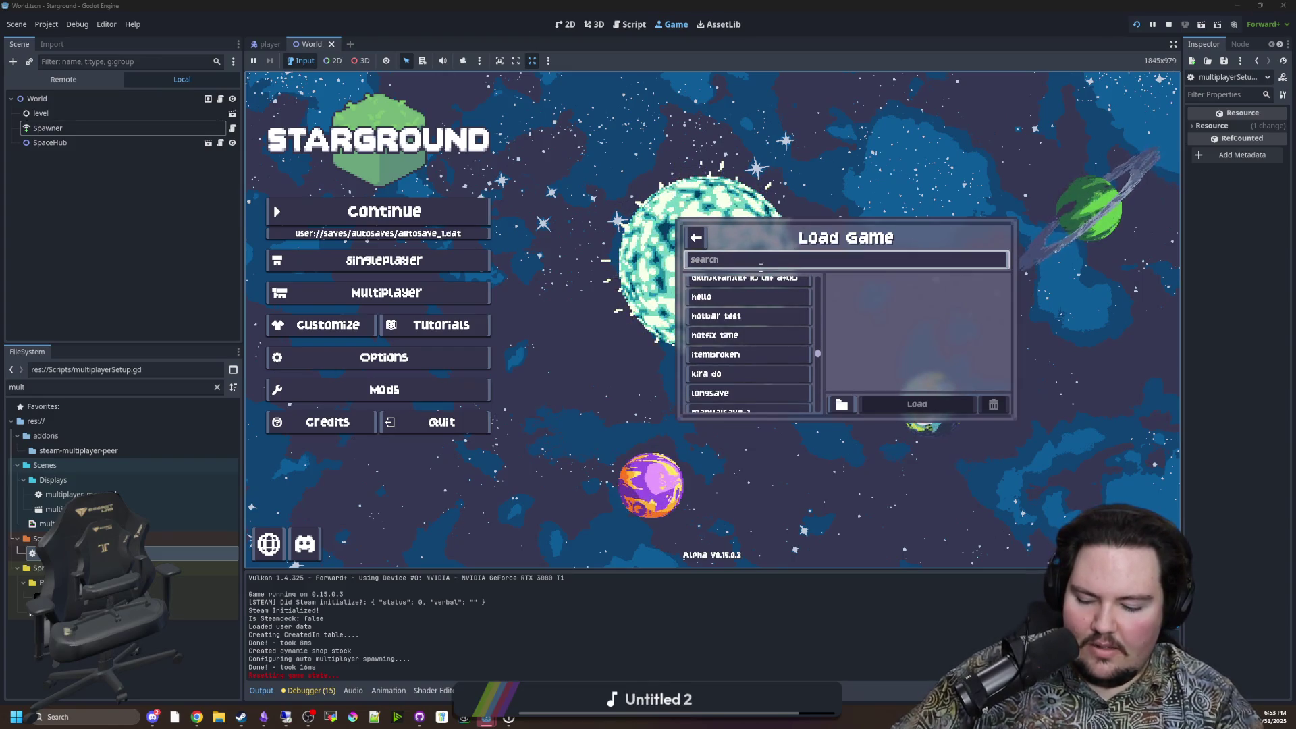
pyautogui.write('red')
pyautogui.press('BackSpace')
pyautogui.press('BackSpace')
pyautogui.press('BackSpace')
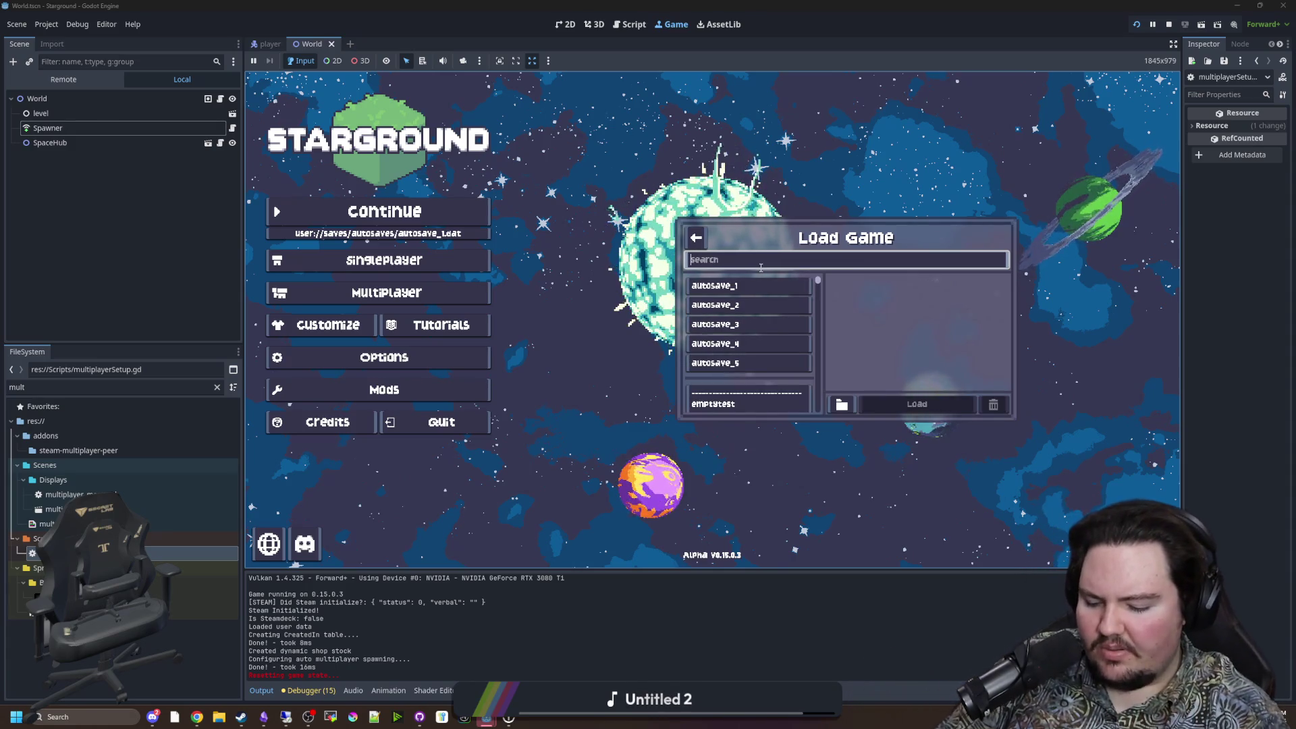
pyautogui.write('em')
pyautogui.press('BackSpace')
pyautogui.press('BackSpace')
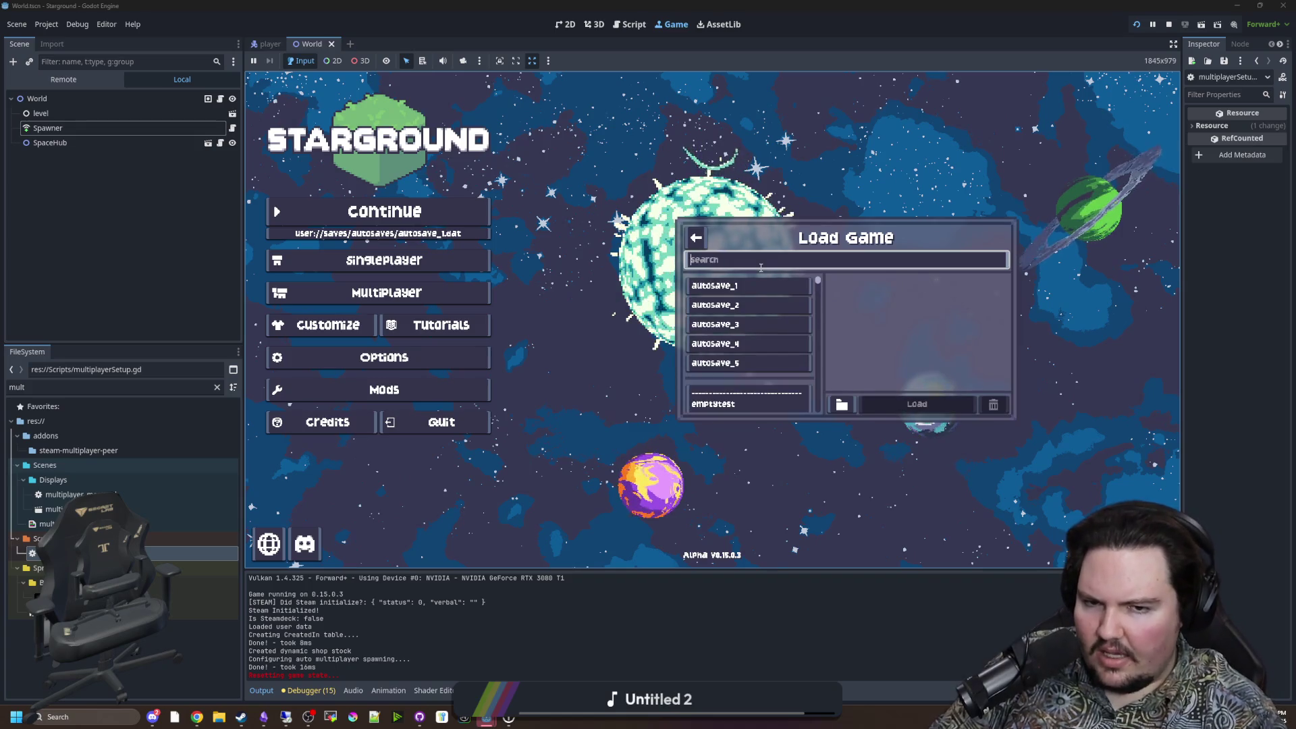
pyautogui.write('yes')
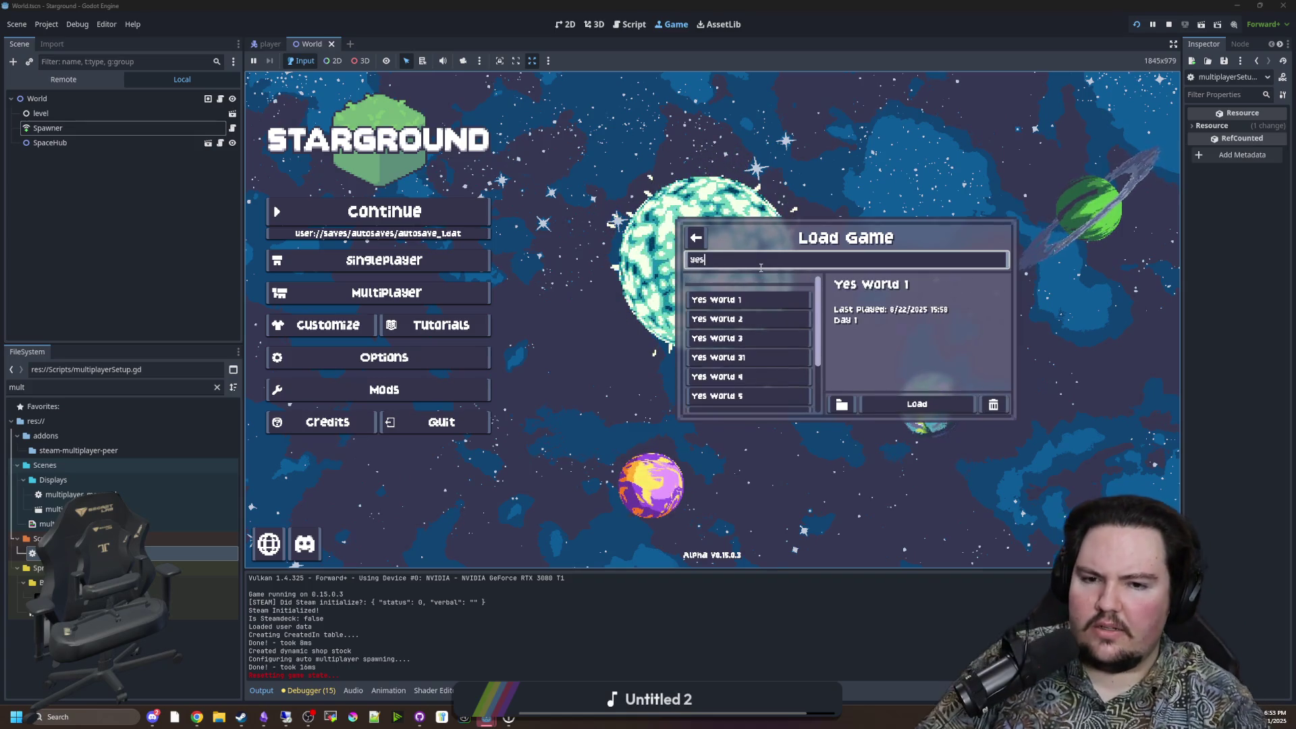
pyautogui.click(719, 357)
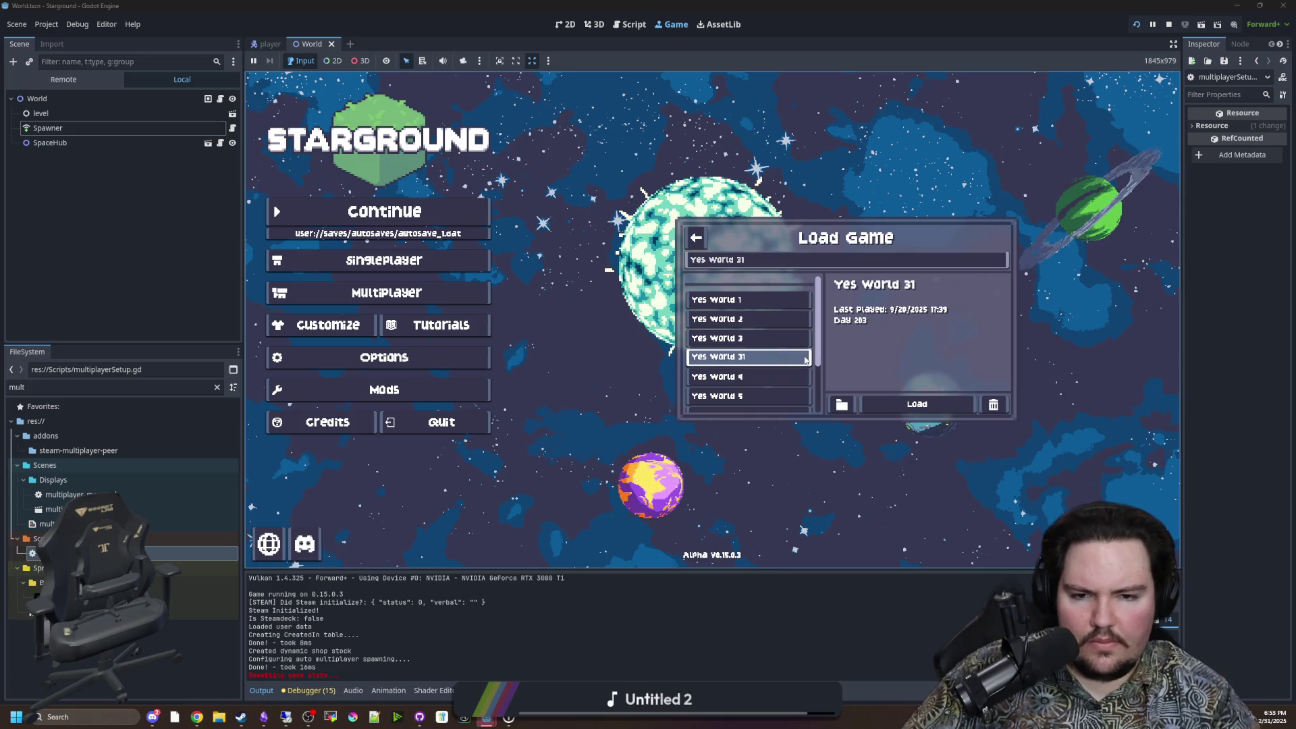
pyautogui.click(933, 403)
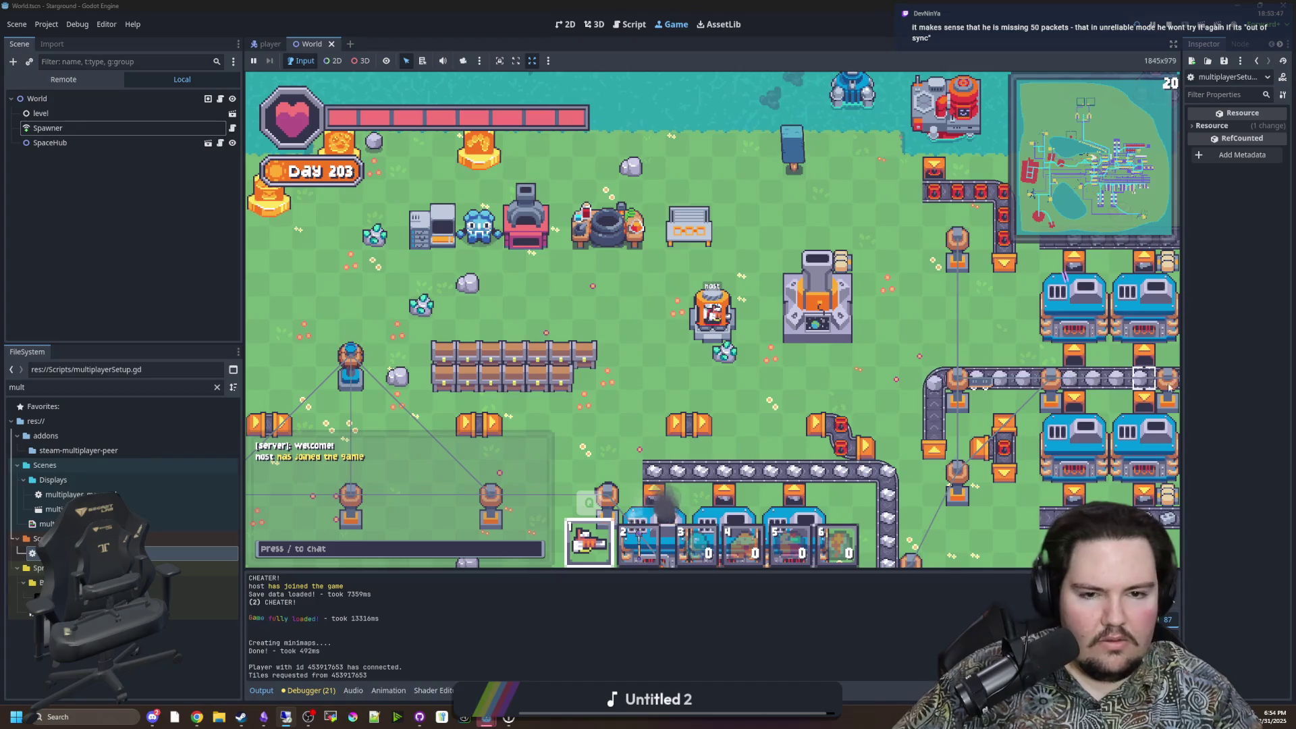
# Step: Walk the host left in the Day 203 world, then reopen multiplayerSetup.gd from FileSystem
pyautogui.press('a')
pyautogui.press('a')
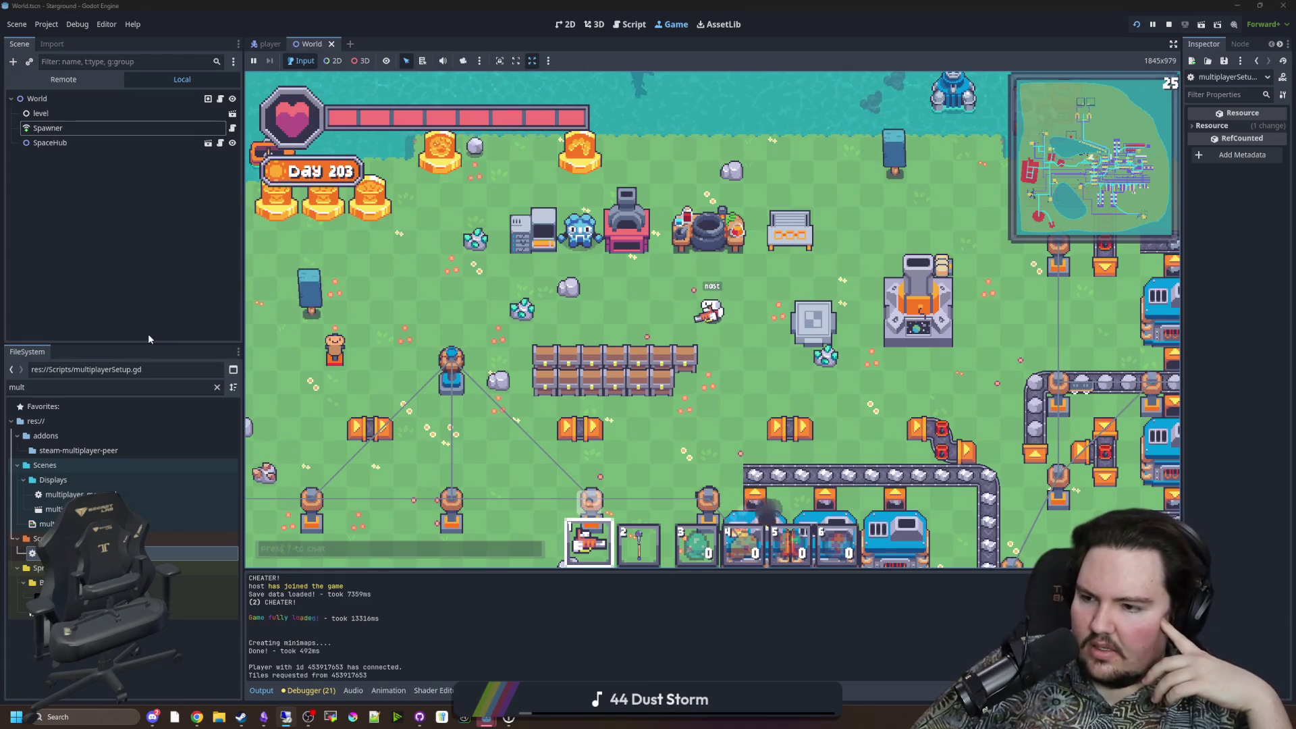
pyautogui.click(202, 568)
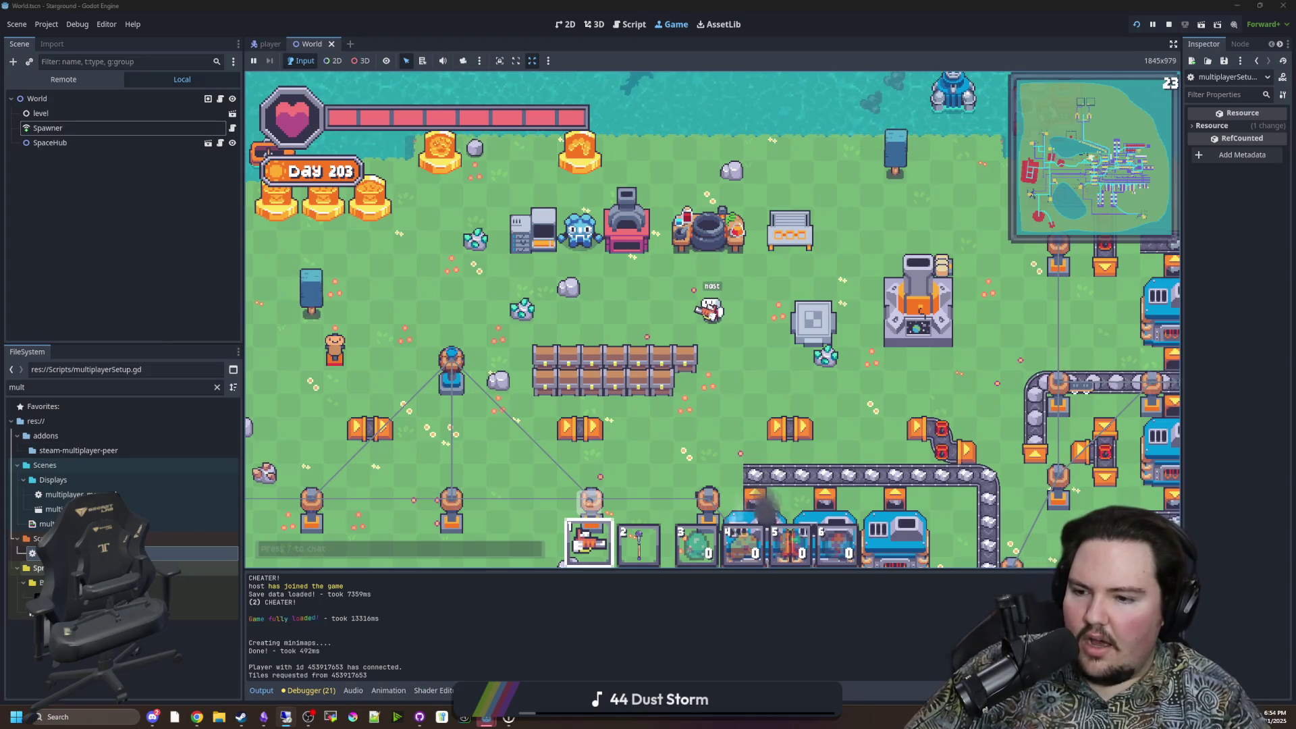
pyautogui.doubleClick(101, 554)
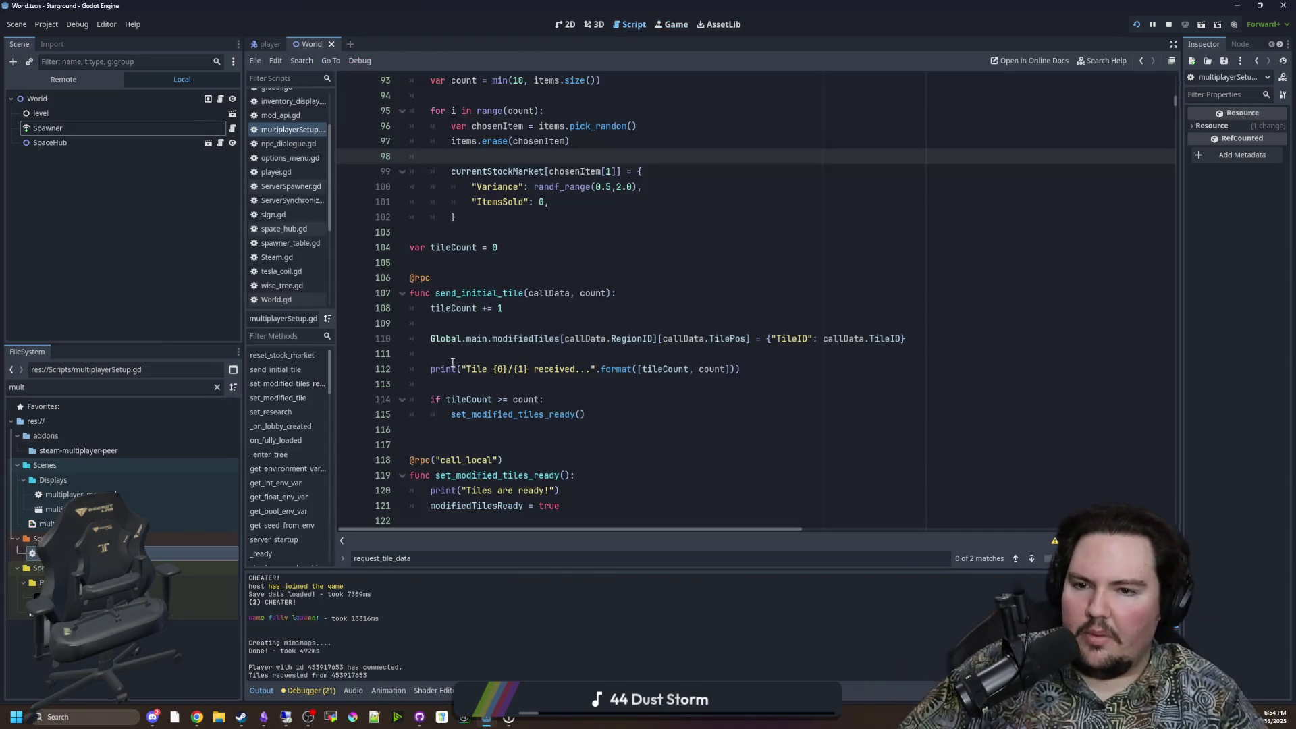
pyautogui.click(437, 278)
pyautogui.write('("')
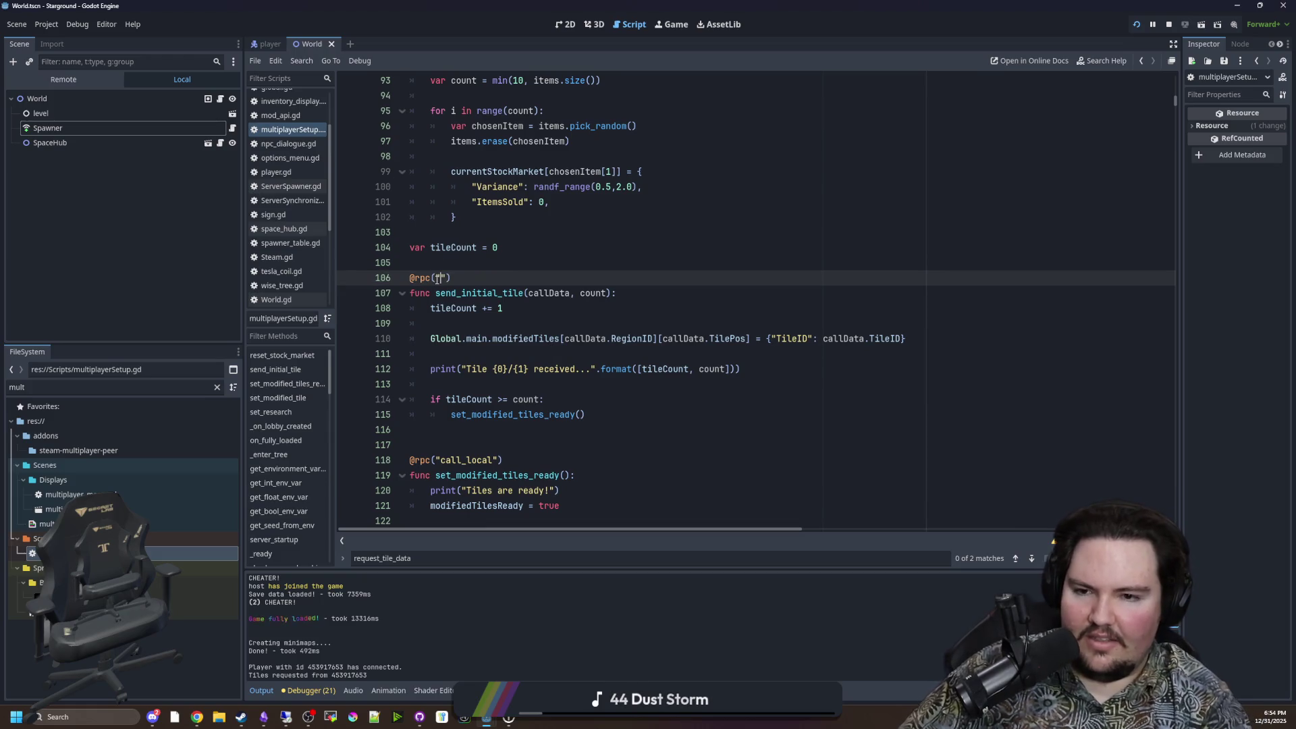
pyautogui.write('relia')
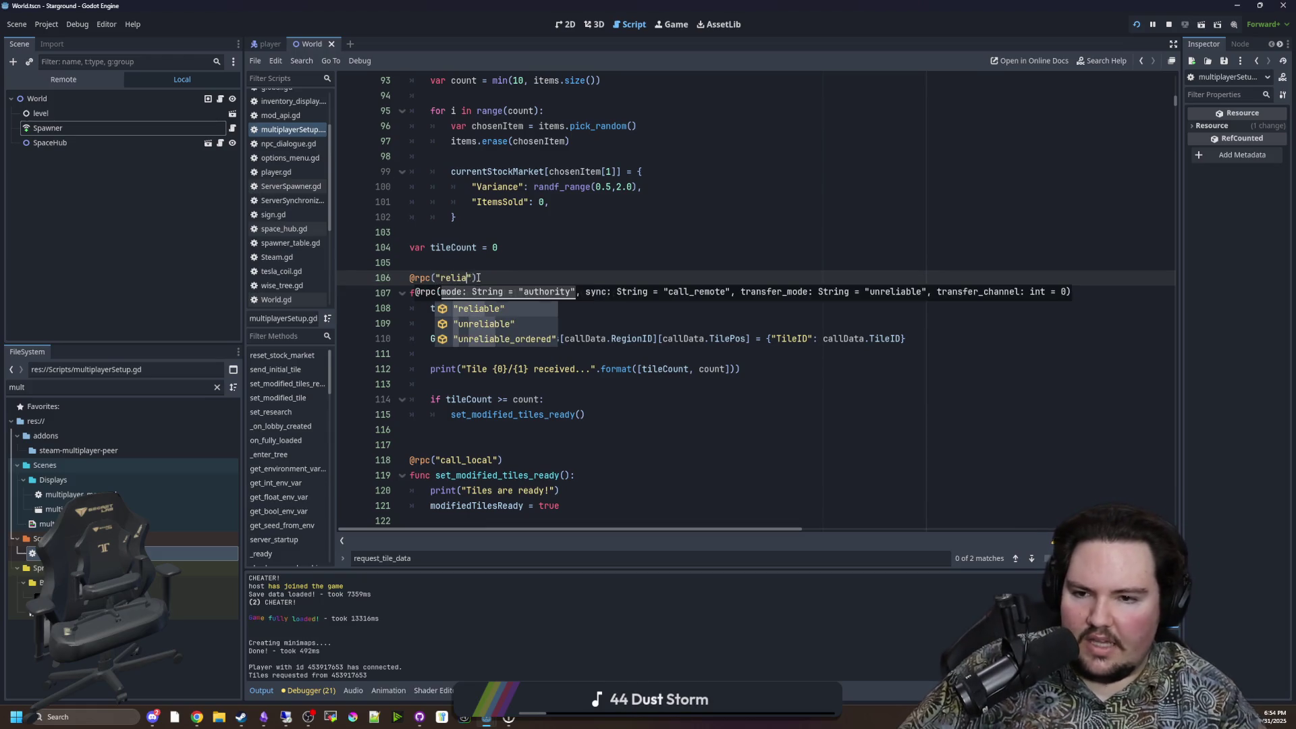
pyautogui.press('Return')
pyautogui.moveTo(493, 277)
pyautogui.mouseDown()
pyautogui.moveTo(407, 277)
pyautogui.moveTo(540, 75)
pyautogui.mouseUp()
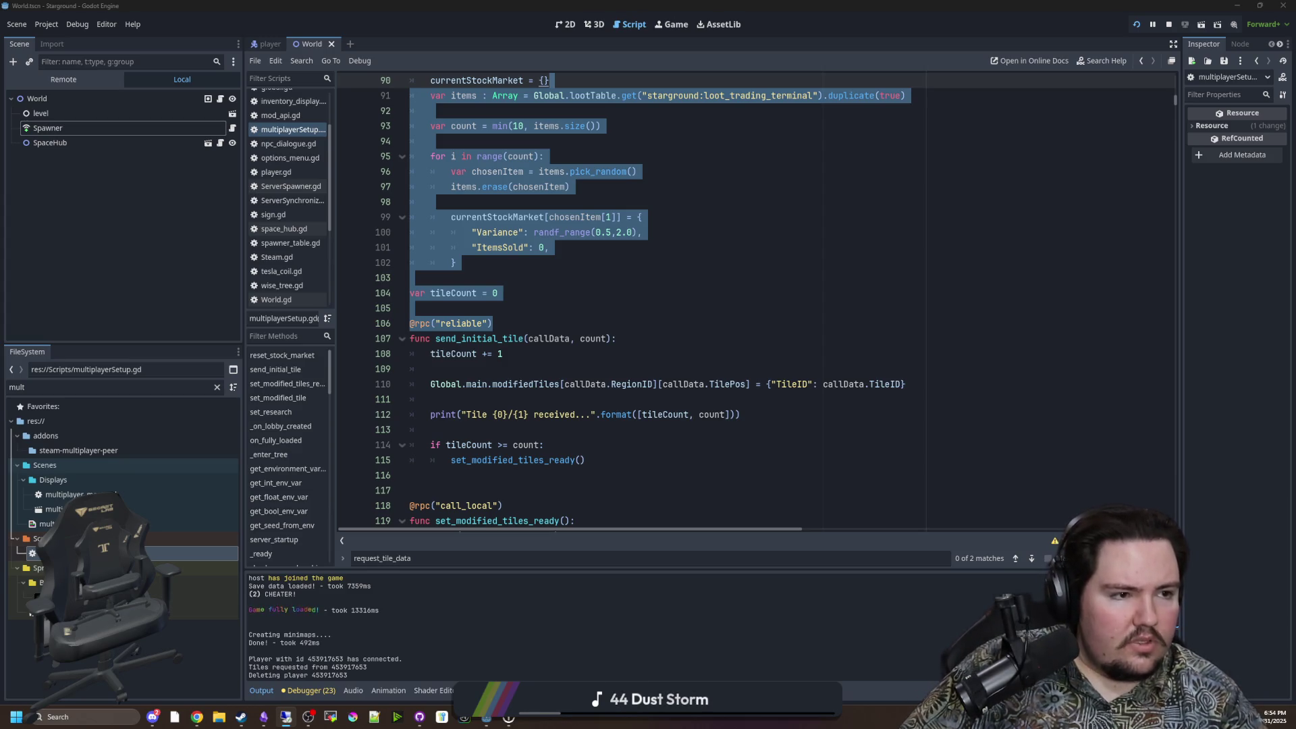
pyautogui.click(592, 197)
pyautogui.scroll(3, 516, 203)
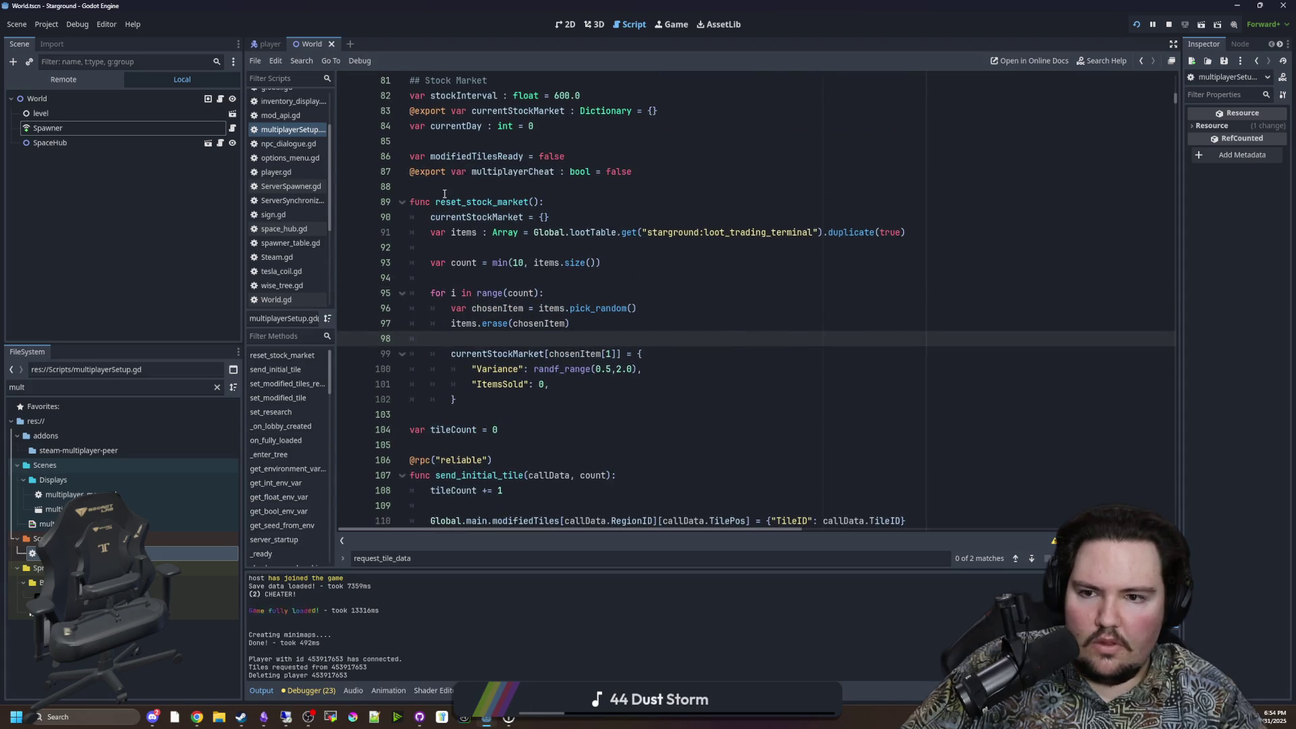
pyautogui.scroll(-4, 444, 194)
pyautogui.click(388, 278)
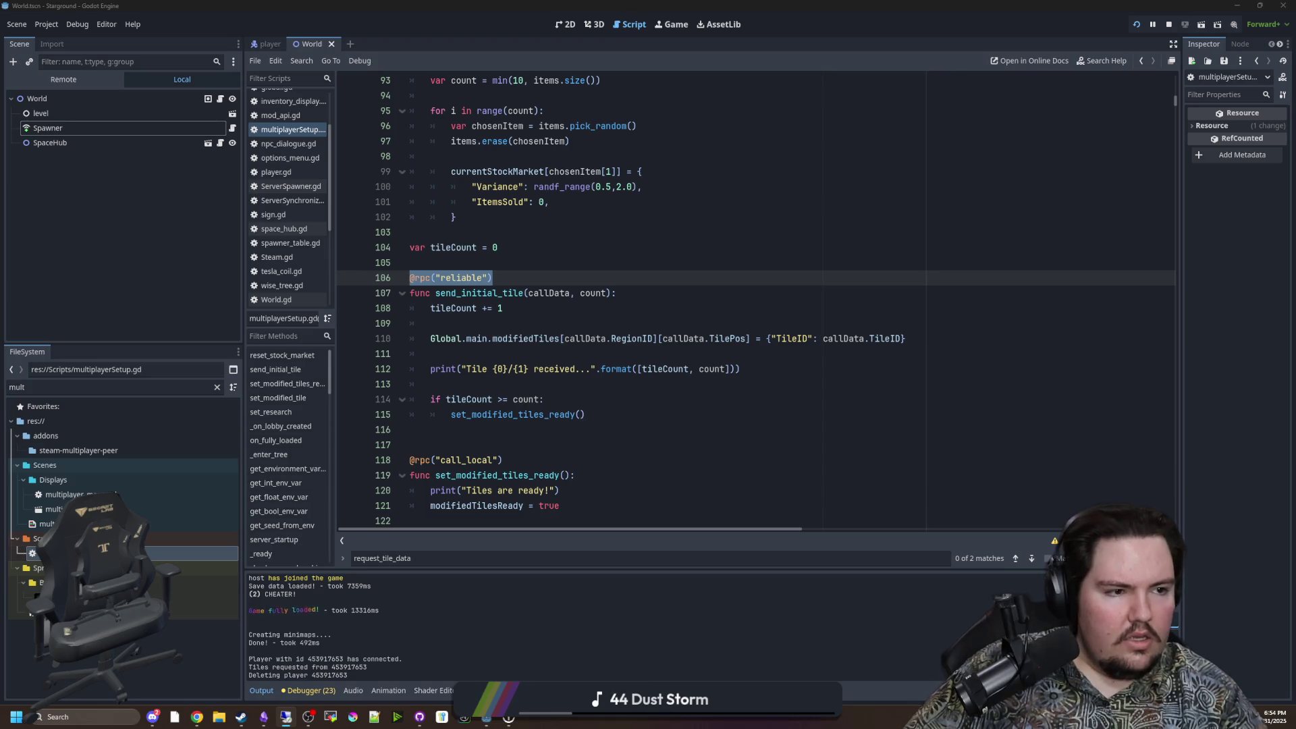
pyautogui.click(1169, 25)
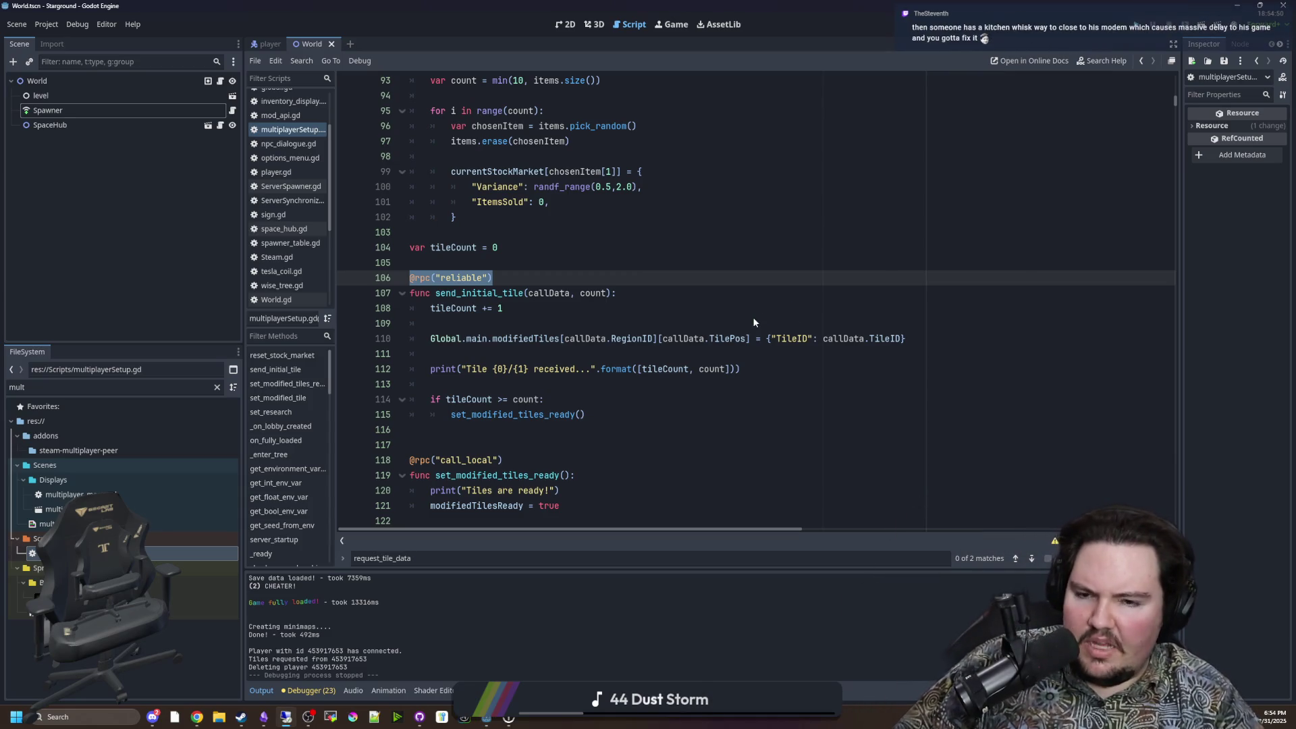
# Step: Relaunch the game with F5 and host the Yes World save found by searching 'yes'
pyautogui.press('F5')
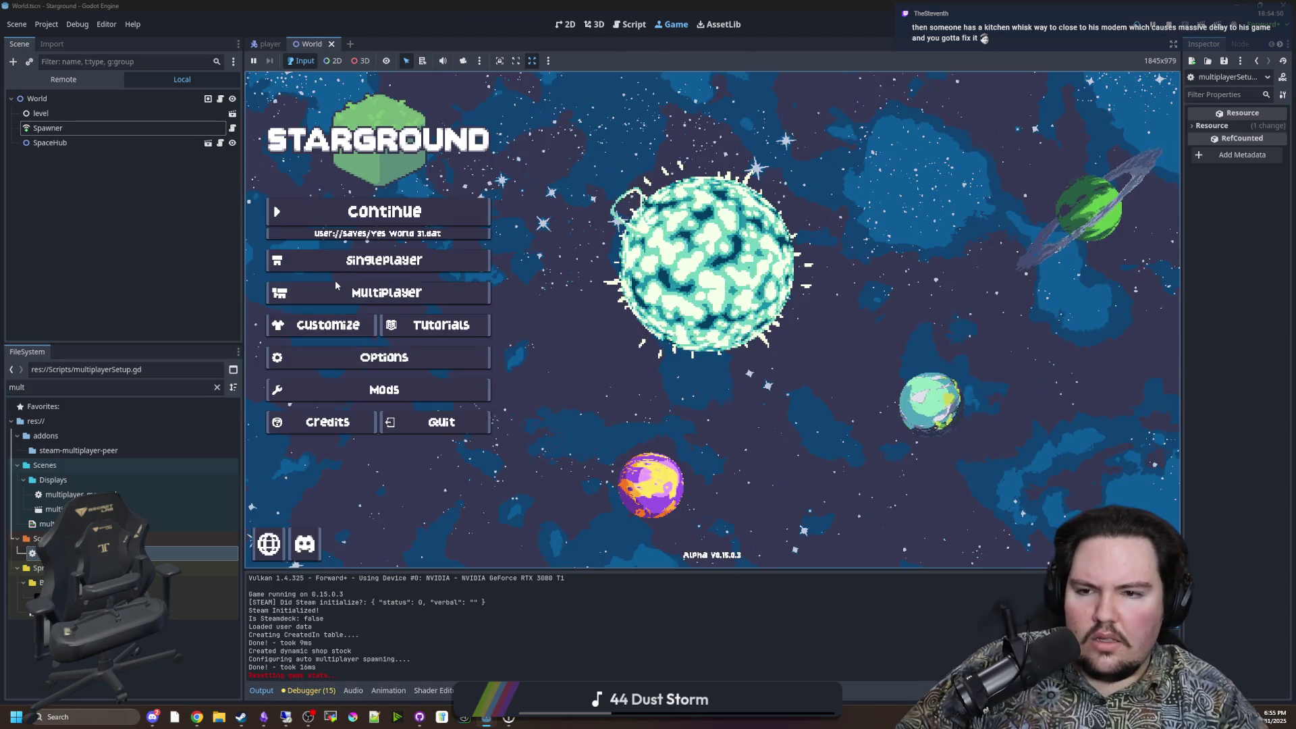
pyautogui.click(336, 286)
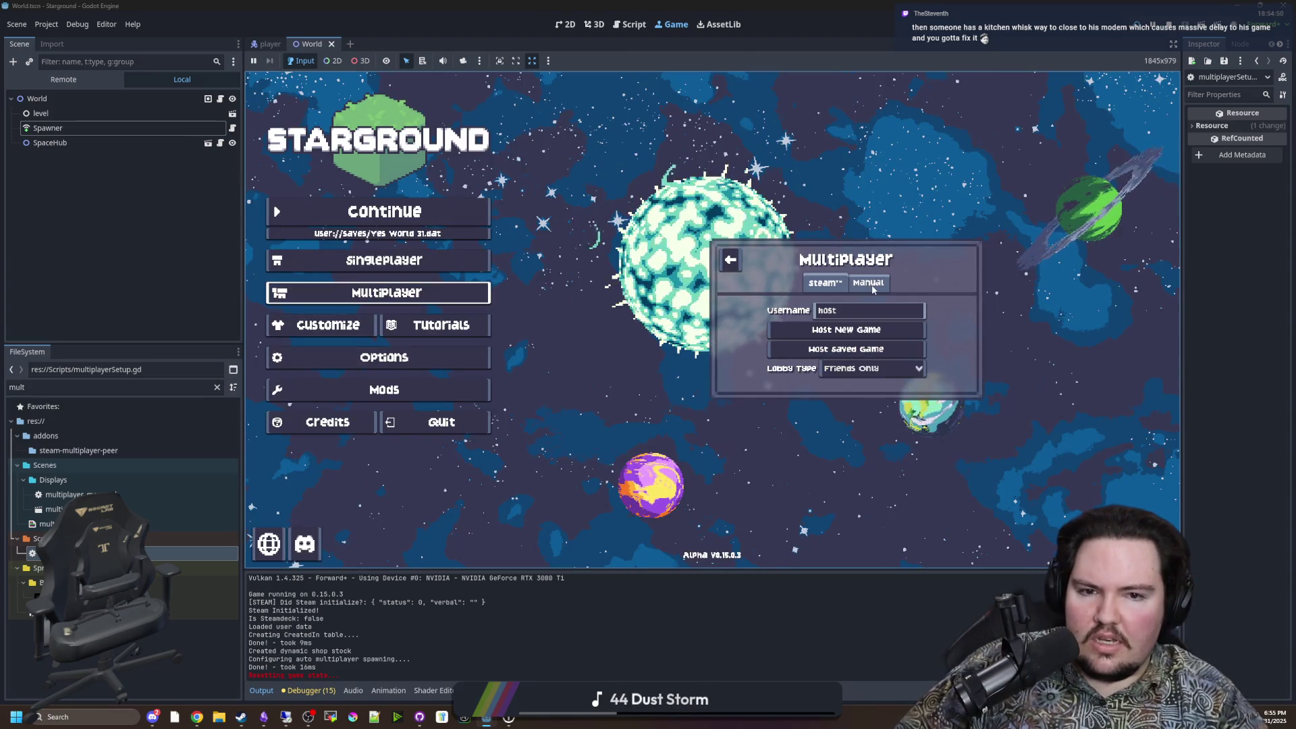
pyautogui.click(843, 349)
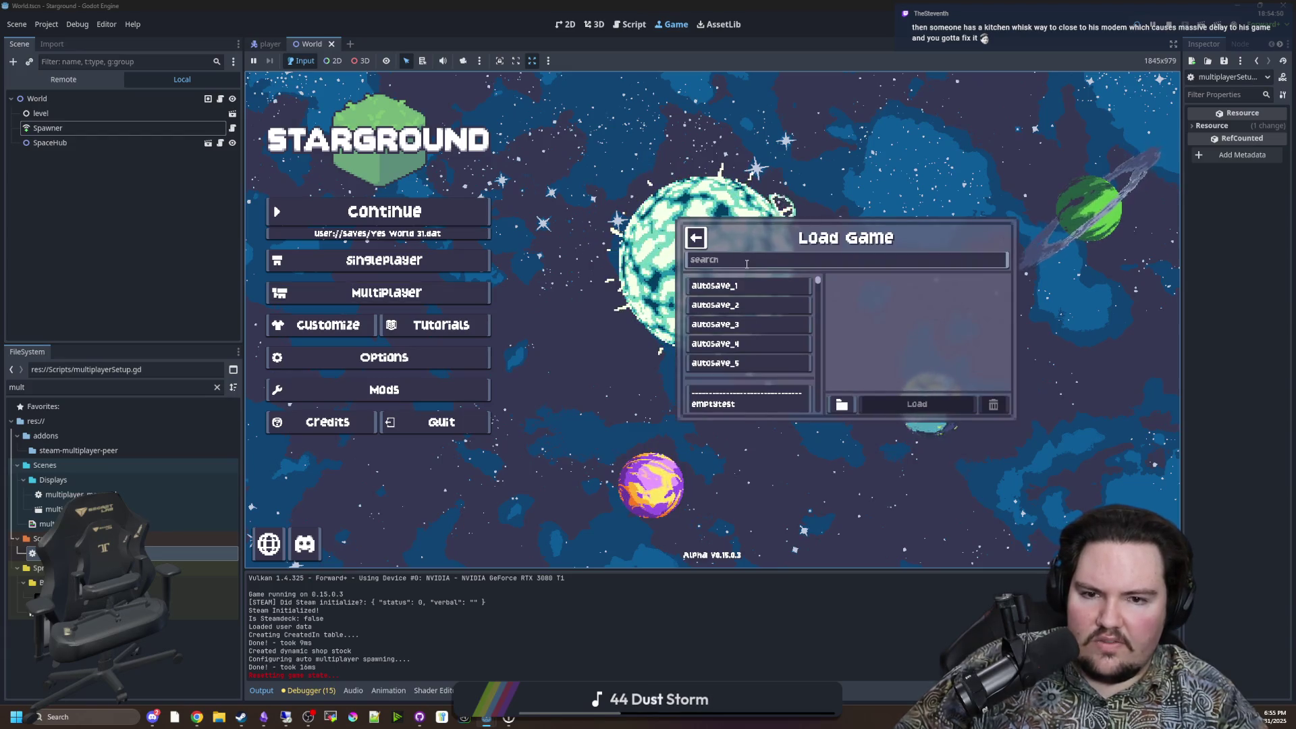
pyautogui.click(746, 262)
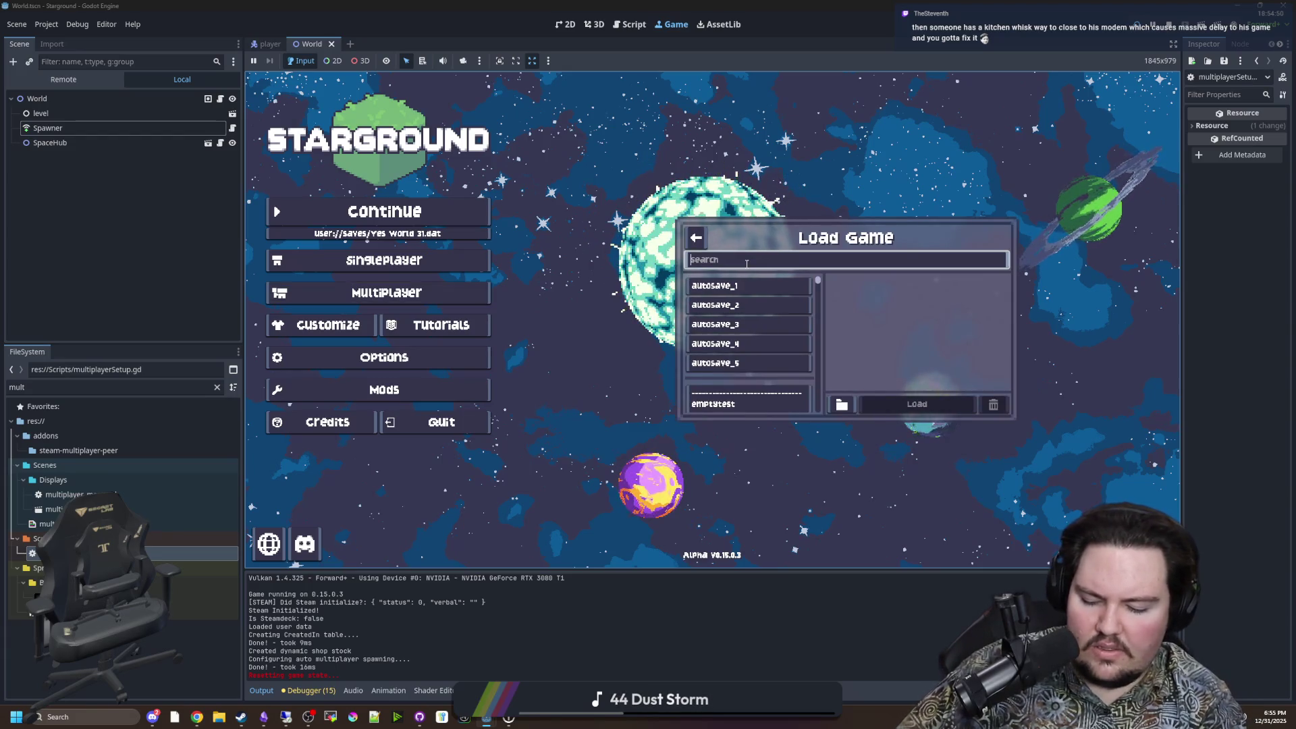
pyautogui.write('yes')
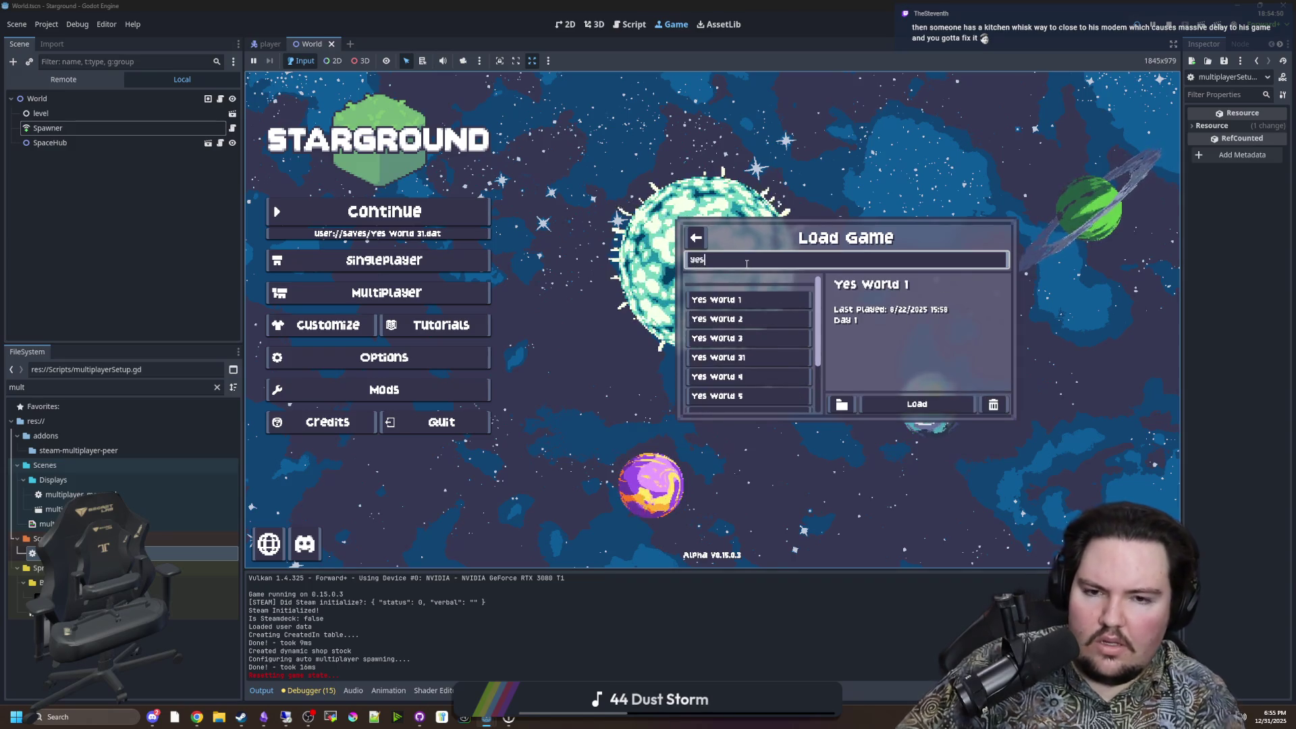
pyautogui.click(717, 356)
pyautogui.click(881, 403)
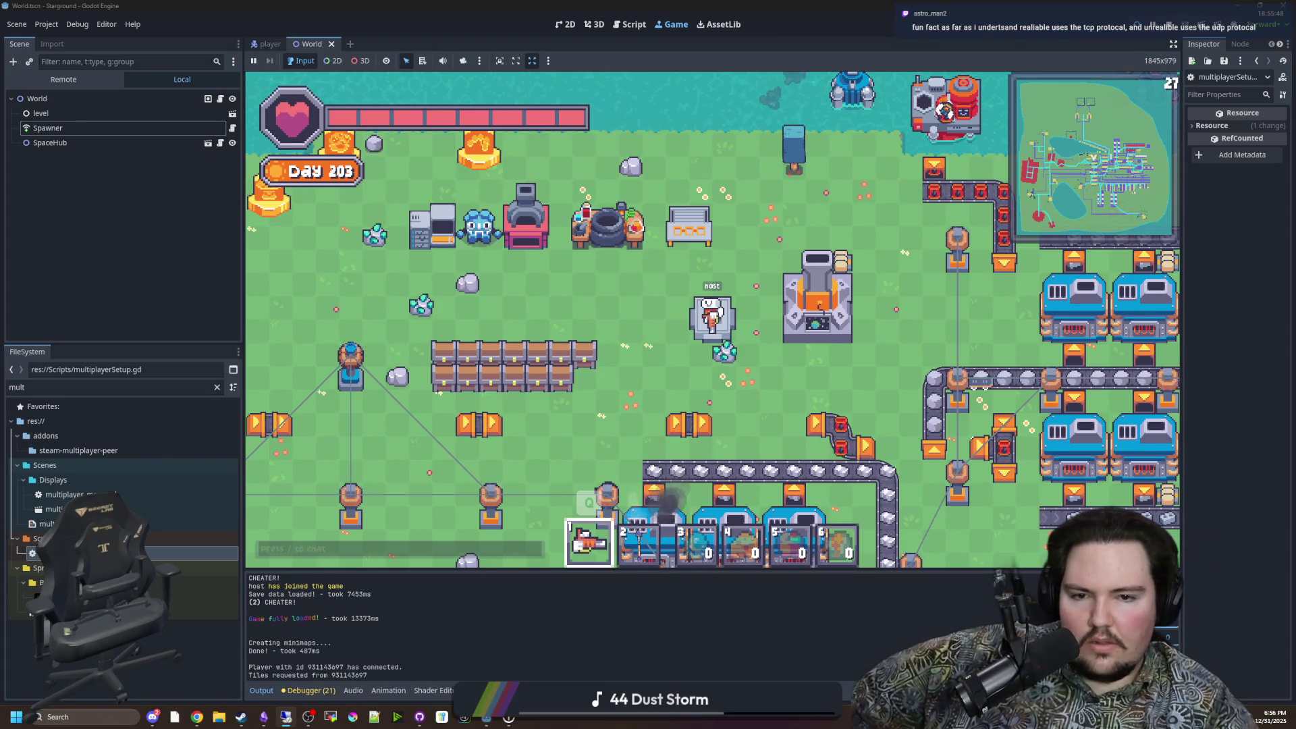
# Step: Bring up the Remote Desktop session where the client is joining, at tile 764/3669
pyautogui.hotkey('alt', 'Tab')
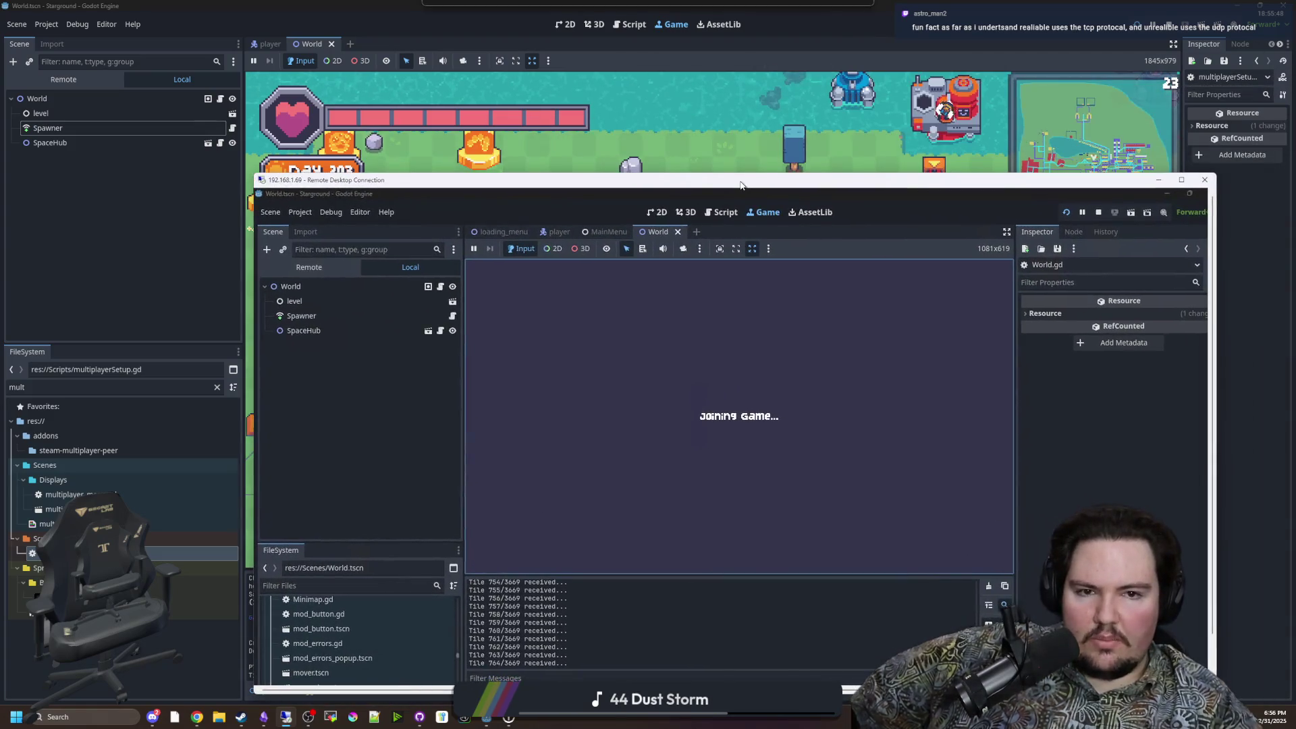
# Step: Watch the remote client's tile log climb to 2322/3669, then return to the local game
pyautogui.moveTo(740, 184)
pyautogui.mouseDown()
pyautogui.moveTo(747, 108)
pyautogui.moveTo(812, 93)
pyautogui.mouseUp()
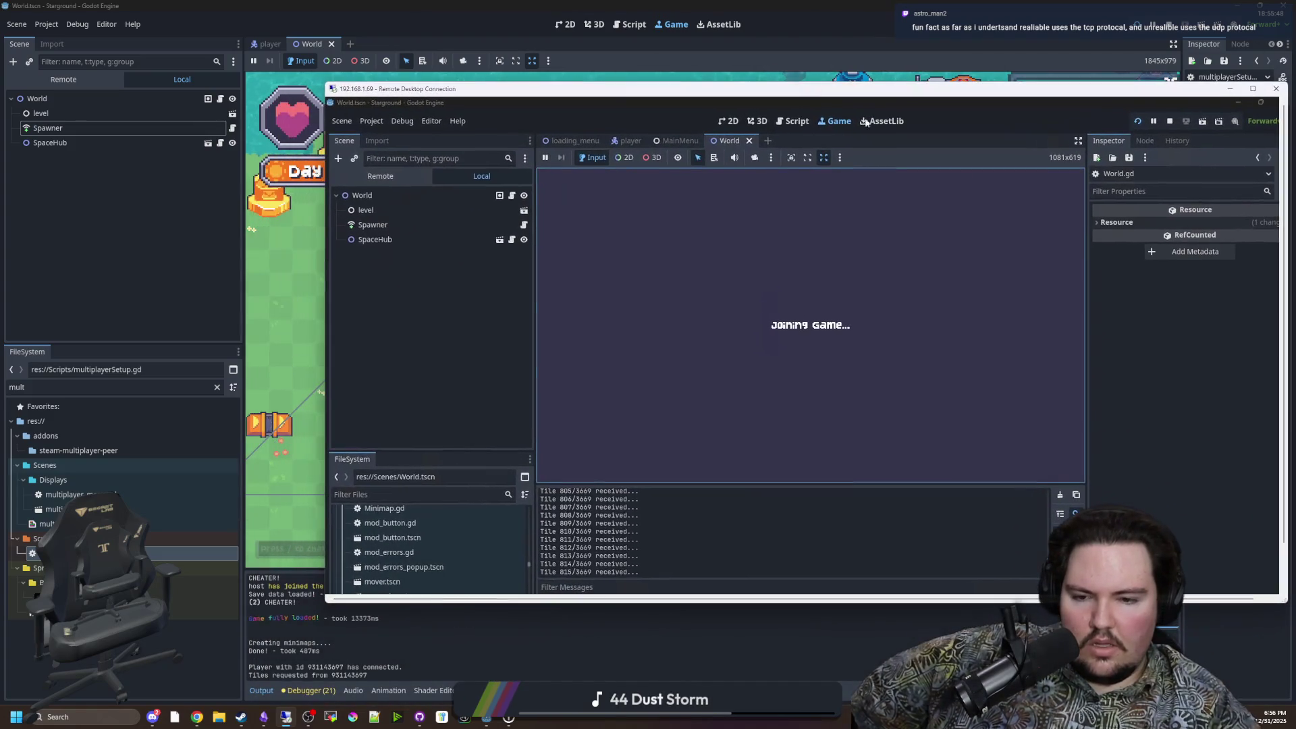
pyautogui.click(1204, 385)
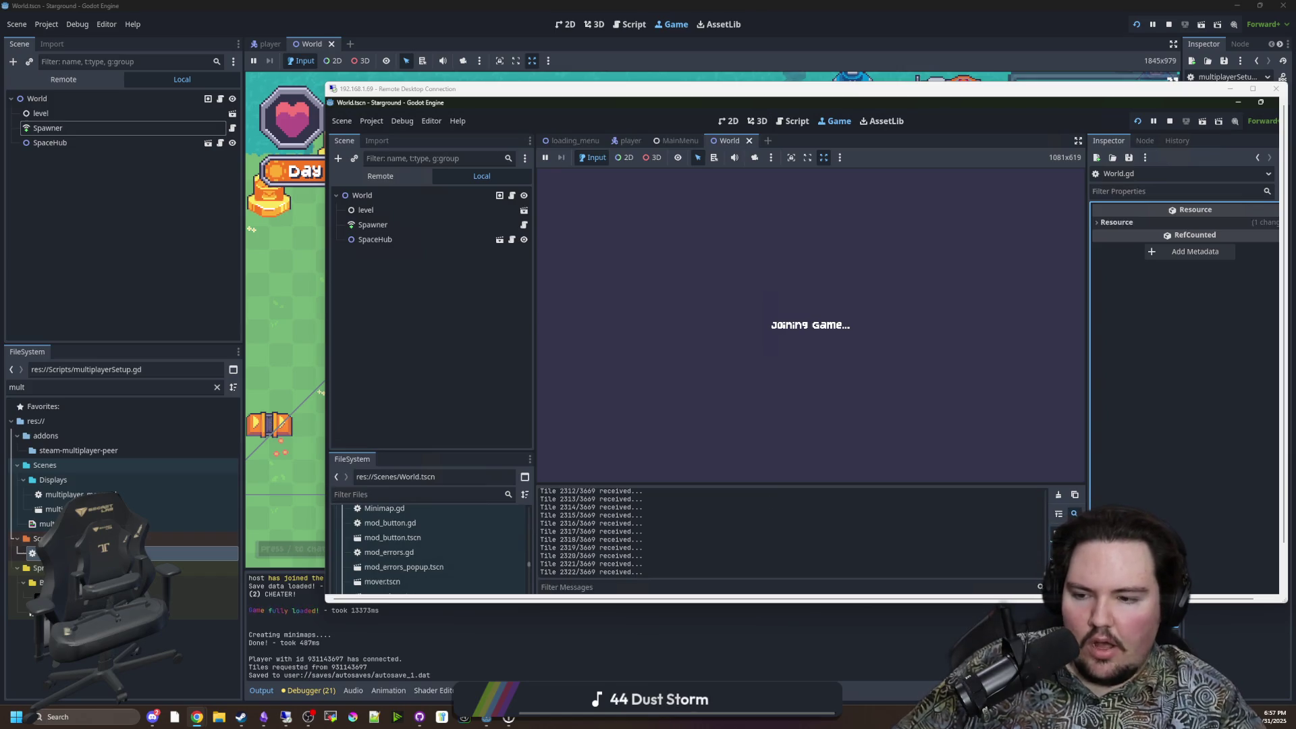
pyautogui.click(252, 384)
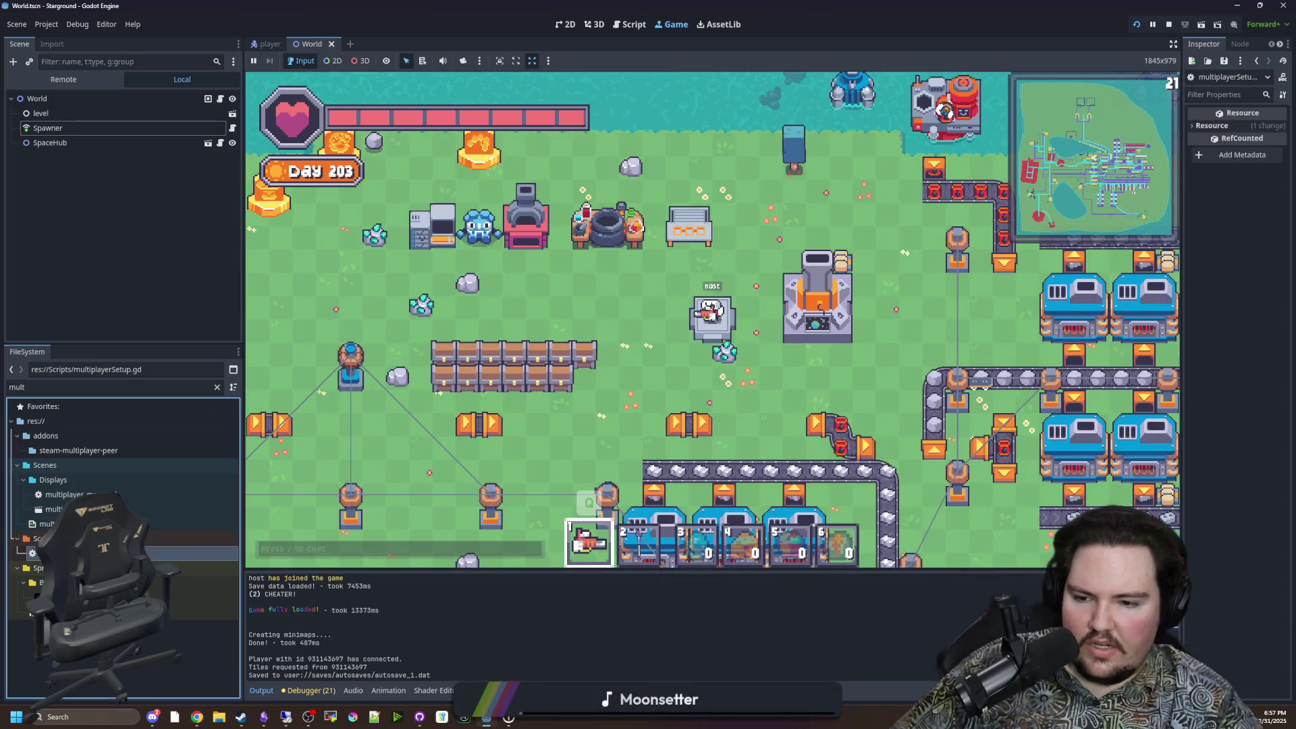
# Step: Switch to the script editor and look over send_initial_tile around line 109
pyautogui.hotkey('ctrl', 'F3')
pyautogui.click(638, 338)
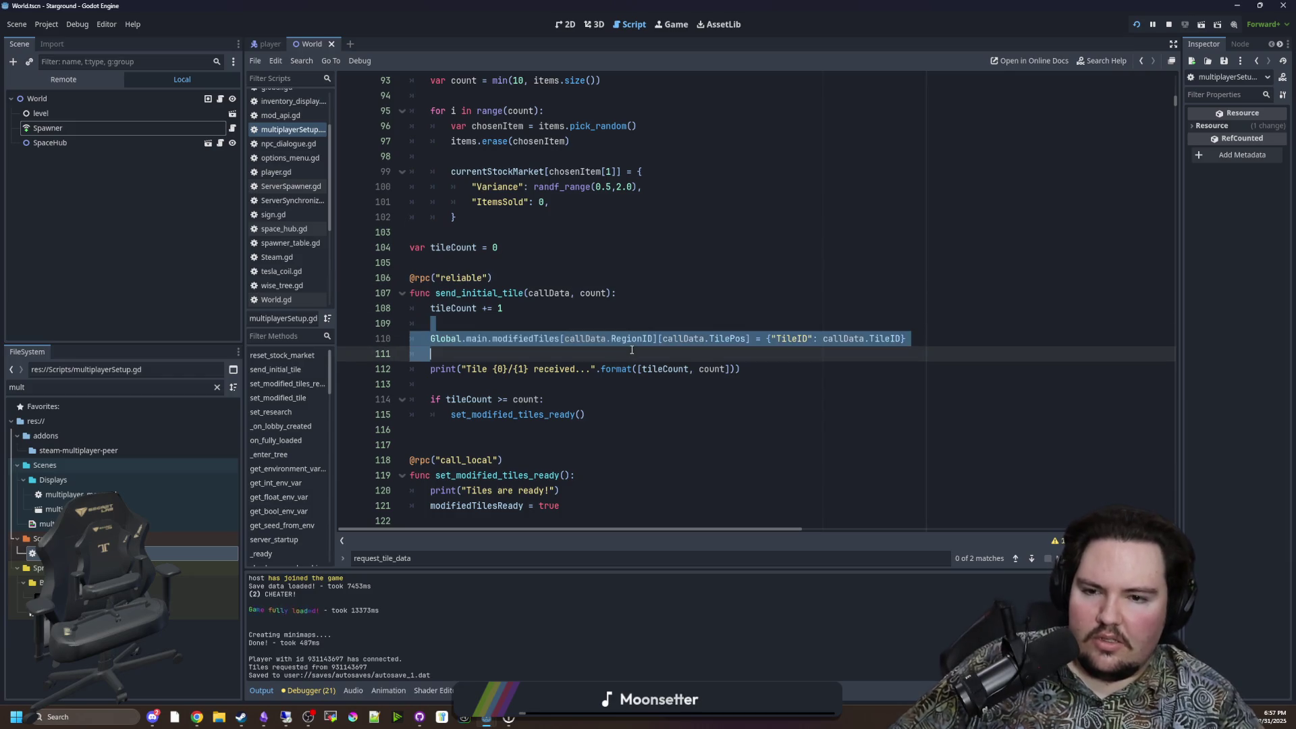
pyautogui.click(641, 319)
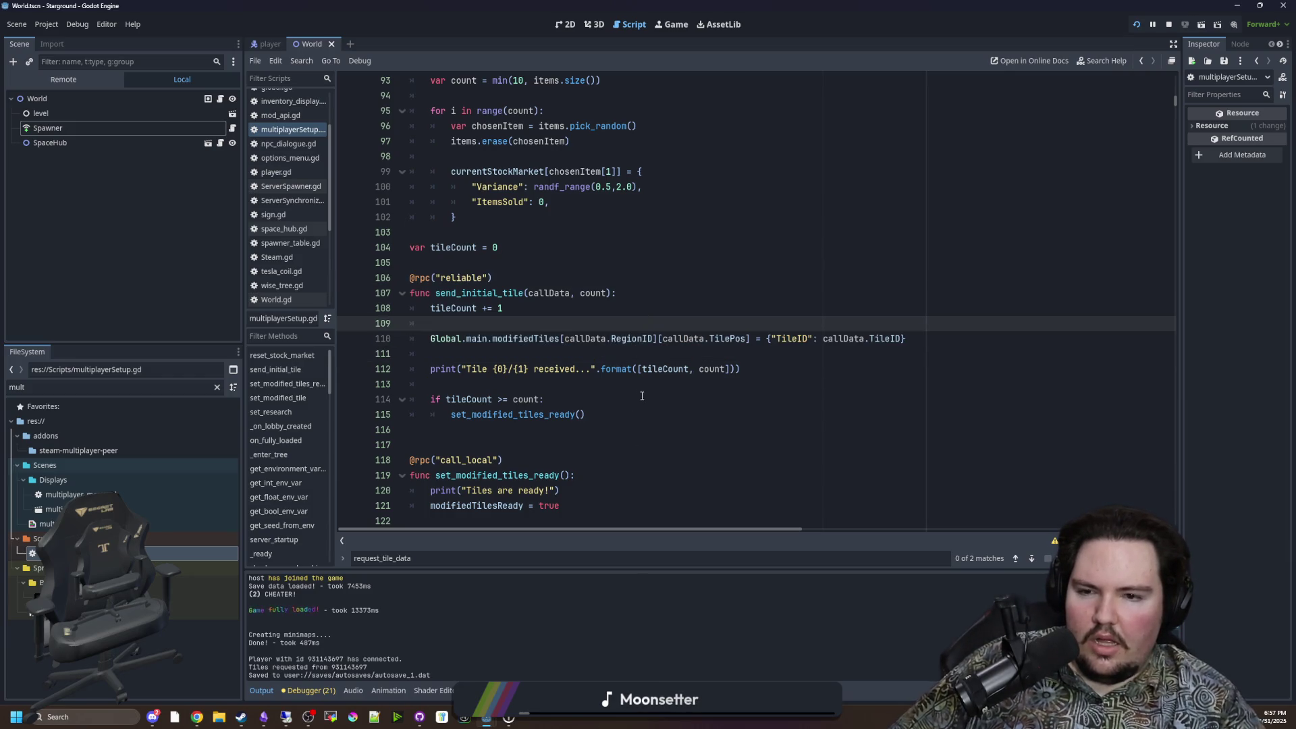
pyautogui.scroll(2, 642, 396)
pyautogui.scroll(-9, 572, 333)
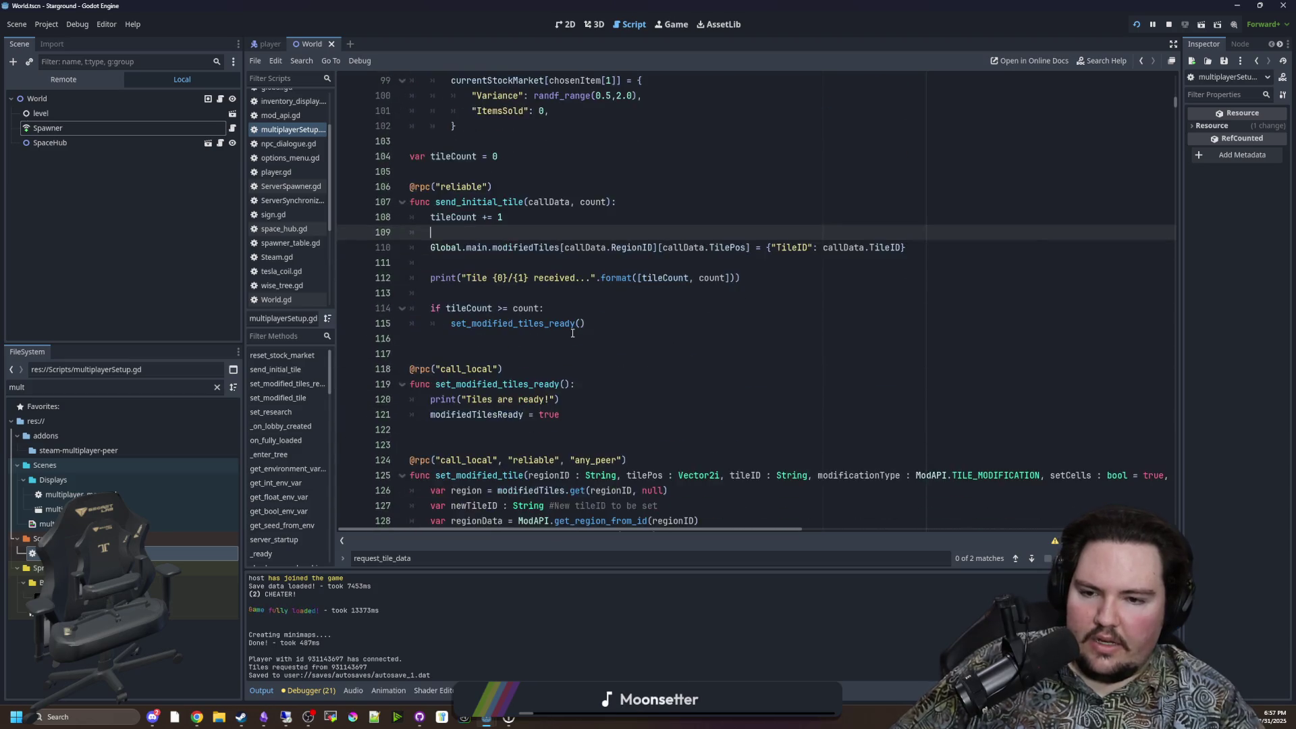
pyautogui.scroll(-16, 572, 322)
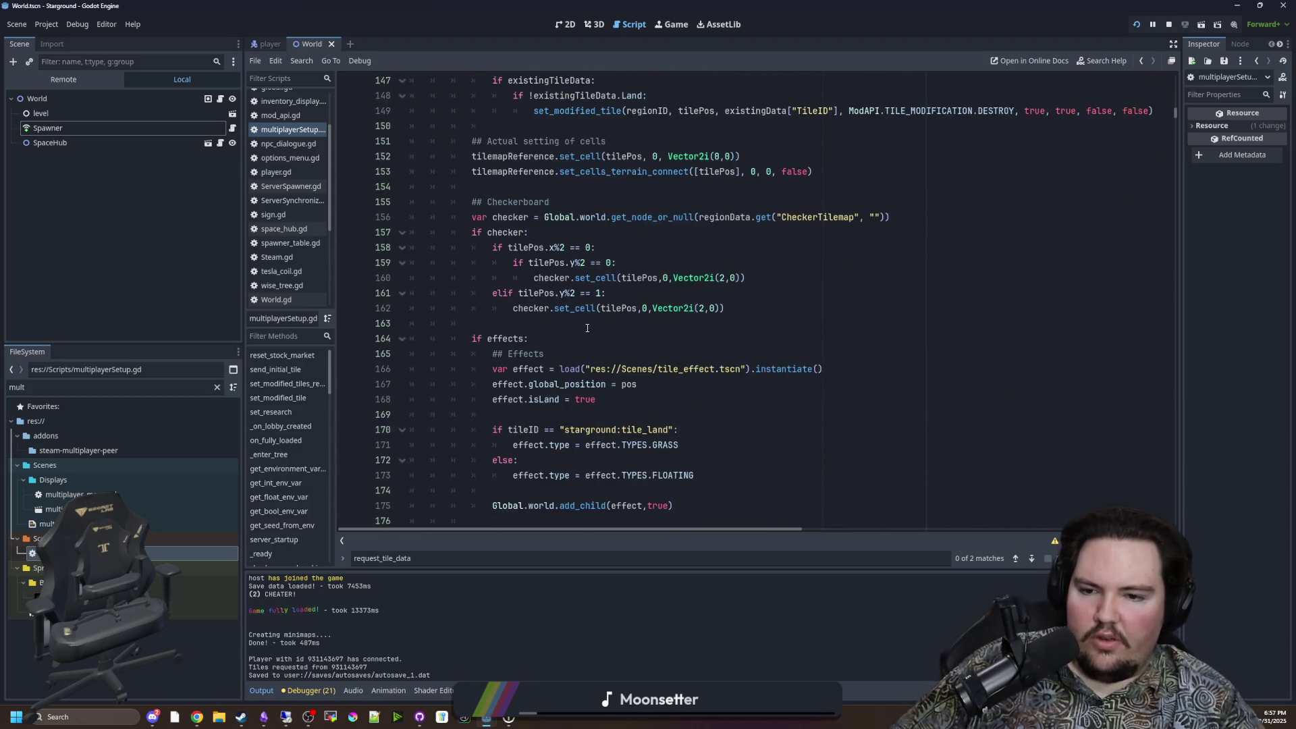
pyautogui.click(694, 339)
# Step: Find request_tile_data and inspect its totalSize accumulation on line 1601
pyautogui.click(492, 564)
pyautogui.press('Return')
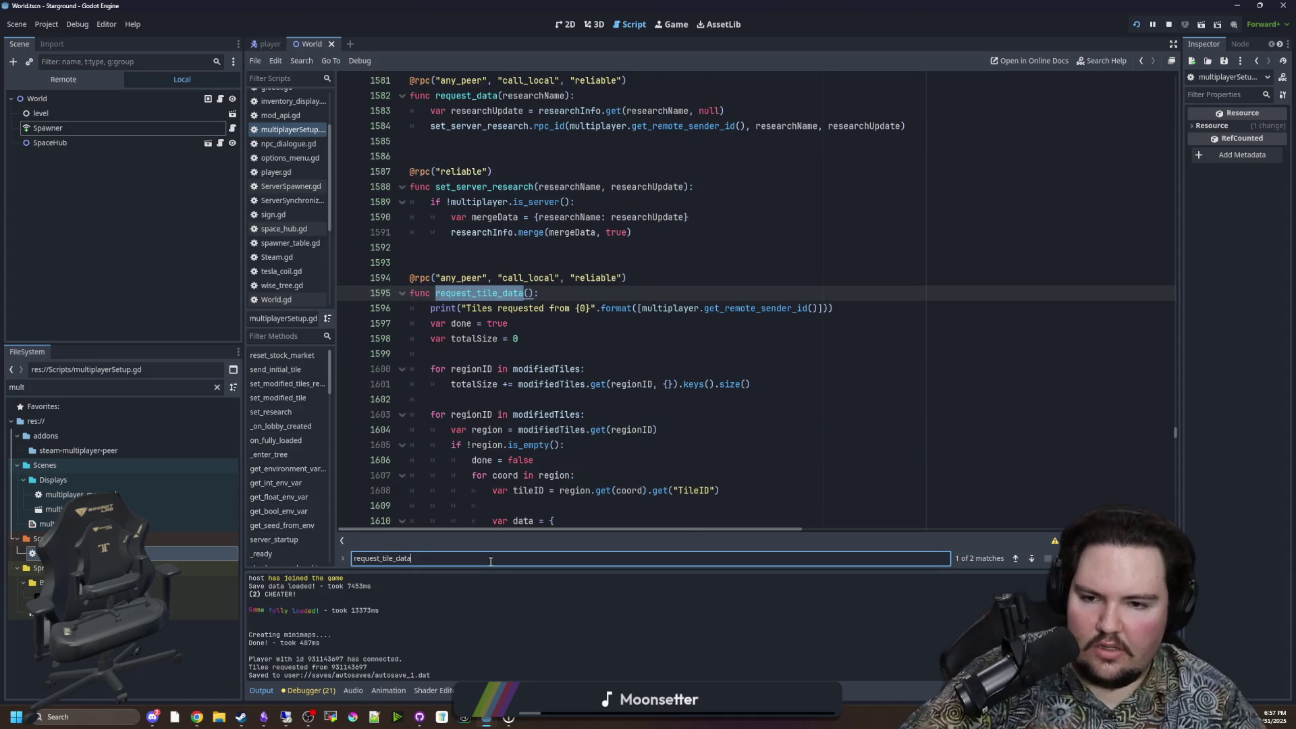
pyautogui.click(602, 340)
pyautogui.scroll(-2, 603, 346)
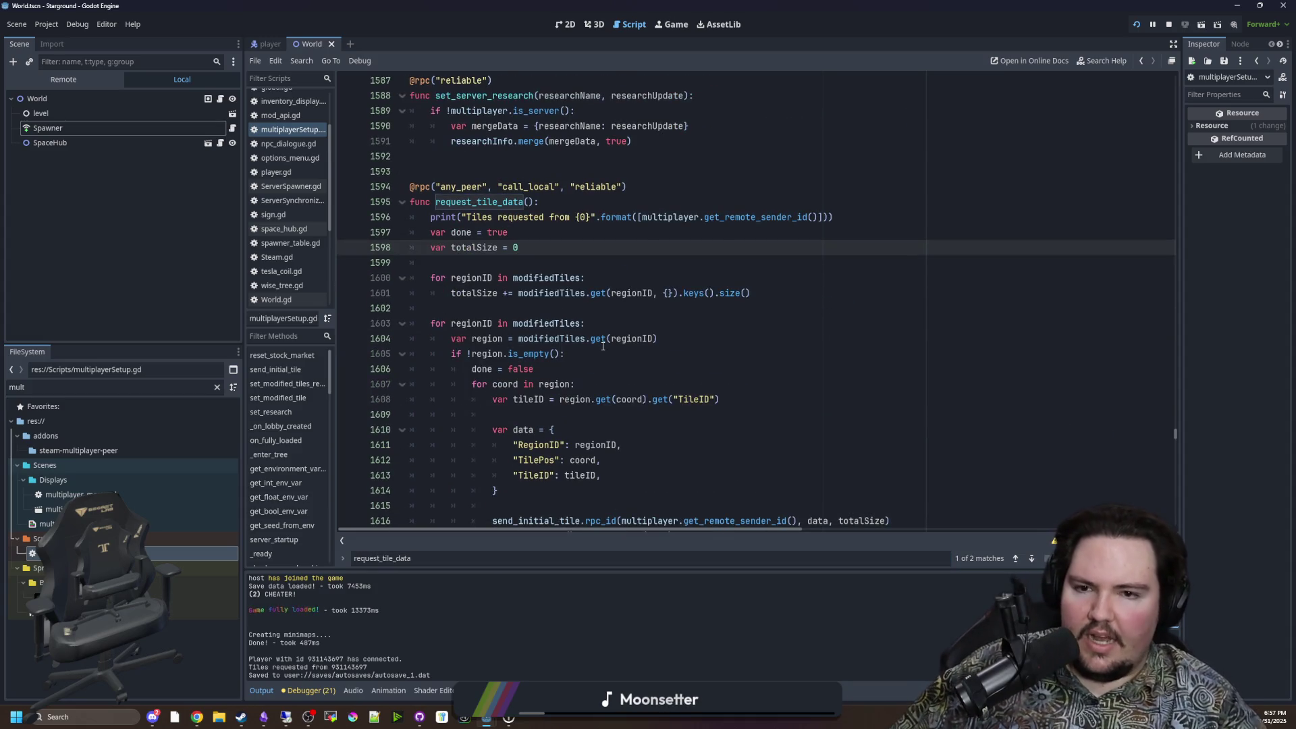
pyautogui.scroll(-2, 602, 346)
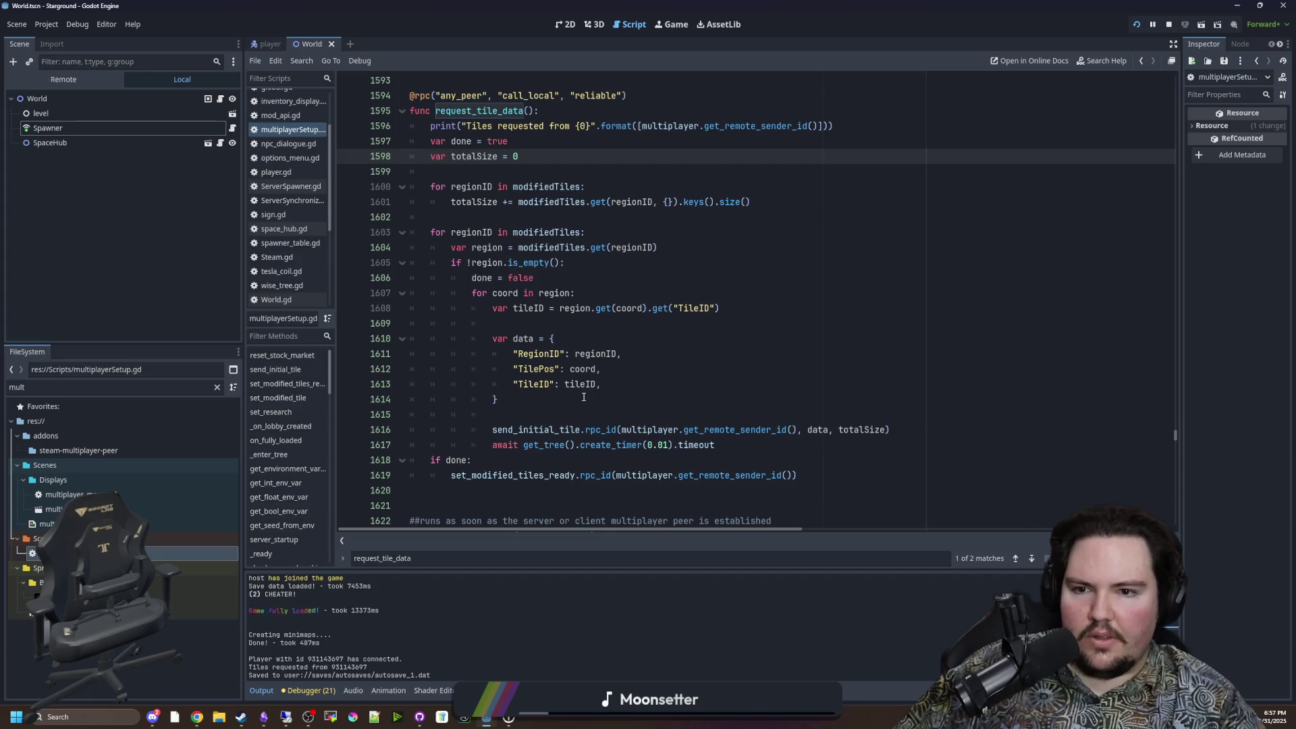
pyautogui.scroll(1, 594, 385)
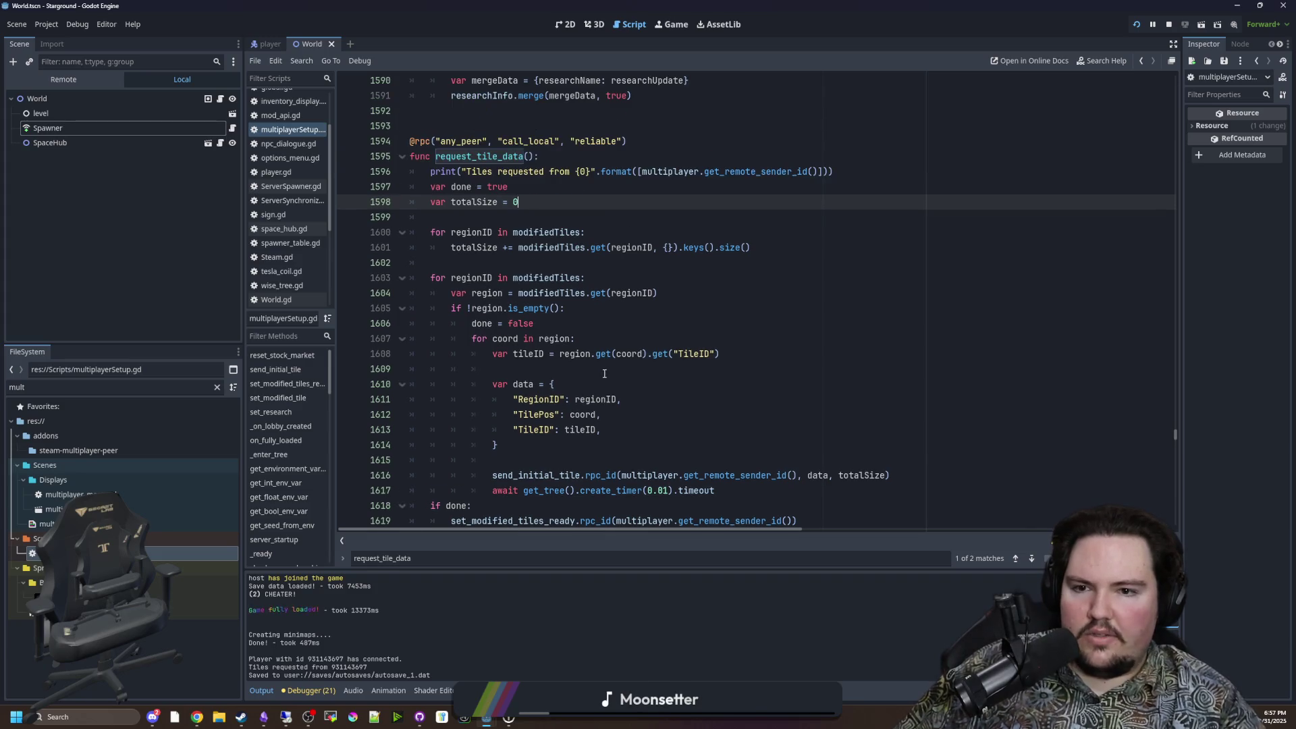
pyautogui.click(452, 247)
pyautogui.hotkey('shift', 'End')
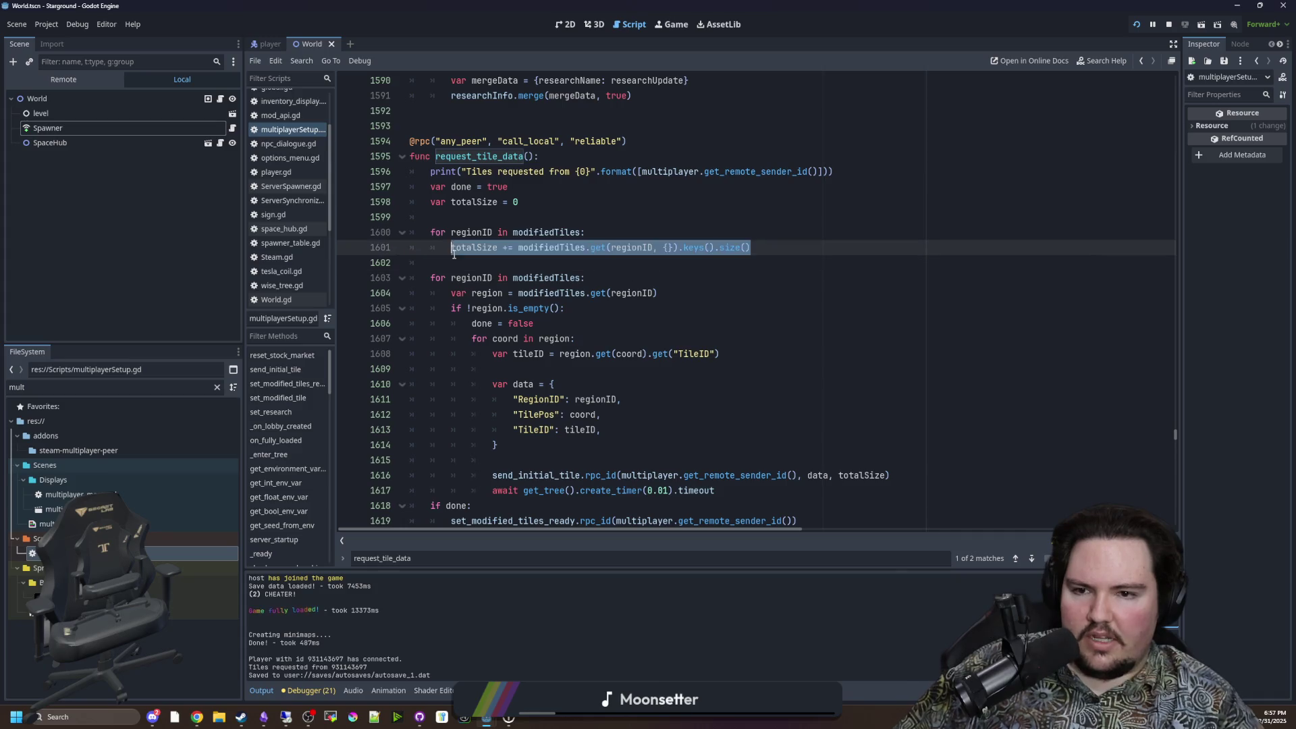
pyautogui.click(444, 257)
# Step: Inspect the tile-sending loop on lines 1603–1616, then bring up the remote client window
pyautogui.scroll(-2, 444, 256)
pyautogui.moveTo(439, 184)
pyautogui.mouseDown()
pyautogui.moveTo(442, 195)
pyautogui.moveTo(717, 262)
pyautogui.moveTo(671, 384)
pyautogui.moveTo(658, 384)
pyautogui.mouseUp()
pyautogui.click(658, 384)
pyautogui.doubleClick(515, 384)
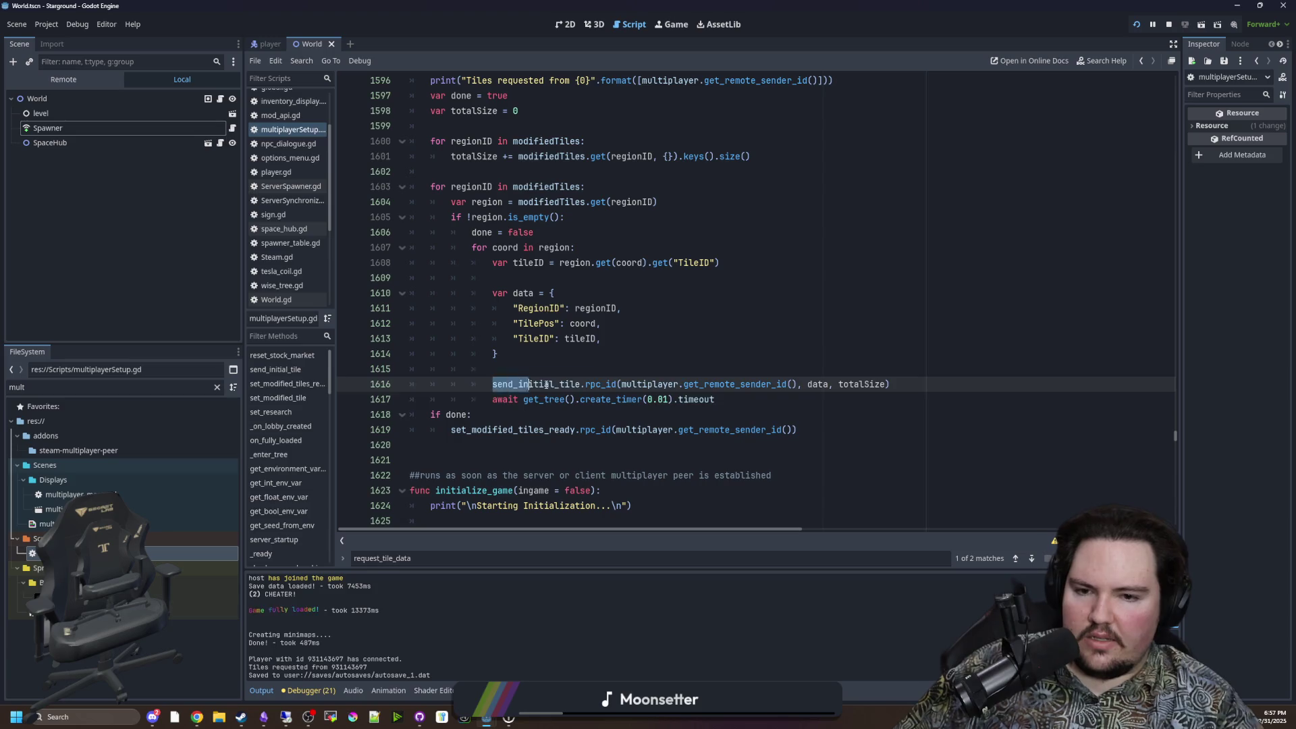
pyautogui.hotkey('shift', 'End')
pyautogui.press('End')
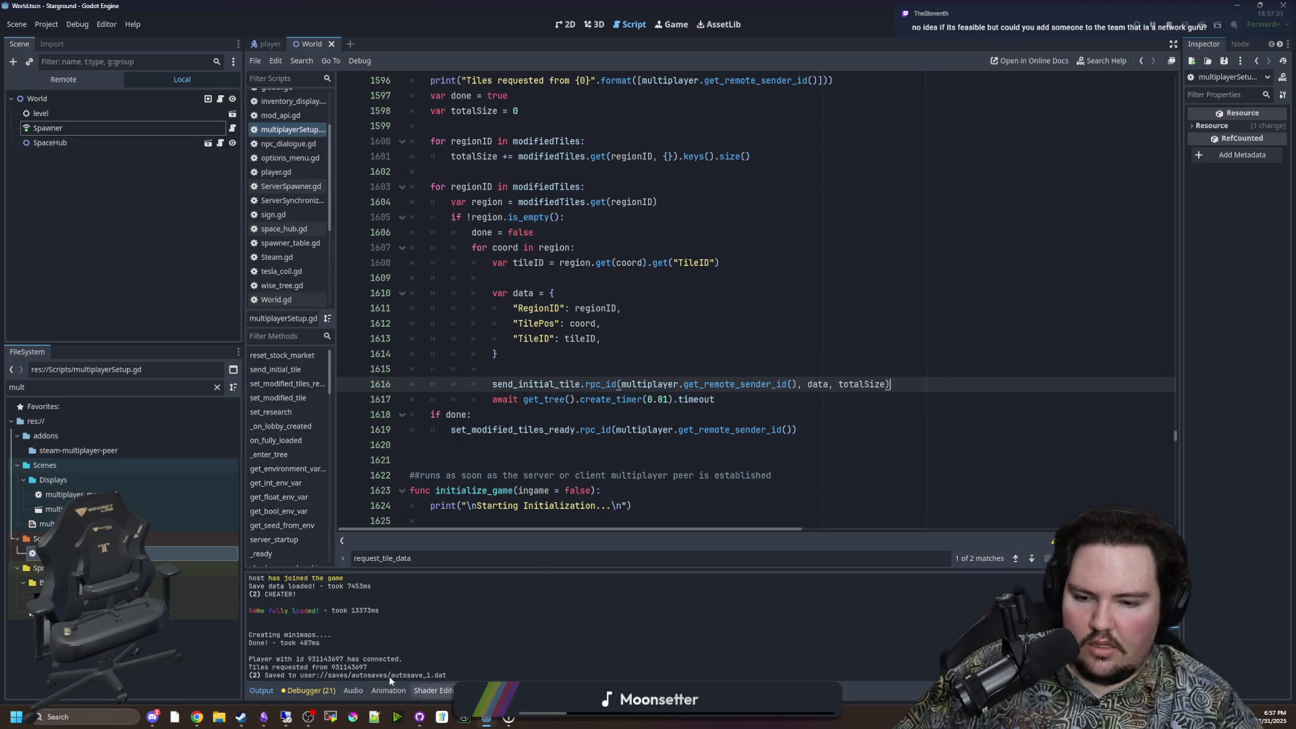
pyautogui.click(286, 717)
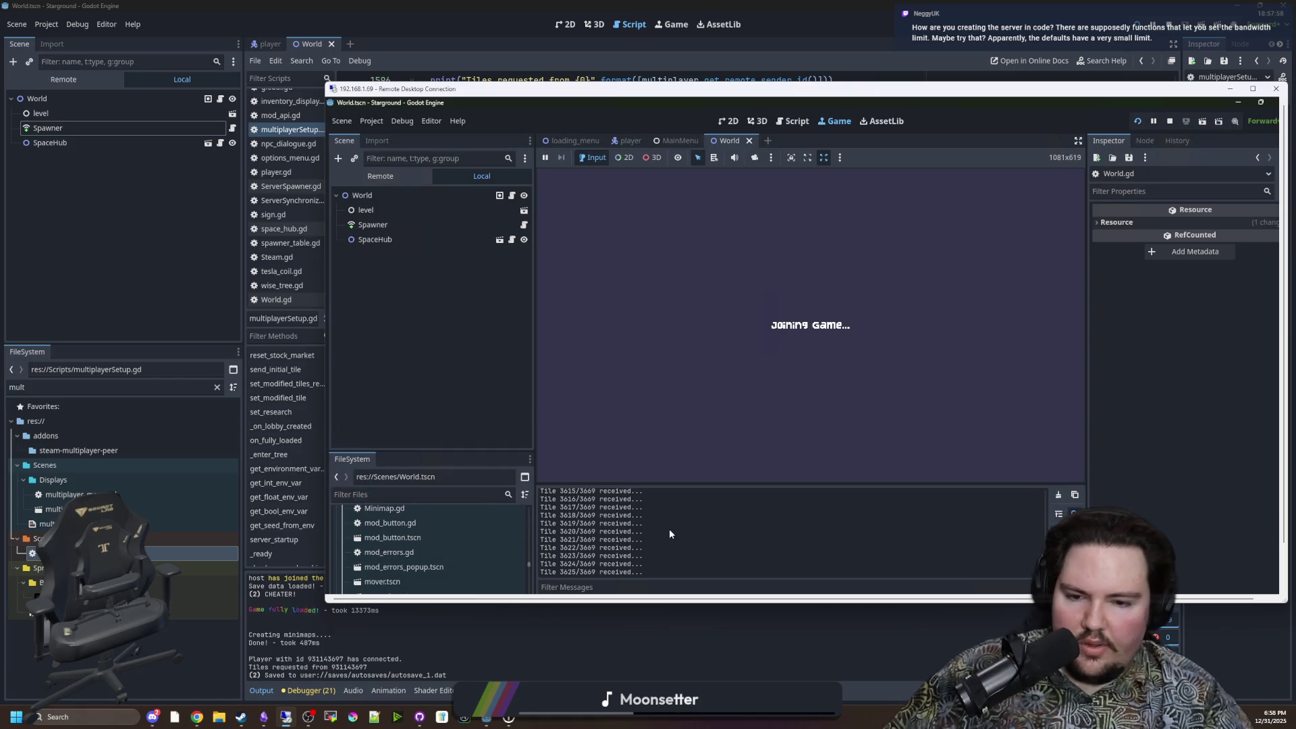
# Step: Stop the remote client's game run and return to the local Godot editor
pyautogui.moveTo(654, 561); pyautogui.dragTo(532, 512)
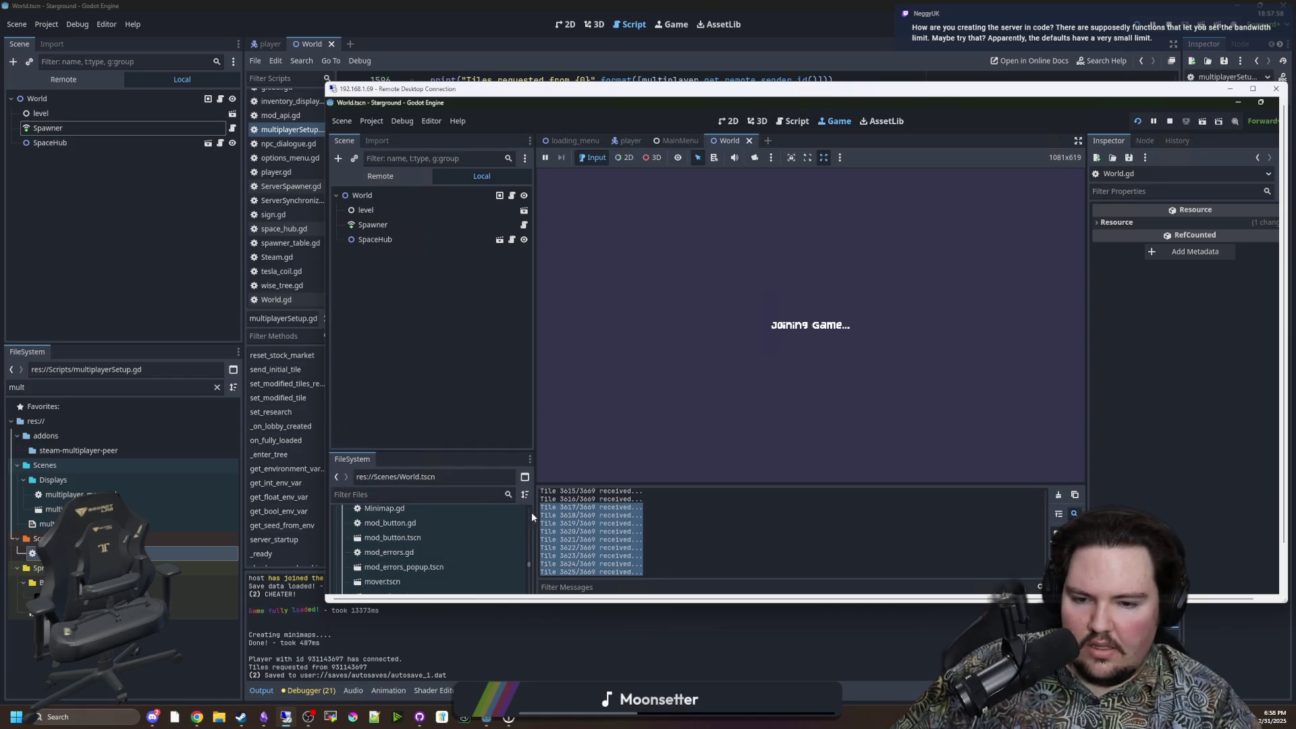
pyautogui.click(566, 550)
pyautogui.click(1170, 121)
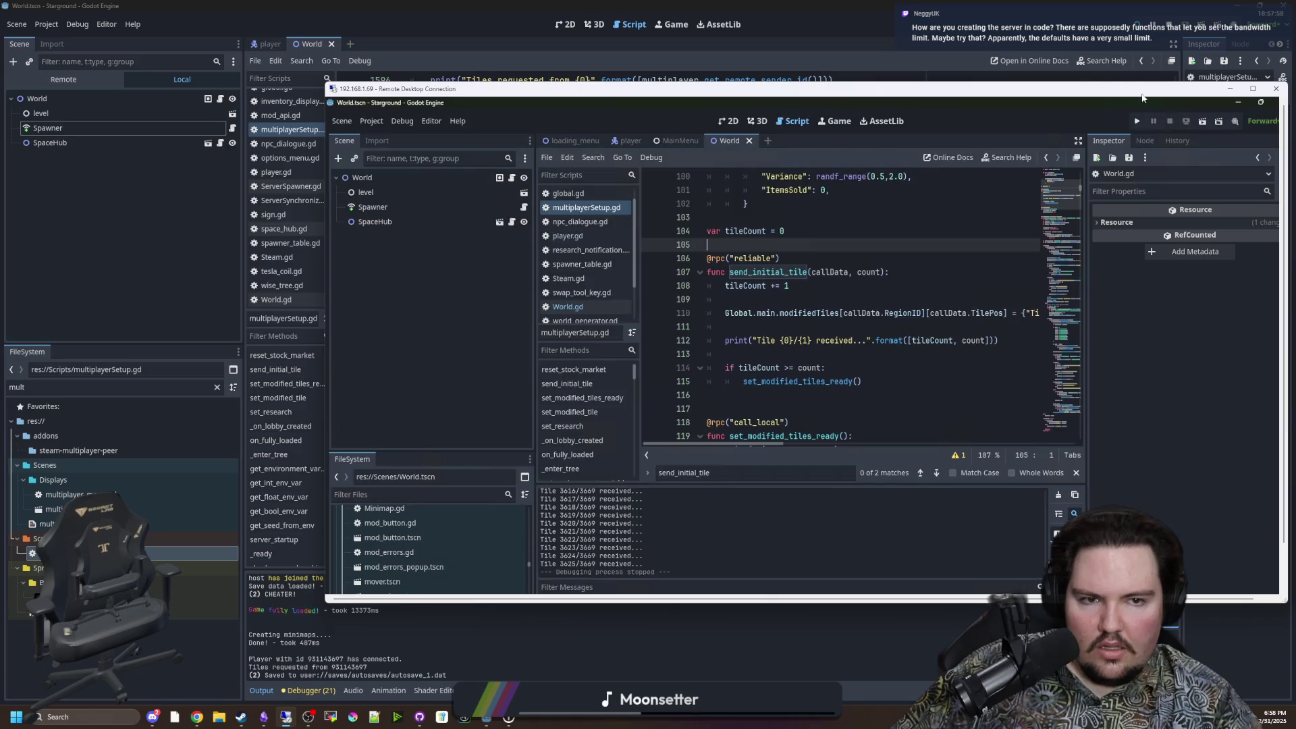
pyautogui.moveTo(554, 89)
pyautogui.mouseDown()
pyautogui.moveTo(1211, 183)
pyautogui.moveTo(1262, 210)
pyautogui.moveTo(444, 7)
pyautogui.moveTo(227, 7)
pyautogui.mouseUp()
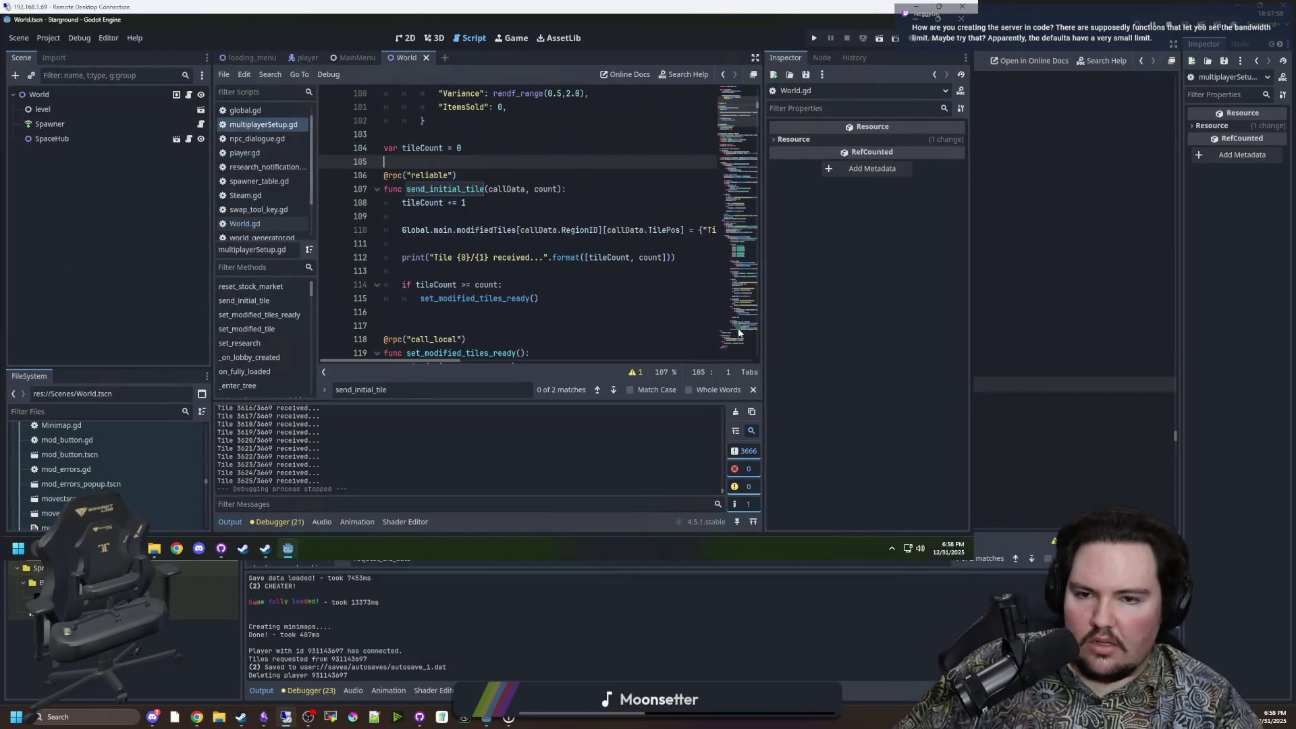
pyautogui.click(465, 202)
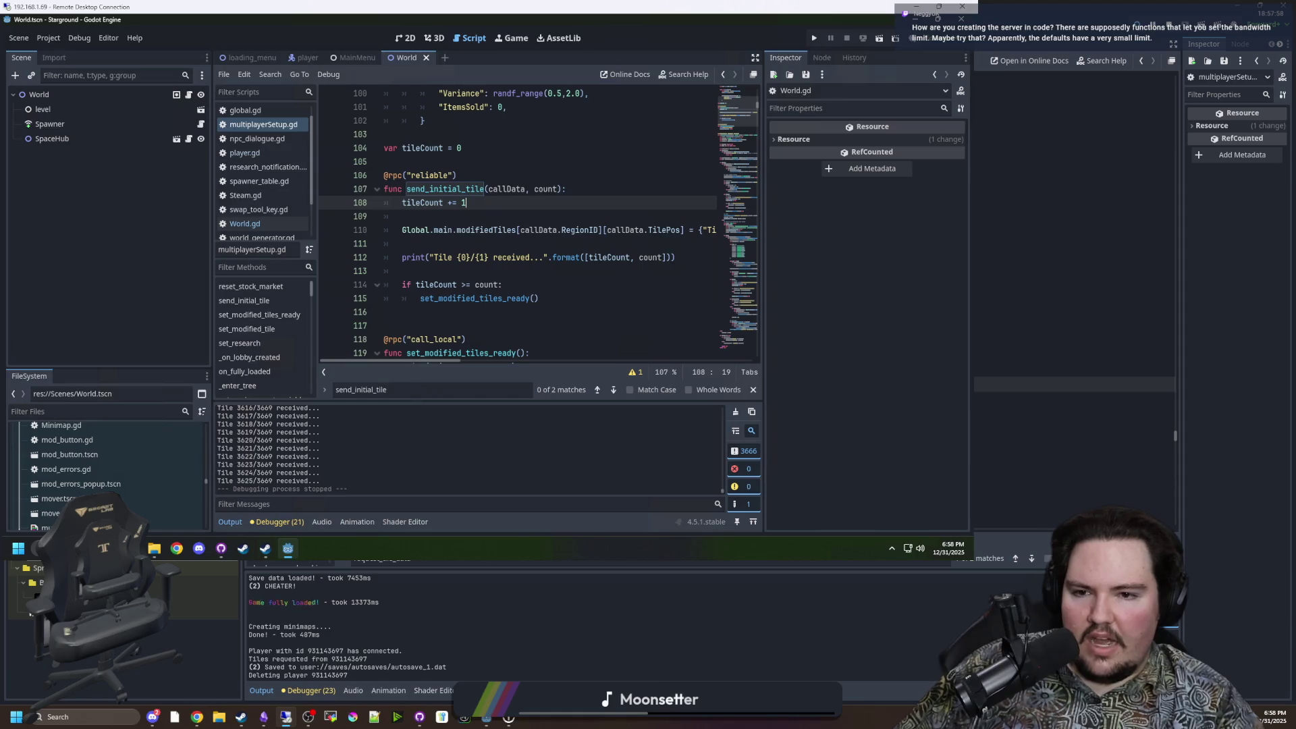
pyautogui.hotkey('alt', 'Tab')
pyautogui.click(490, 247)
pyautogui.scroll(4, 491, 347)
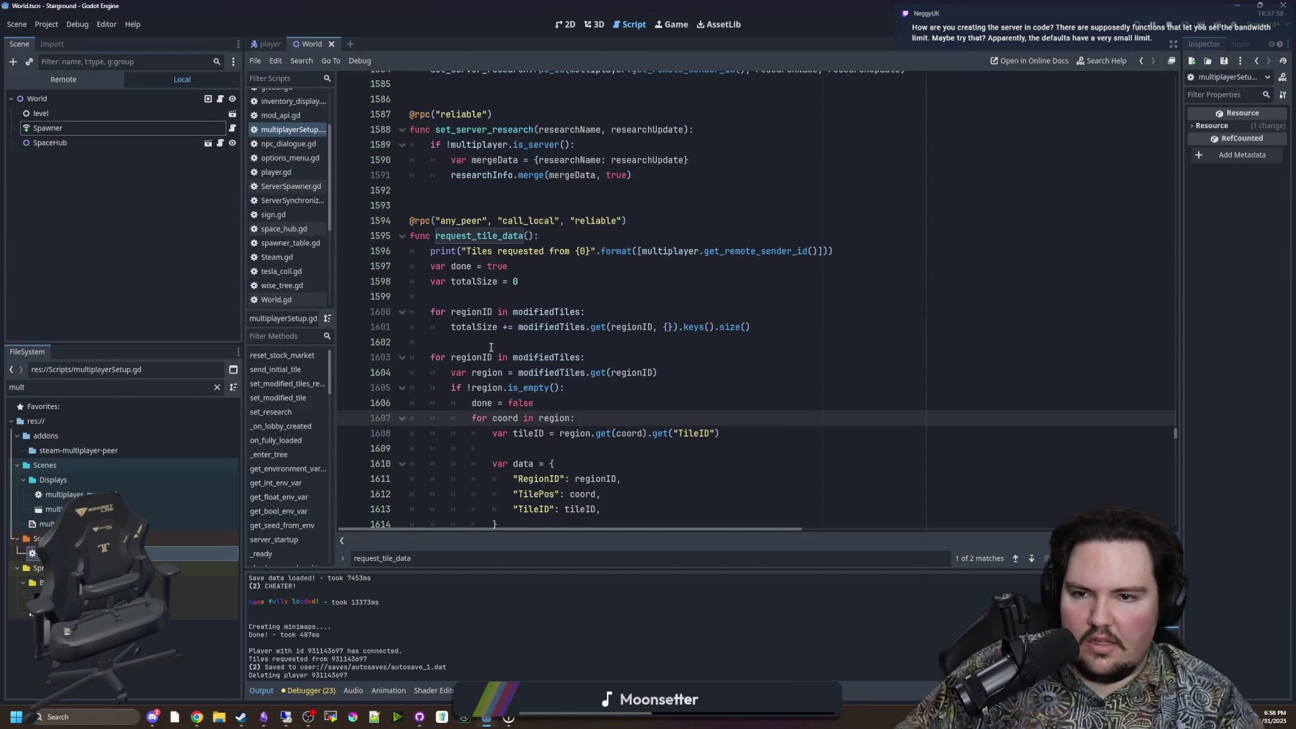
pyautogui.scroll(2, 491, 347)
pyautogui.click(481, 202)
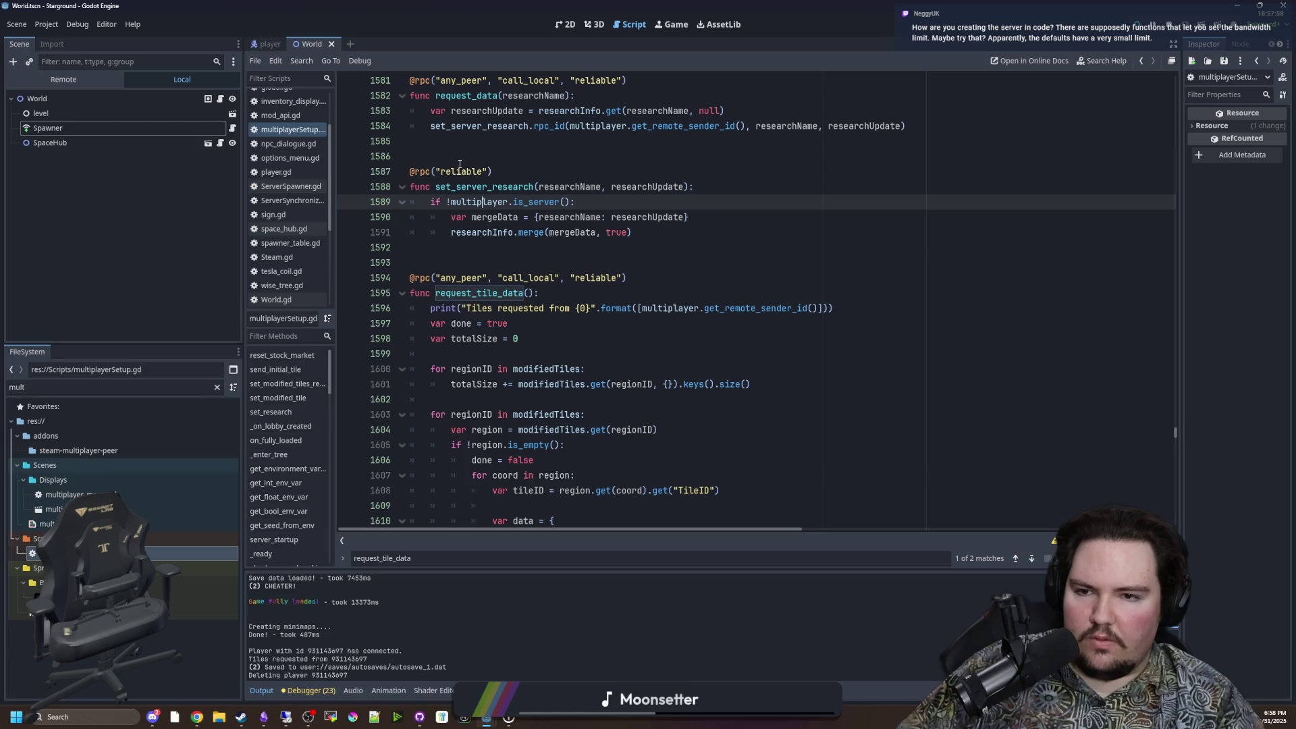
pyautogui.keyDown('ctrl'); pyautogui.click(433, 171); pyautogui.keyUp('ctrl')
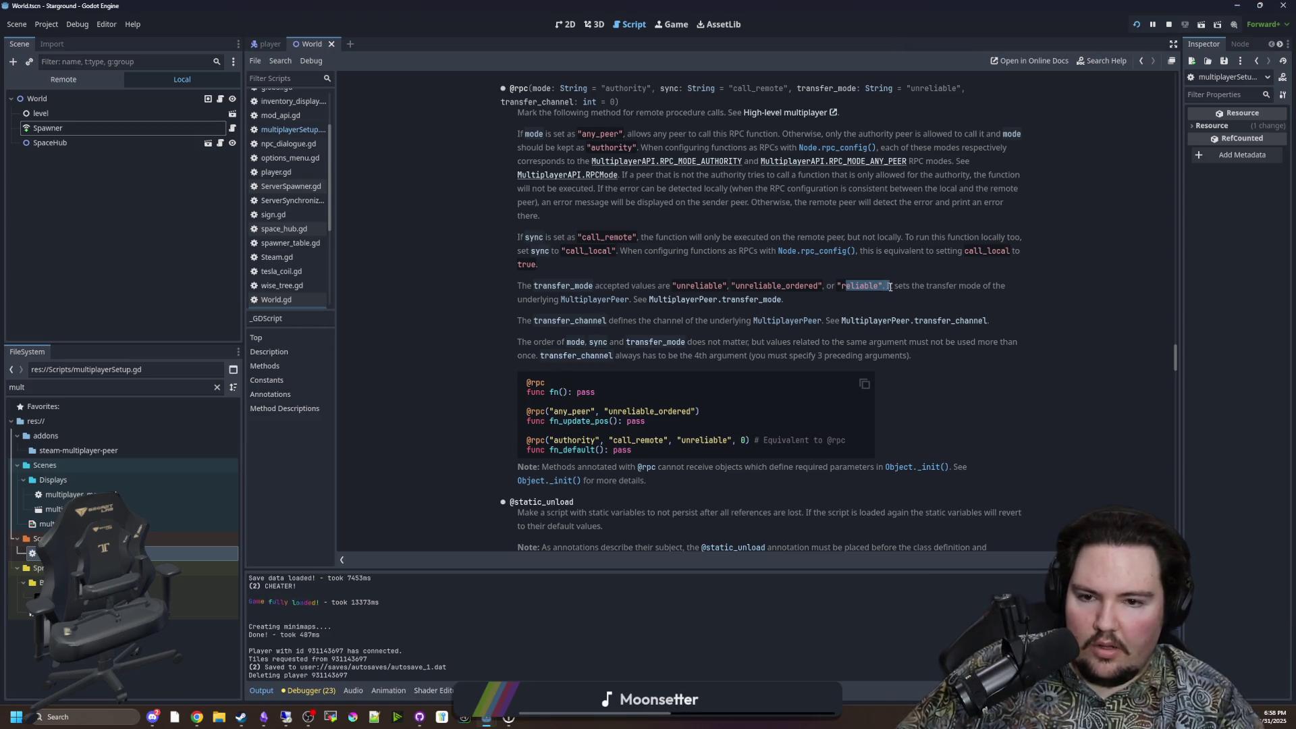
# Step: Open the MultiplayerPeer transfer_mode docs and jump to the TransferMode enum
pyautogui.click(737, 299)
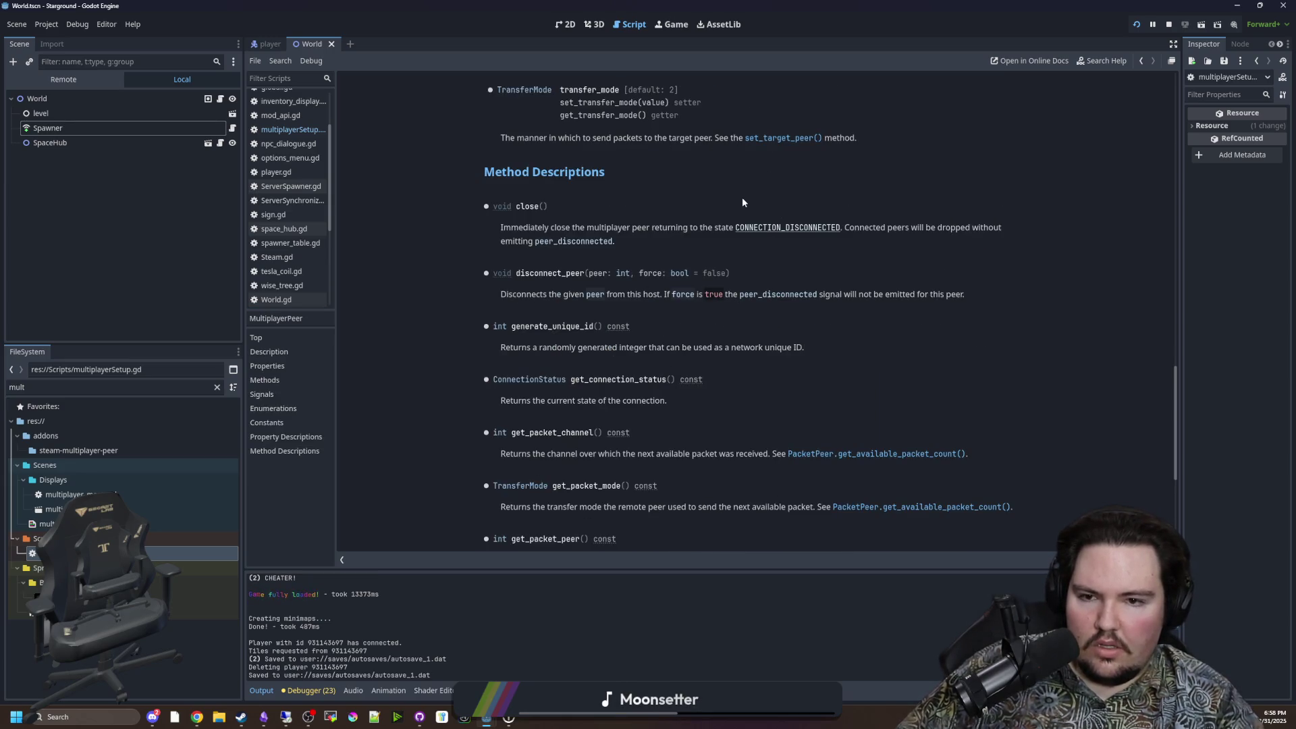
pyautogui.hotkey('alt', 'Left')
pyautogui.scroll(-3, 643, 263)
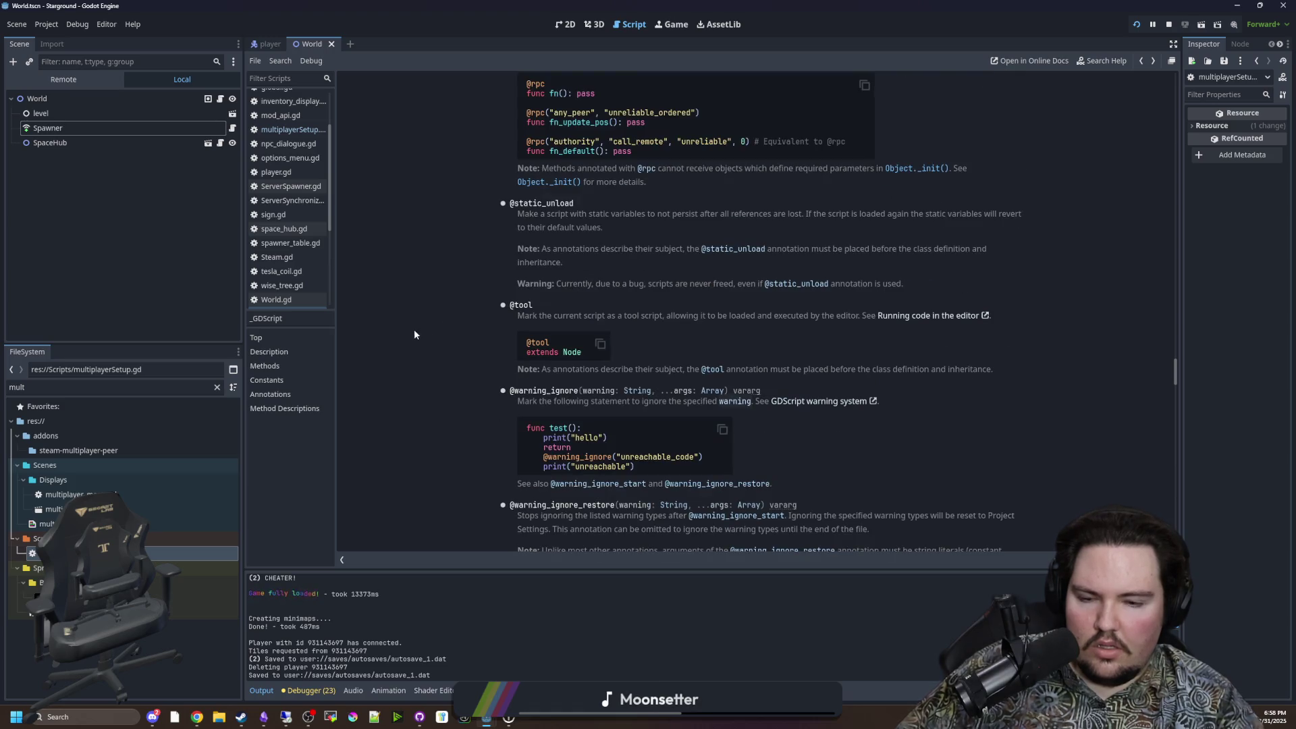
pyautogui.scroll(4, 414, 329)
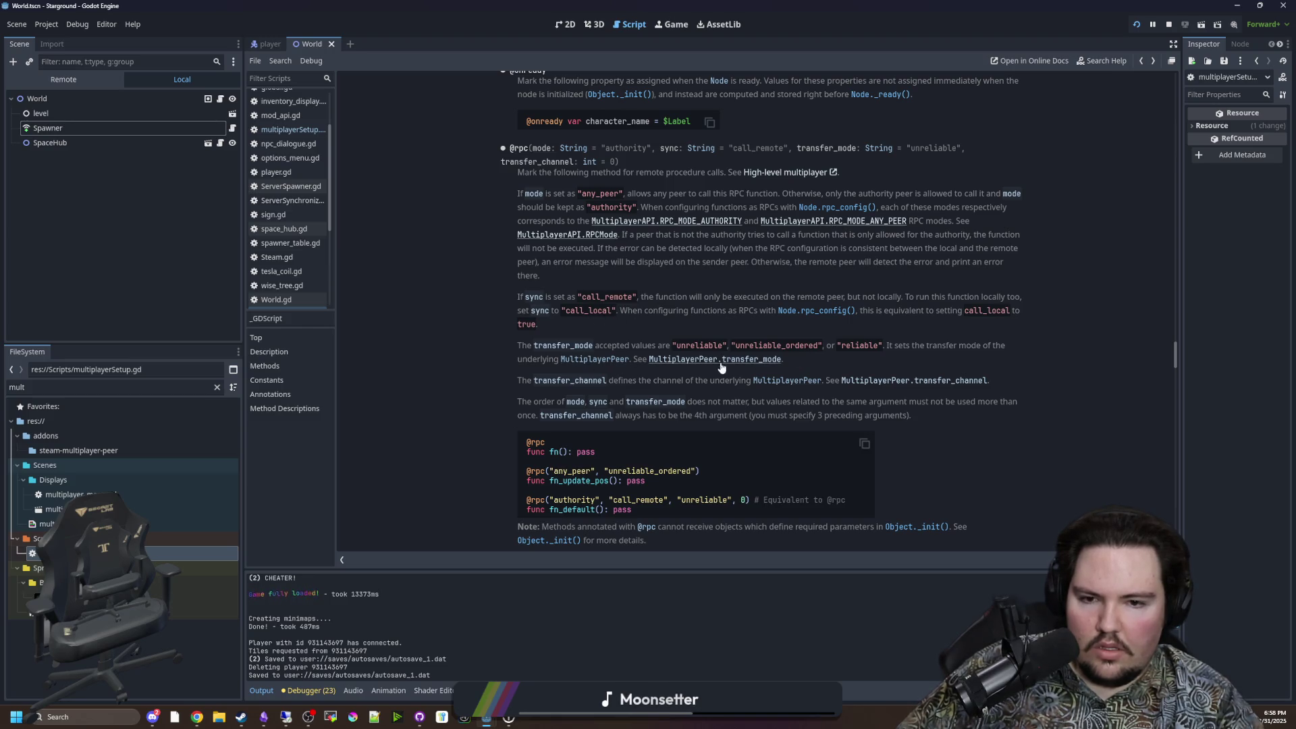
pyautogui.click(772, 360)
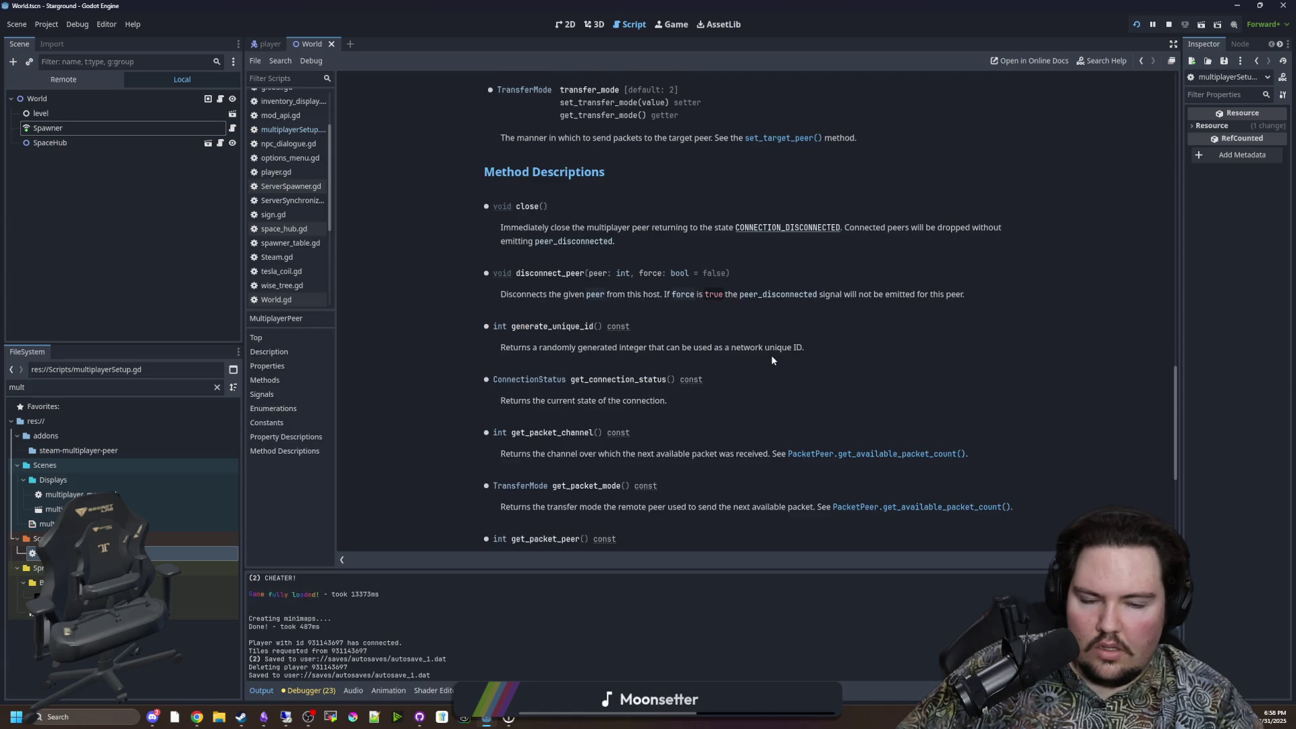
pyautogui.click(529, 89)
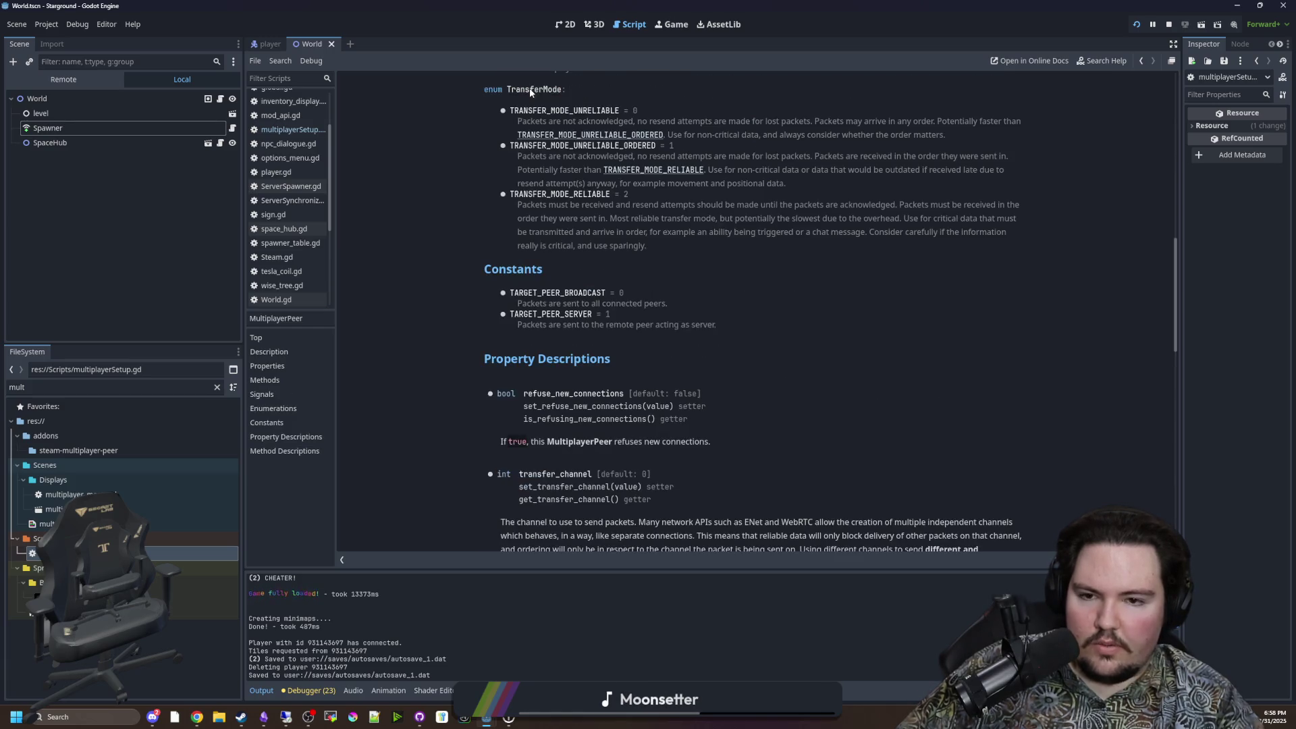
pyautogui.scroll(3, 647, 369)
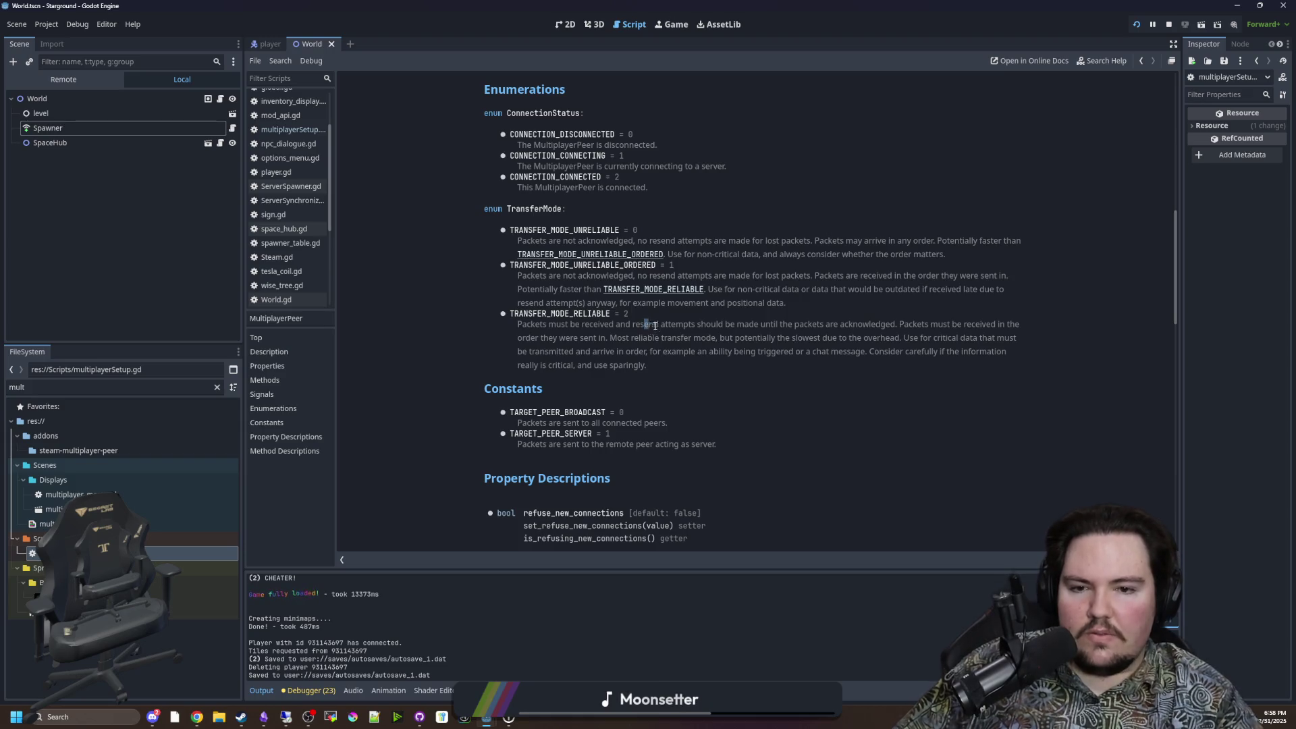
# Step: Read the TRANSFER_MODE_RELIABLE delivery-order explanation, then scroll back to the page top
pyautogui.moveTo(655, 326); pyautogui.dragTo(894, 325)
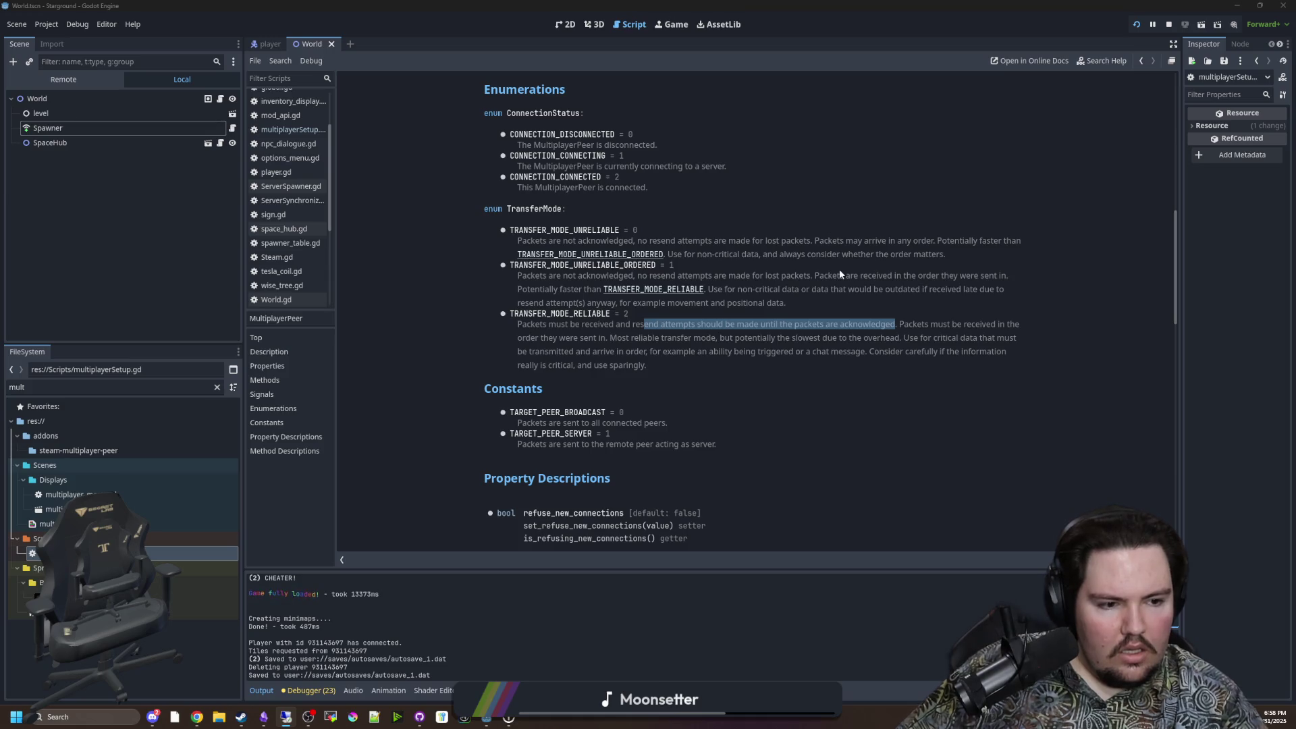
pyautogui.click(924, 322)
pyautogui.moveTo(899, 324)
pyautogui.mouseDown()
pyautogui.moveTo(1012, 324)
pyautogui.moveTo(567, 325)
pyautogui.moveTo(582, 337)
pyautogui.moveTo(1025, 326)
pyautogui.moveTo(1022, 338)
pyautogui.moveTo(884, 338)
pyautogui.moveTo(901, 351)
pyautogui.moveTo(1020, 339)
pyautogui.moveTo(565, 365)
pyautogui.moveTo(1028, 341)
pyautogui.moveTo(521, 352)
pyautogui.moveTo(645, 350)
pyautogui.mouseUp()
pyautogui.click(693, 350)
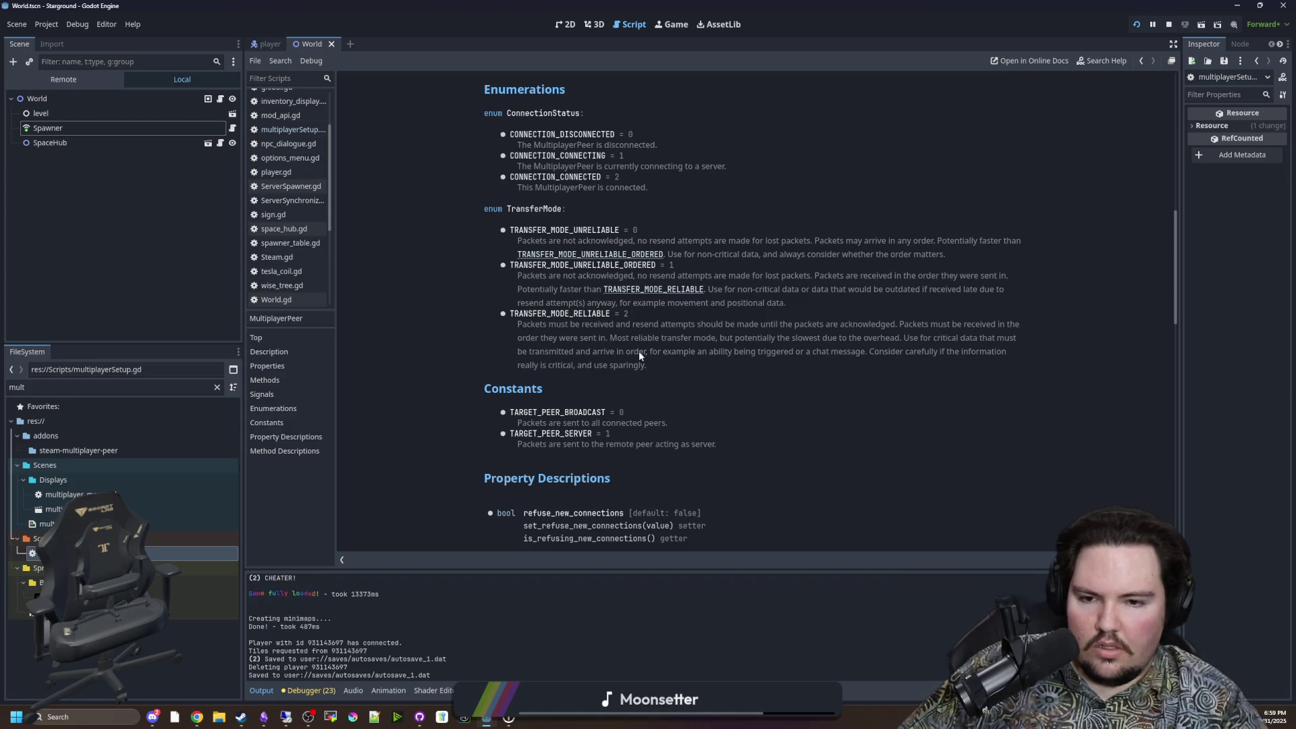
pyautogui.scroll(5, 388, 243)
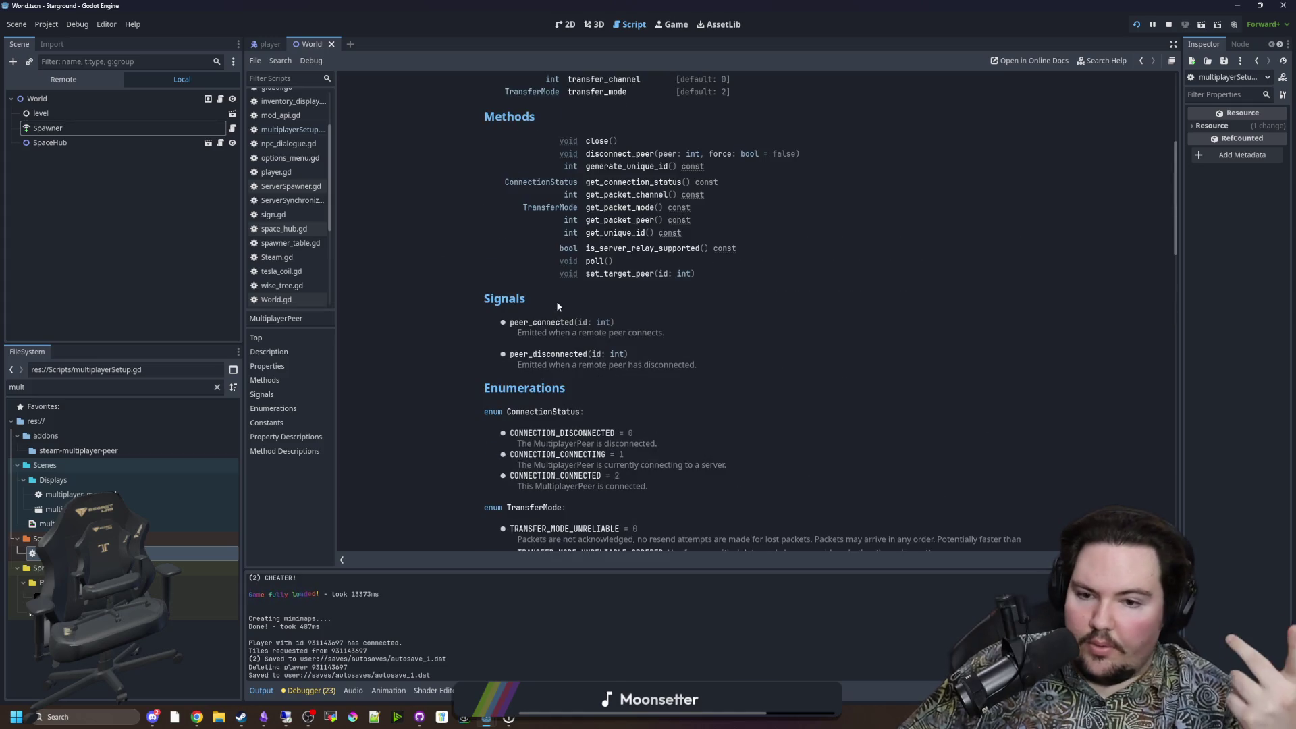
pyautogui.scroll(5, 590, 289)
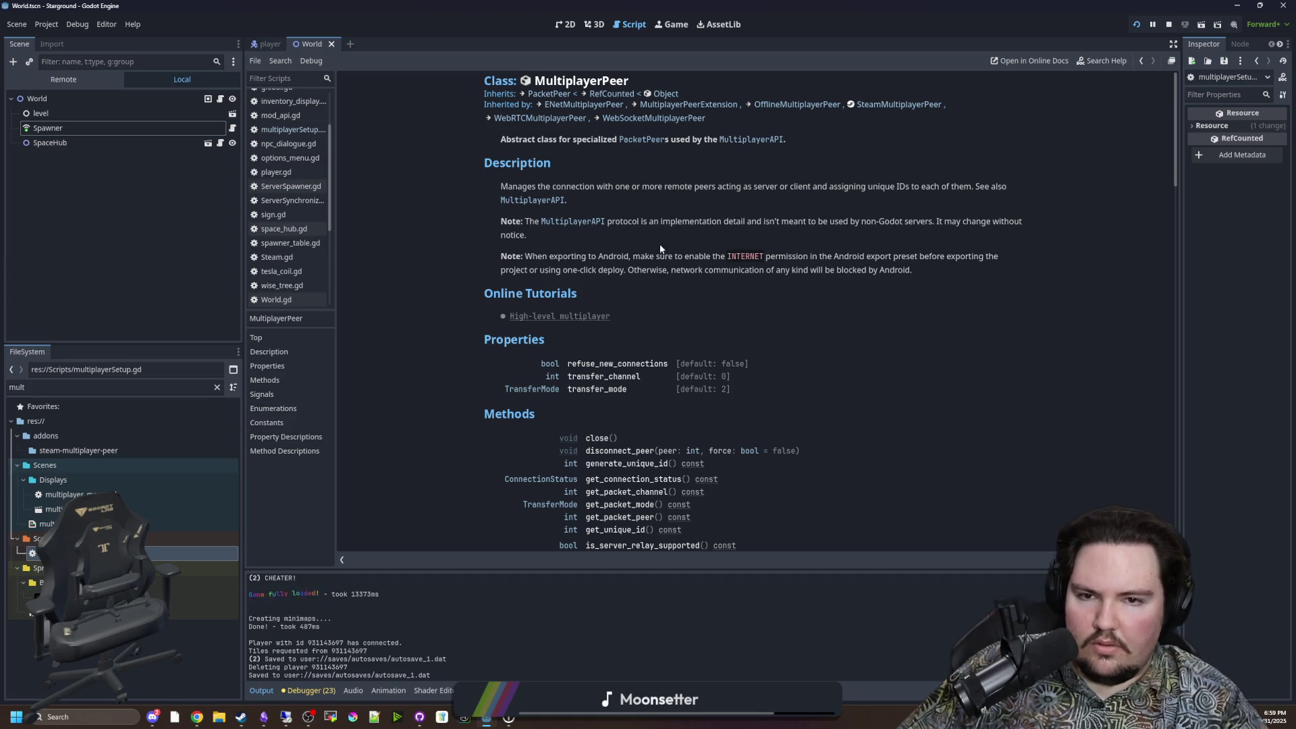
# Step: Switch from World.gd to multiplayerSetup.gd and go to line 1592 near request_tile_data
pyautogui.click(220, 99)
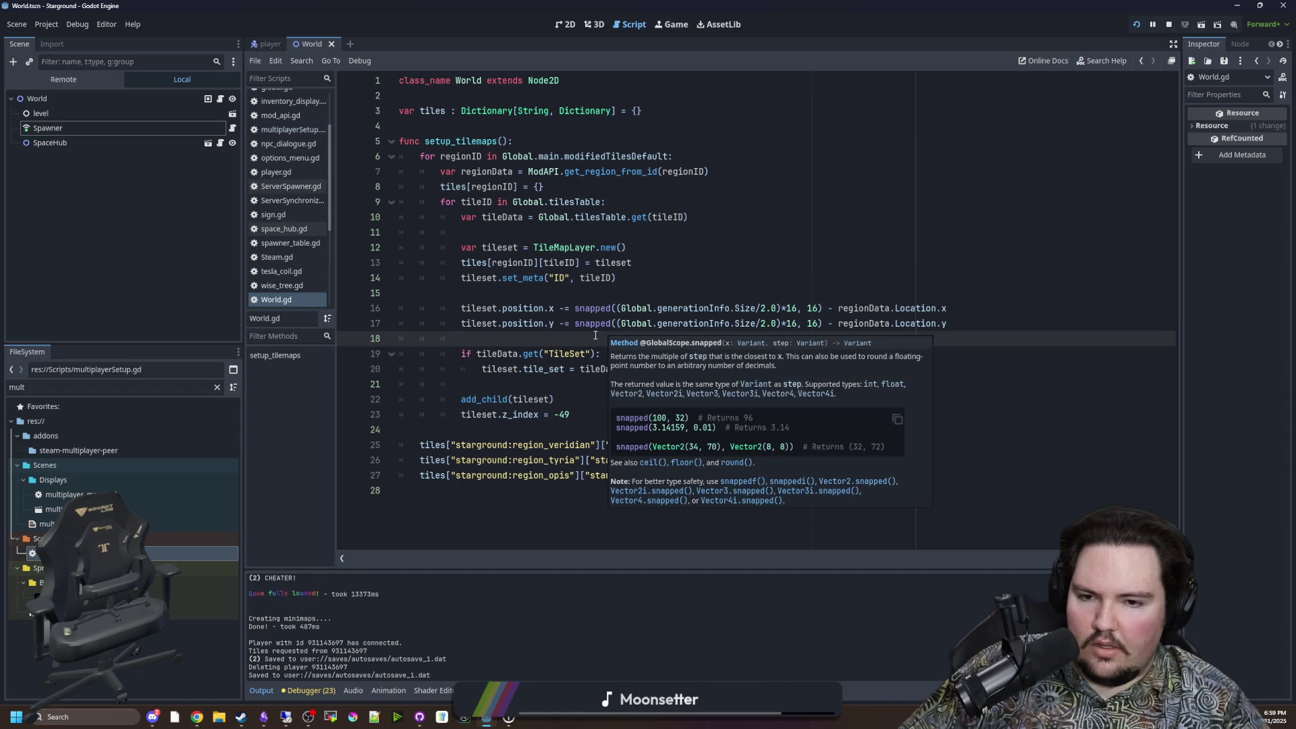
pyautogui.click(308, 131)
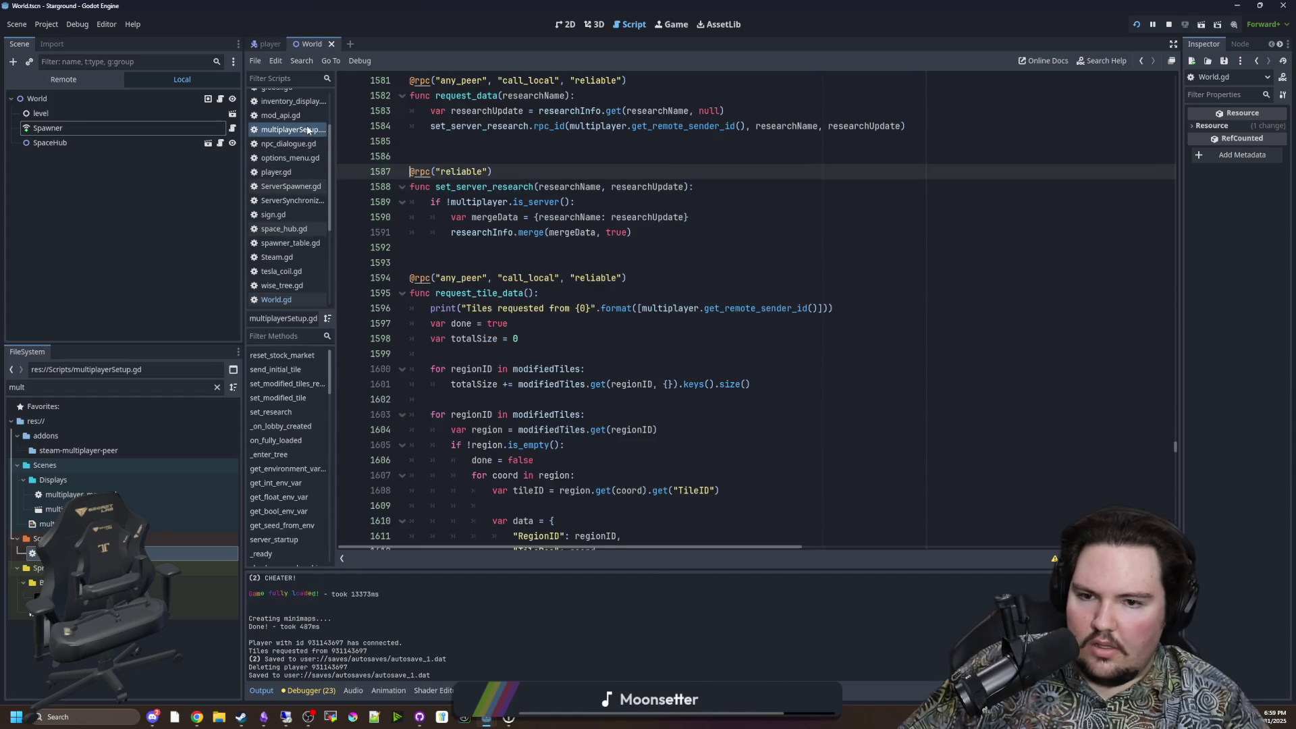
pyautogui.click(695, 354)
pyautogui.click(600, 247)
pyautogui.scroll(3, 593, 306)
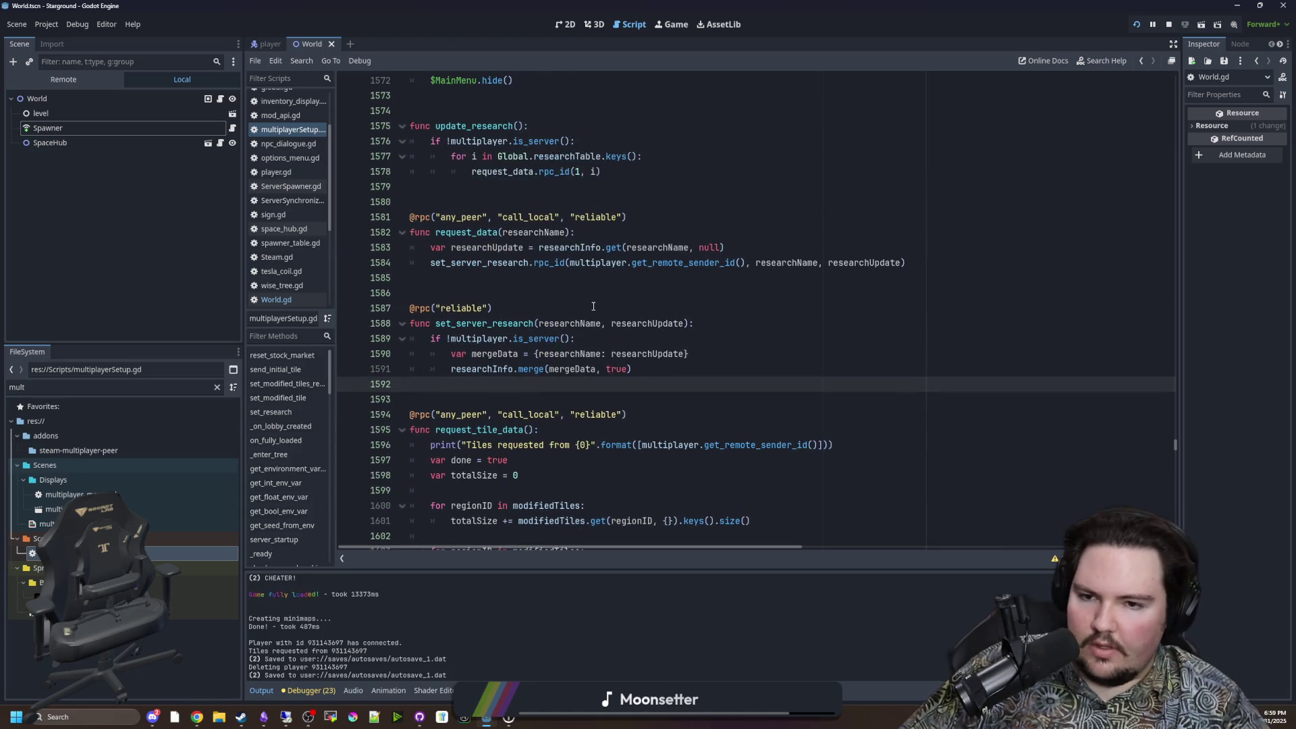
# Step: Review request_tile_data's loop setup on lines 1599–1606 around done = false
pyautogui.click(593, 306)
pyautogui.scroll(-2, 593, 306)
pyautogui.click(594, 308)
pyautogui.scroll(-4, 641, 311)
pyautogui.click(717, 322)
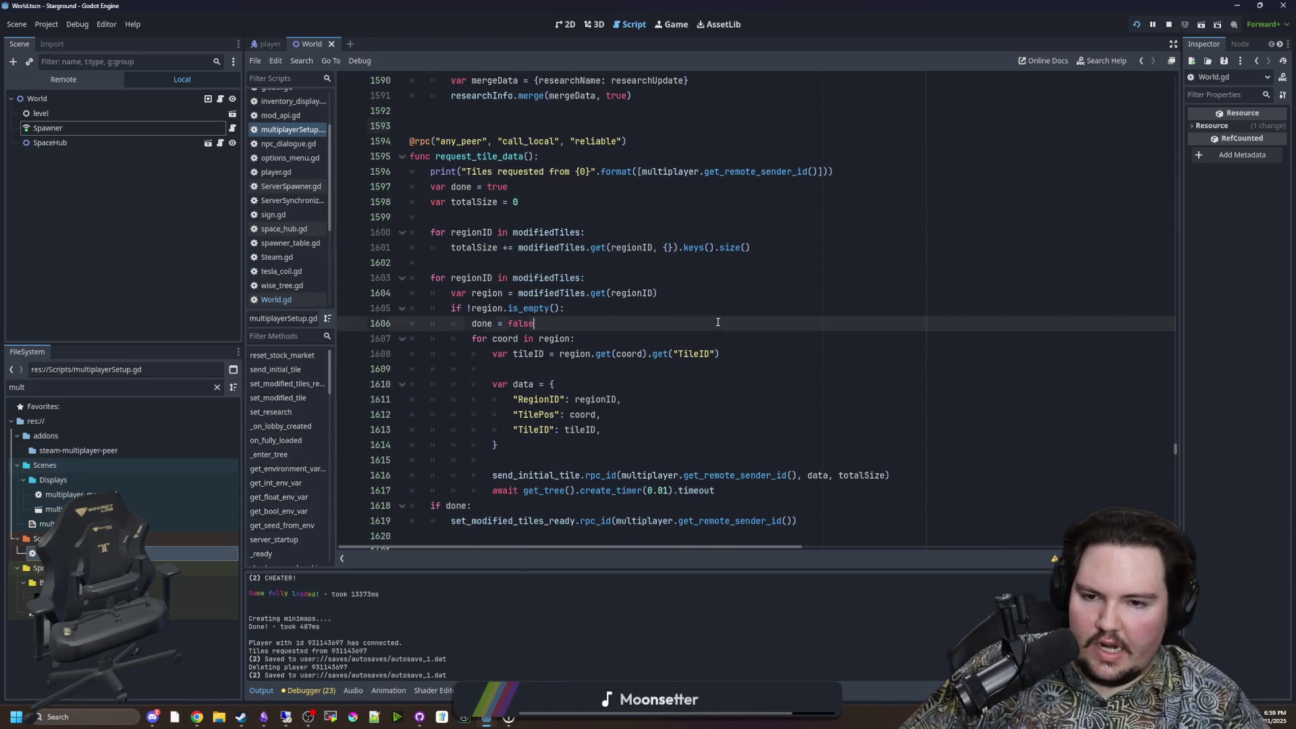
pyautogui.click(515, 233)
pyautogui.click(528, 218)
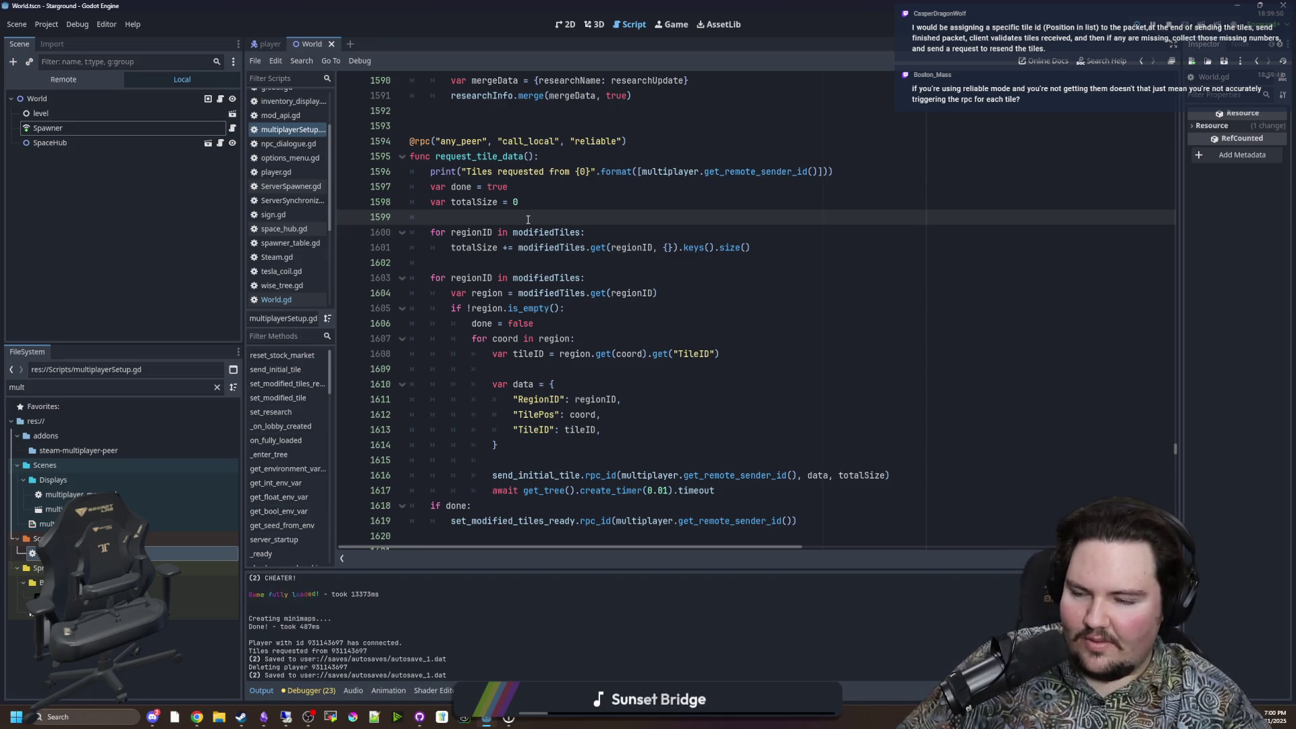
pyautogui.click(498, 263)
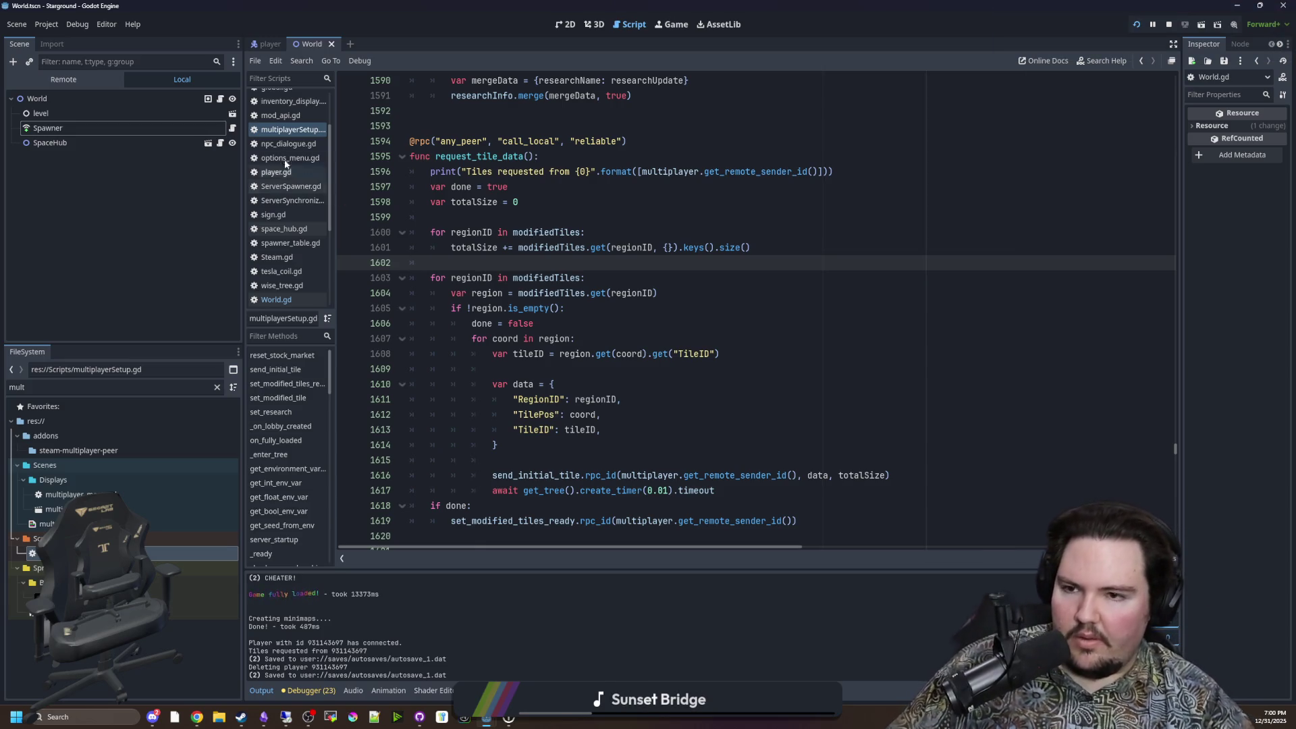
pyautogui.click(692, 325)
# Step: Find start_host and start a new 'multiplayer.' line after the peer_connected connection
pyautogui.hotkey('ctrl', 'f')
pyautogui.write('sta')
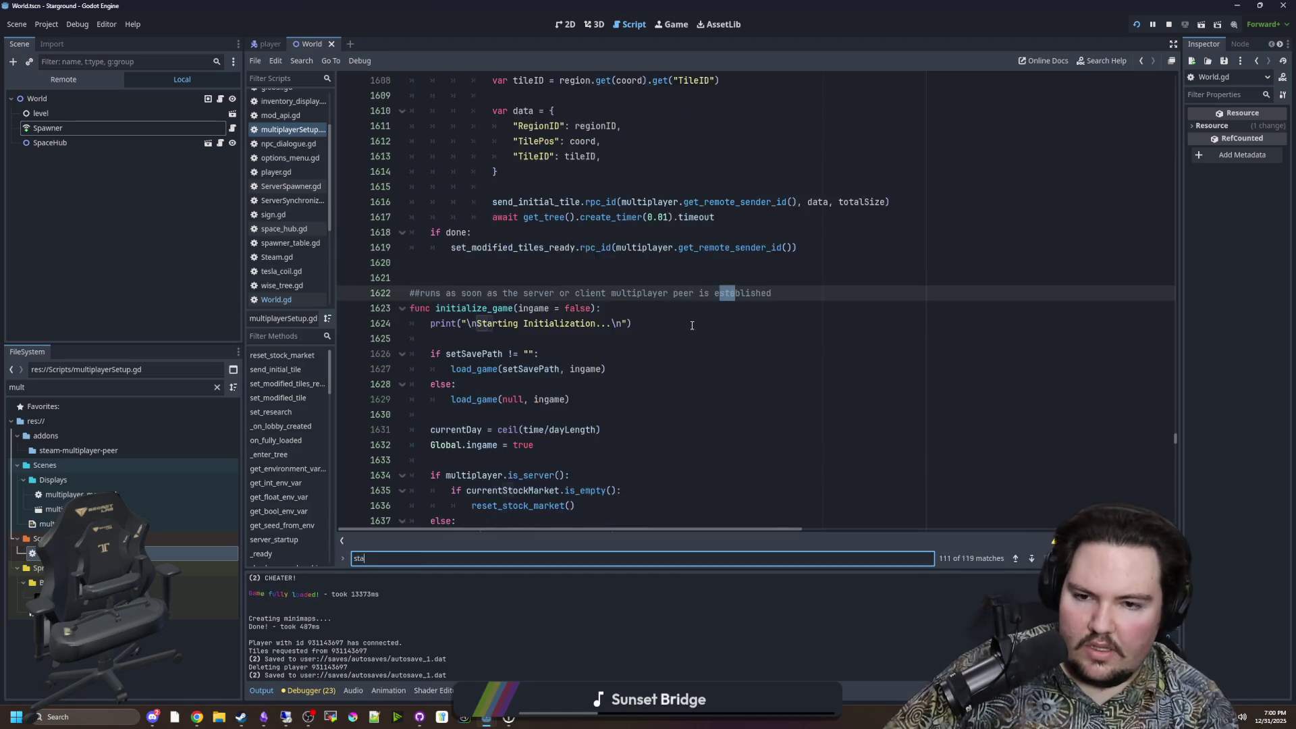
pyautogui.press('Return')
pyautogui.hotkey('shift', 'Return')
pyautogui.click(854, 404)
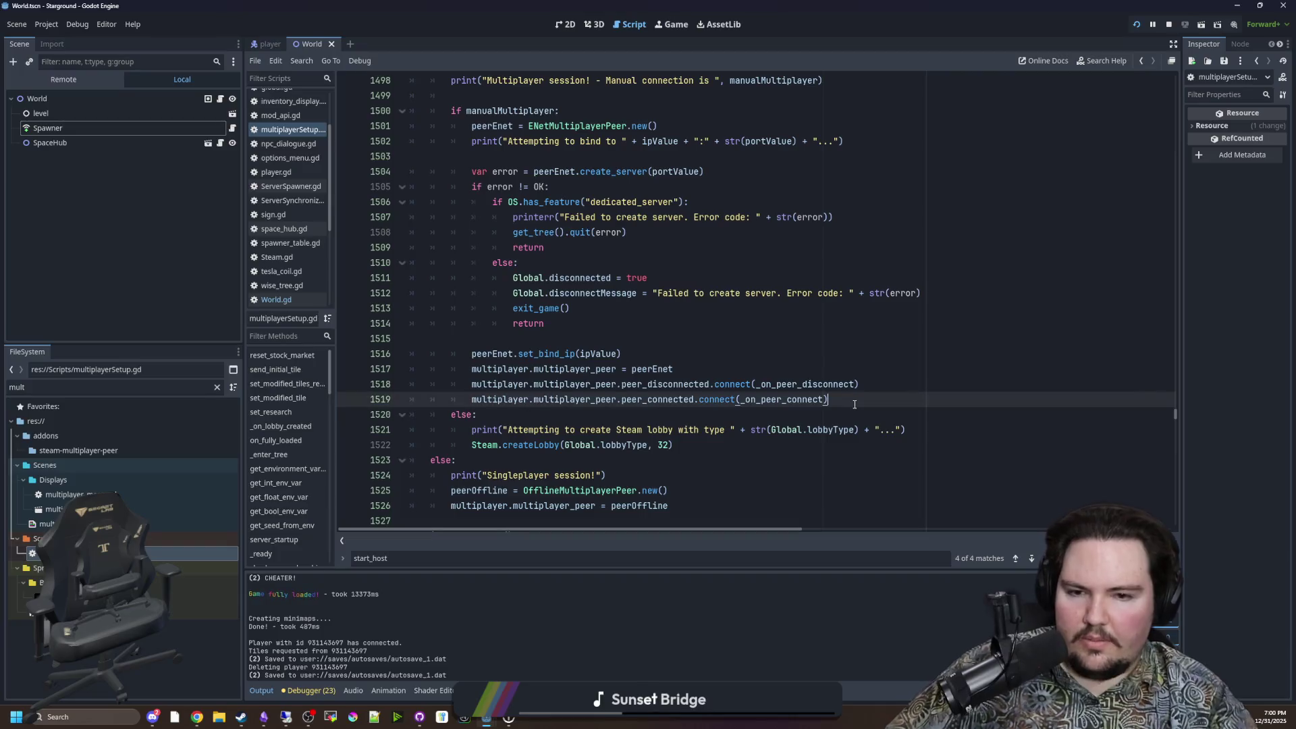
pyautogui.press('Return')
pyautogui.write('multiplayer')
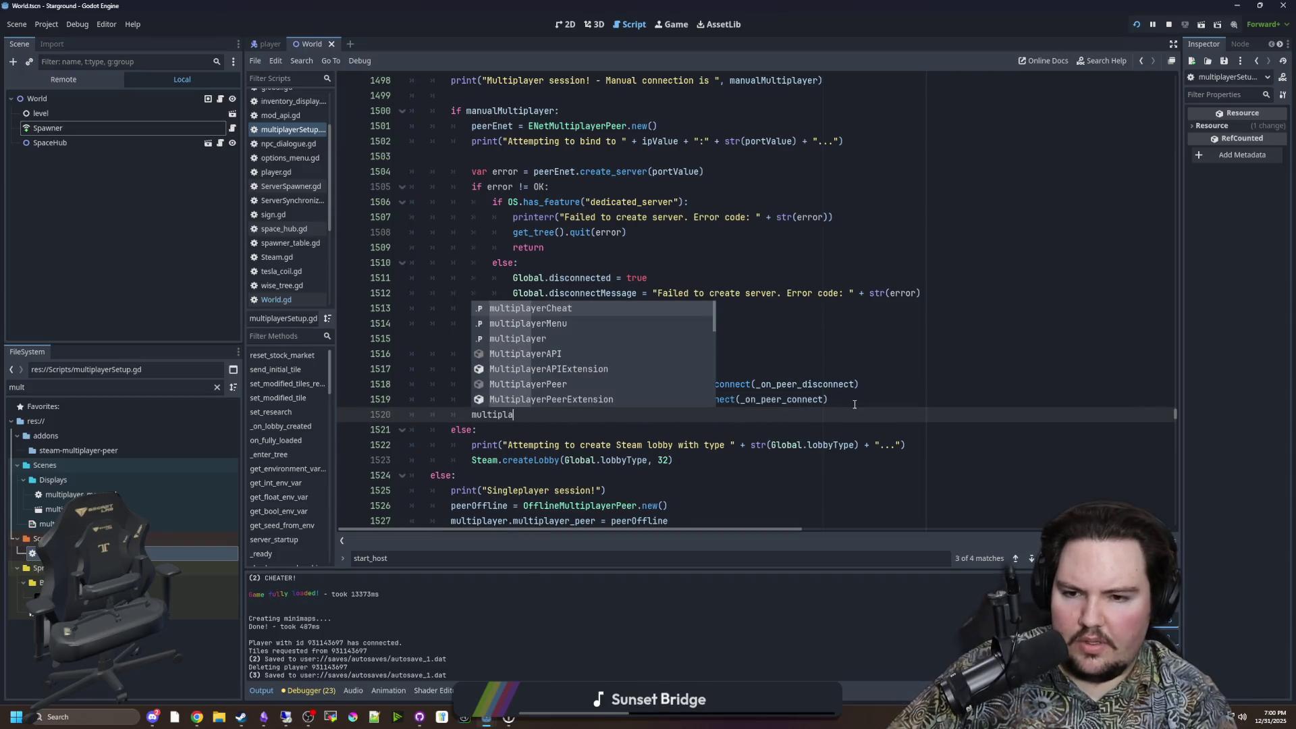
pyautogui.write('.')
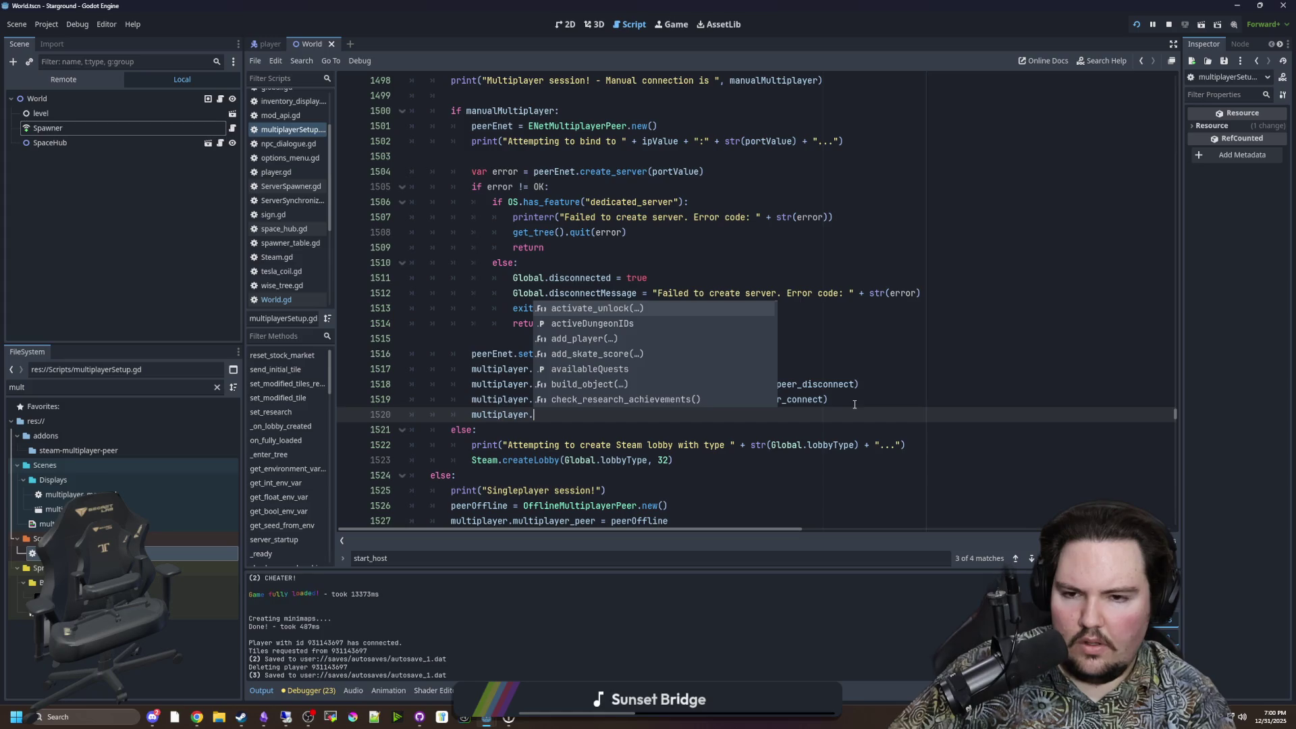
# Step: Browse multiplayer's autocomplete members, then open the Node docs for the multiplayer property
pyautogui.press('Down')
pyautogui.press('Down')
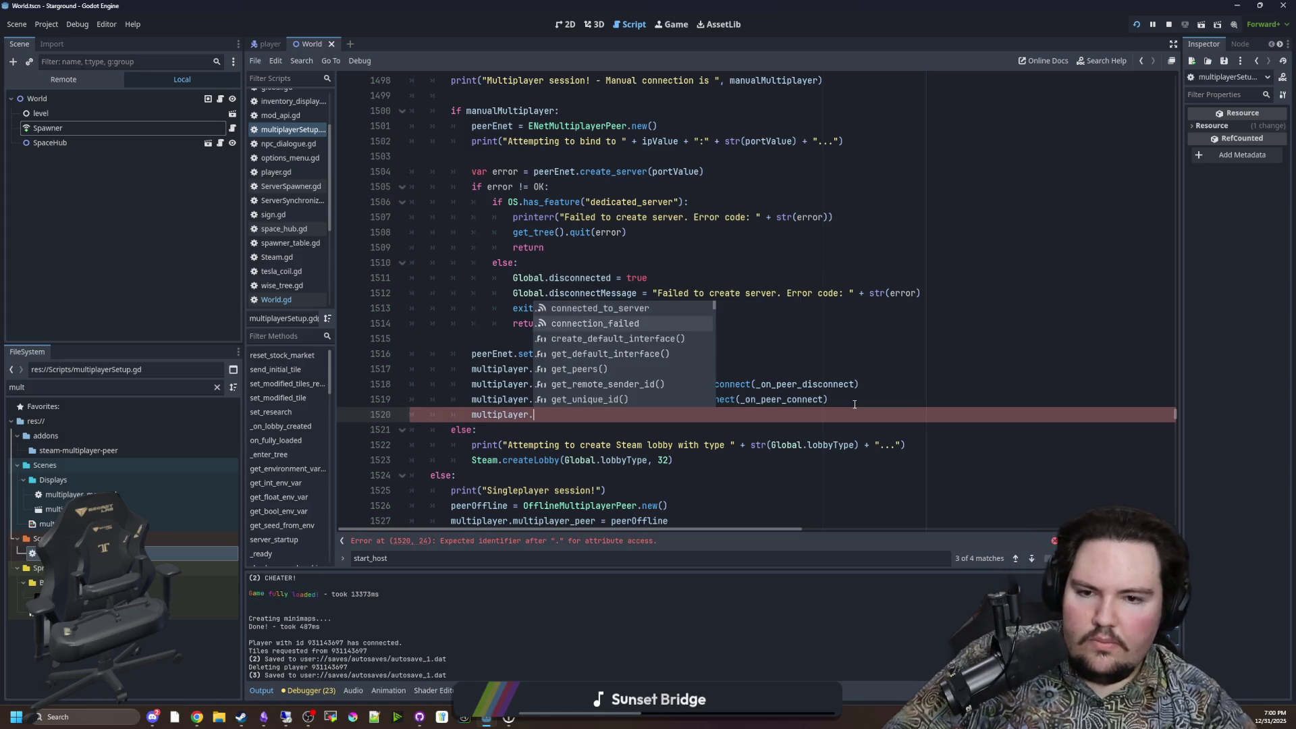
pyautogui.press('Down')
pyautogui.press('Down')
pyautogui.press('Down')
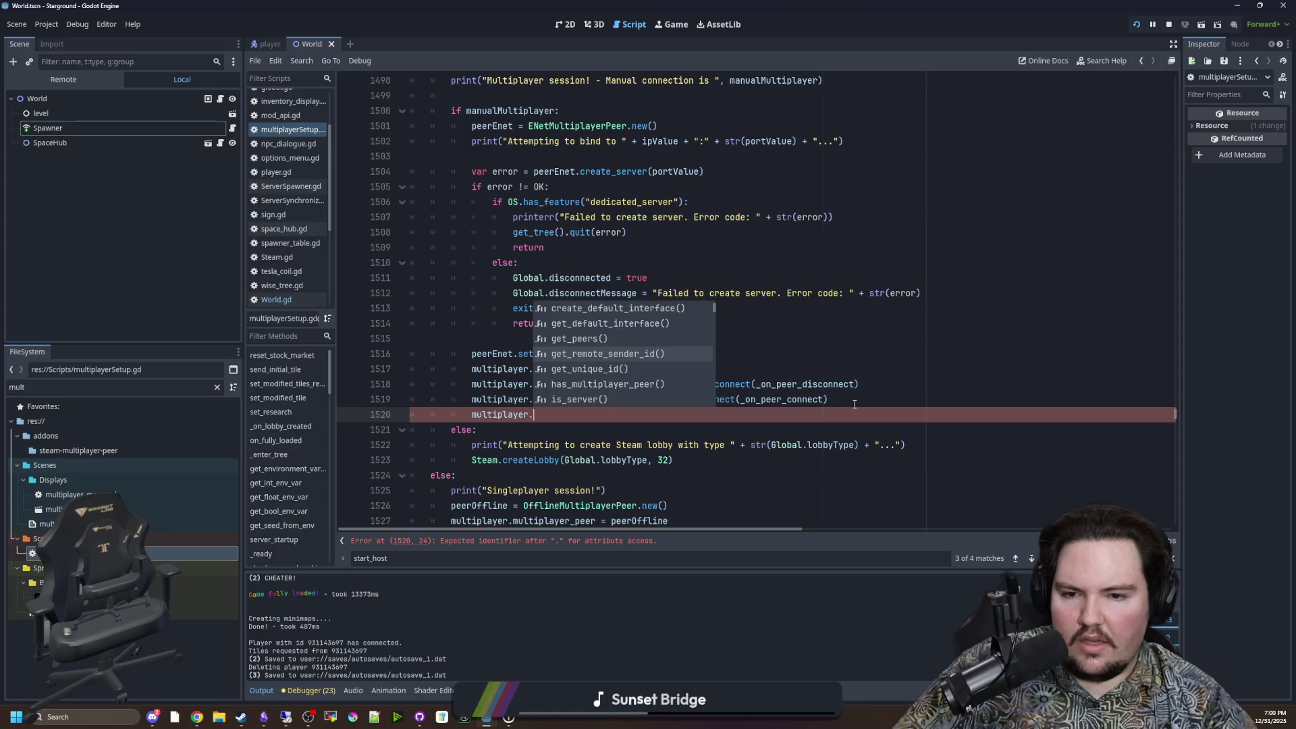
pyautogui.press('Down')
pyautogui.press('Down')
pyautogui.press('Down')
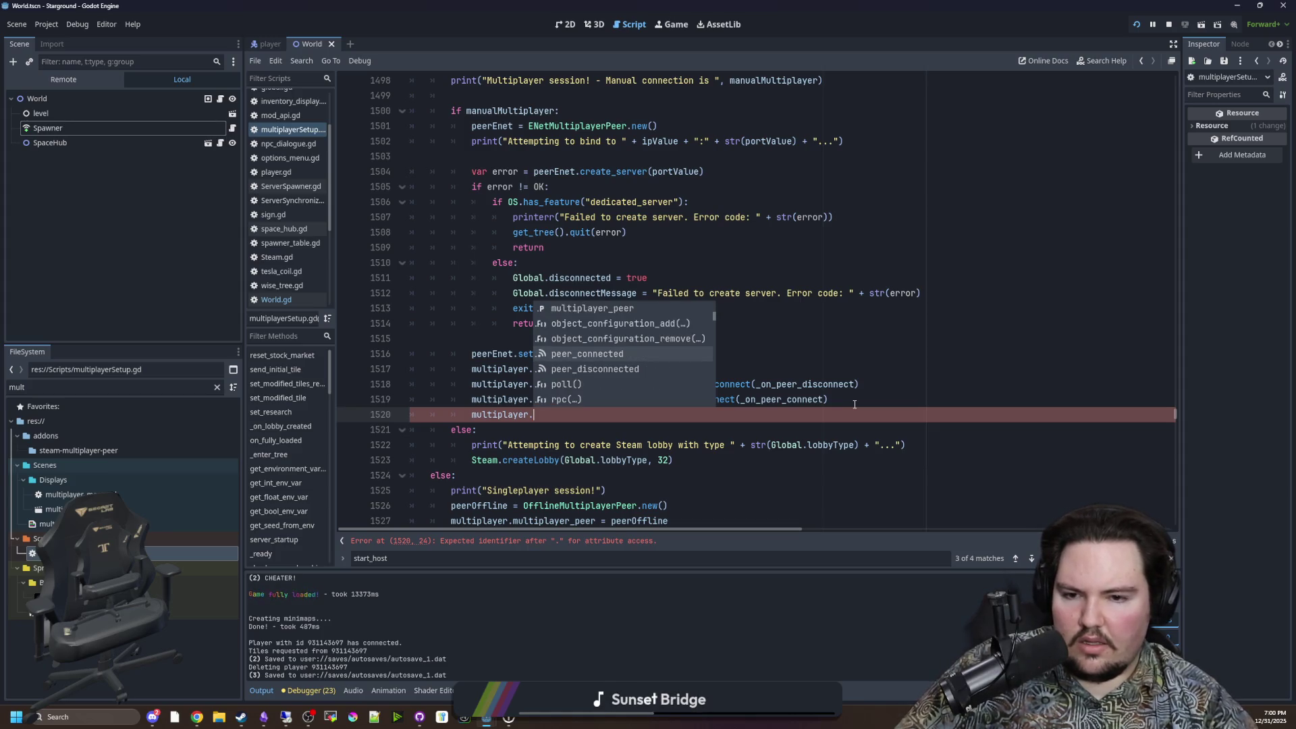
pyautogui.press('Down')
pyautogui.press('Down')
pyautogui.press('Down')
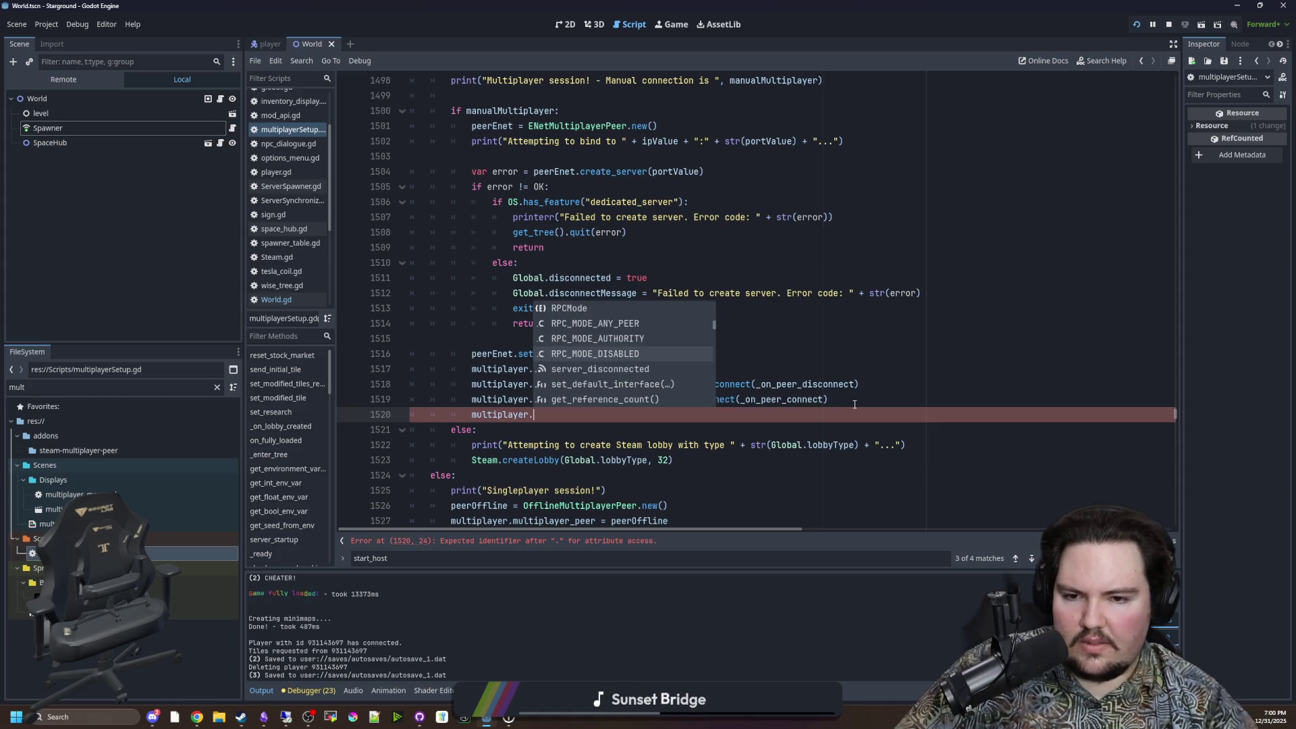
pyautogui.press('Down')
pyautogui.press('Down')
pyautogui.press('Down')
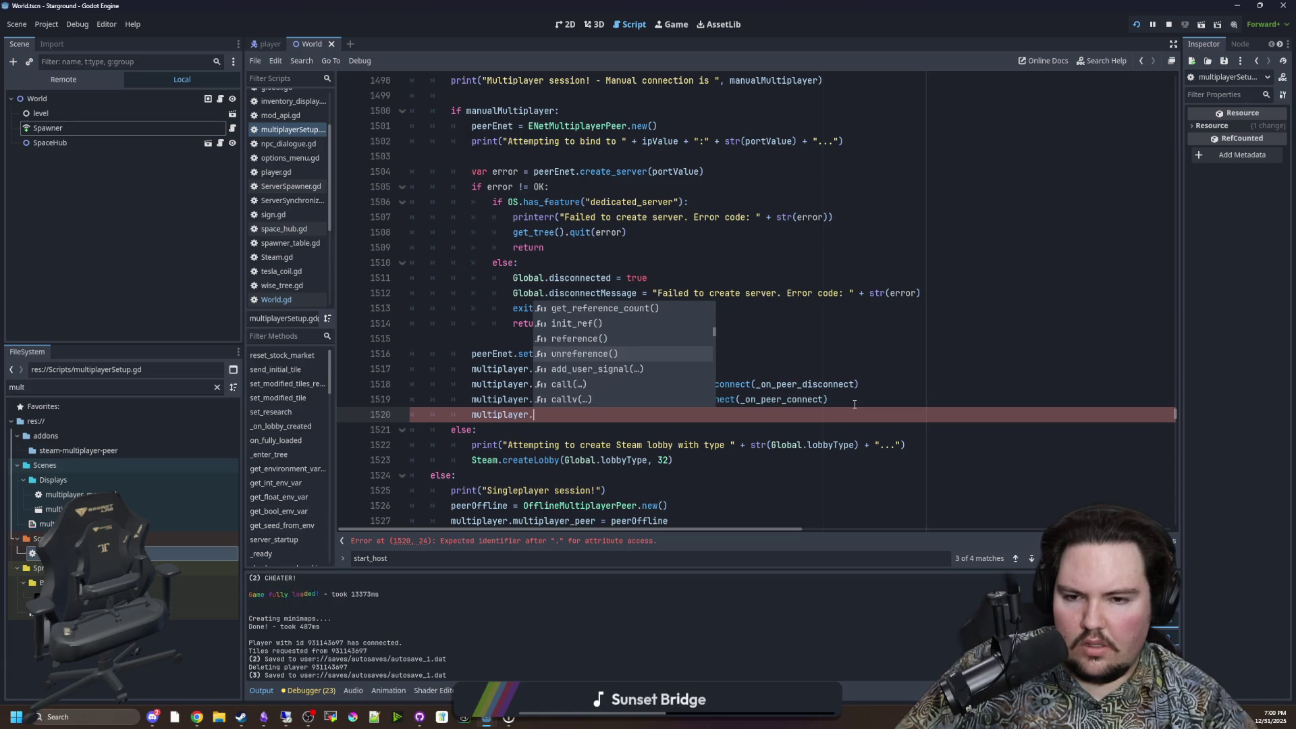
pyautogui.press('Down')
pyautogui.press('Down')
pyautogui.press('Down')
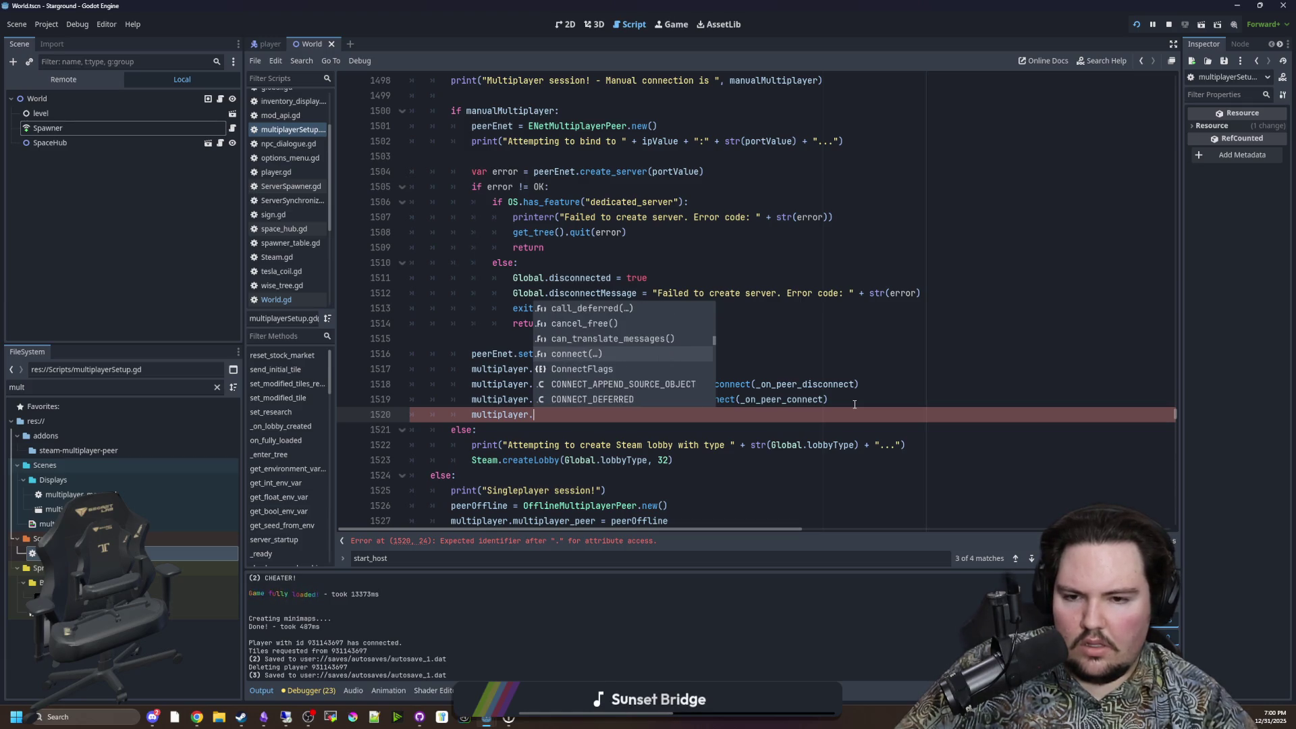
pyautogui.press('Down')
pyautogui.press('Down')
pyautogui.press('Down')
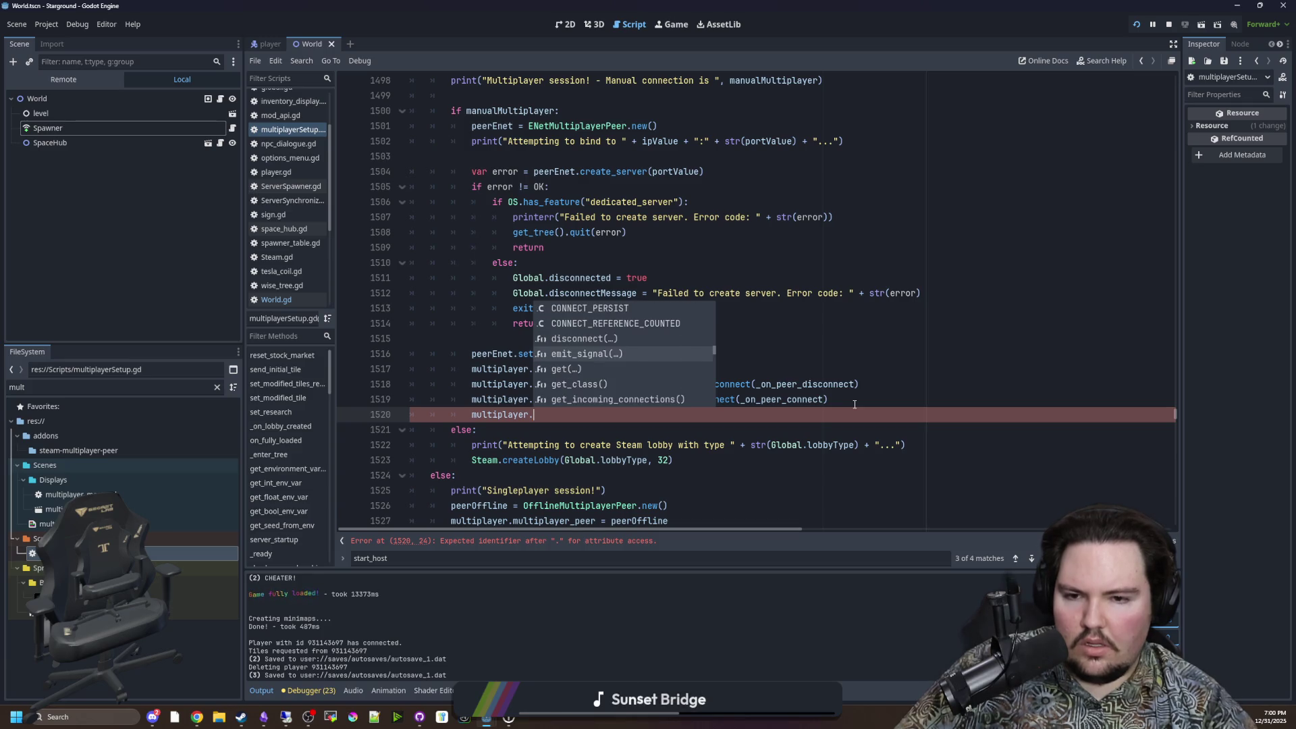
pyautogui.press('Down')
pyautogui.press('Down')
pyautogui.press('Down')
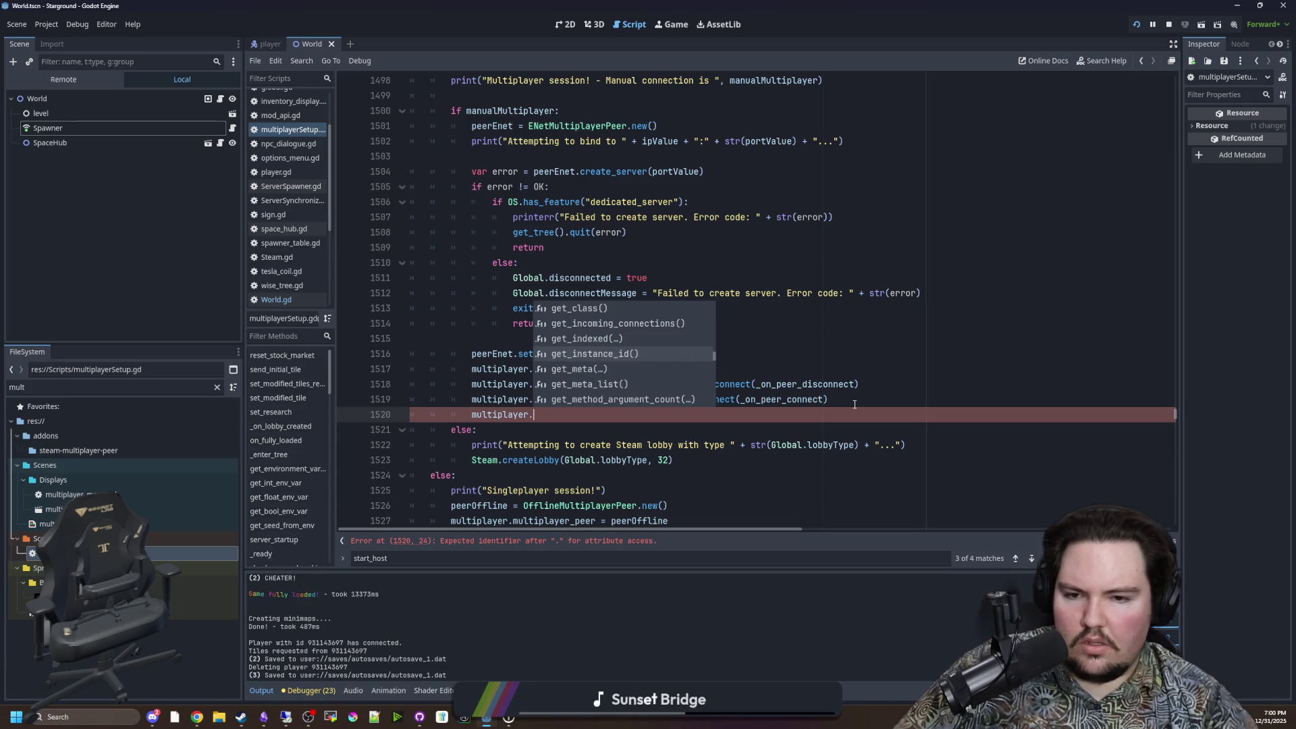
pyautogui.keyDown('ctrl'); pyautogui.click(485, 414); pyautogui.keyUp('ctrl')
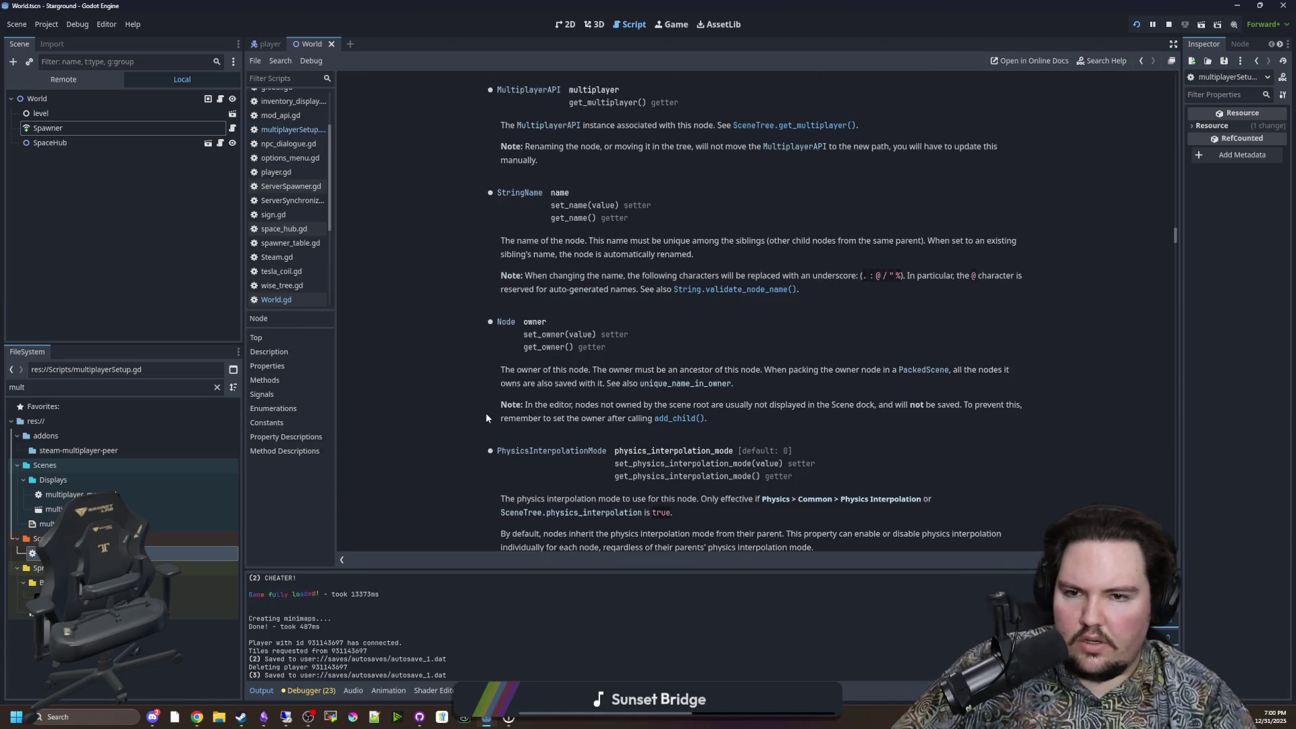
# Step: Reopen the Node multiplayer property docs and search the help page for multiplayer matches
pyautogui.scroll(20, 557, 337)
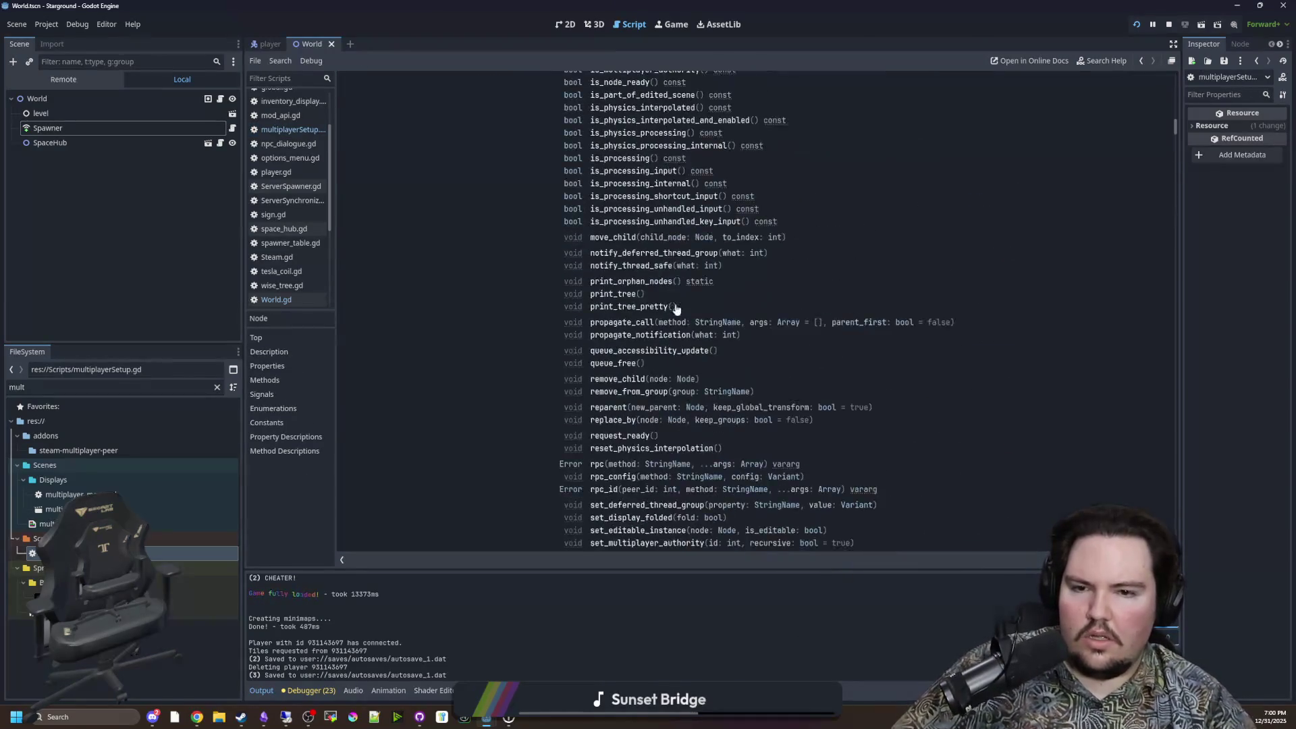
pyautogui.hotkey('alt', 'Left')
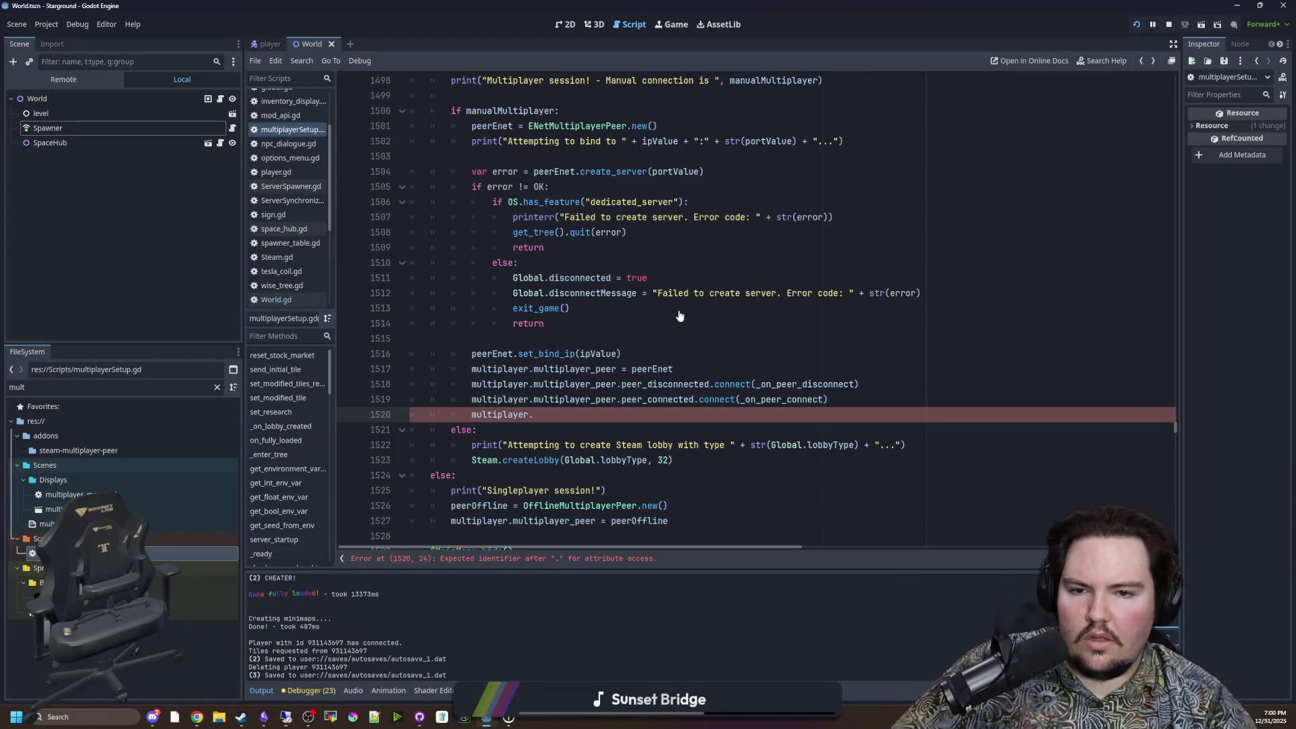
pyautogui.keyDown('ctrl'); pyautogui.click(506, 415); pyautogui.keyUp('ctrl')
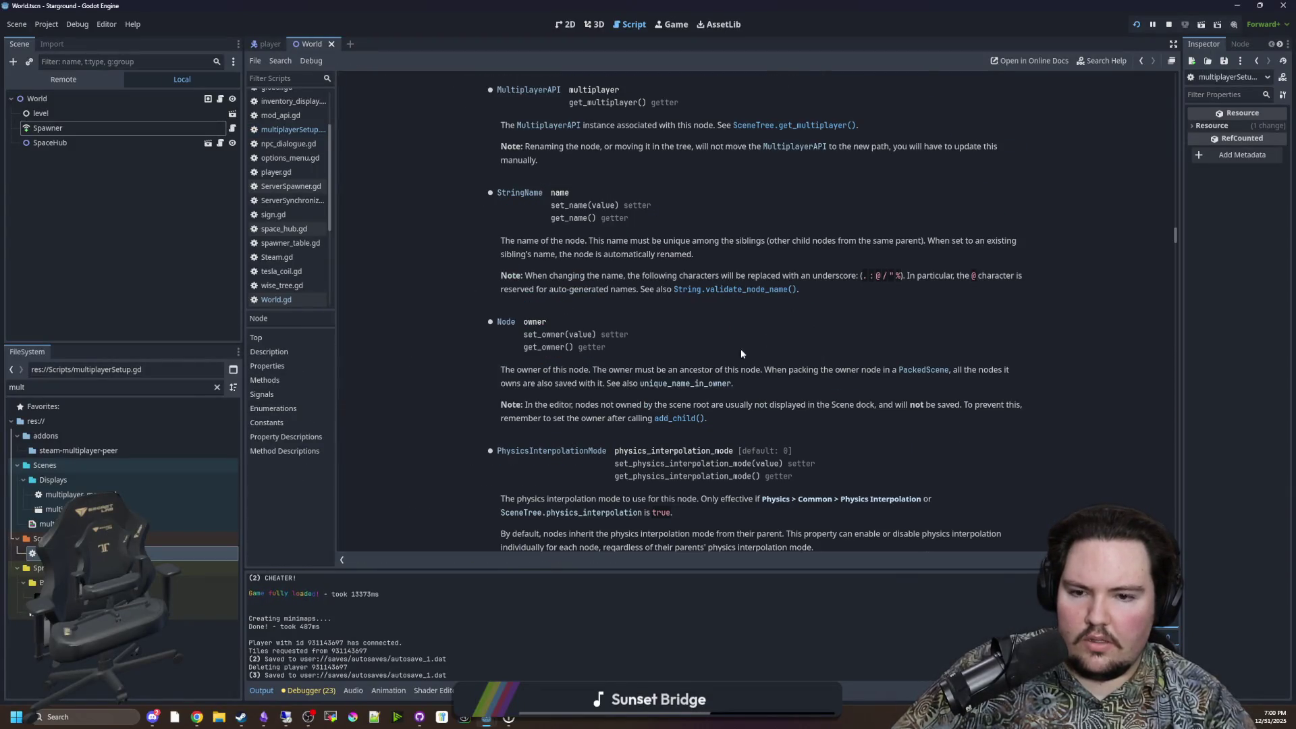
pyautogui.hotkey('ctrl', 'f')
pyautogui.write('multiplayer')
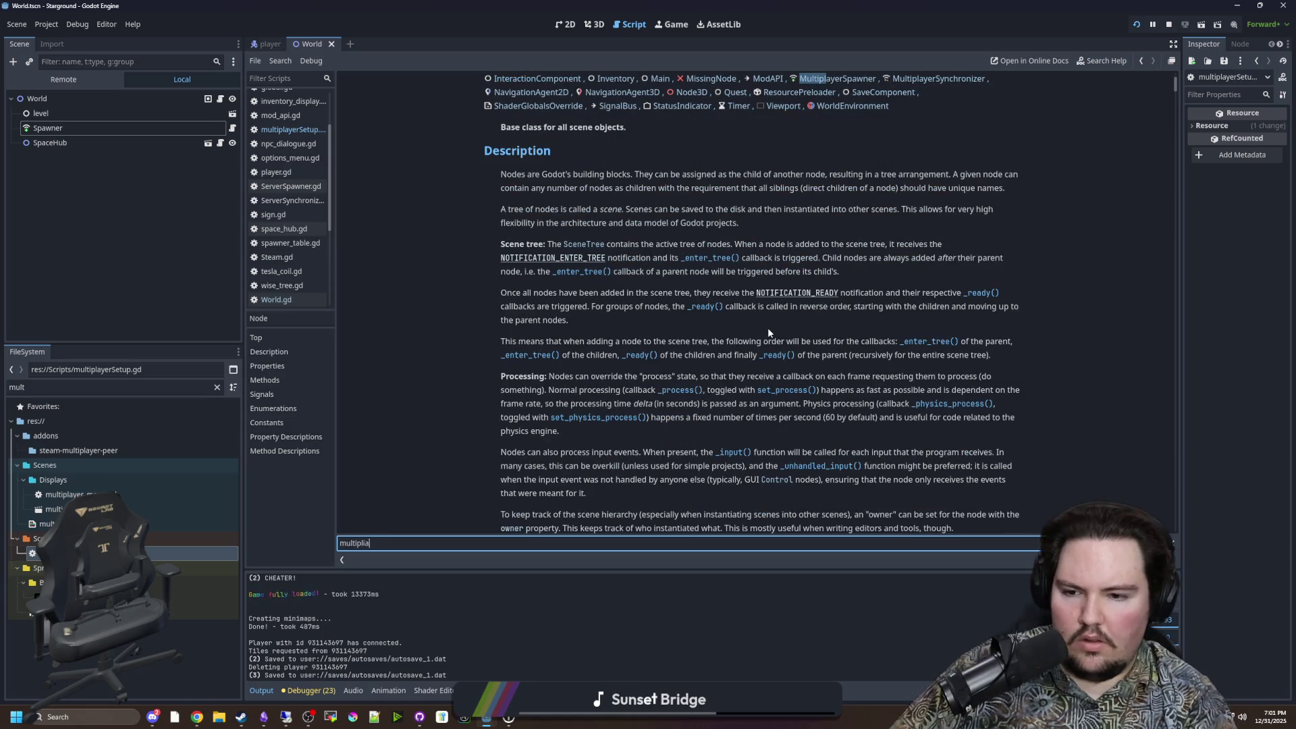
pyautogui.press('BackSpace')
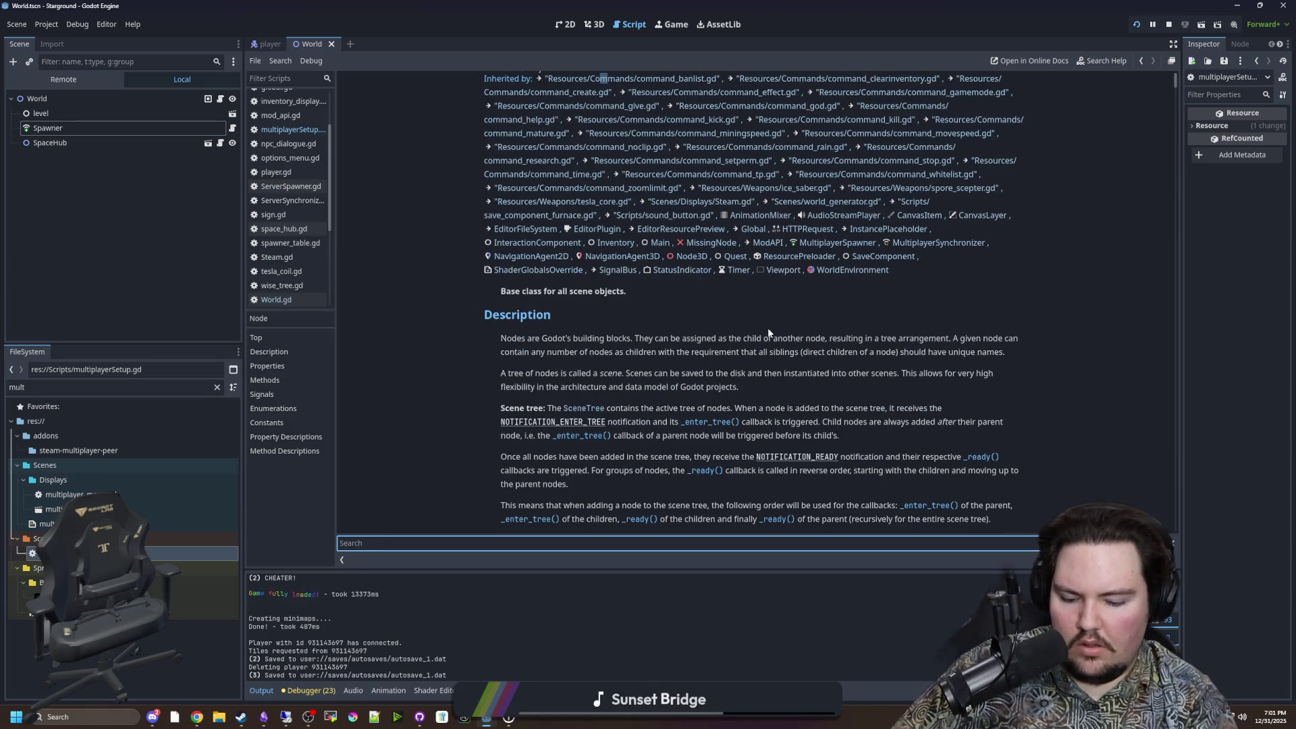
pyautogui.write('er')
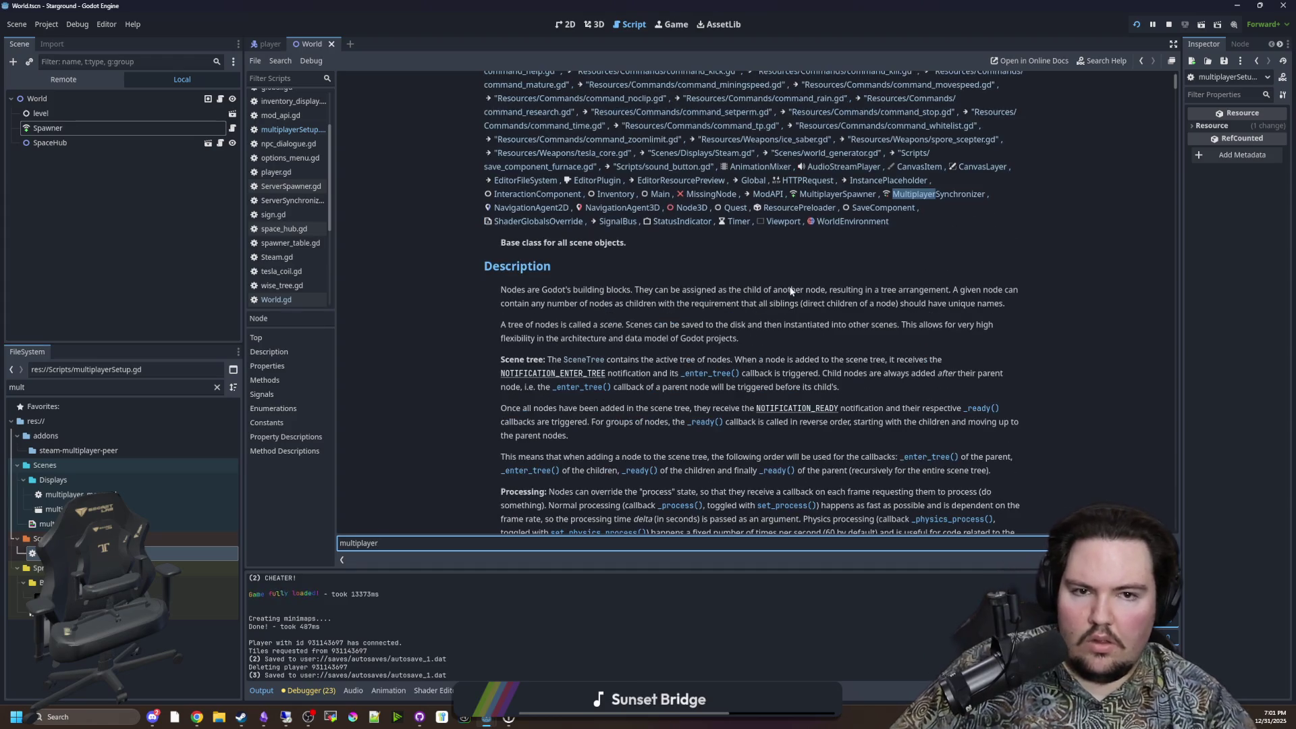
pyautogui.press('Return')
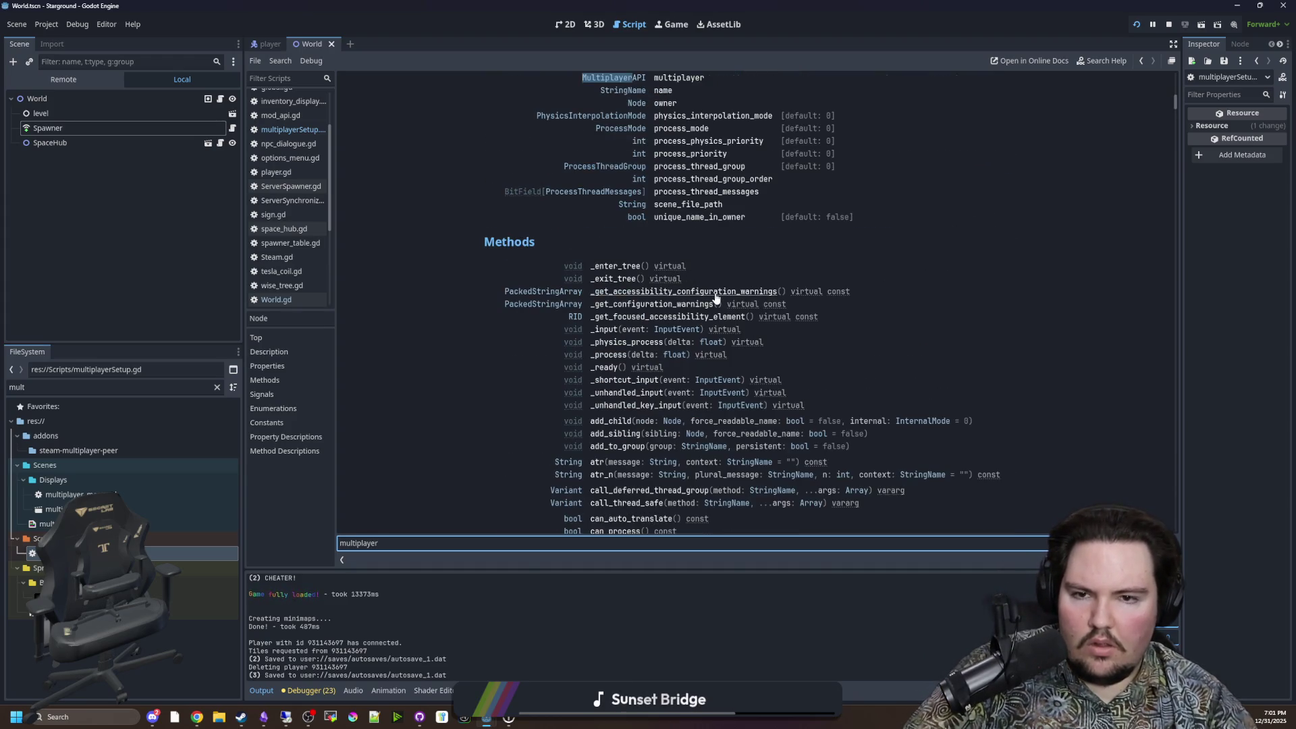
# Step: Read MultiplayerAPI's object_configuration_add method, then return to the script's line 1520
pyautogui.scroll(1, 695, 219)
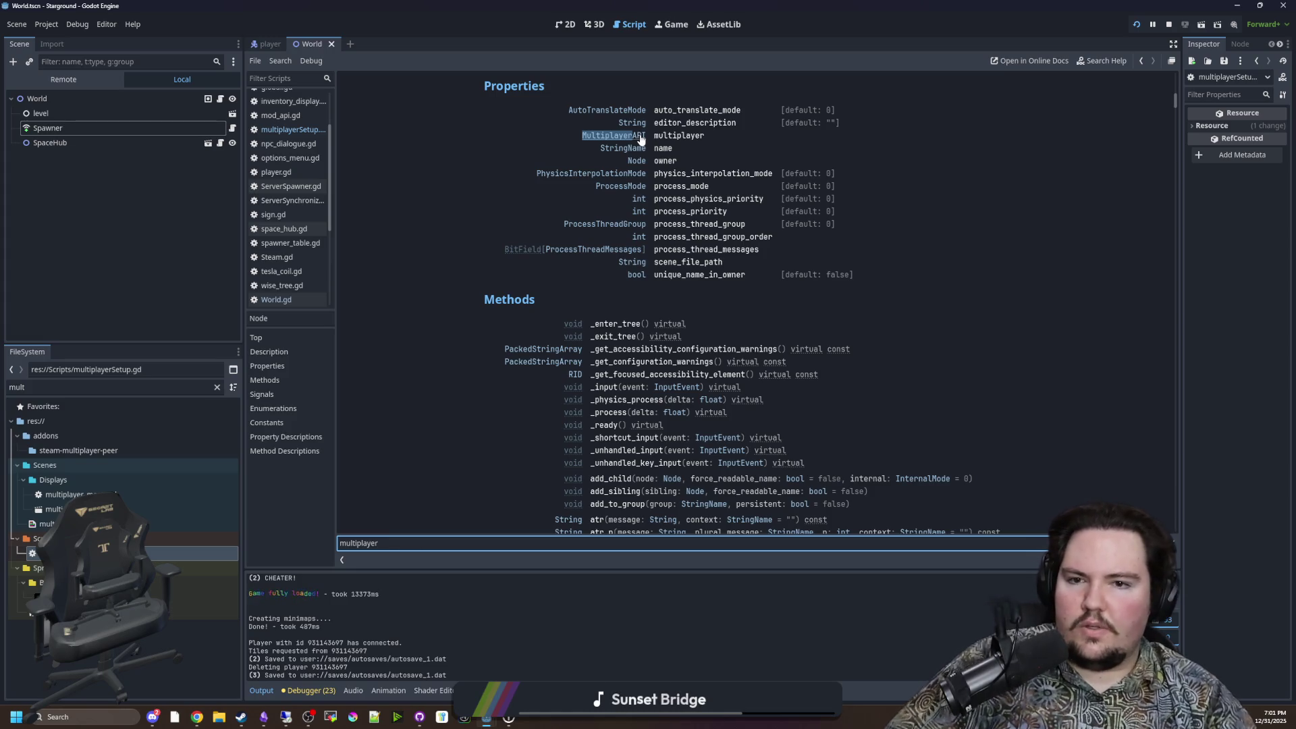
pyautogui.click(639, 136)
pyautogui.scroll(-2, 790, 419)
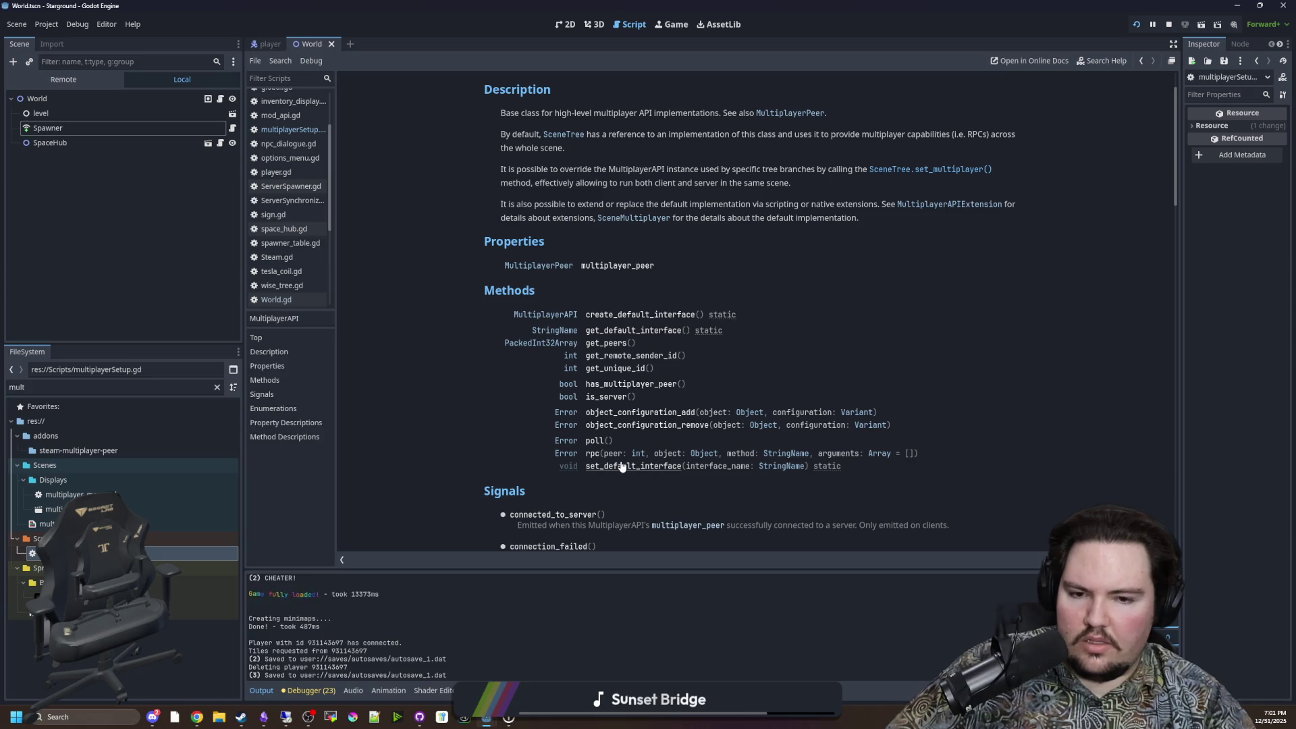
pyautogui.click(636, 419)
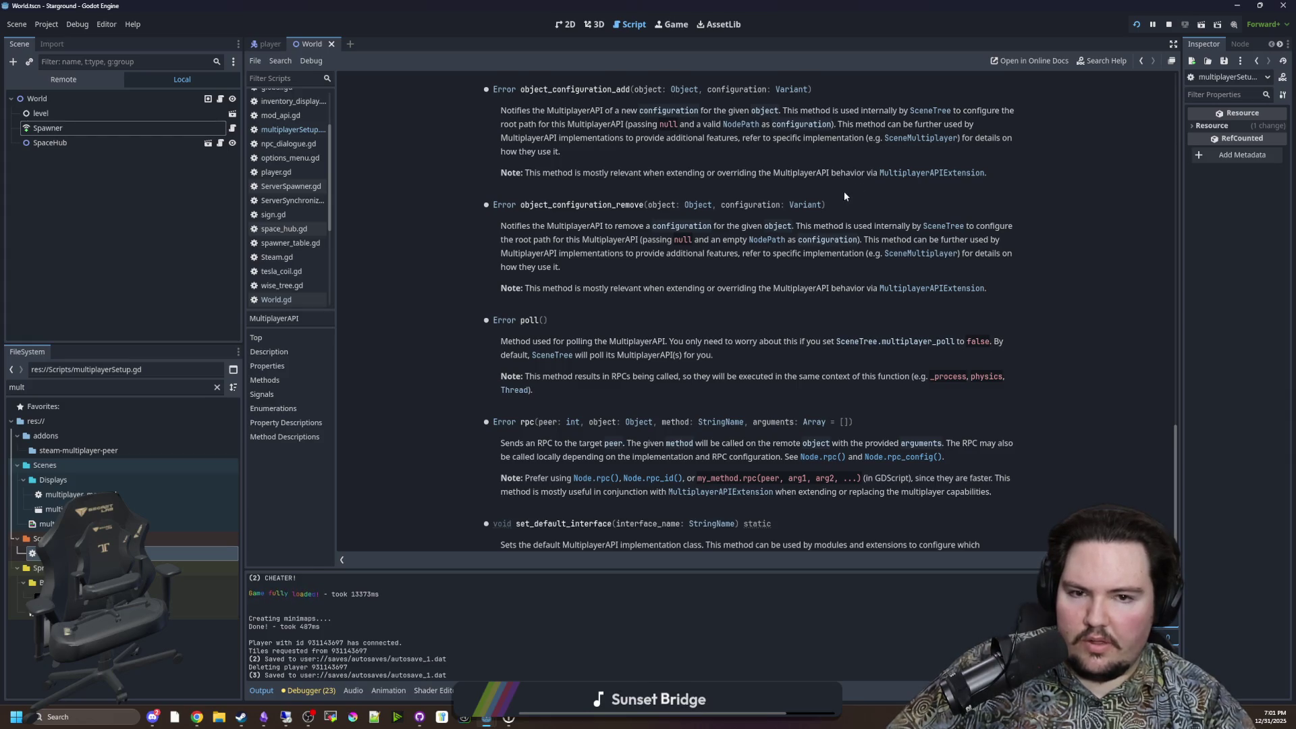
pyautogui.hotkey('alt', 'Left')
pyautogui.click(504, 414)
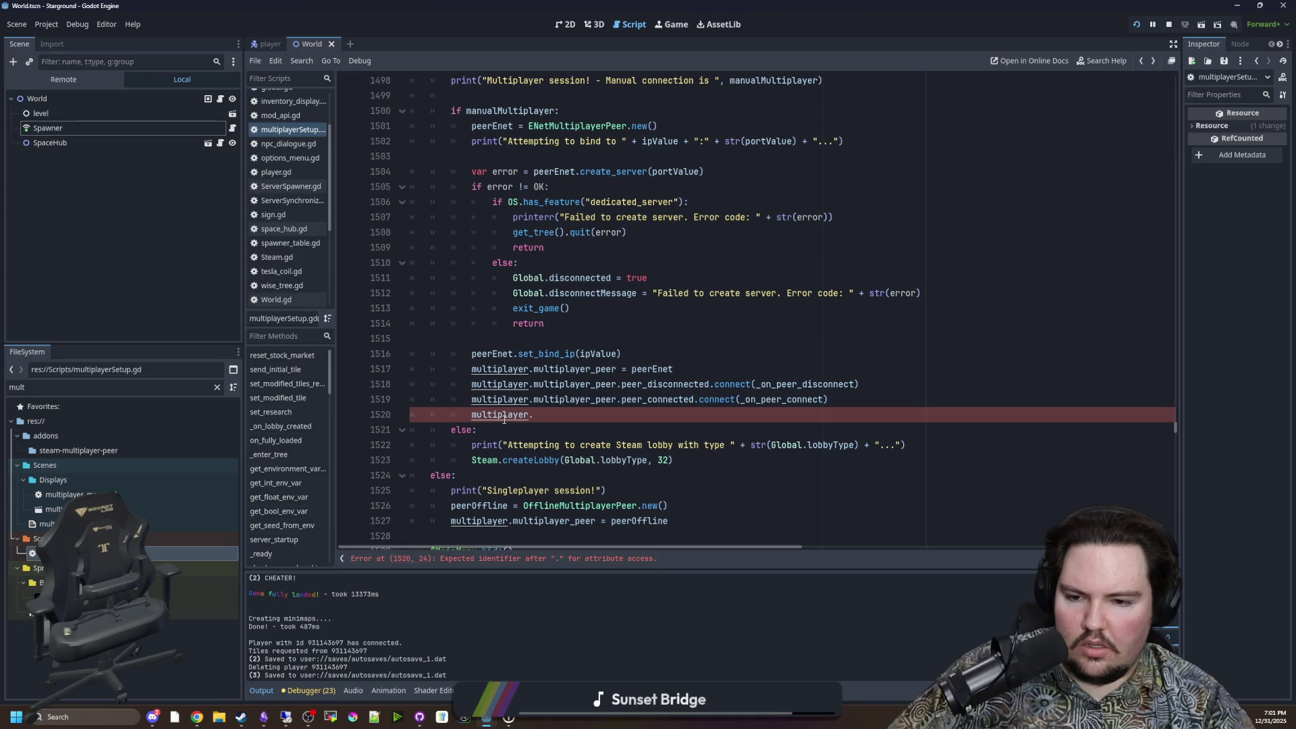
pyautogui.hotkey('alt', 'F1')
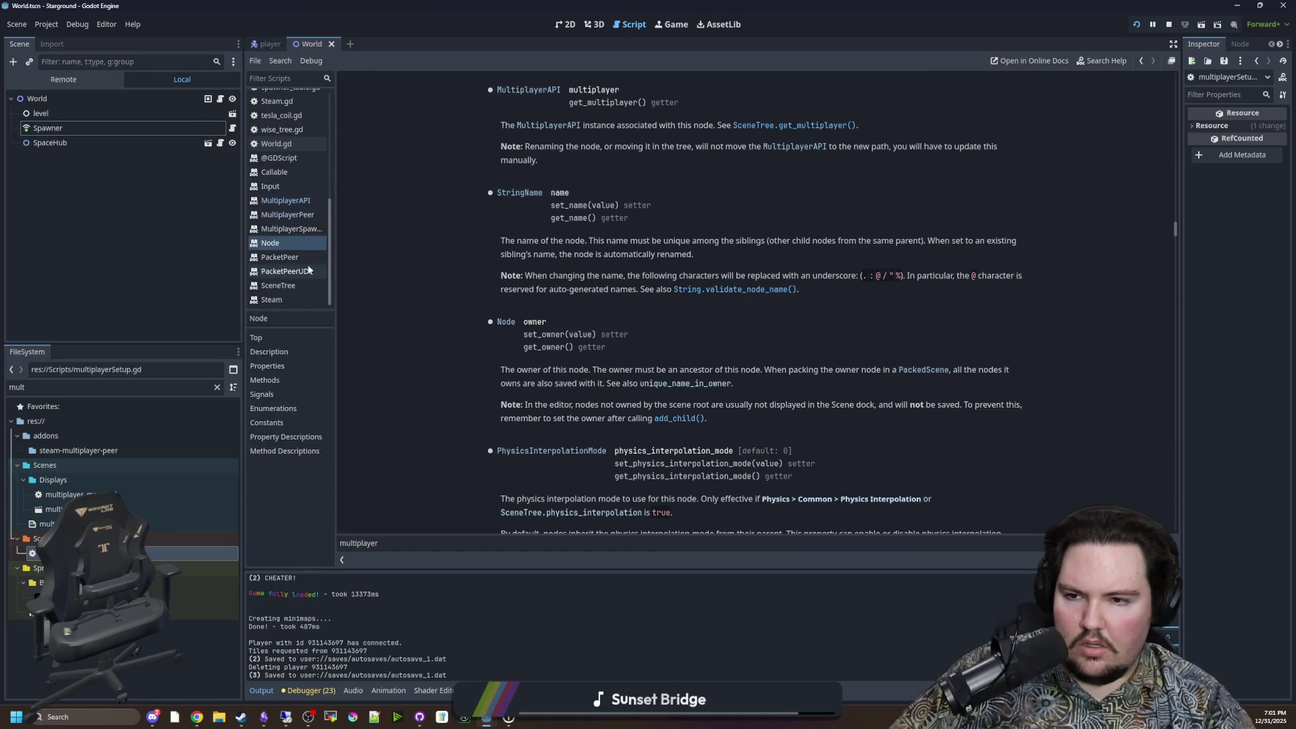
pyautogui.click(519, 96)
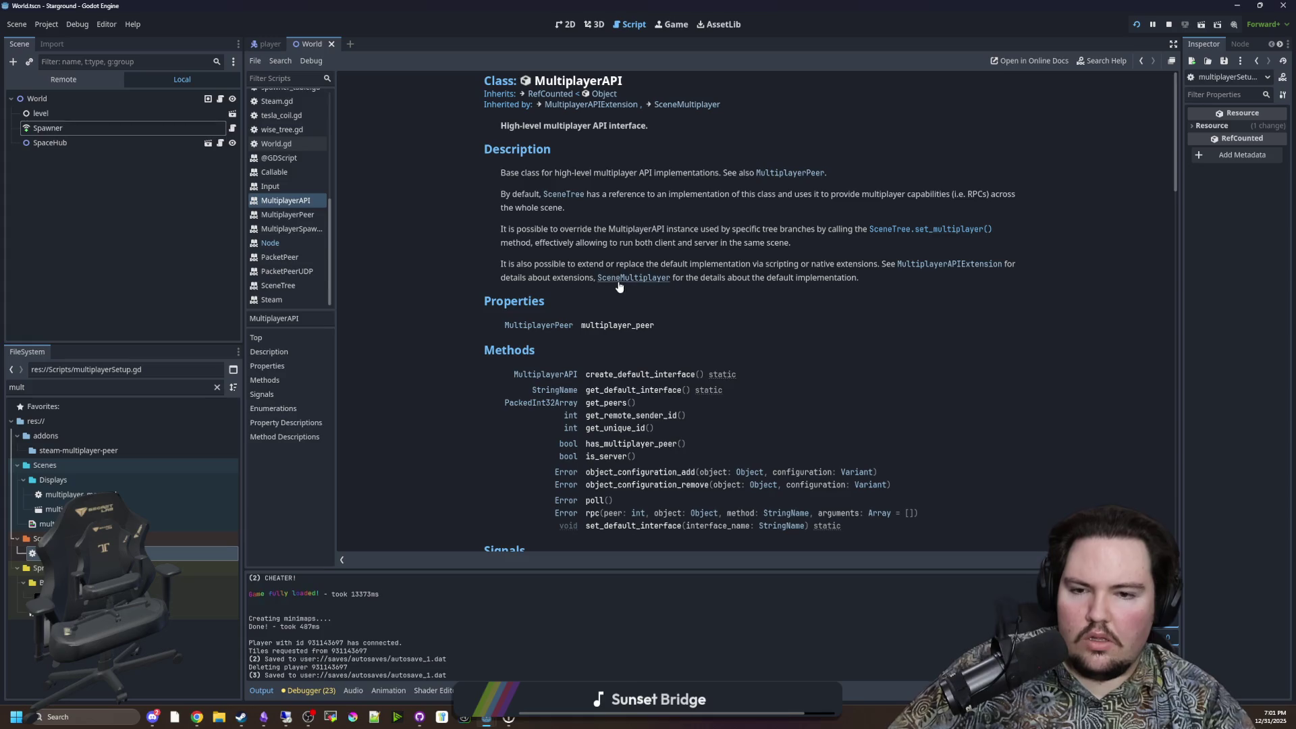
pyautogui.scroll(-2, 617, 286)
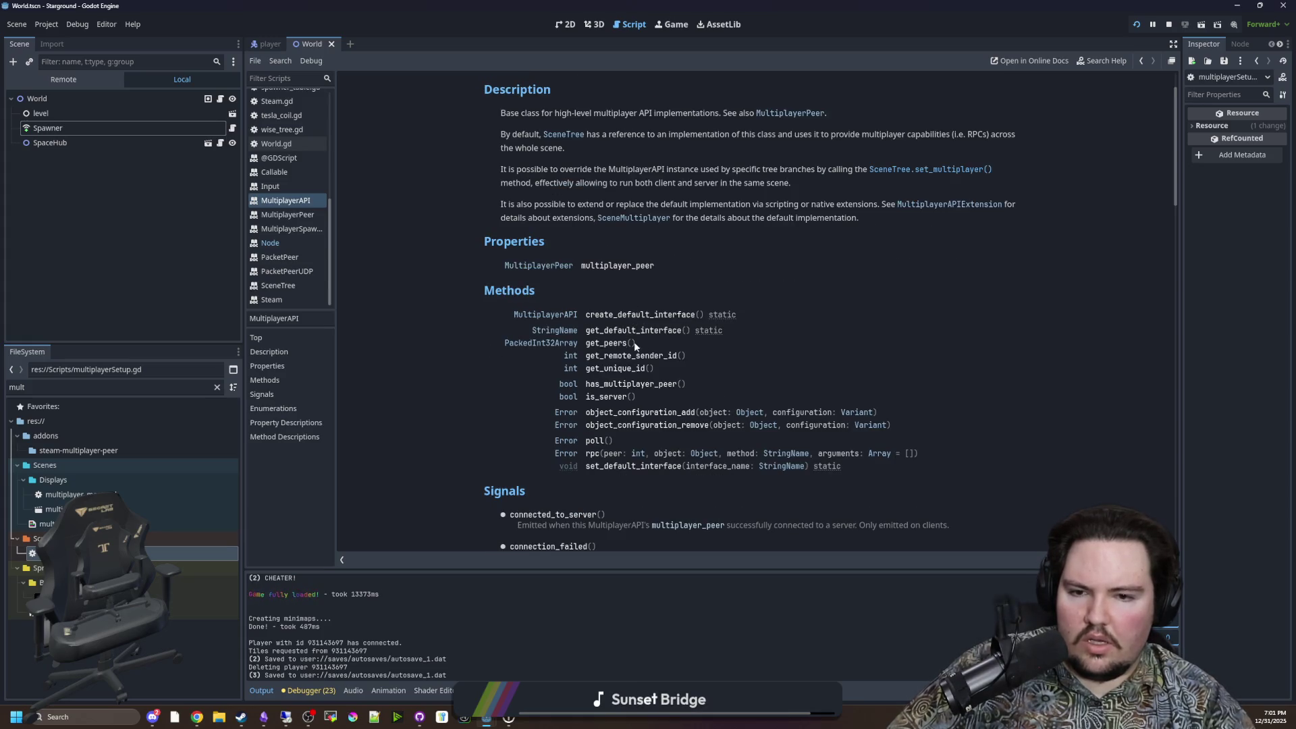
pyautogui.scroll(-3, 683, 352)
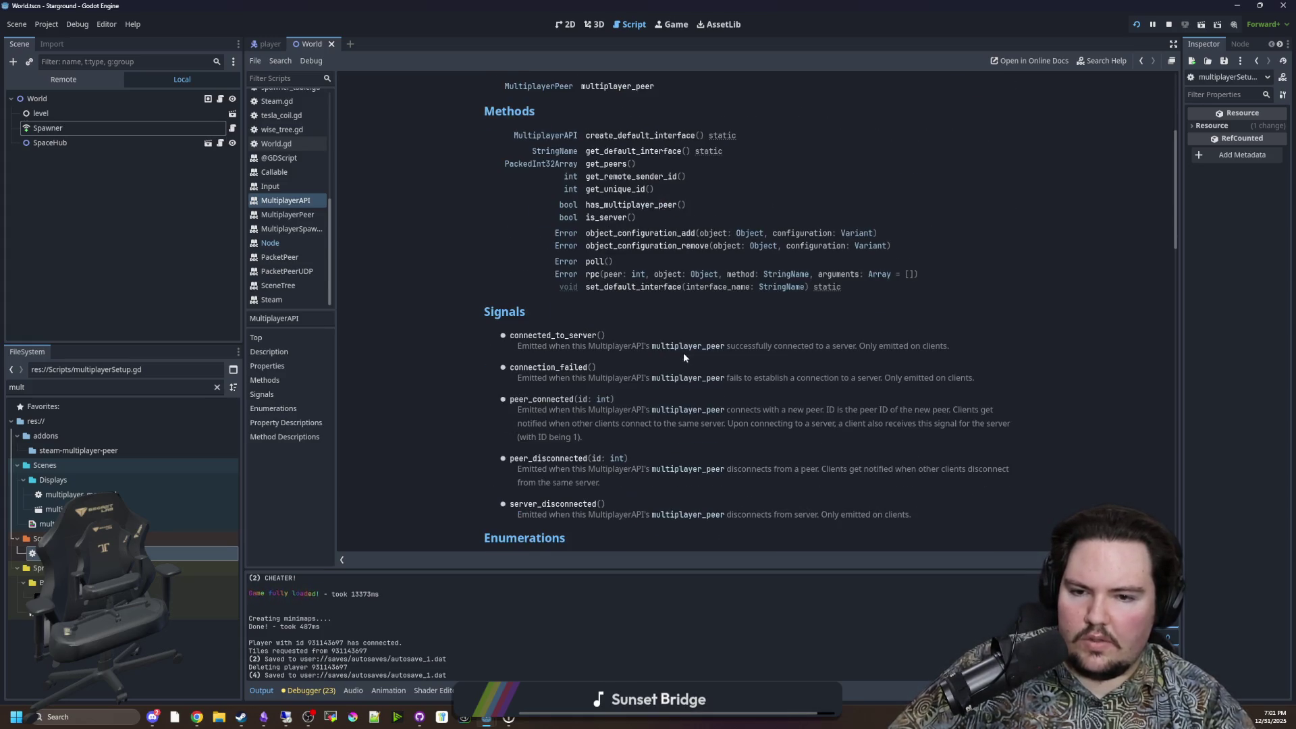
pyautogui.scroll(-3, 683, 352)
pyautogui.scroll(-5, 683, 358)
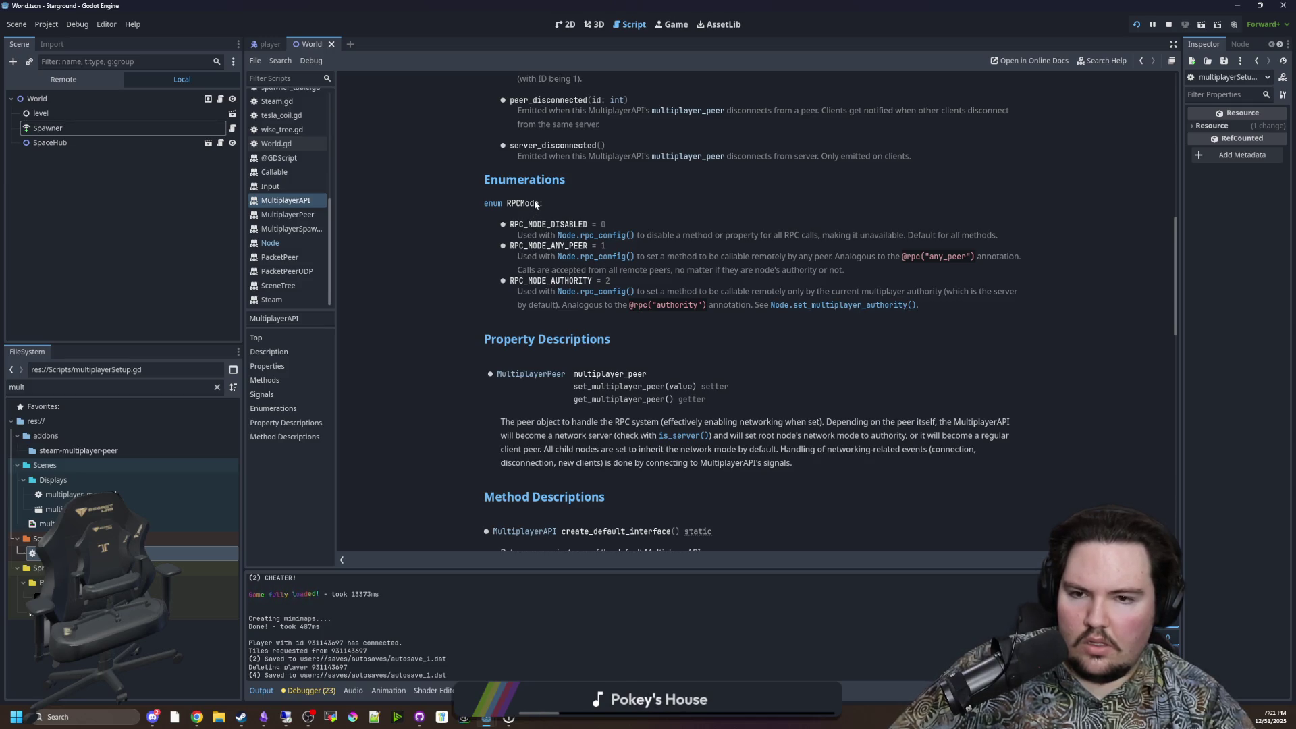
pyautogui.scroll(-10, 674, 300)
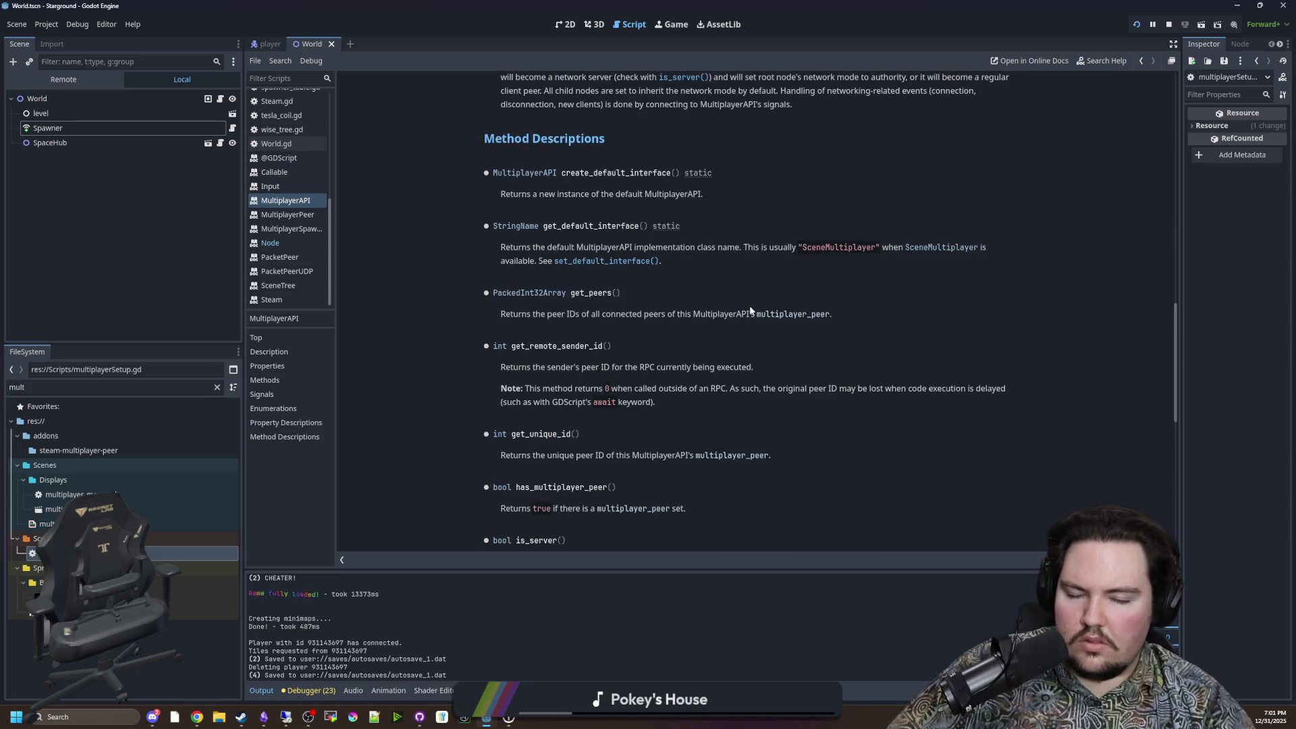
pyautogui.scroll(-5, 749, 311)
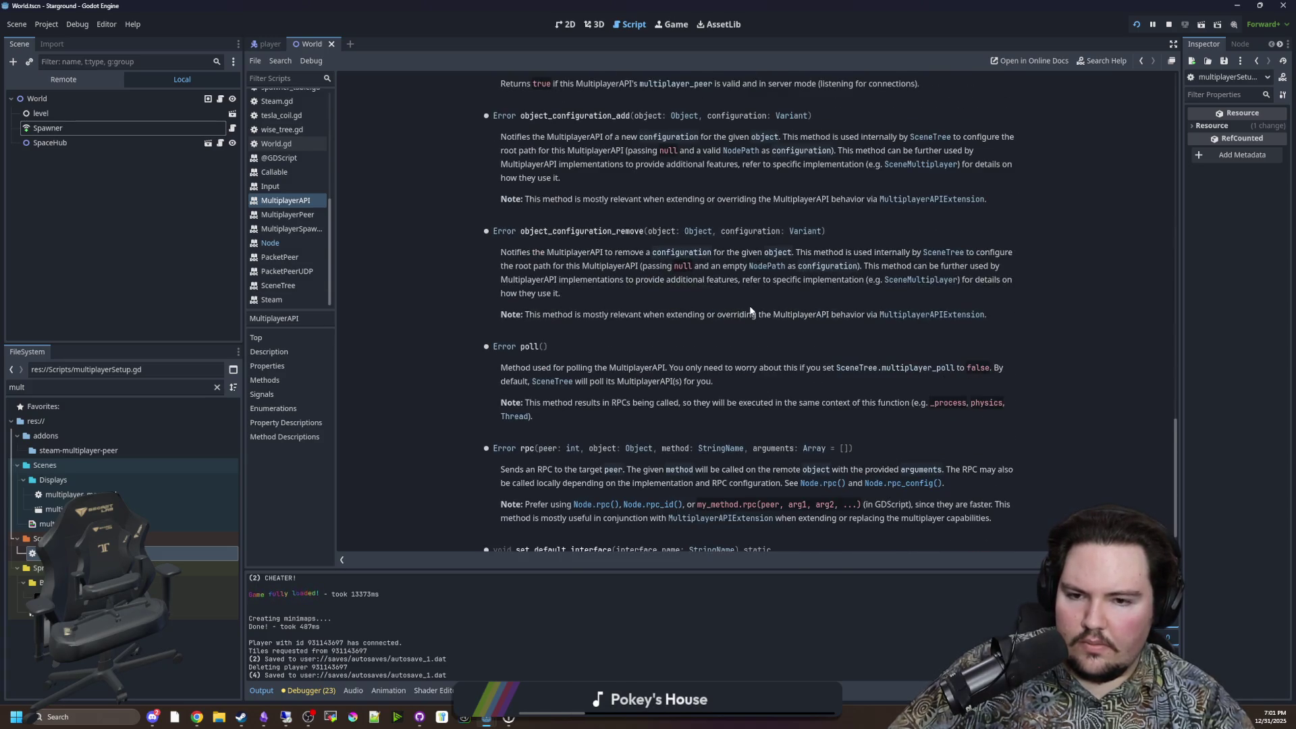
pyautogui.scroll(20, 770, 311)
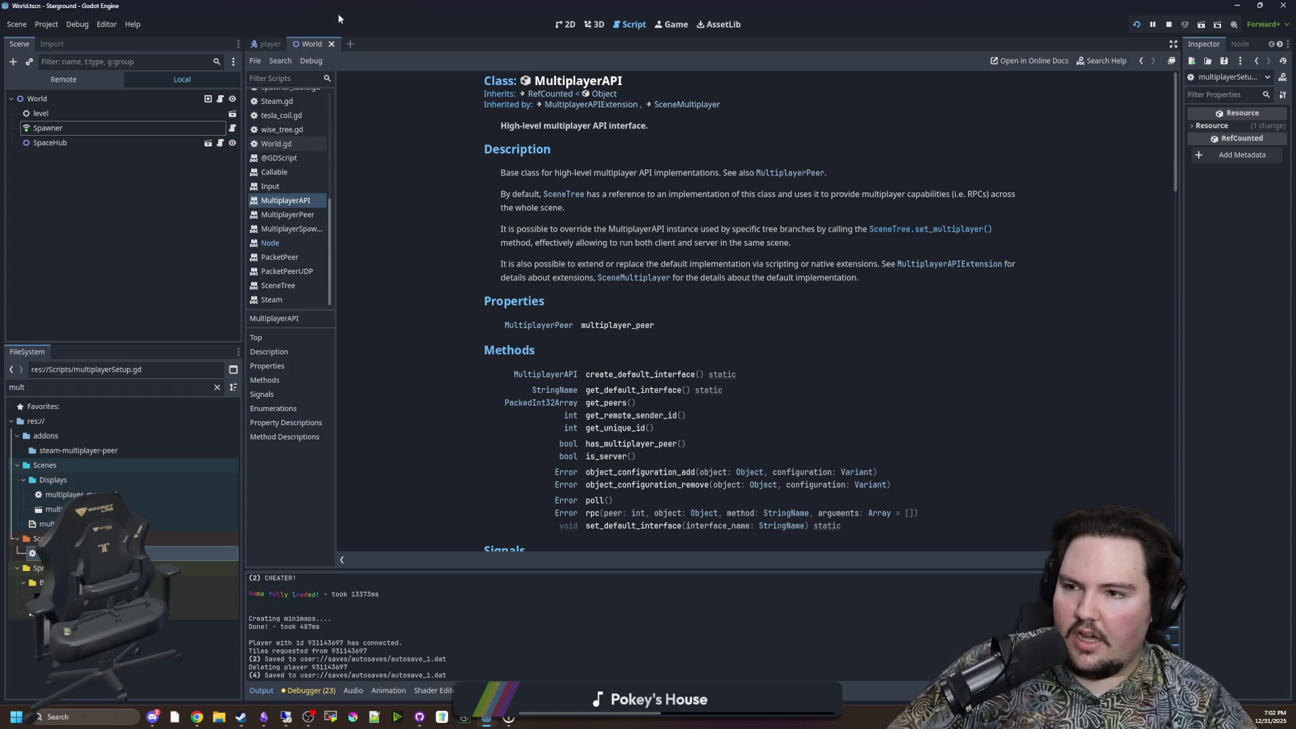
pyautogui.click(283, 243)
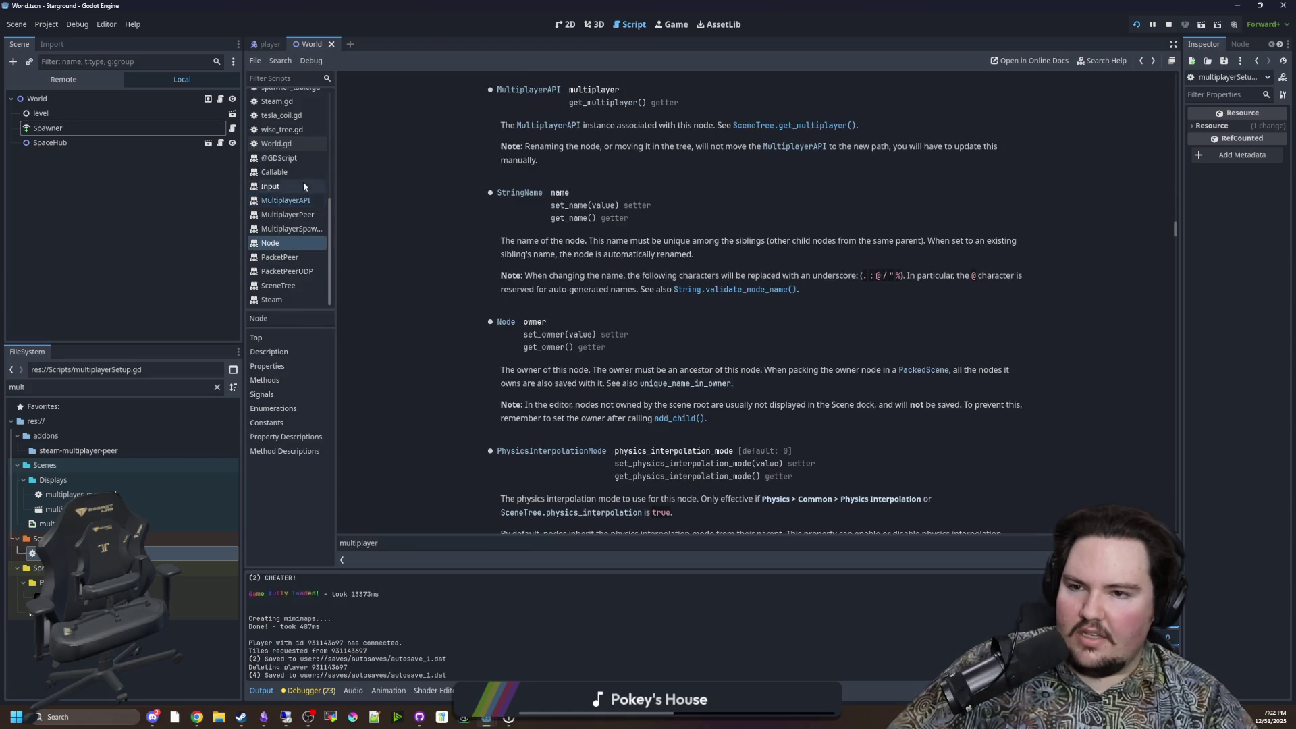
pyautogui.scroll(5, 305, 193)
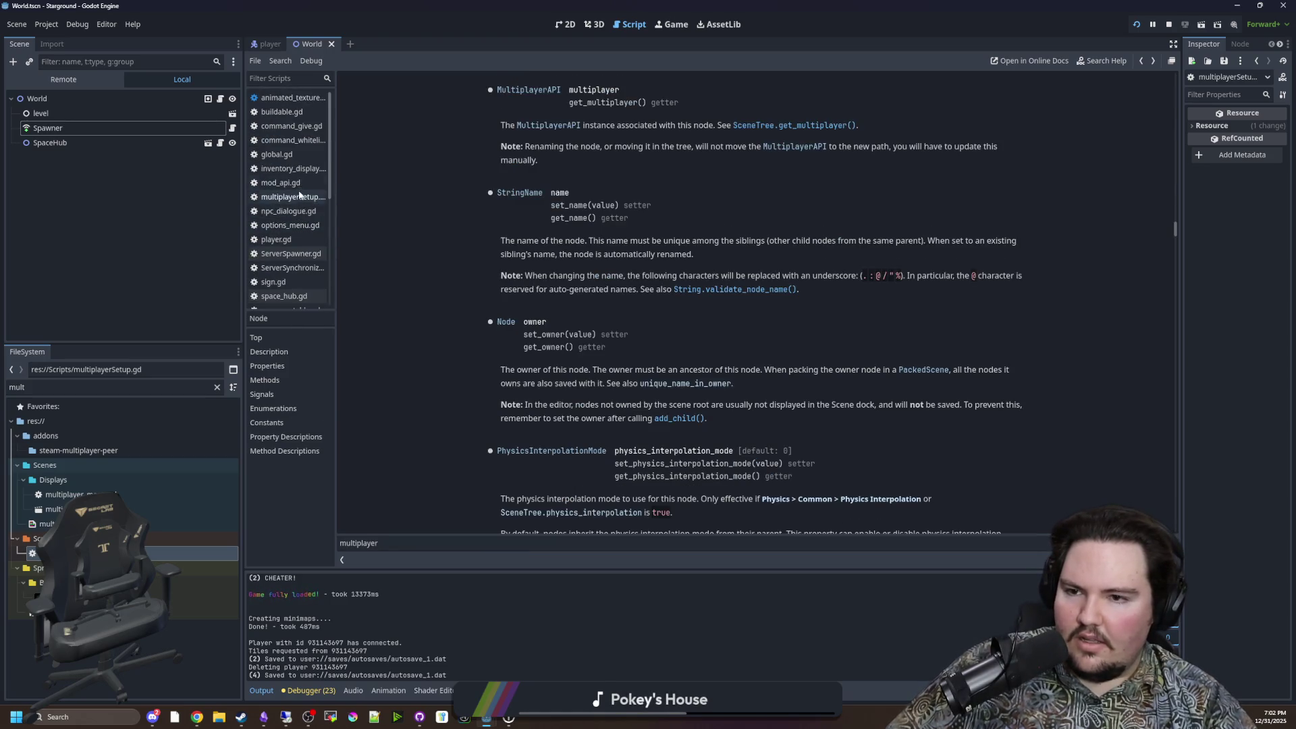
pyautogui.click(302, 197)
pyautogui.click(476, 420)
pyautogui.write('#')
# Step: Search multiplayerSetup.gd for request_tile to bring up request_tile_data
pyautogui.click(566, 417)
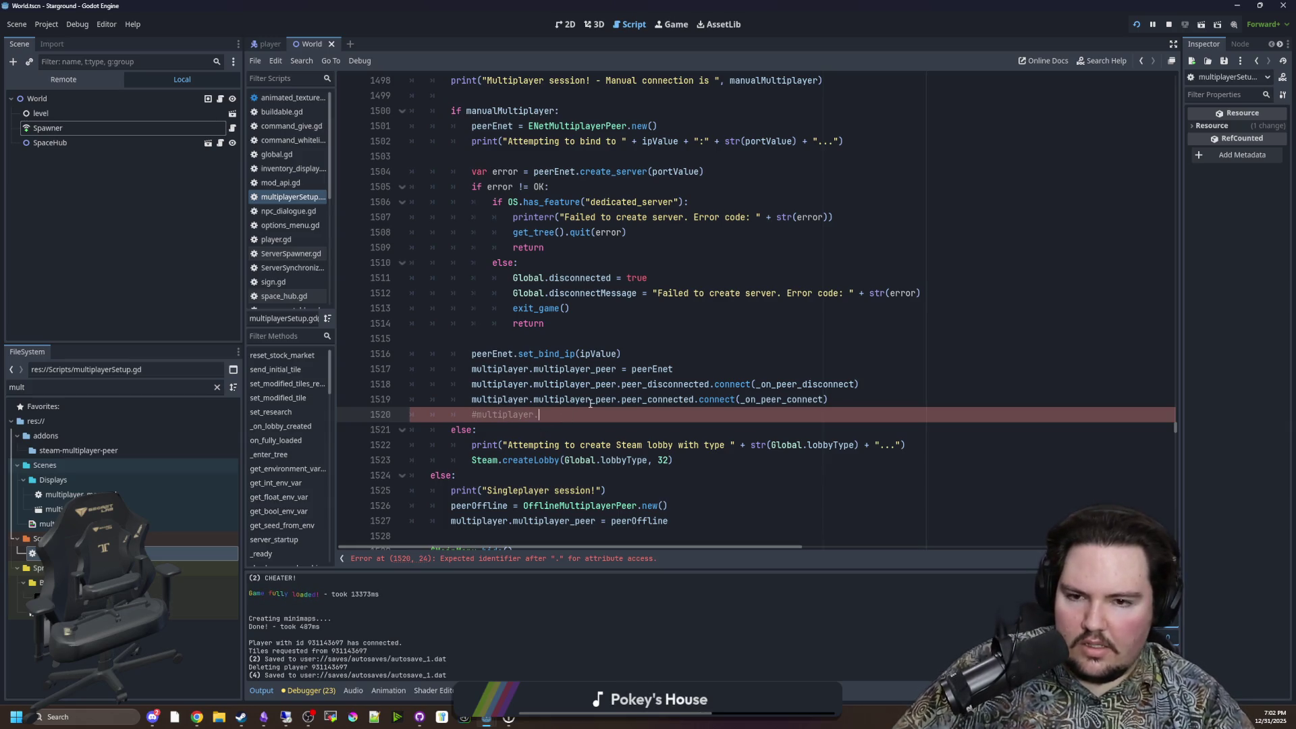
pyautogui.scroll(-15, 589, 402)
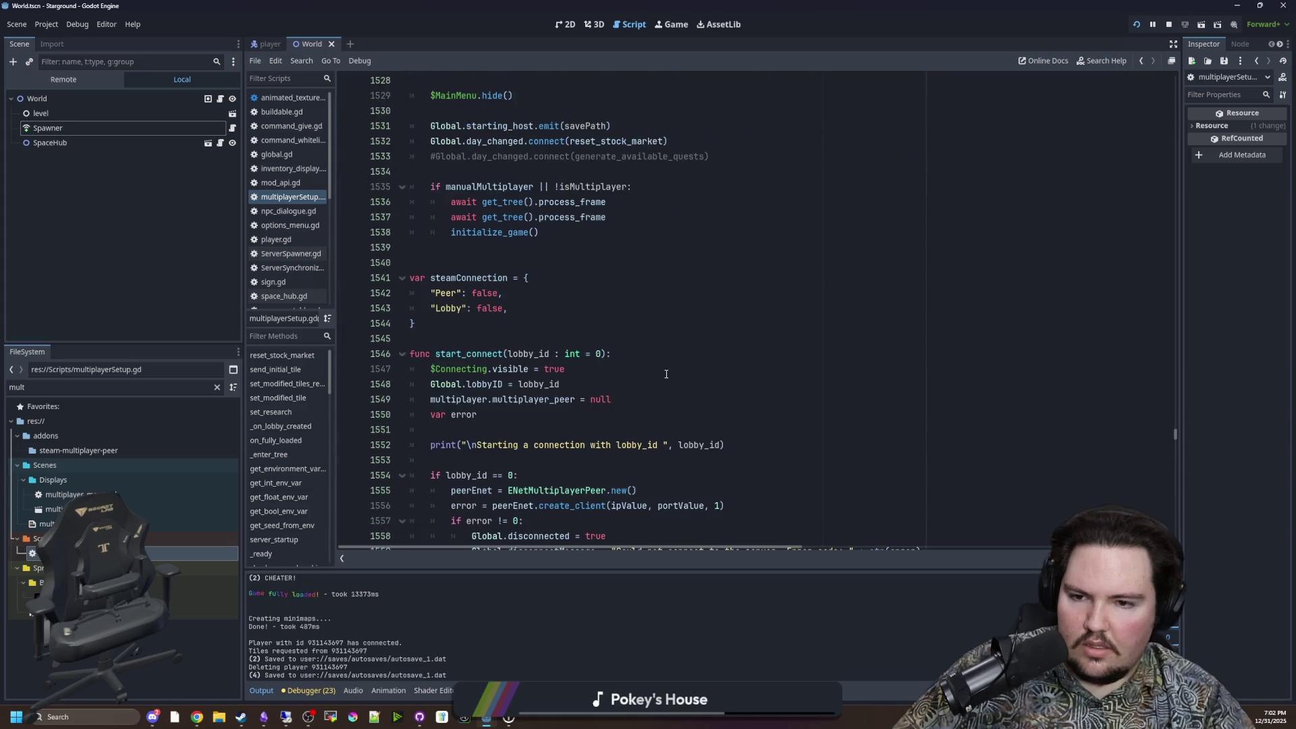
pyautogui.click(721, 261)
pyautogui.hotkey('ctrl', 'f')
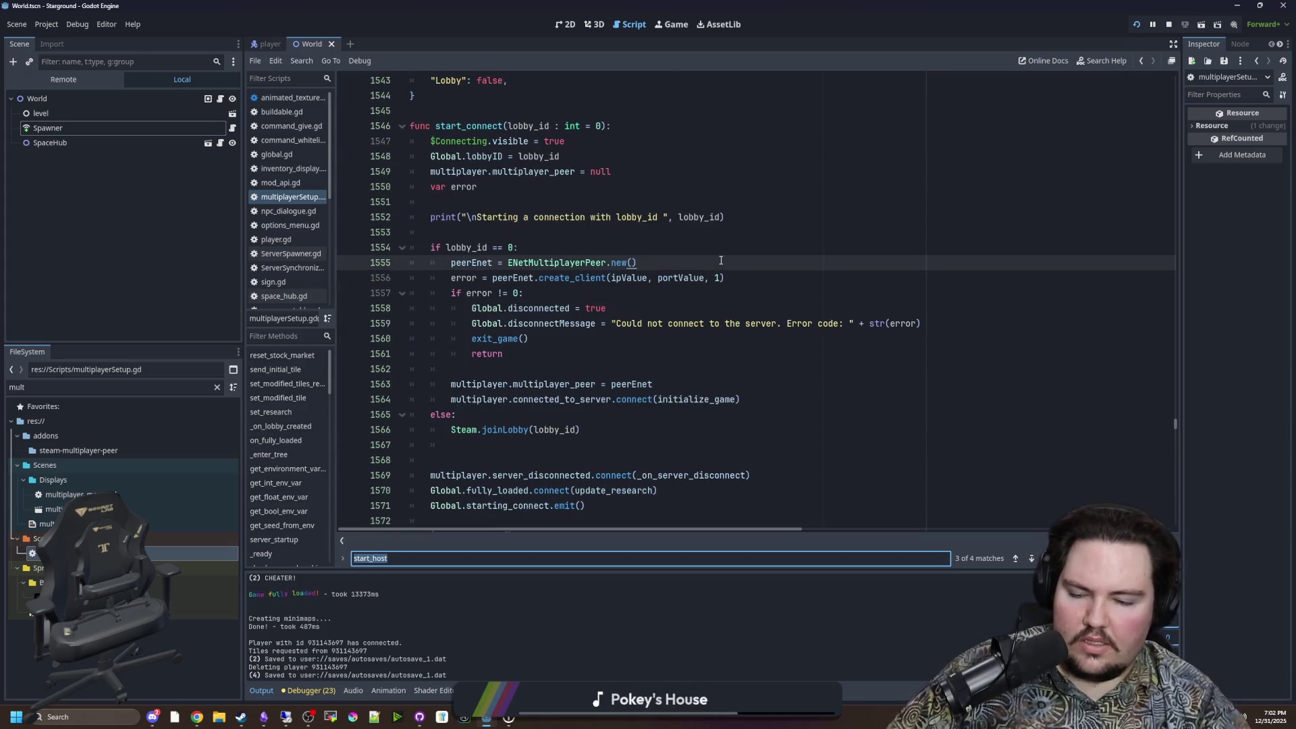
pyautogui.write('request_tile')
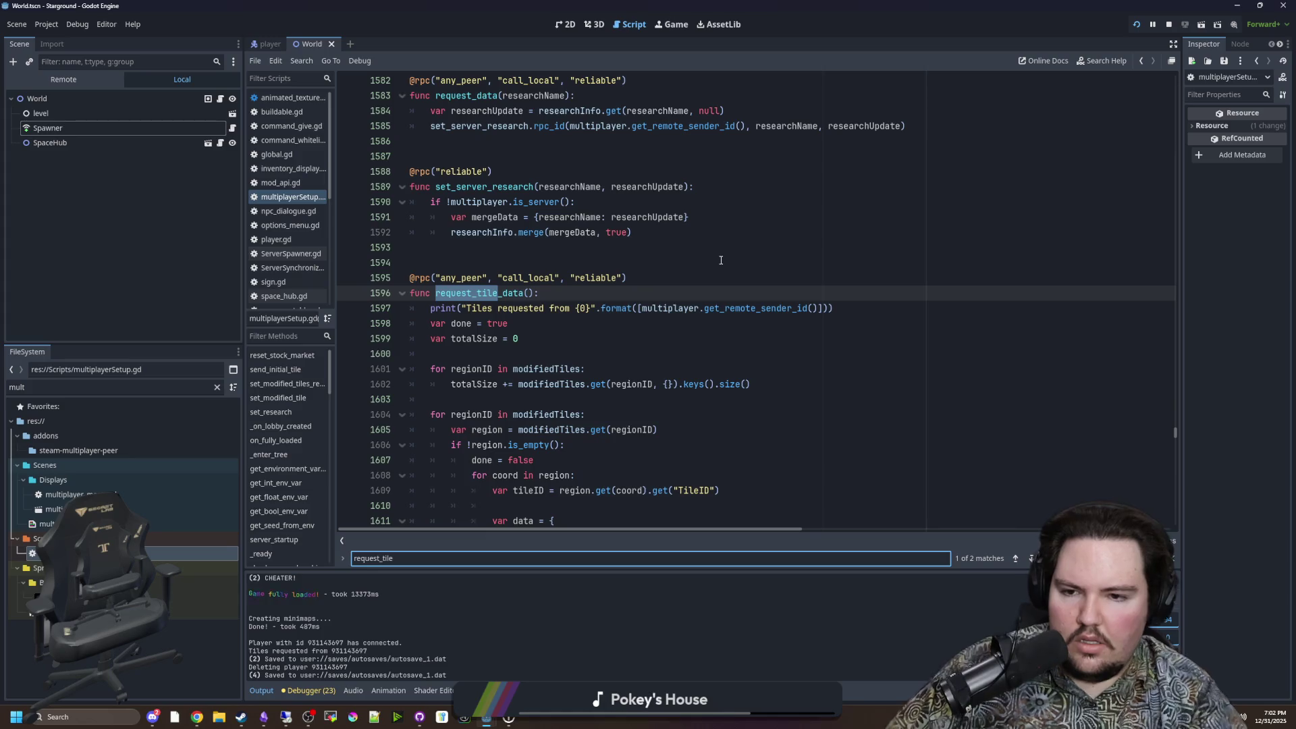
pyautogui.scroll(-4, 721, 260)
# Step: Inspect the send_initial_tile rpc_id call and timer await on lines 1617–1618, then switch to the browser
pyautogui.moveTo(493, 432); pyautogui.dragTo(897, 426)
pyautogui.moveTo(715, 445)
pyautogui.mouseDown()
pyautogui.moveTo(492, 445)
pyautogui.moveTo(469, 461)
pyautogui.moveTo(667, 442)
pyautogui.mouseUp()
pyautogui.click(514, 398)
pyautogui.click(667, 444)
pyautogui.press('Up')
pyautogui.press('Up')
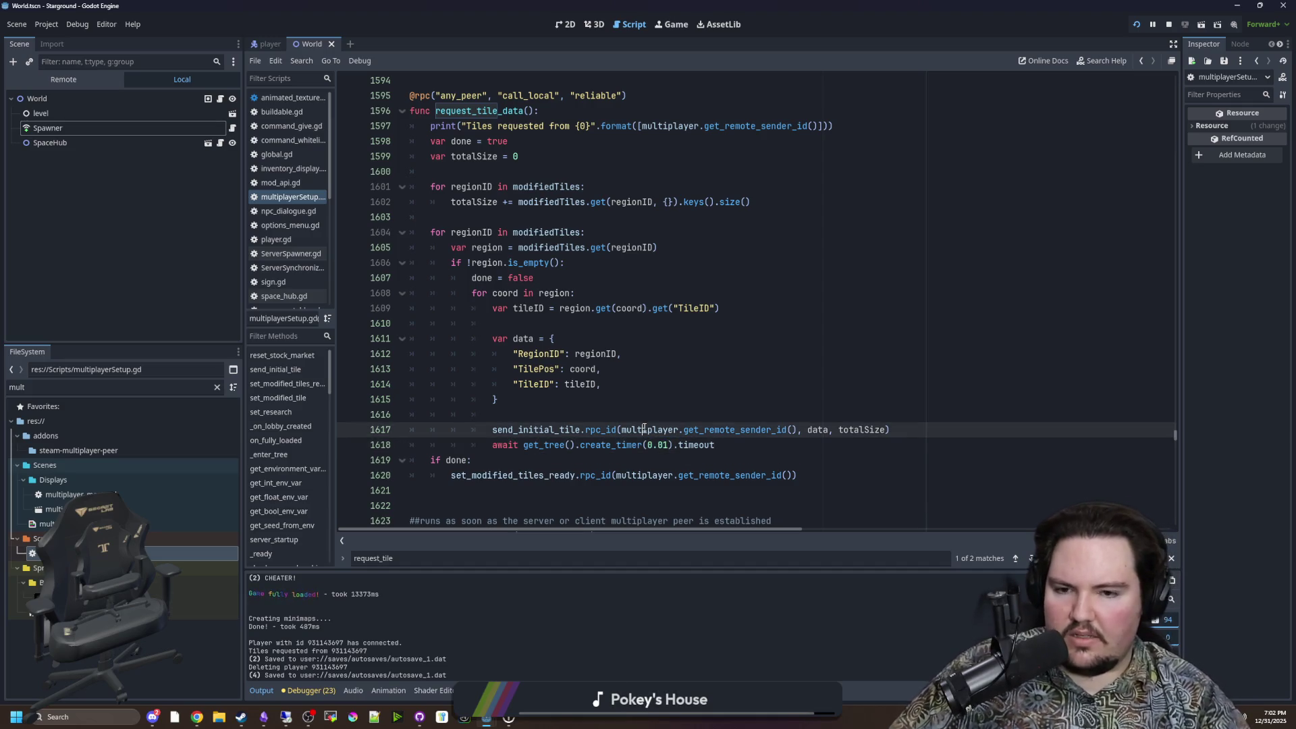
pyautogui.click(695, 444)
pyautogui.press('Up')
pyautogui.click(733, 440)
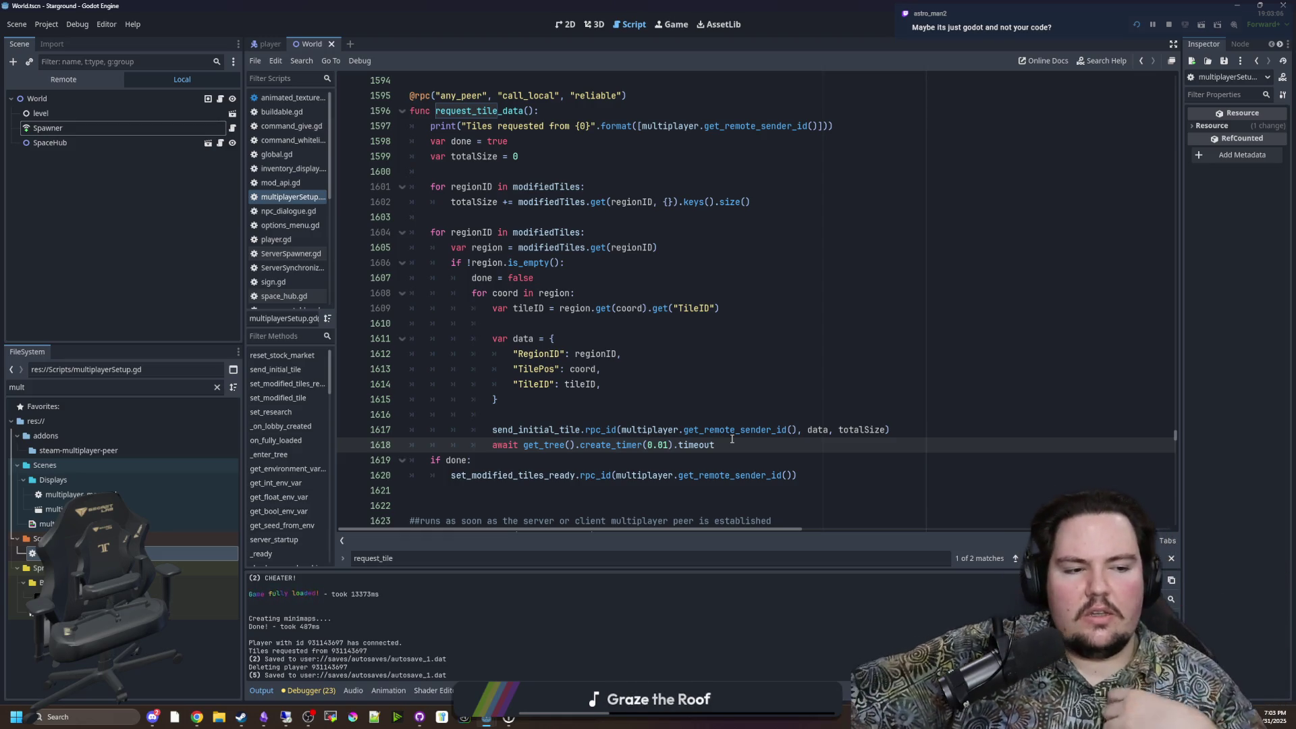
pyautogui.click(734, 420)
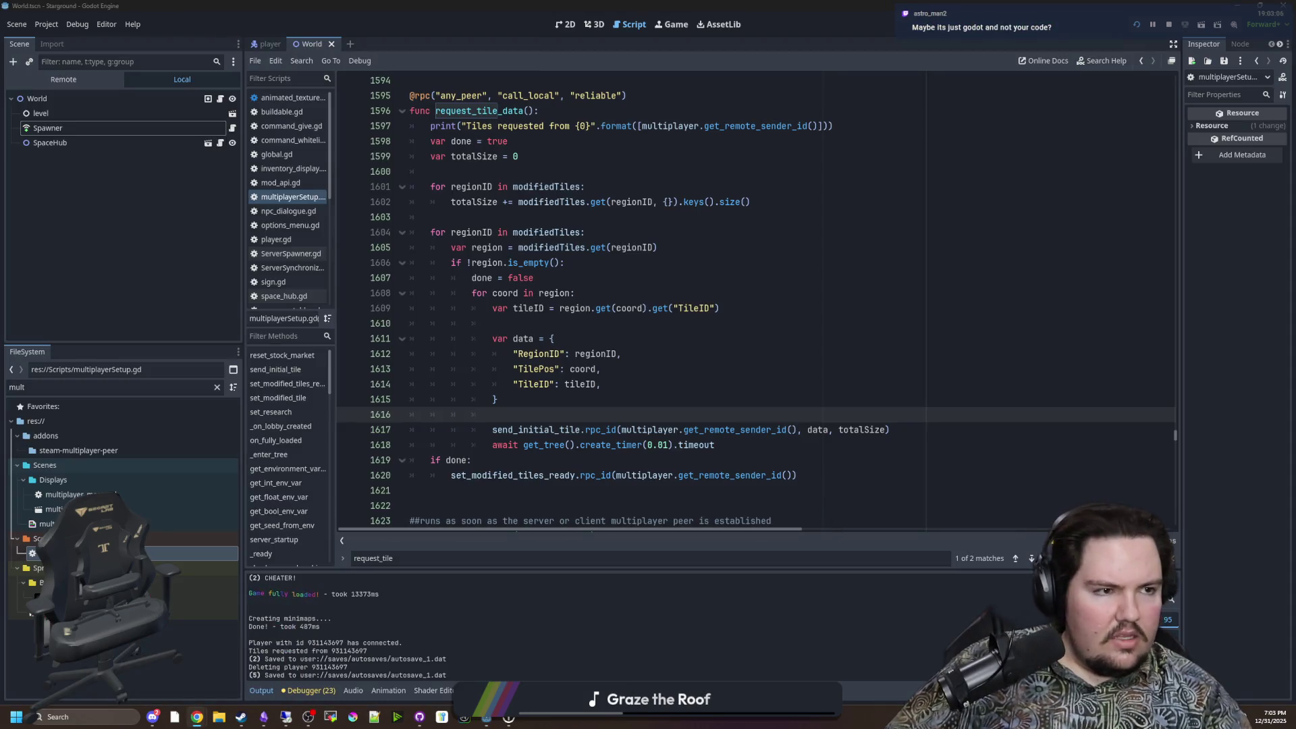
pyautogui.hotkey('alt', 'Tab')
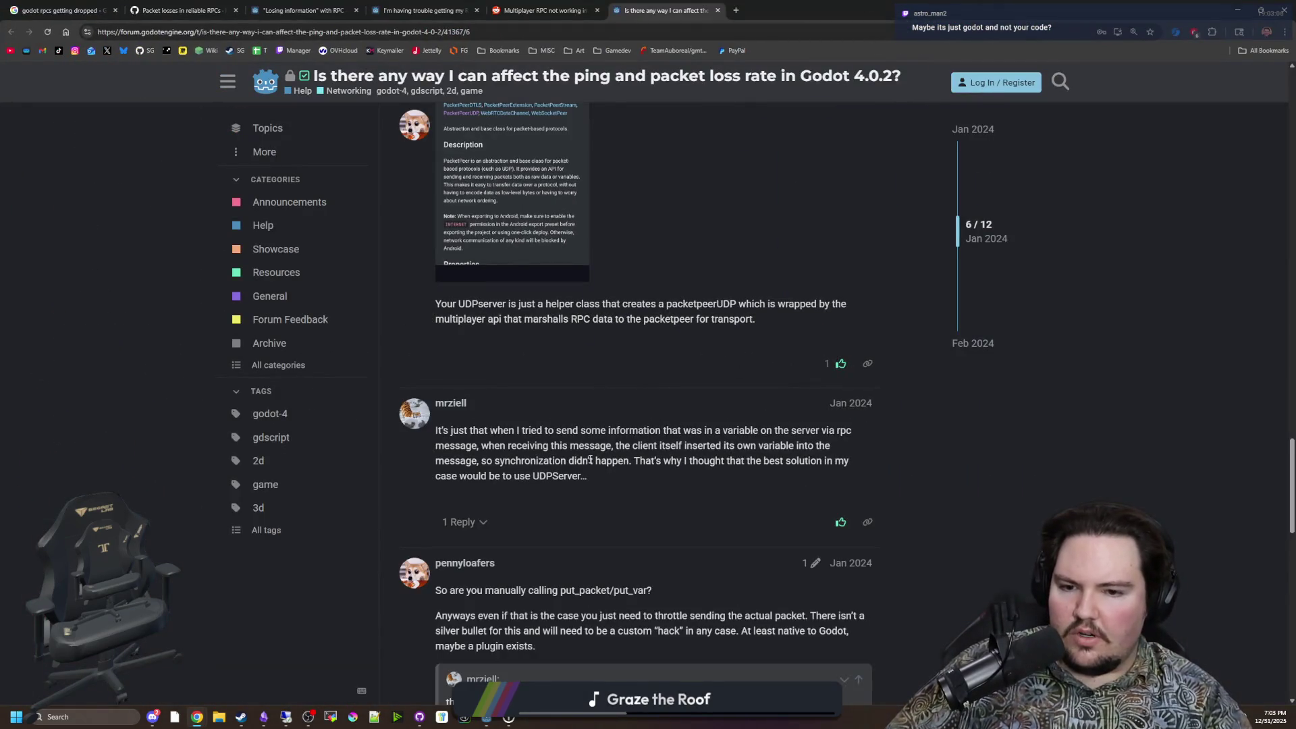
# Step: Skim the forum replies on throttling packets in Godot 4.0.2, then go back to Godot
pyautogui.scroll(-5, 590, 459)
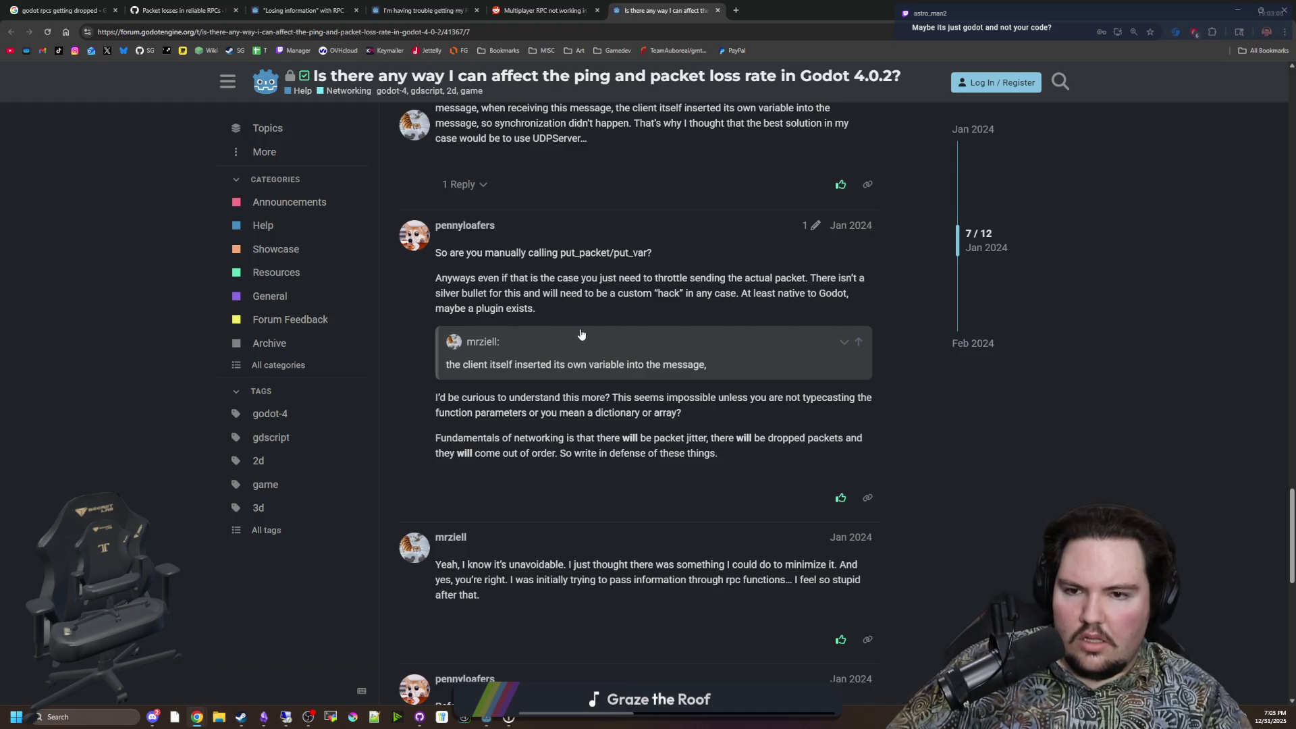
pyautogui.scroll(-3, 580, 334)
pyautogui.scroll(-4, 581, 330)
pyautogui.scroll(-3, 581, 329)
pyautogui.scroll(11, 580, 331)
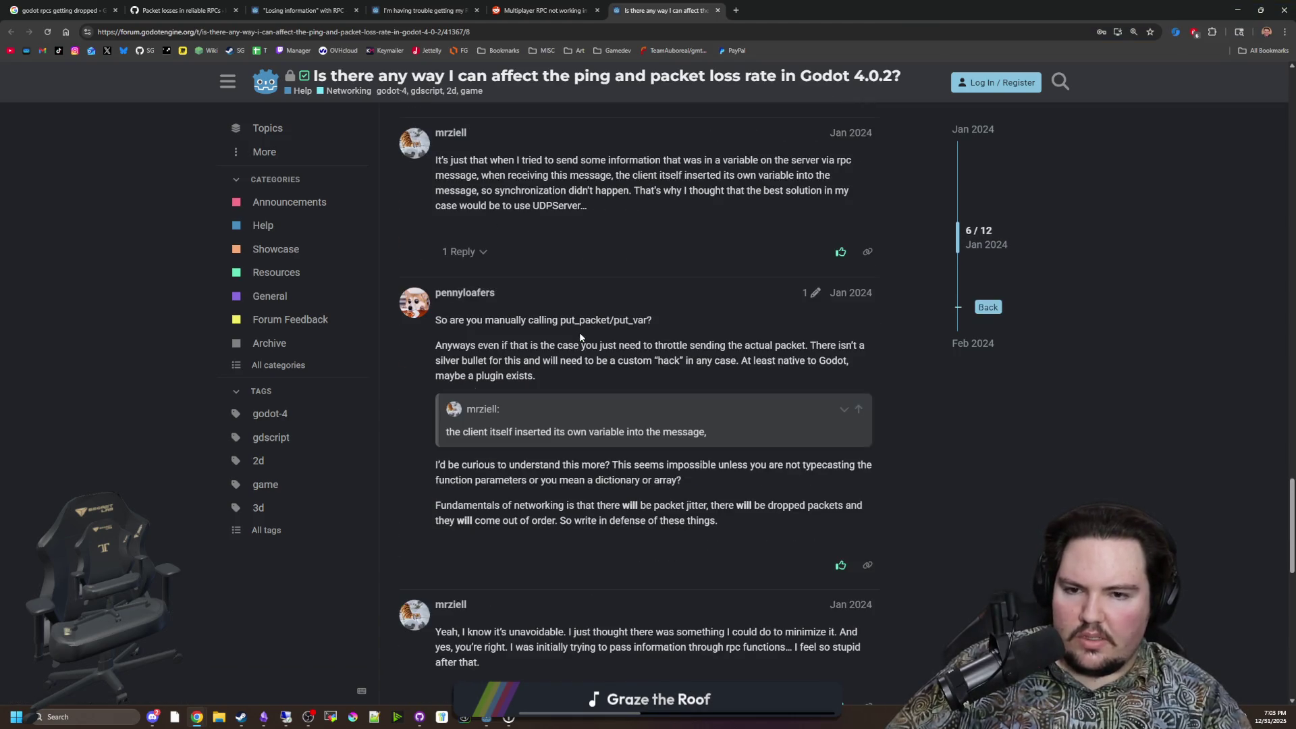
pyautogui.scroll(4, 579, 338)
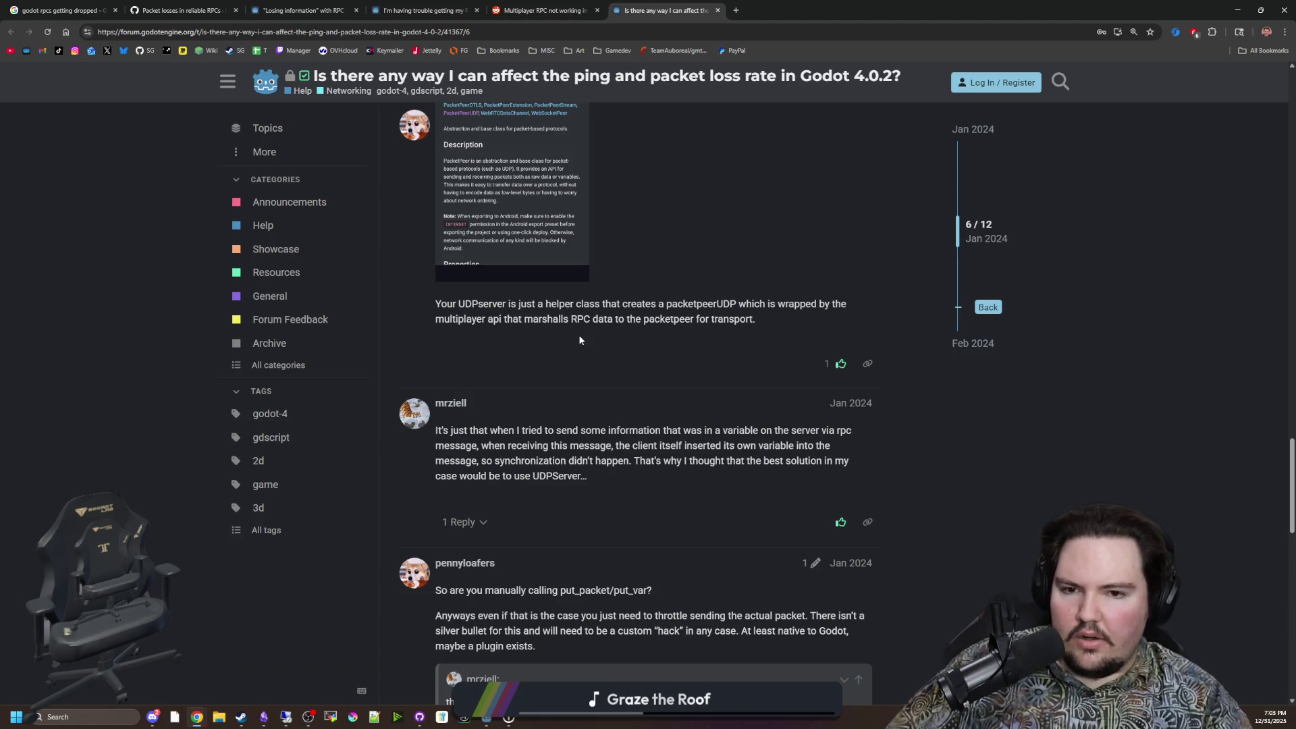
pyautogui.scroll(5, 579, 339)
pyautogui.scroll(4, 702, 407)
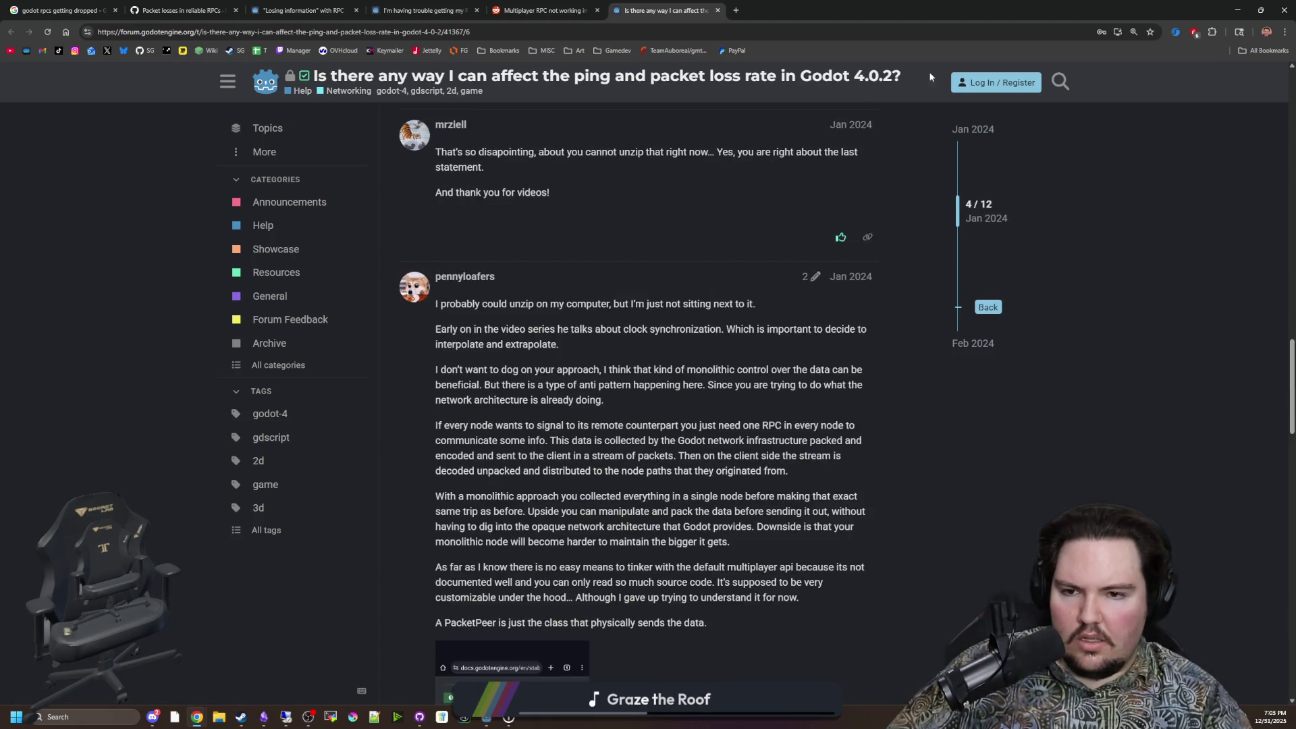
pyautogui.hotkey('alt', 'Tab')
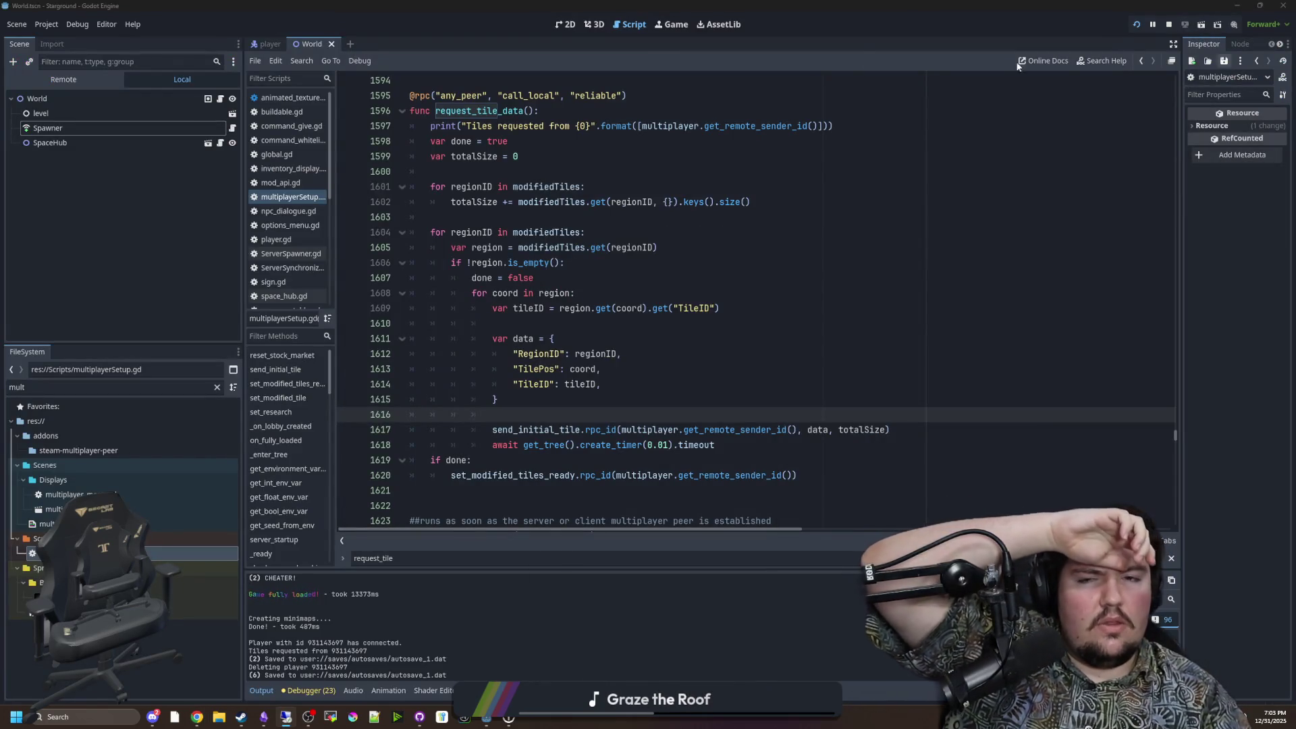
# Step: In Project Settings, try Max Buffer (Power of 2) at 32, then revert it to 24
pyautogui.click(46, 24)
pyautogui.click(59, 40)
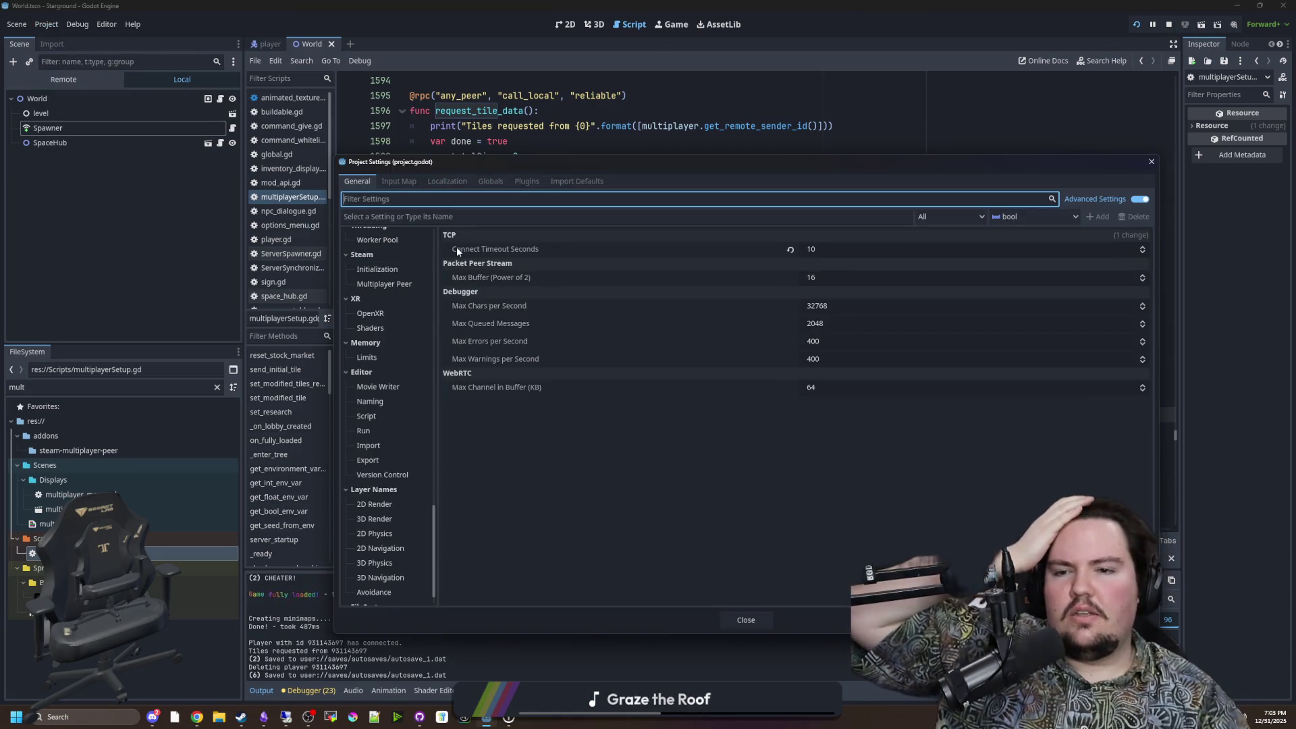
pyautogui.click(841, 280)
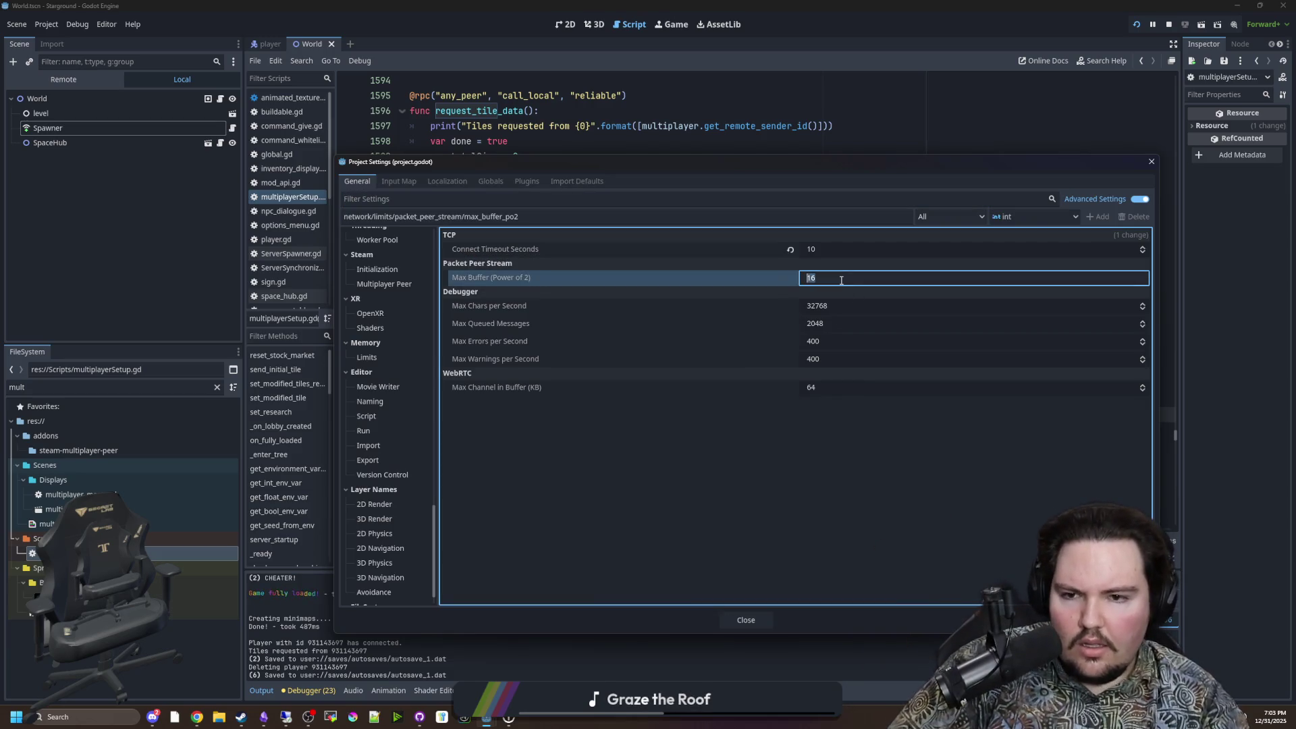
pyautogui.write('32')
pyautogui.press('Return')
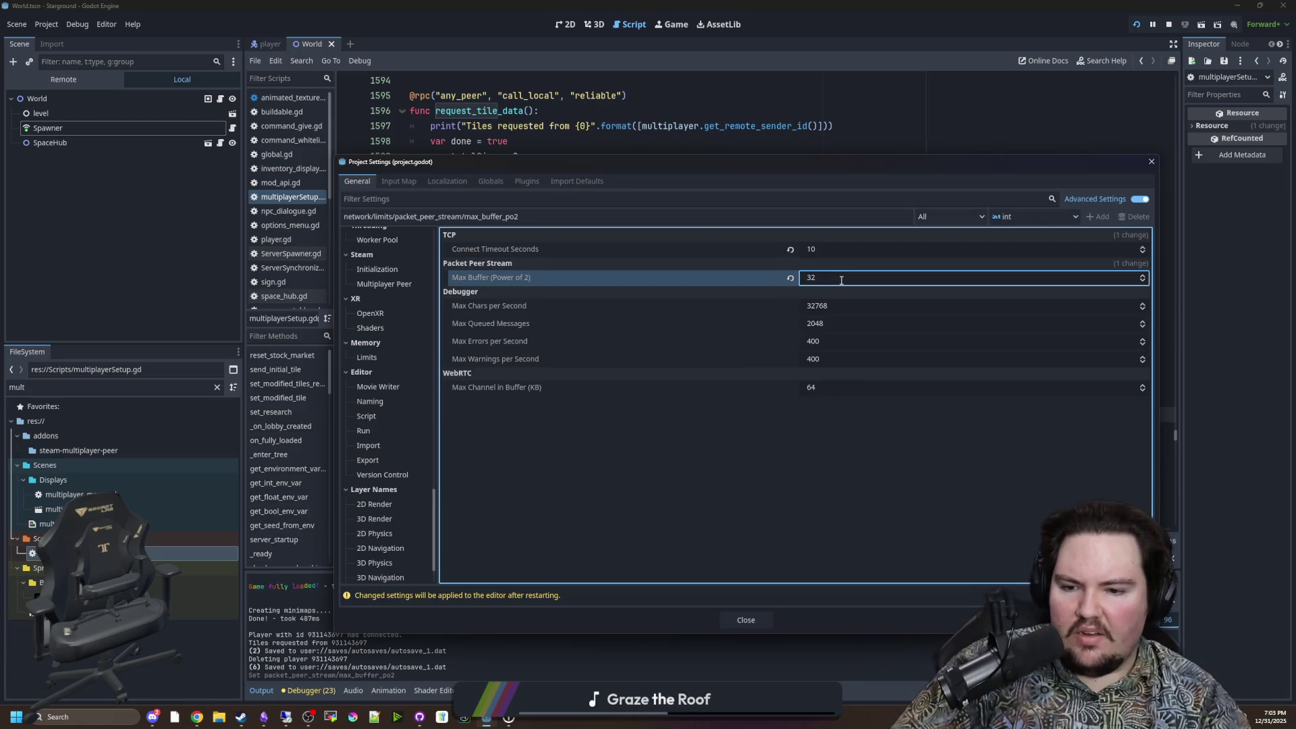
pyautogui.moveTo(520, 283)
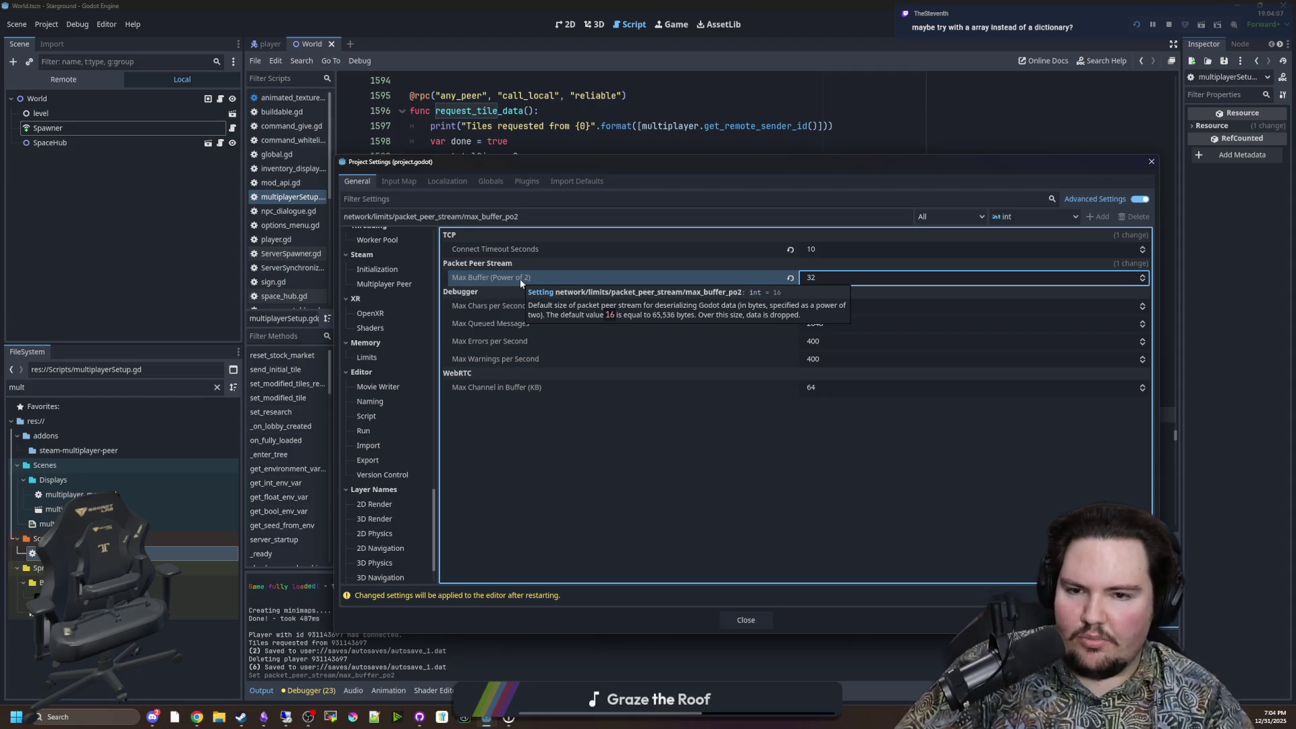
pyautogui.click(827, 277)
pyautogui.write('24')
pyautogui.press('Return')
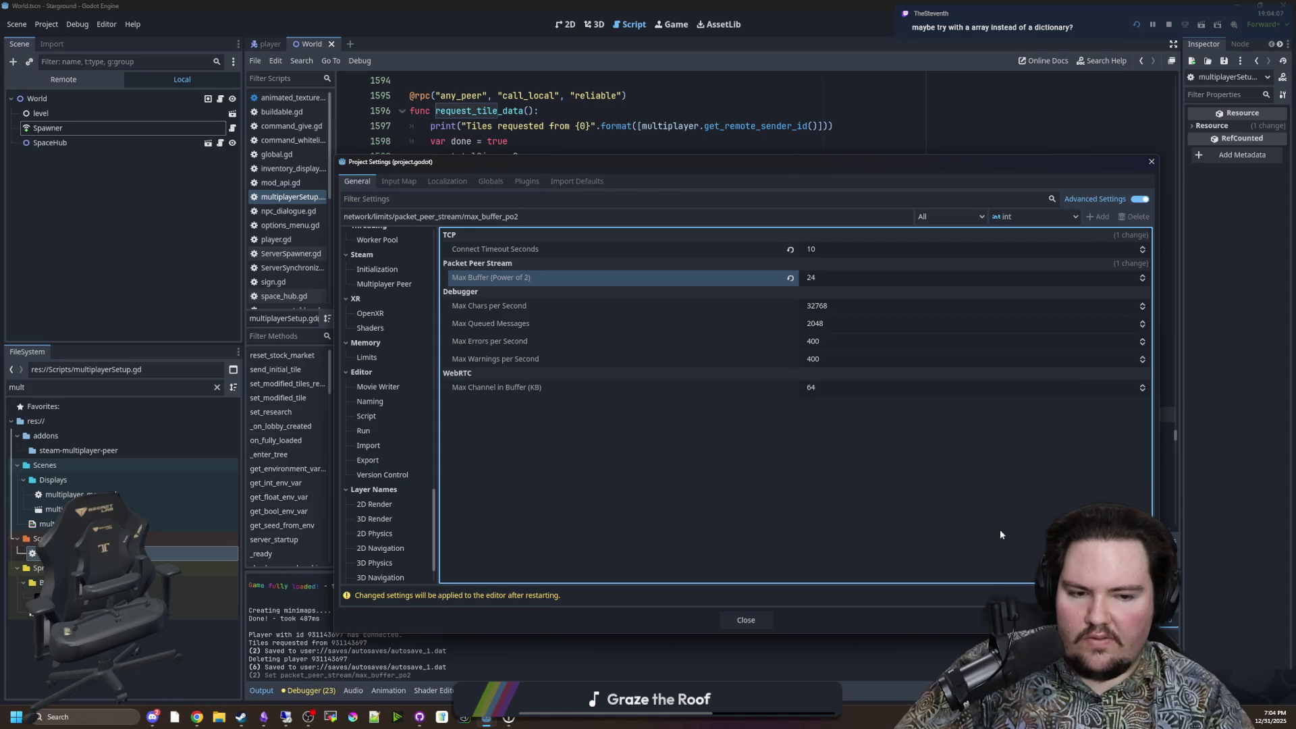
# Step: Set Max Buffer (Power of 2) back to 32 and Save & Reload the project
pyautogui.moveTo(570, 280)
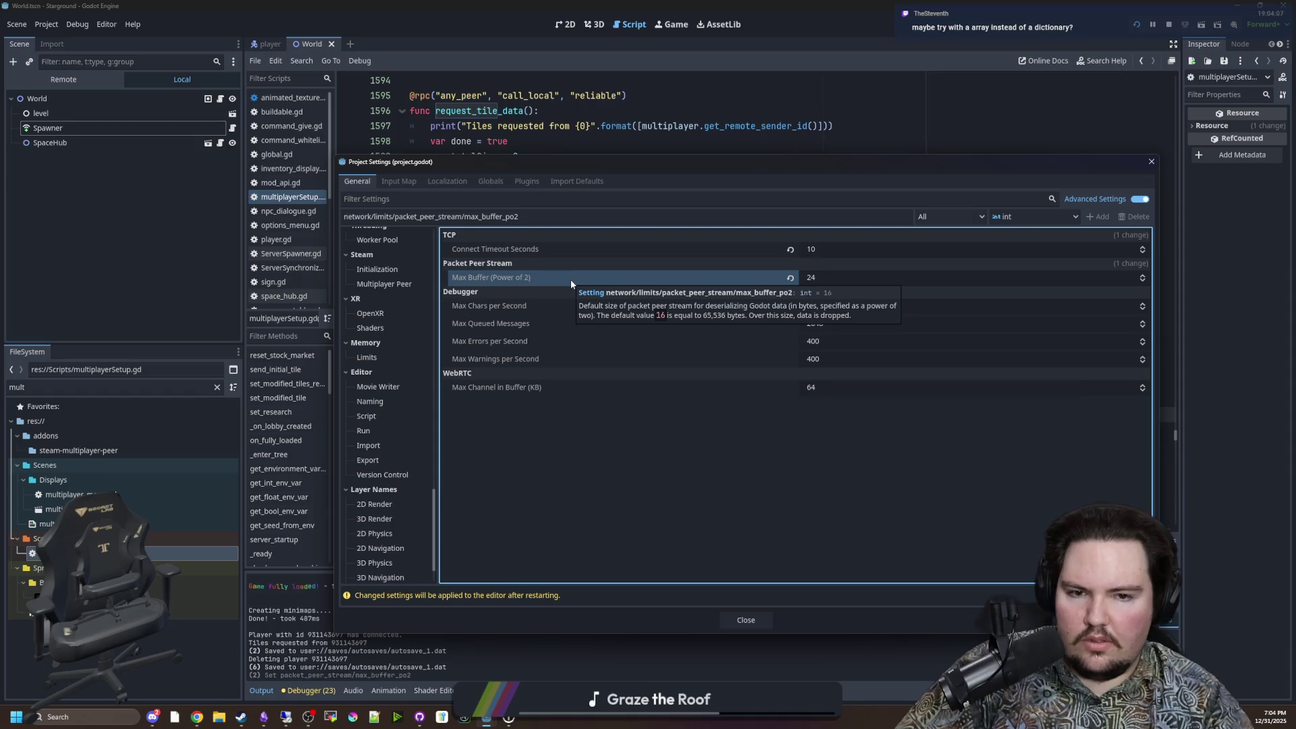
pyautogui.click(839, 278)
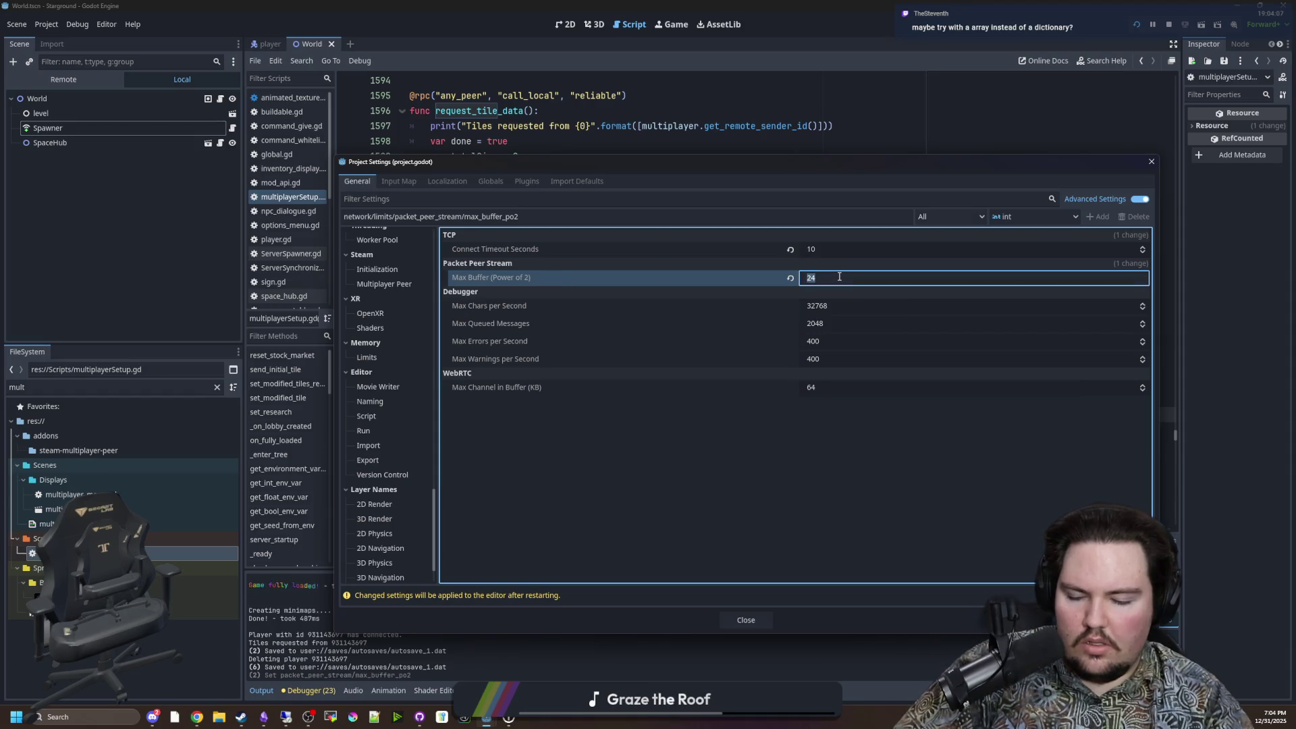
pyautogui.write('32')
pyautogui.press('Return')
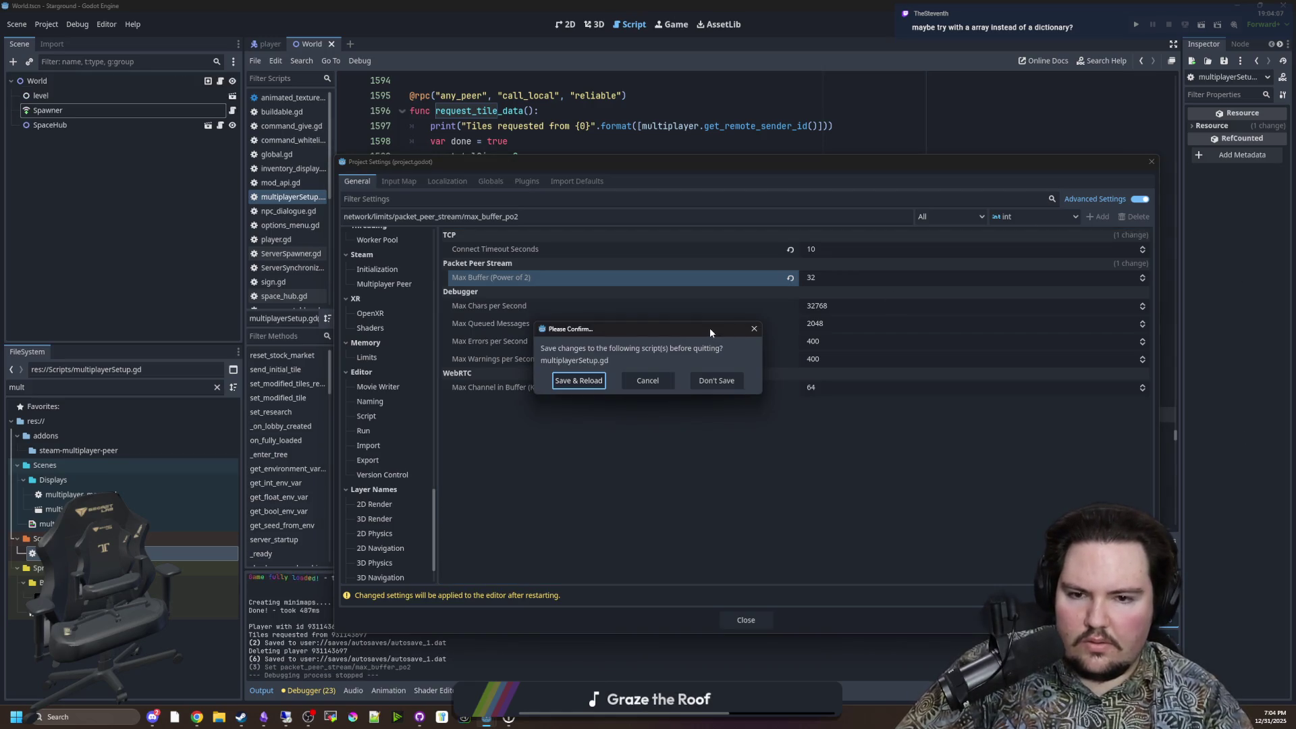
pyautogui.click(596, 383)
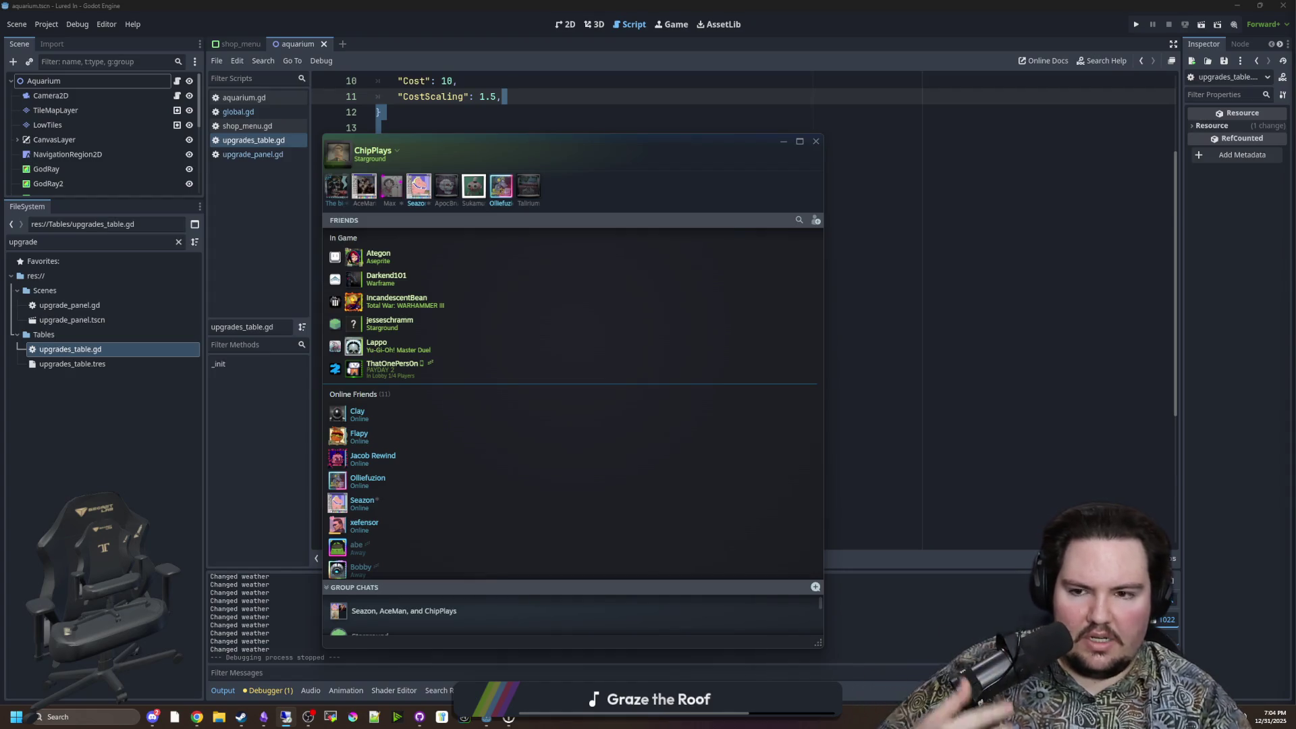
# Step: Run the game, then review the inner tile loop on lines 1608–1616
pyautogui.press('F5')
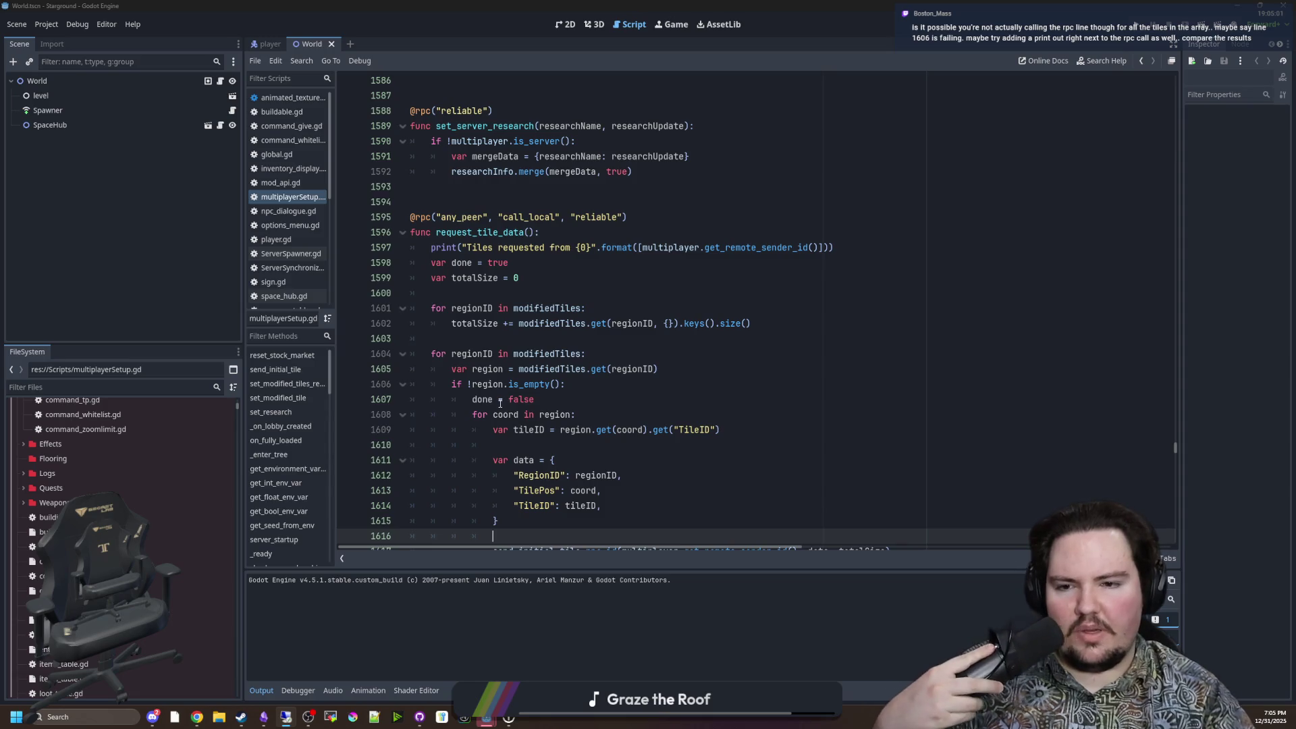
pyautogui.scroll(-3, 521, 405)
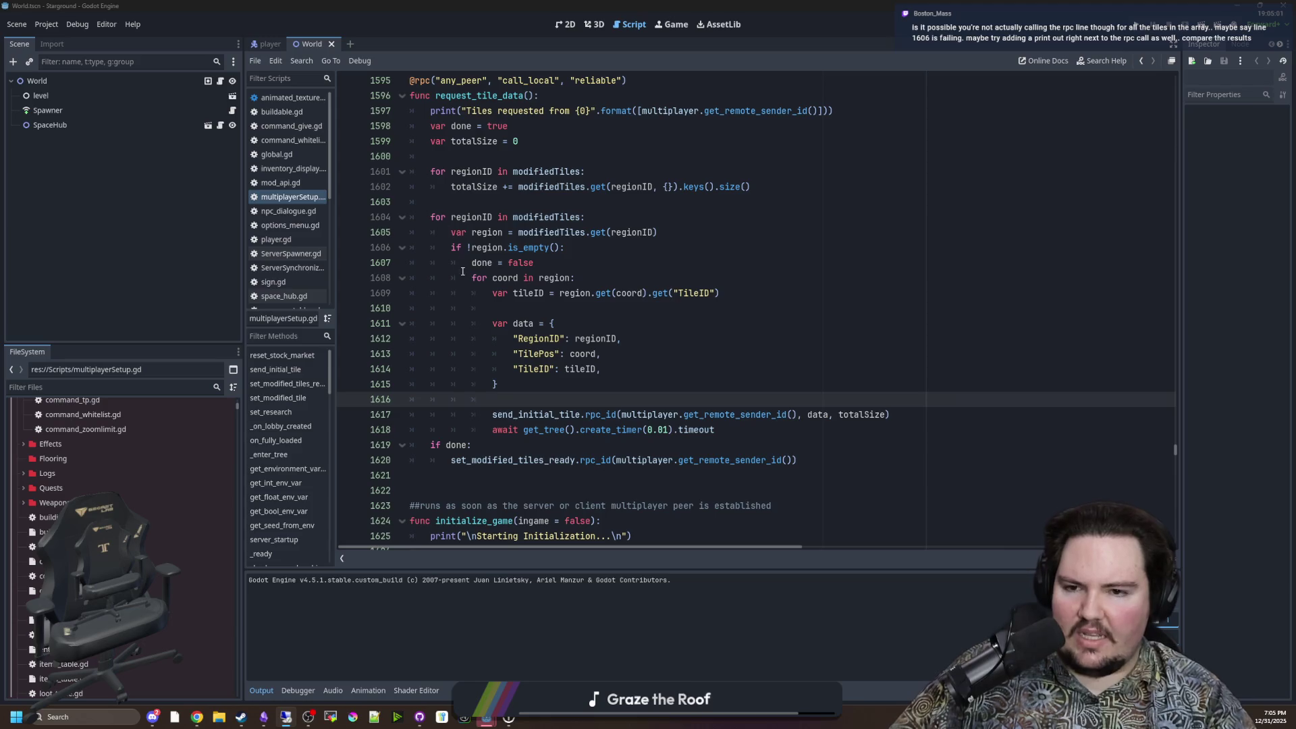
pyautogui.moveTo(432, 324); pyautogui.dragTo(765, 459)
pyautogui.click(766, 444)
pyautogui.click(500, 398)
pyautogui.moveTo(499, 399); pyautogui.dragTo(404, 277)
pyautogui.click(473, 353)
pyautogui.click(525, 399)
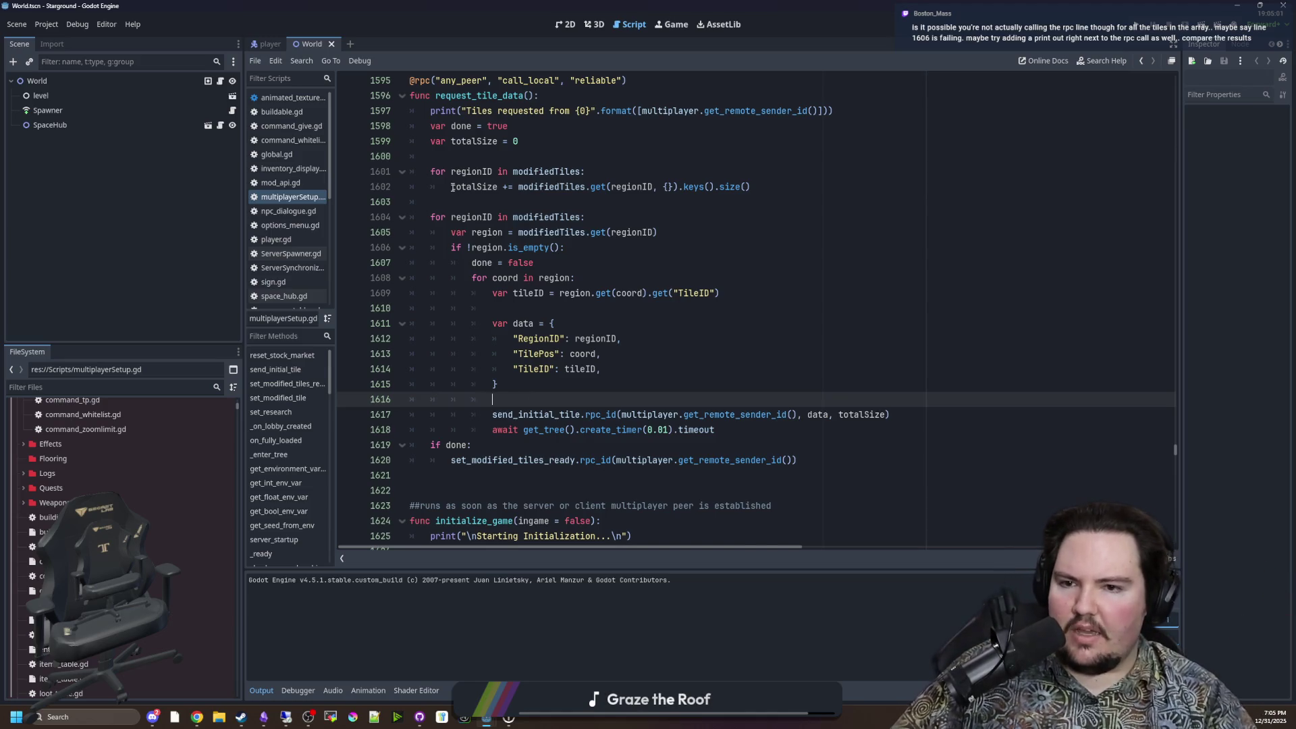
# Step: Examine the totalSize line 1602 and send_initial_tile call on line 1617, then save
pyautogui.moveTo(451, 187); pyautogui.dragTo(751, 187)
pyautogui.click(770, 187)
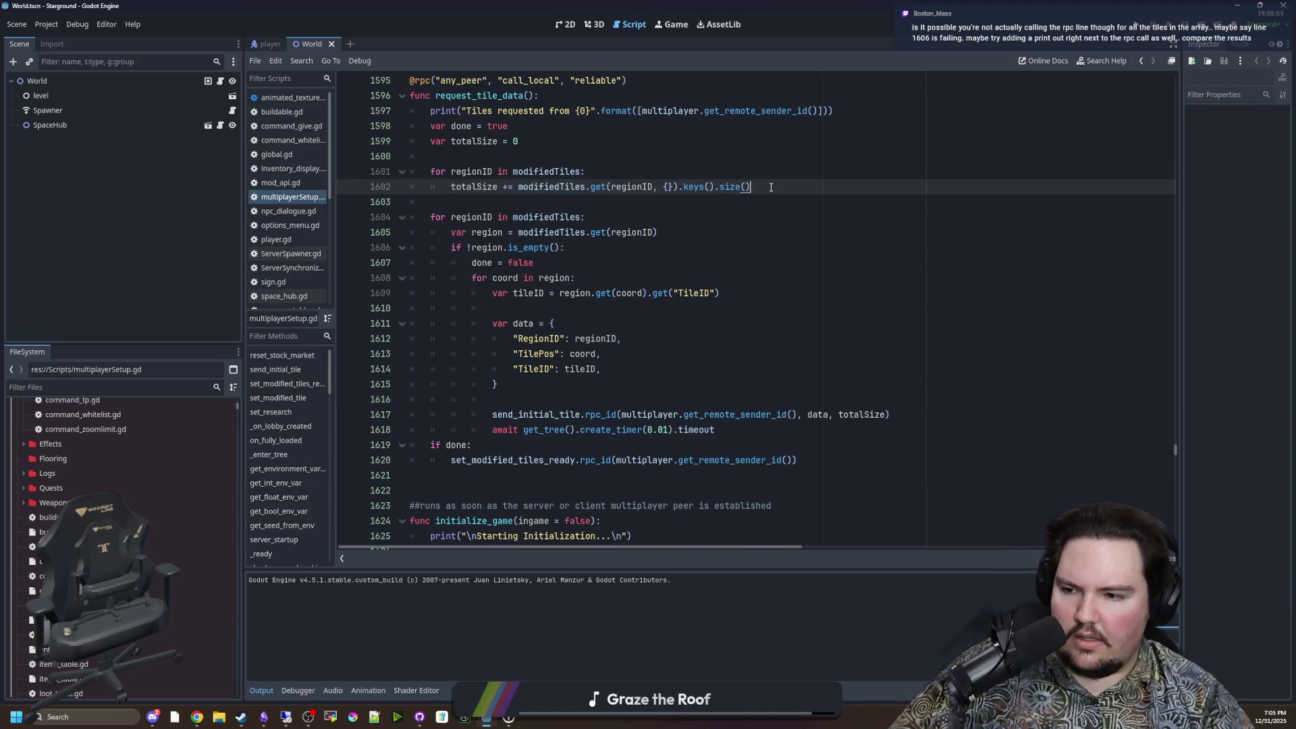
pyautogui.click(577, 396)
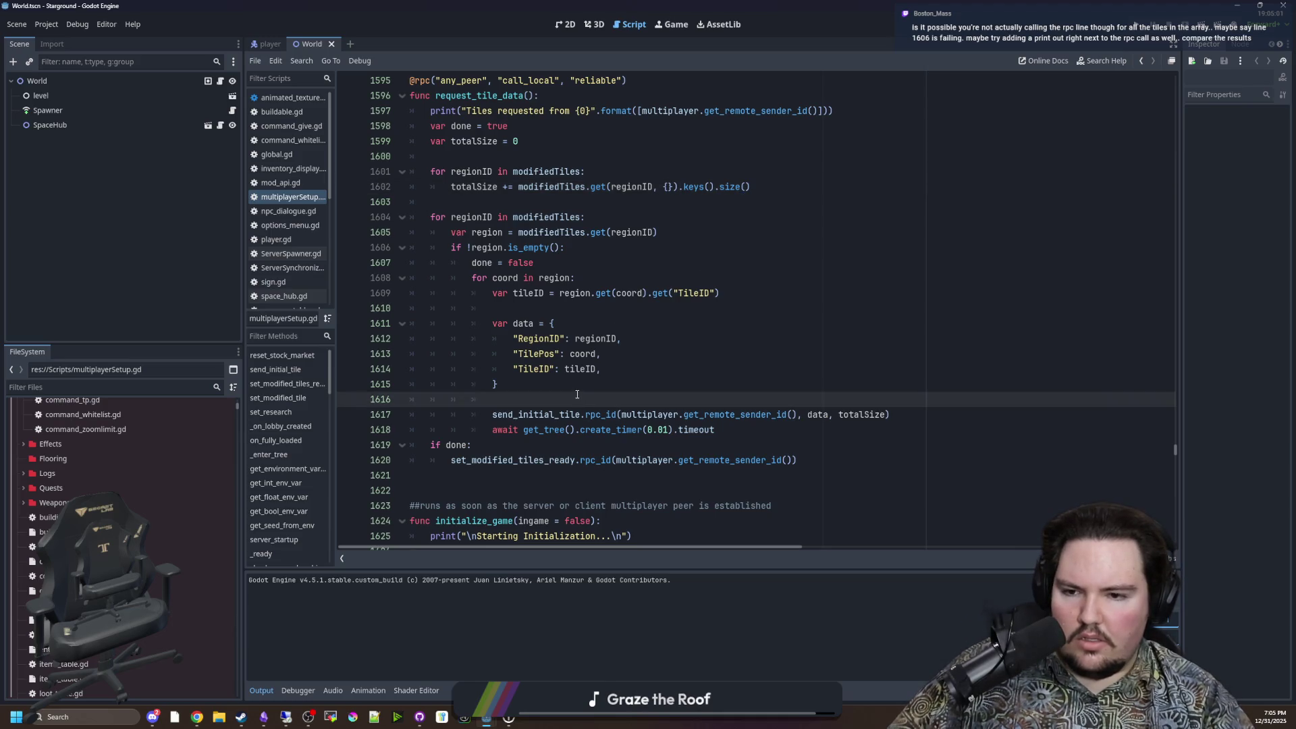
pyautogui.moveTo(494, 413); pyautogui.dragTo(933, 410)
pyautogui.click(831, 403)
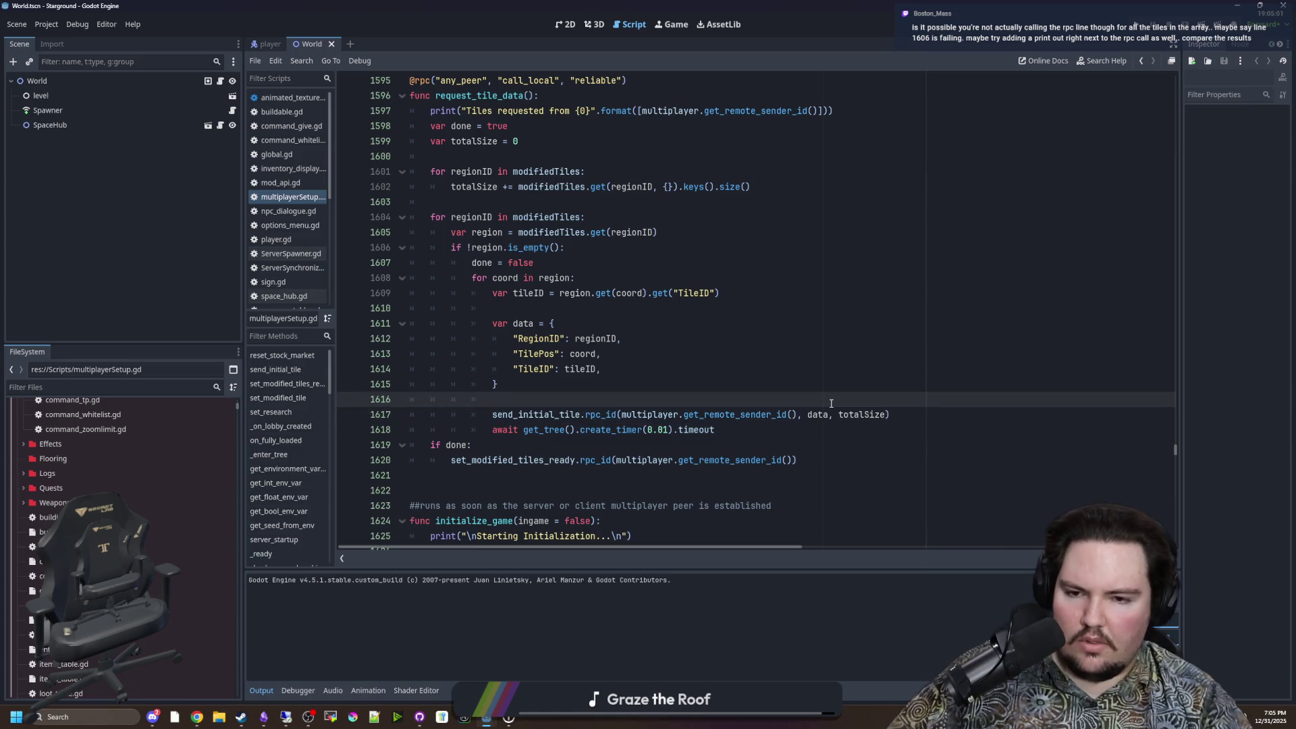
pyautogui.hotkey('ctrl', 's')
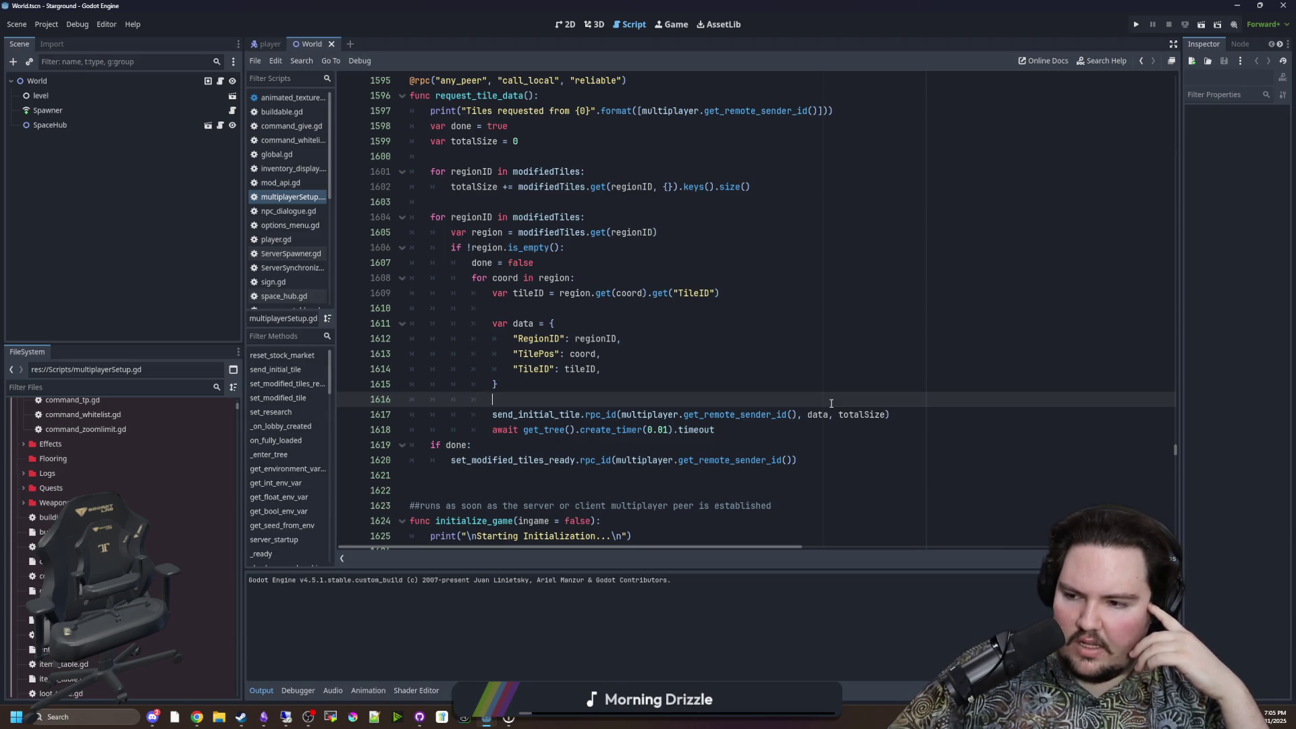
# Step: Add print("sent rpc") on line 1616 before send_initial_tile, save, and run the game
pyautogui.tripleClick(473, 420)
pyautogui.click(646, 404)
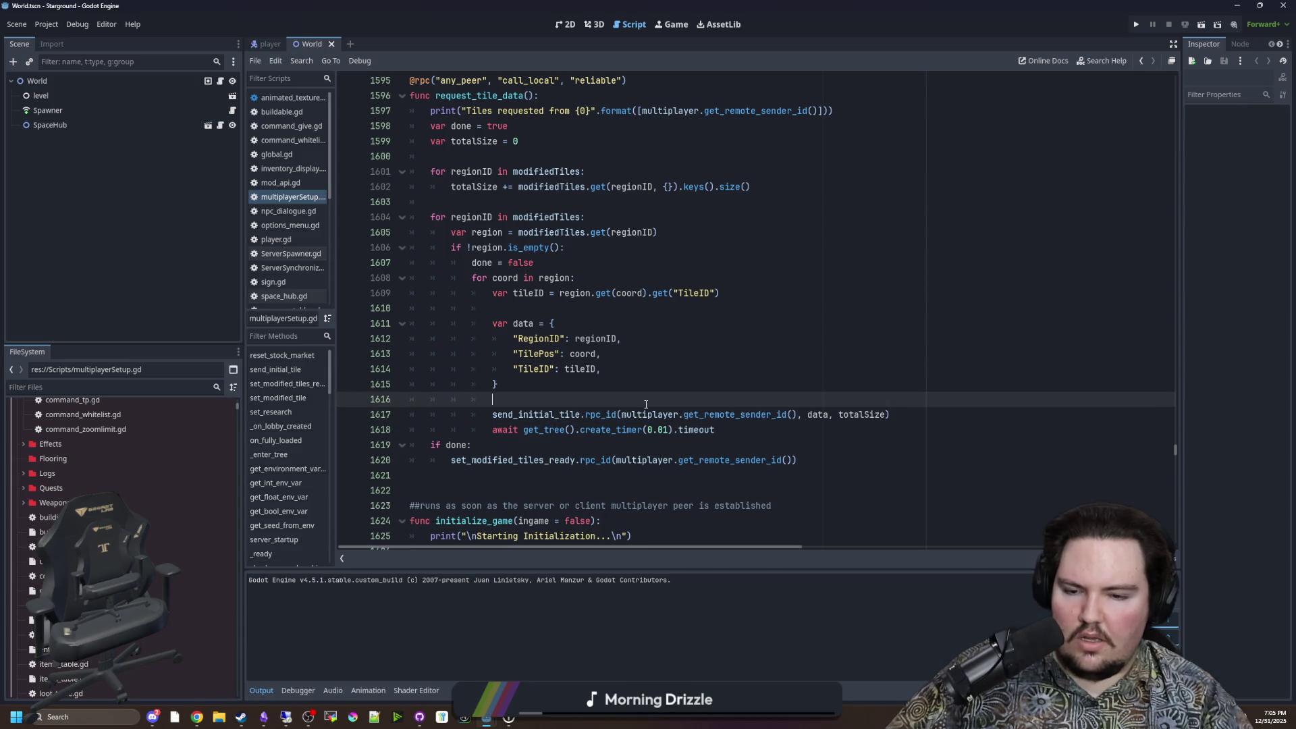
pyautogui.write('print("")')
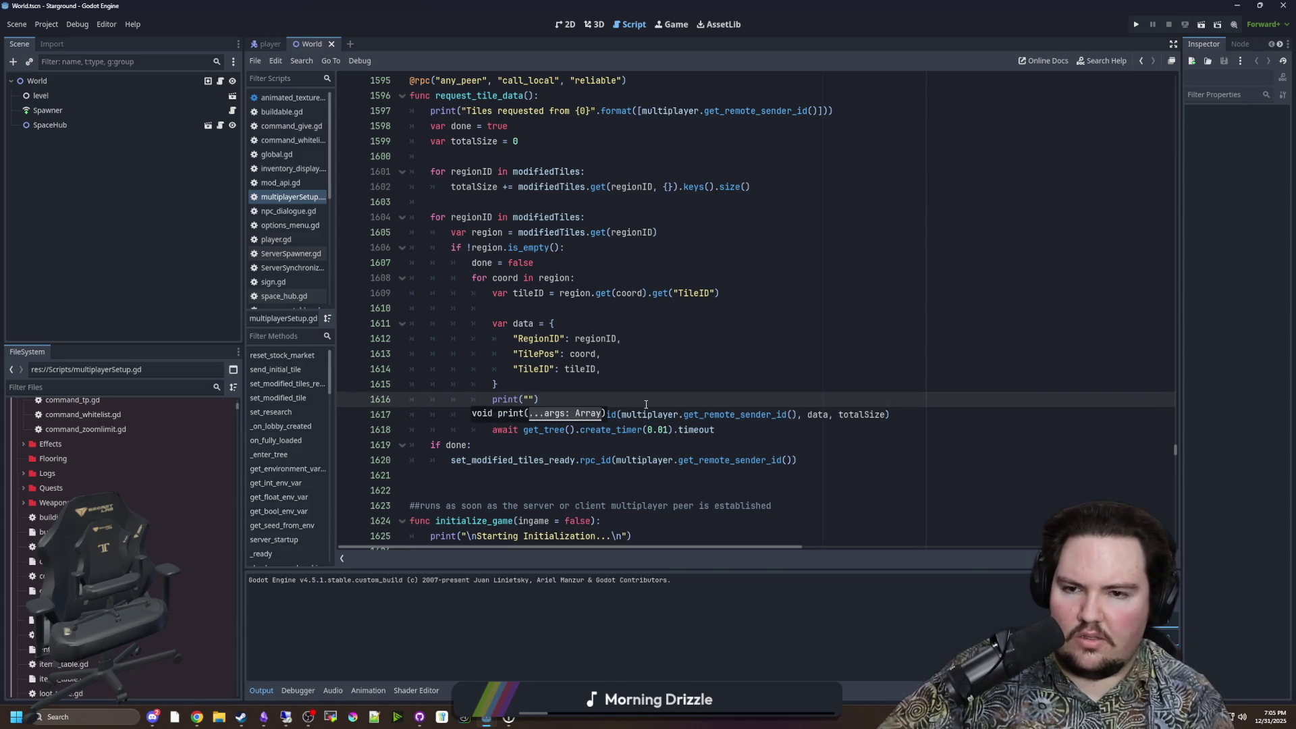
pyautogui.write('sent rpc')
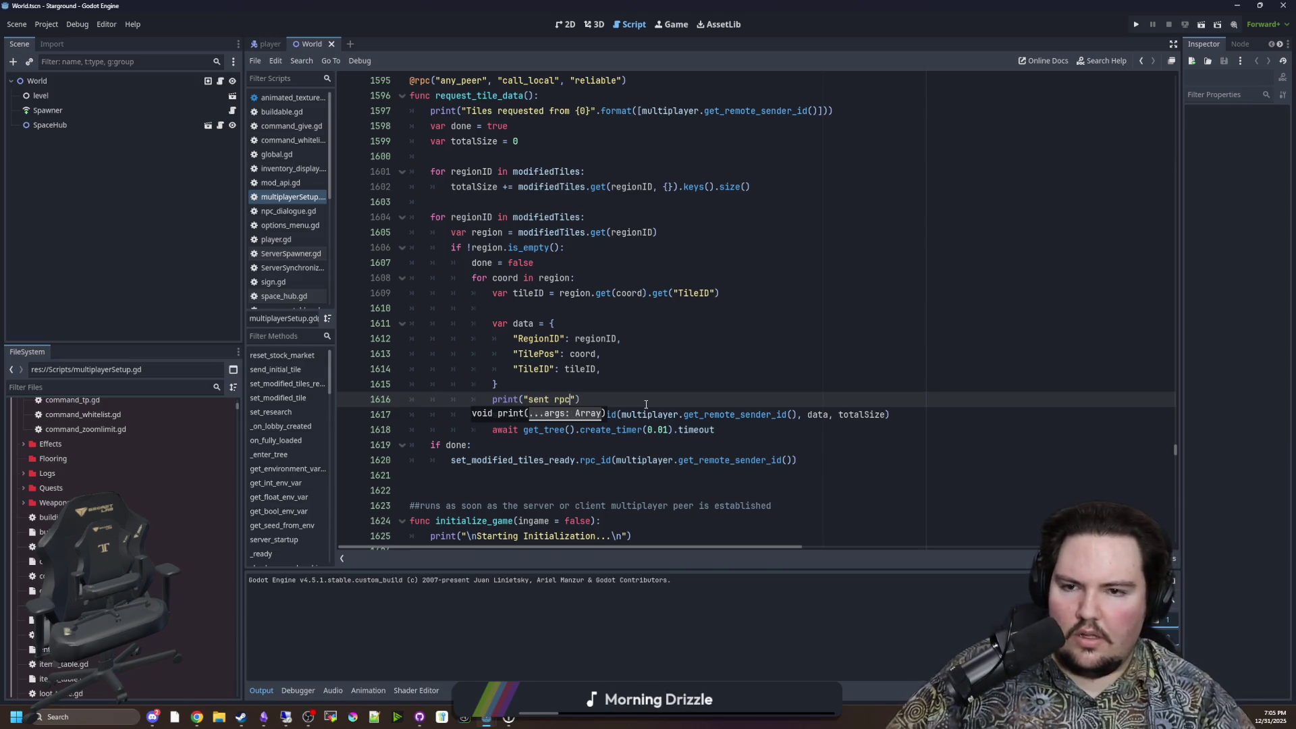
pyautogui.hotkey('ctrl', 's')
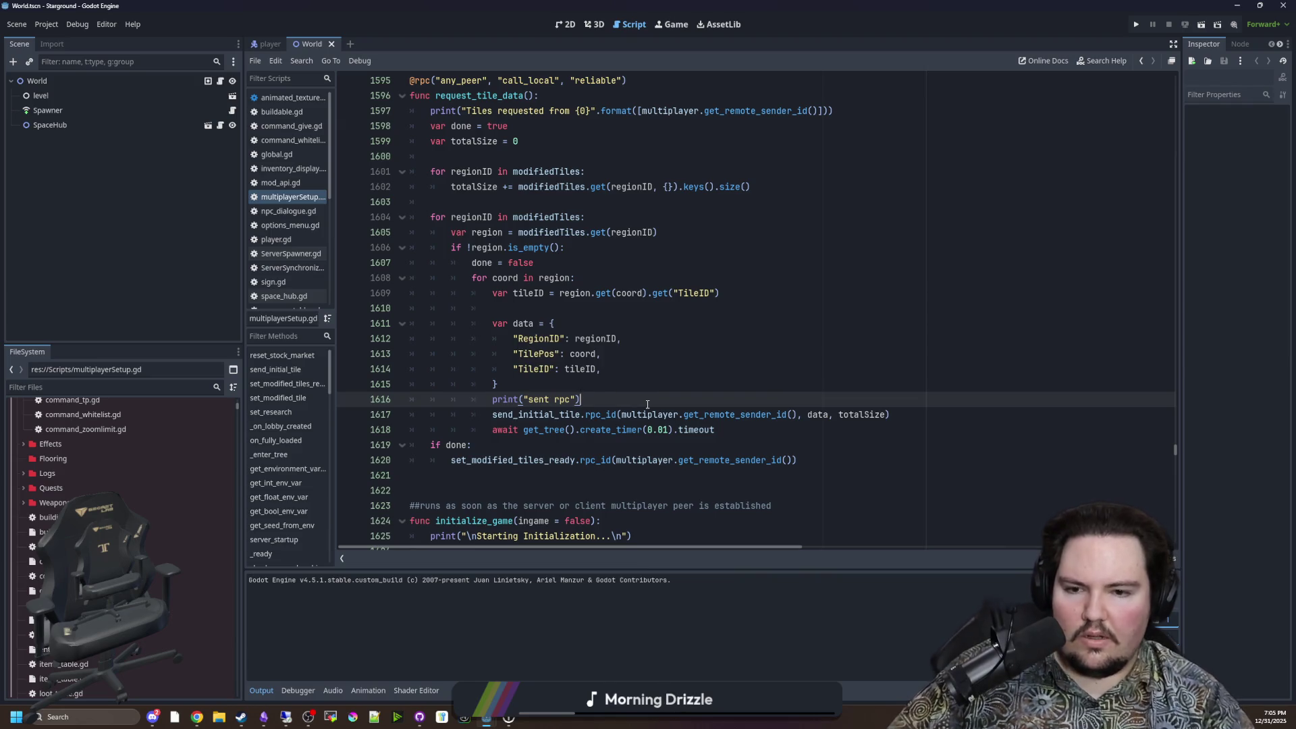
pyautogui.click(1136, 24)
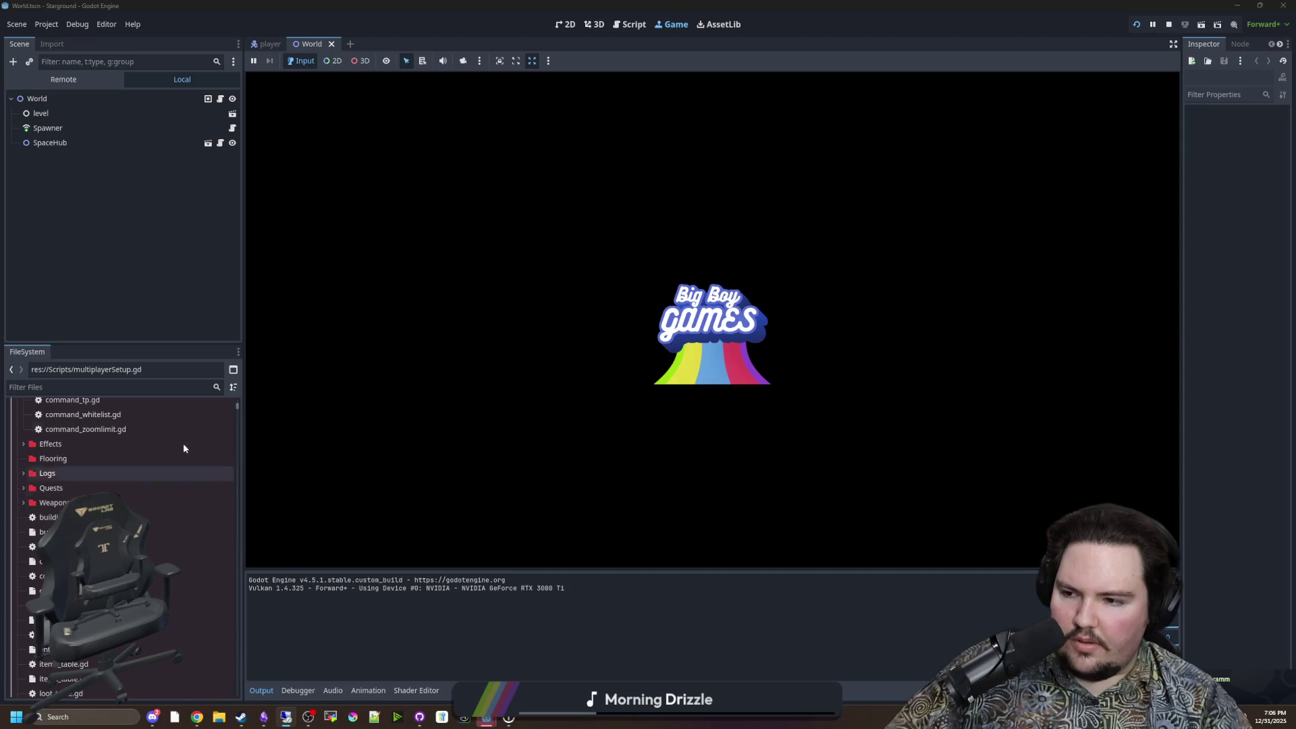
# Step: Filter the FileSystem dock by 'mult' and reopen multiplayerSetup.gd at empty line 1610
pyautogui.scroll(10, 125, 494)
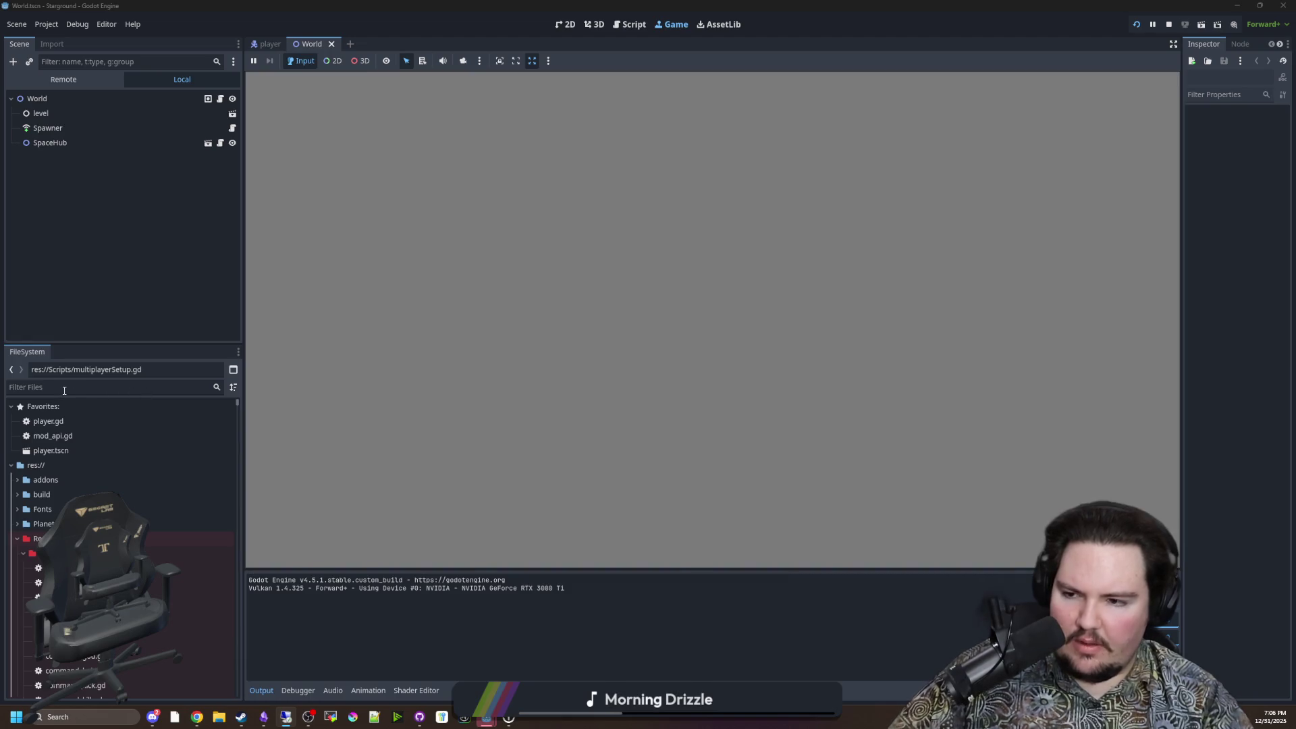
pyautogui.click(64, 390)
pyautogui.write('mult')
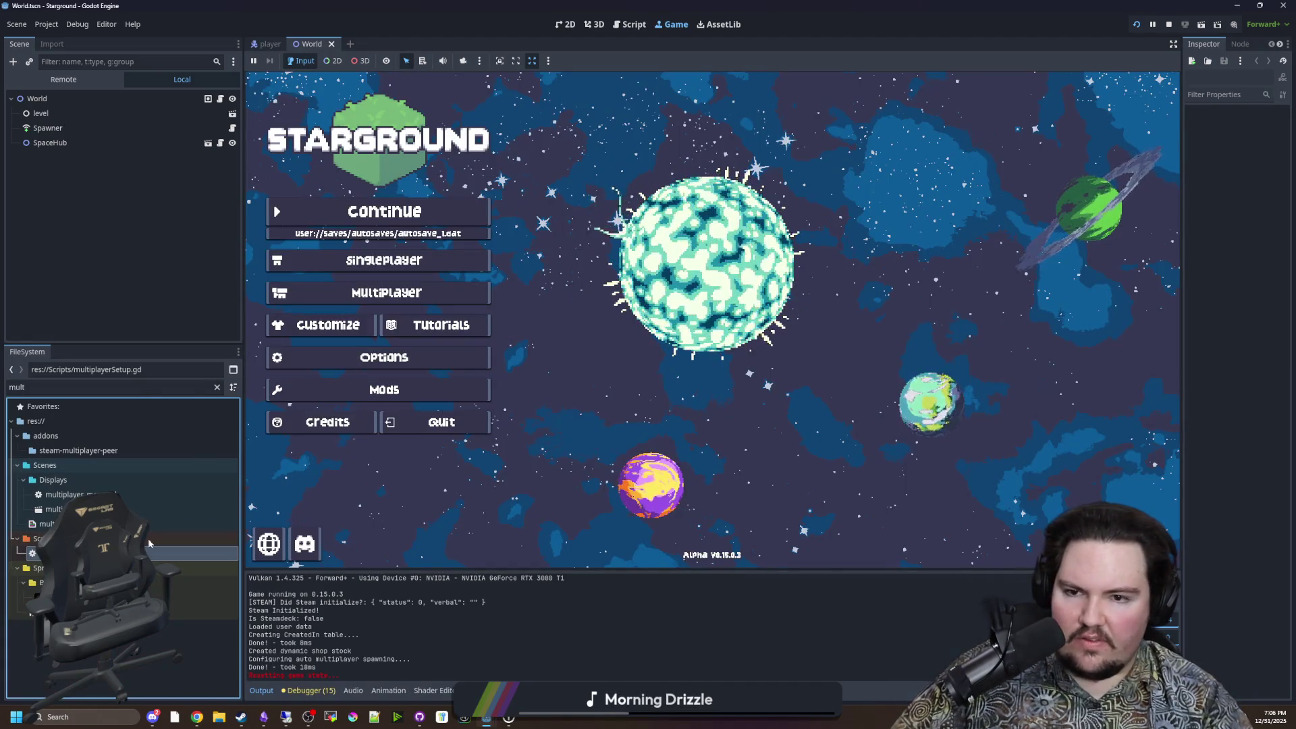
pyautogui.doubleClick(64, 552)
pyautogui.click(648, 361)
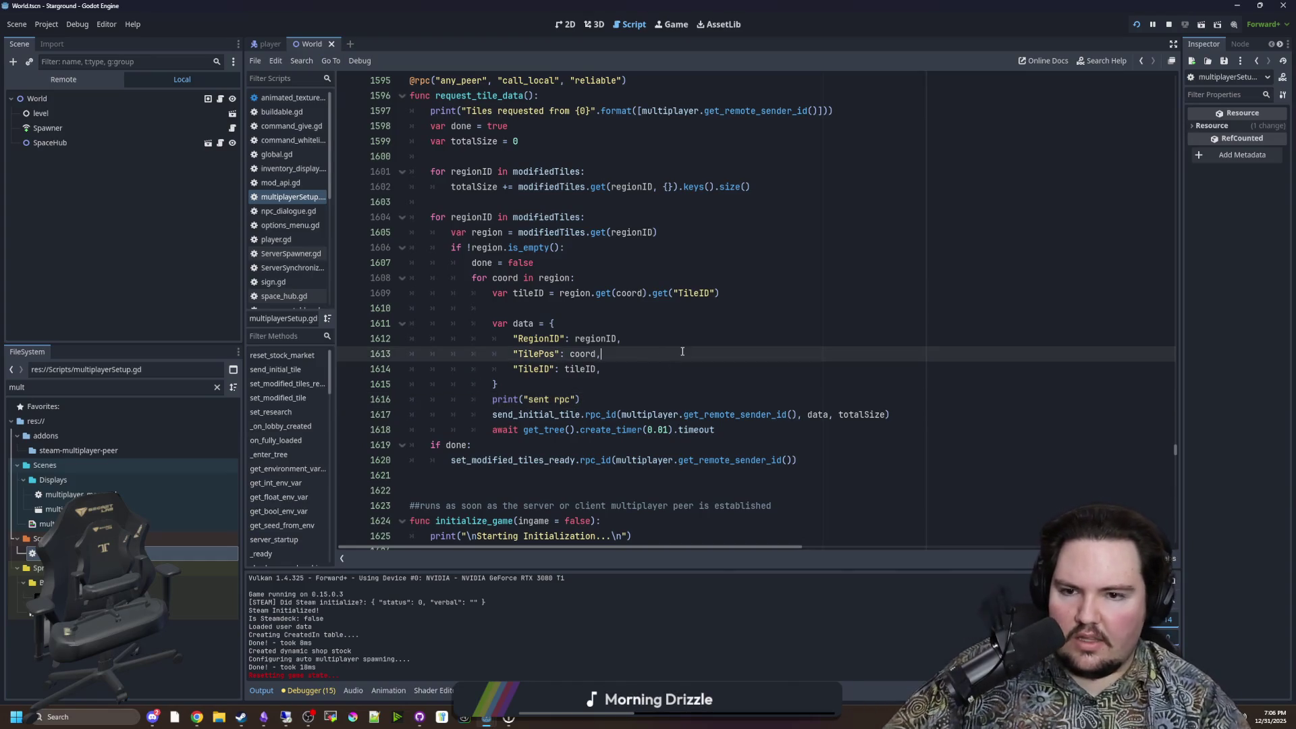
pyautogui.click(595, 304)
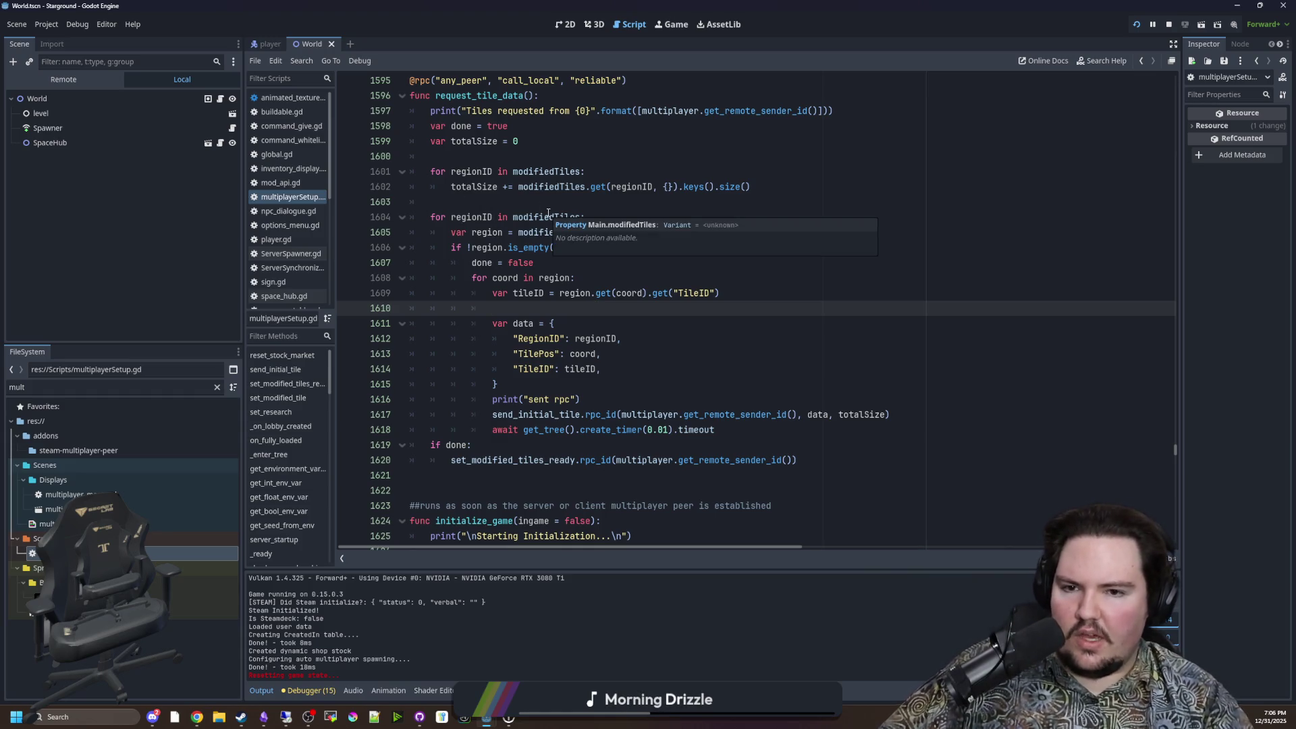
# Step: Trace regionID, the modifiedTiles loop and the region lookup on lines 1603–1605
pyautogui.scroll(1, 549, 213)
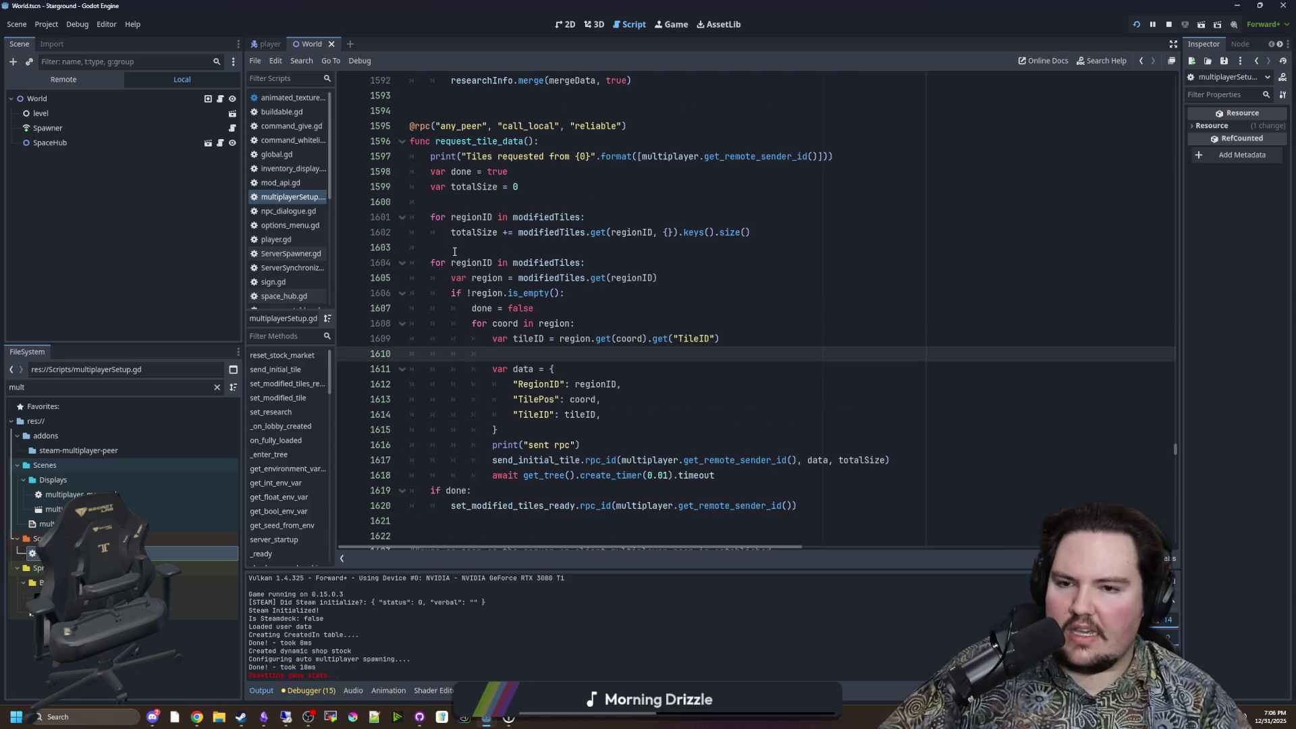
pyautogui.moveTo(452, 262); pyautogui.dragTo(493, 263)
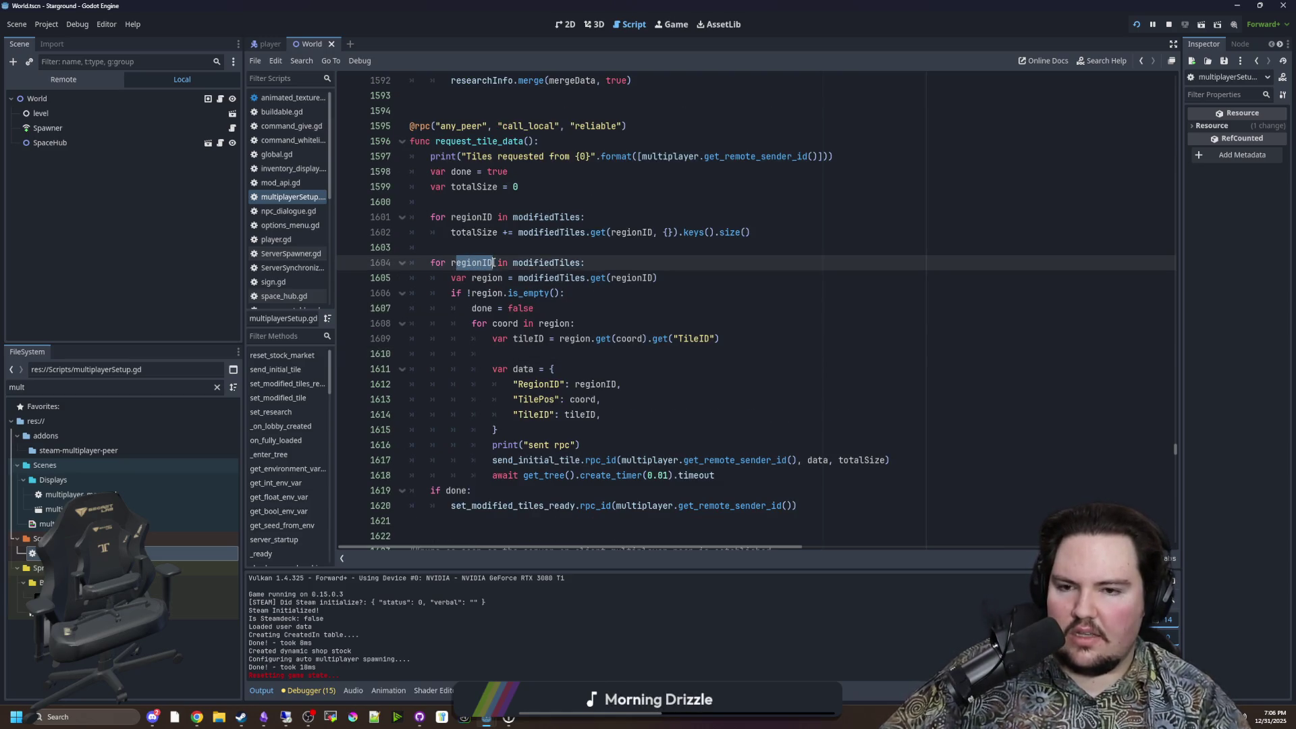
pyautogui.click(499, 250)
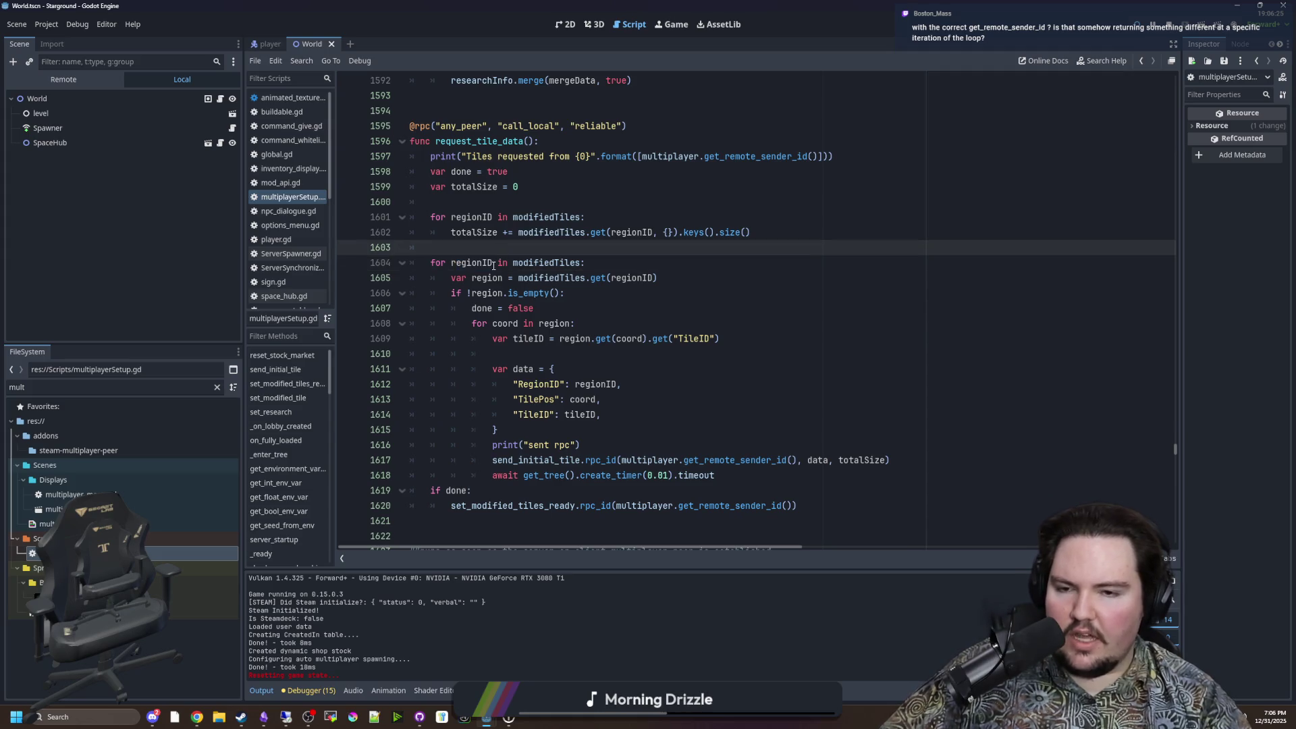
pyautogui.moveTo(452, 262); pyautogui.dragTo(577, 262)
pyautogui.click(577, 262)
pyautogui.moveTo(471, 278)
pyautogui.mouseDown()
pyautogui.moveTo(658, 278)
pyautogui.moveTo(521, 278)
pyautogui.mouseUp()
pyautogui.click(674, 275)
pyautogui.click(521, 278)
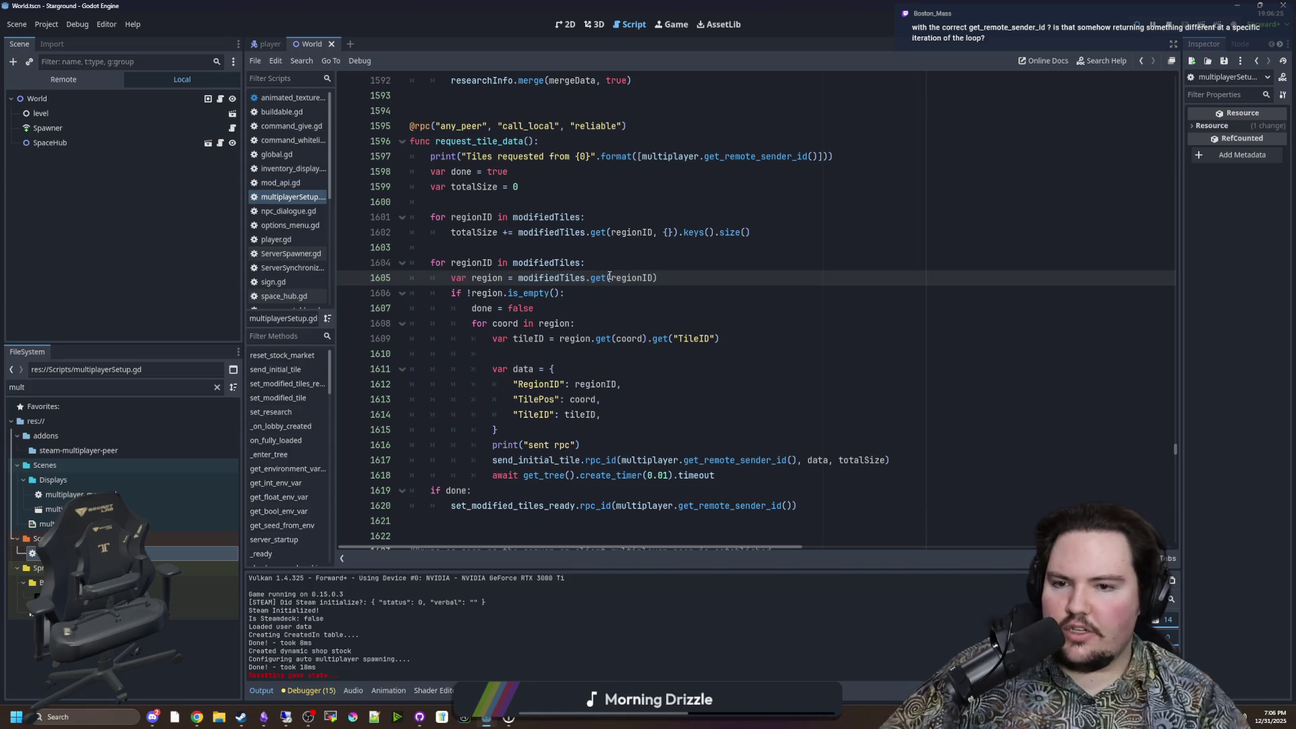
# Step: Examine the region.is_empty() check, done = false, and the set_modified_tiles_ready call
pyautogui.scroll(-1, 529, 269)
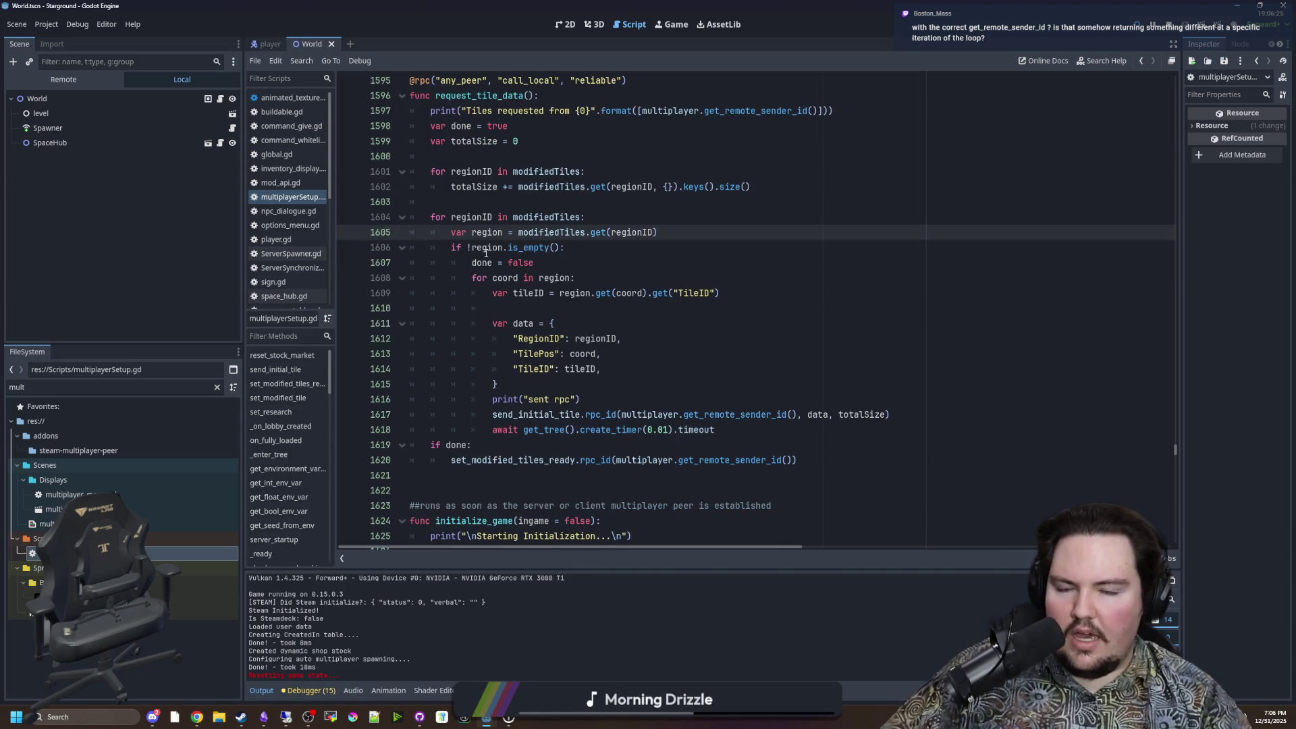
pyautogui.moveTo(475, 248); pyautogui.dragTo(573, 249)
pyautogui.click(573, 249)
pyautogui.scroll(-1, 574, 247)
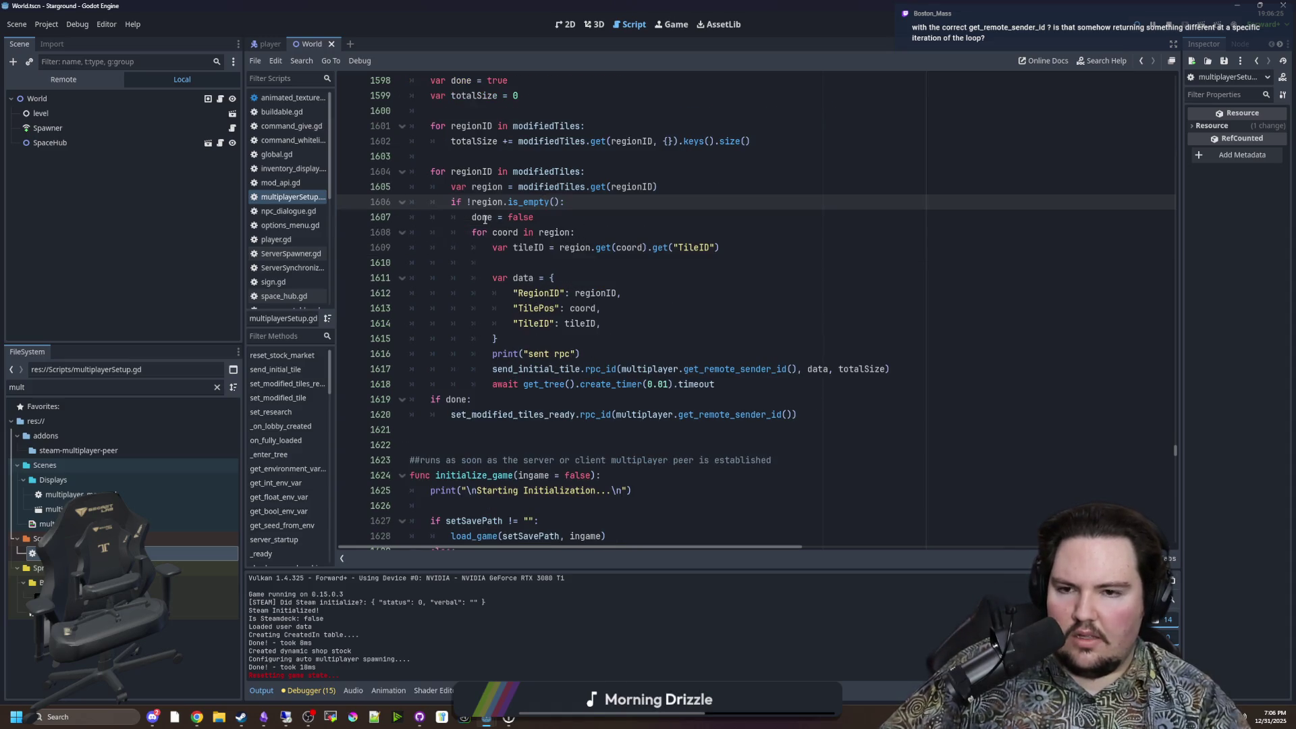
pyautogui.moveTo(472, 217); pyautogui.dragTo(535, 217)
pyautogui.click(534, 217)
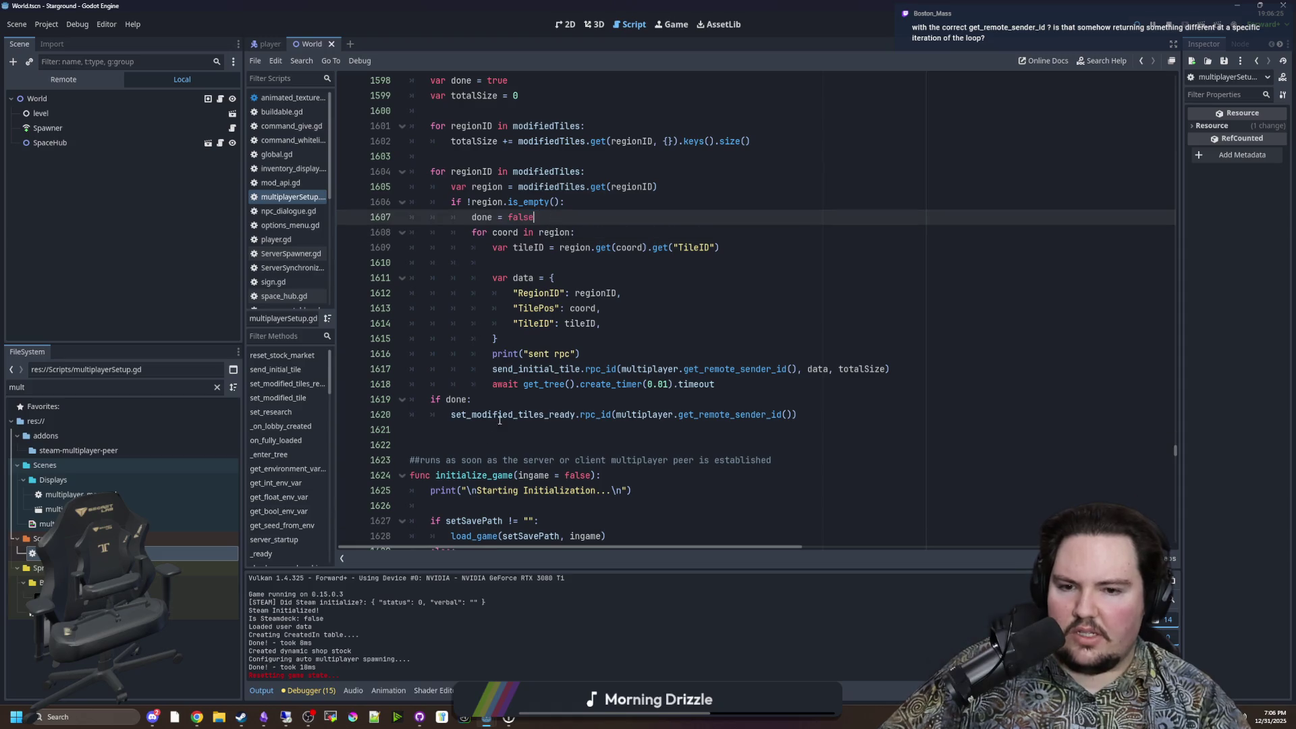
pyautogui.moveTo(447, 414); pyautogui.dragTo(799, 411)
pyautogui.click(816, 409)
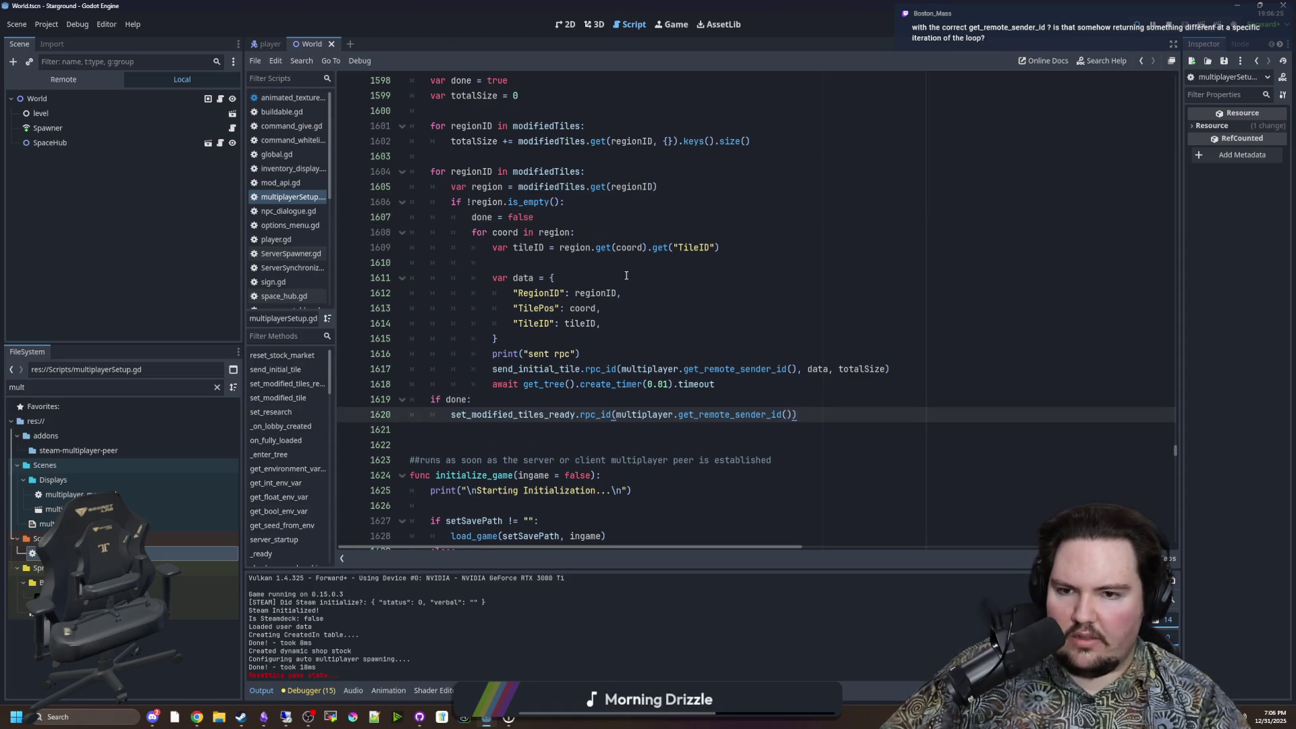
pyautogui.click(586, 275)
pyautogui.click(548, 262)
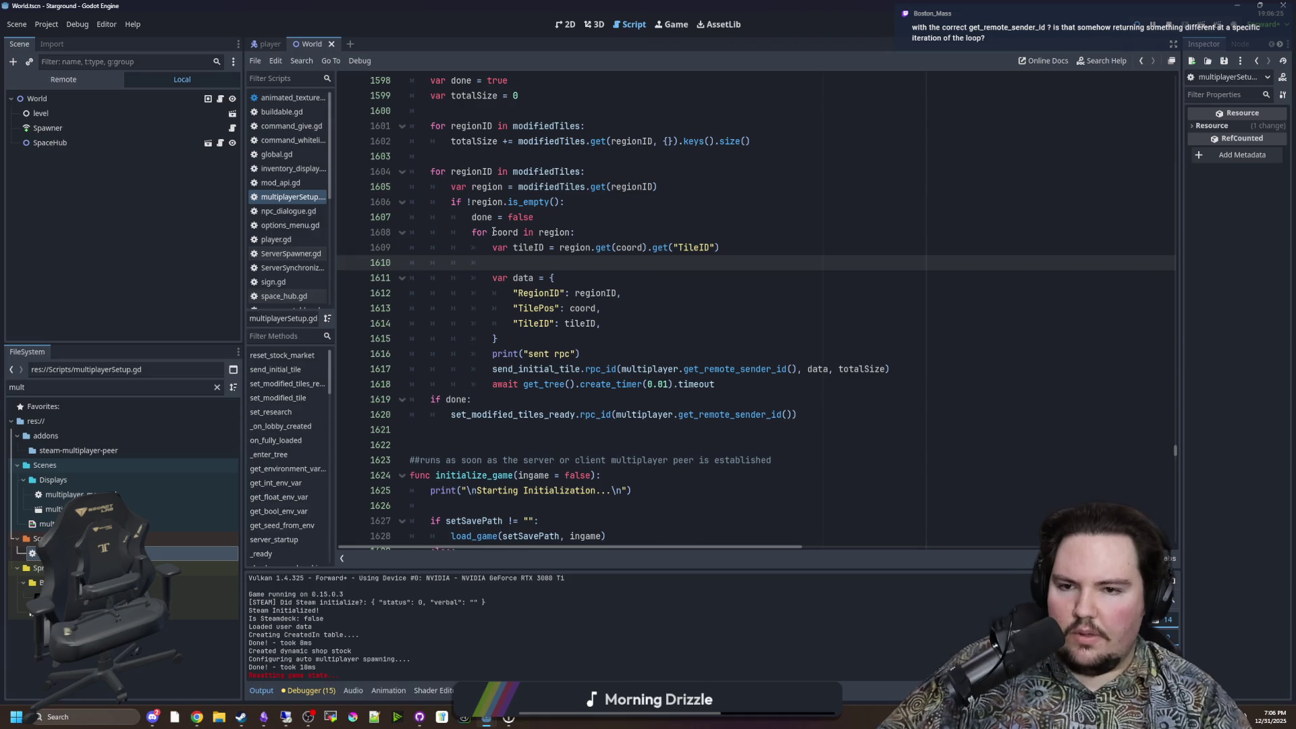
# Step: Highlight uses of region and coord in the coord loop and the TileID lookup
pyautogui.doubleClick(495, 232)
pyautogui.doubleClick(487, 186)
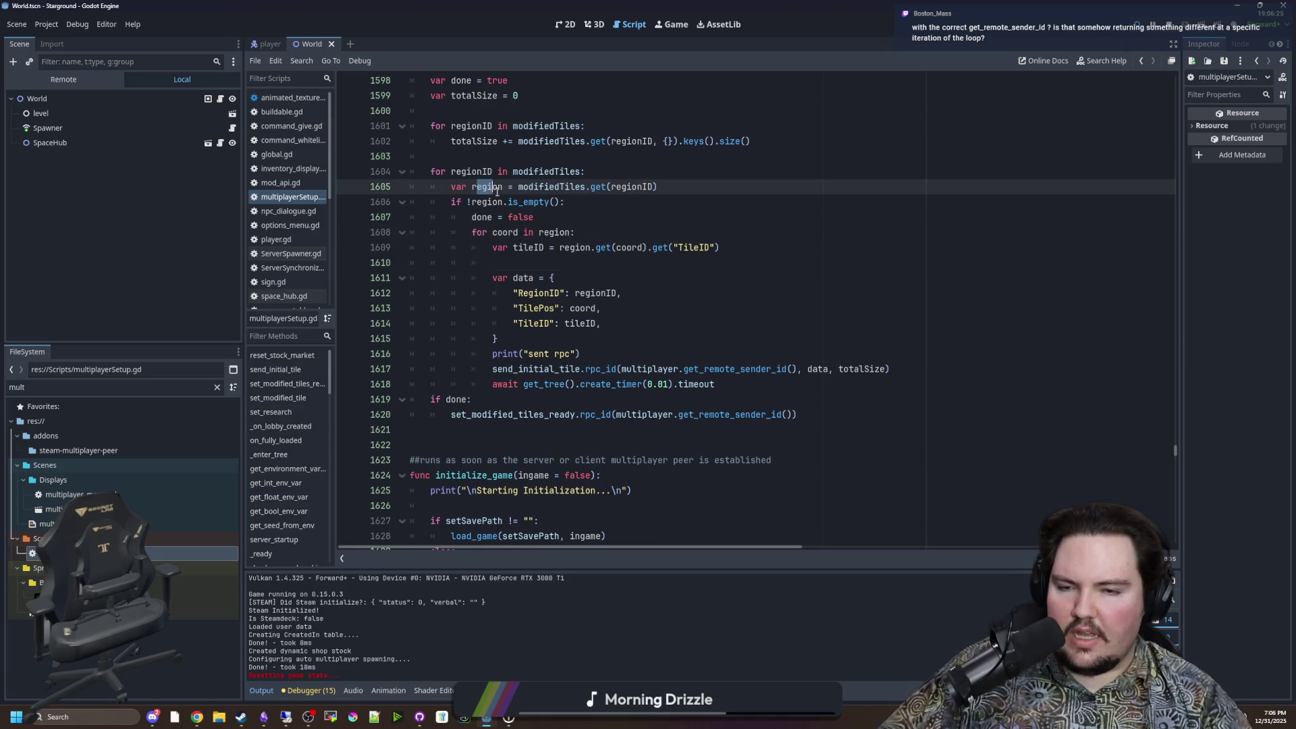
pyautogui.click(563, 243)
pyautogui.doubleClick(556, 232)
pyautogui.click(583, 231)
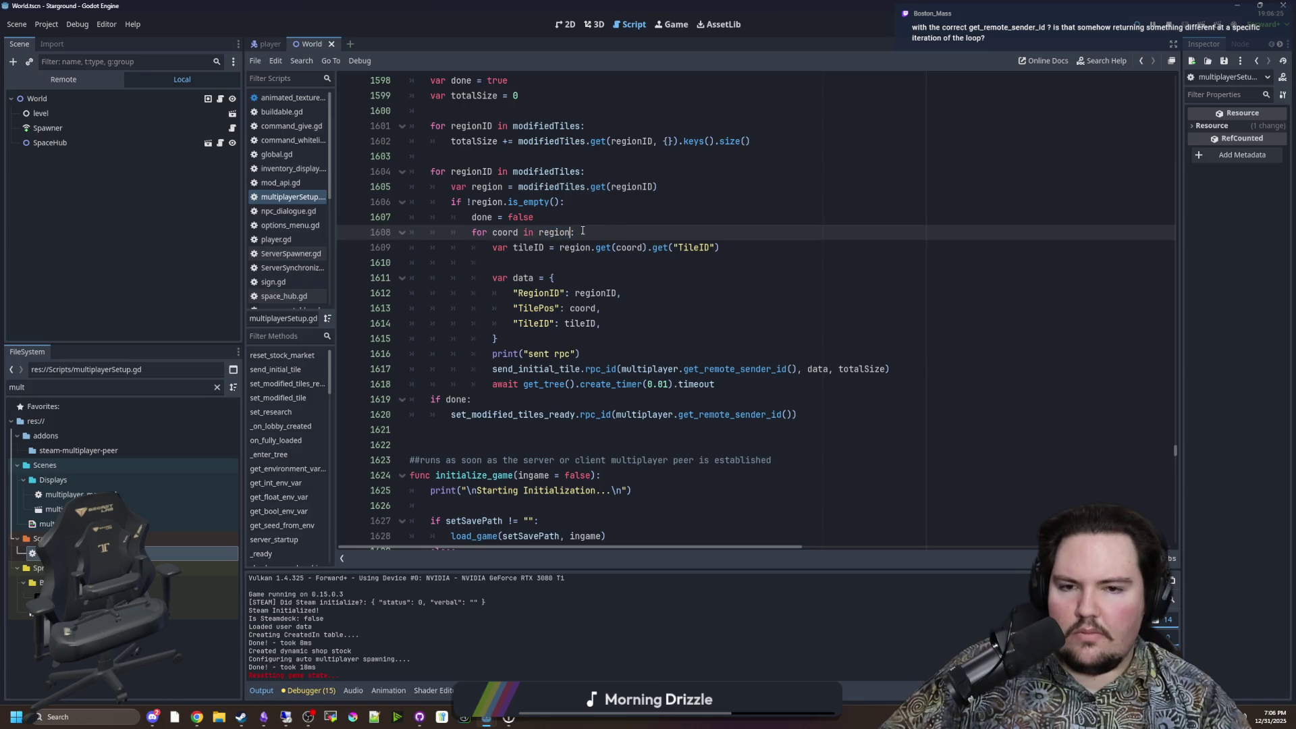
pyautogui.click(571, 263)
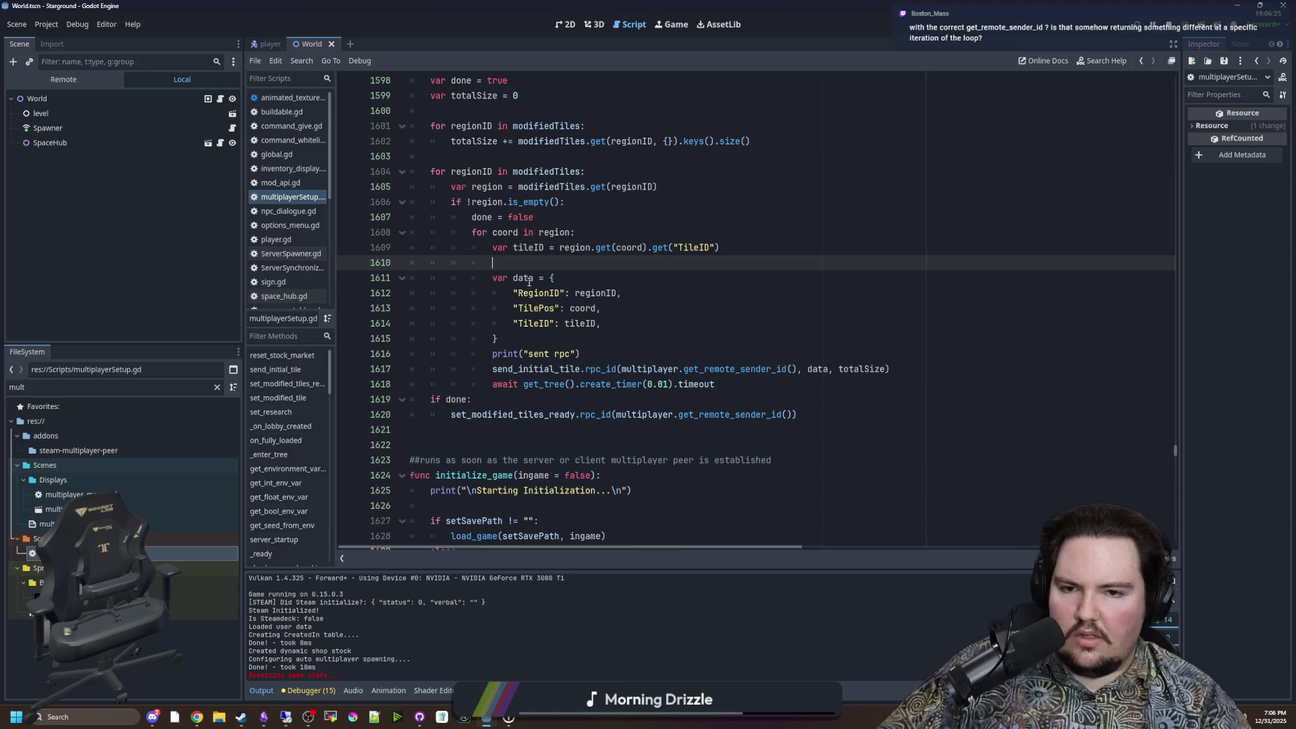
pyautogui.scroll(1, 502, 281)
pyautogui.doubleClick(496, 279)
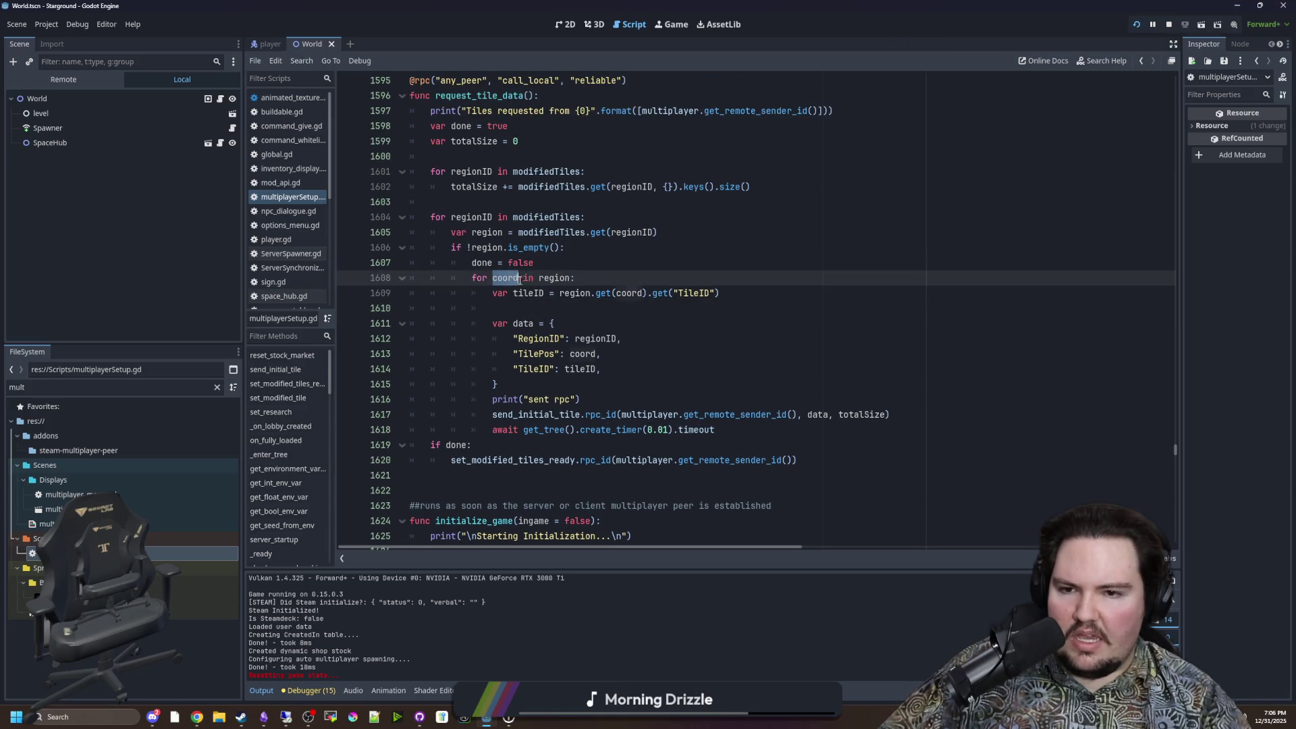
pyautogui.click(519, 279)
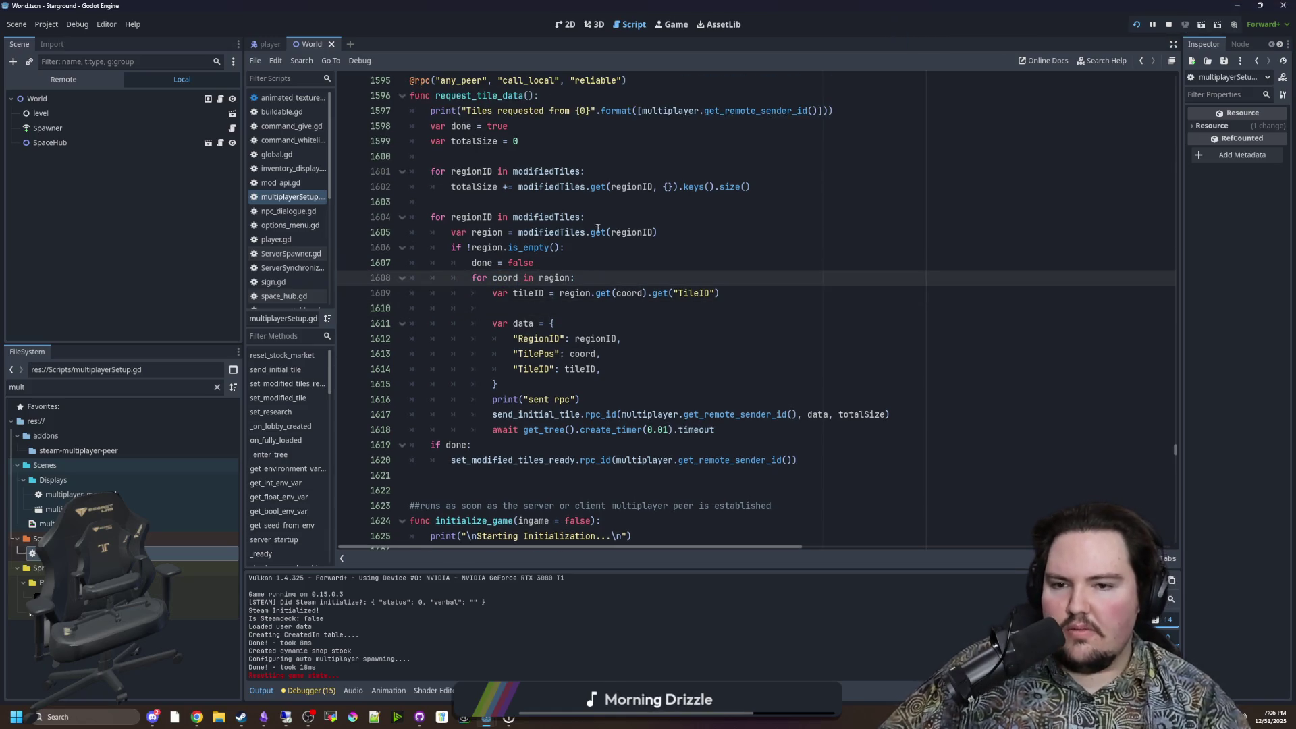
pyautogui.moveTo(673, 292); pyautogui.dragTo(717, 292)
pyautogui.click(717, 292)
# Step: Review the data dictionary and send_initial_tile call, save the script, and view the running game
pyautogui.scroll(-2, 717, 292)
pyautogui.moveTo(530, 296); pyautogui.dragTo(499, 232)
pyautogui.click(498, 231)
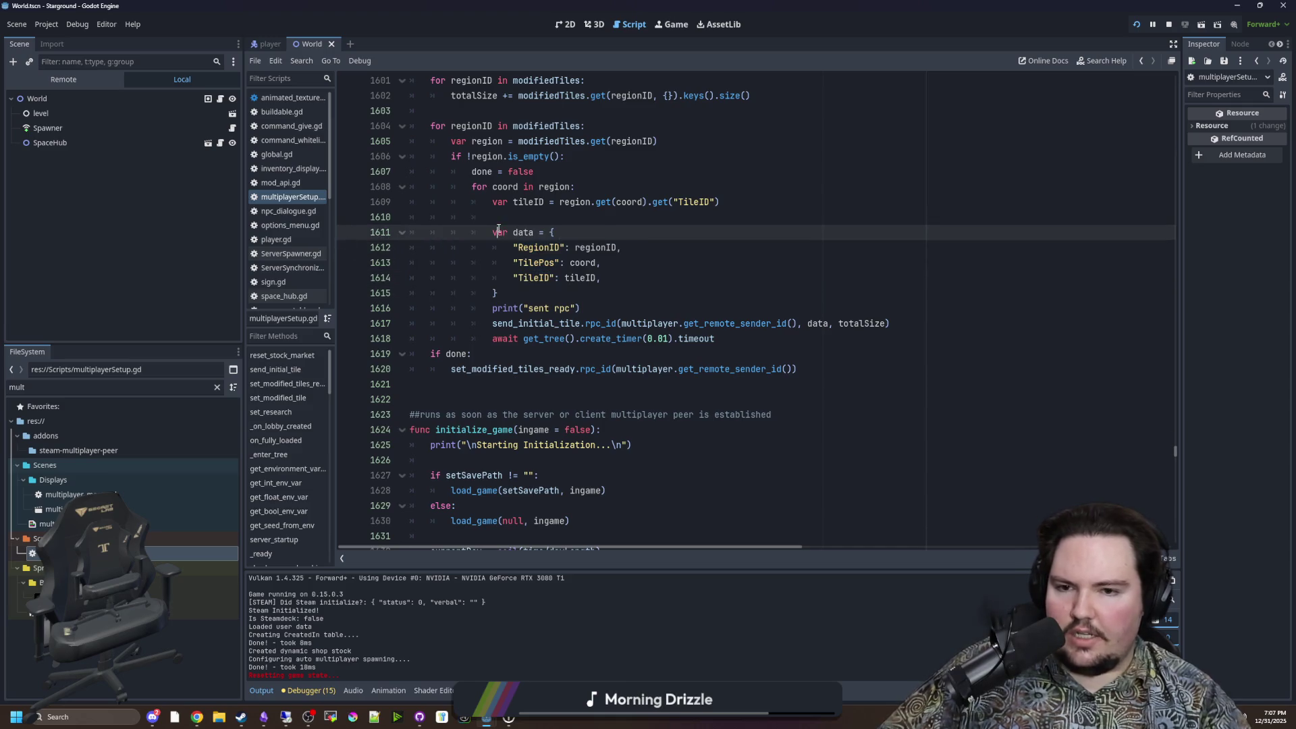
pyautogui.click(504, 324)
pyautogui.press('End')
pyautogui.scroll(2, 601, 368)
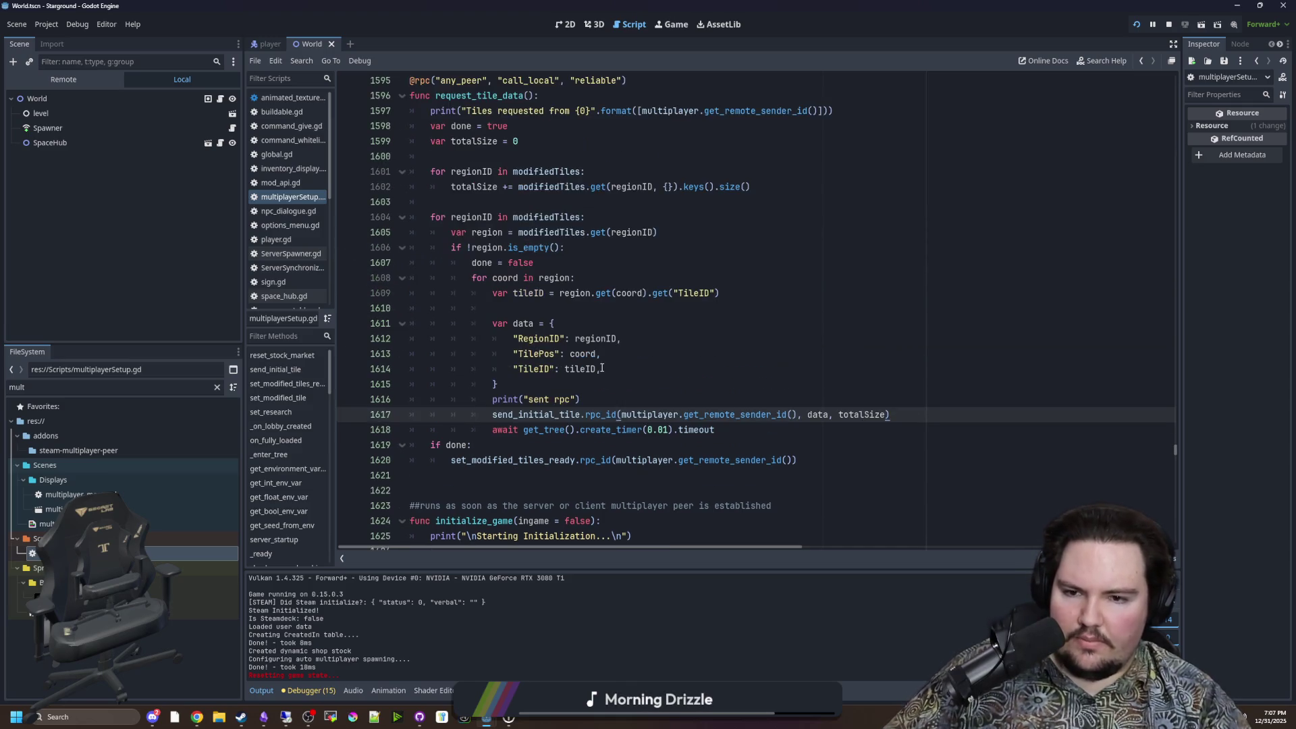
pyautogui.click(545, 386)
pyautogui.hotkey('ctrl', 's')
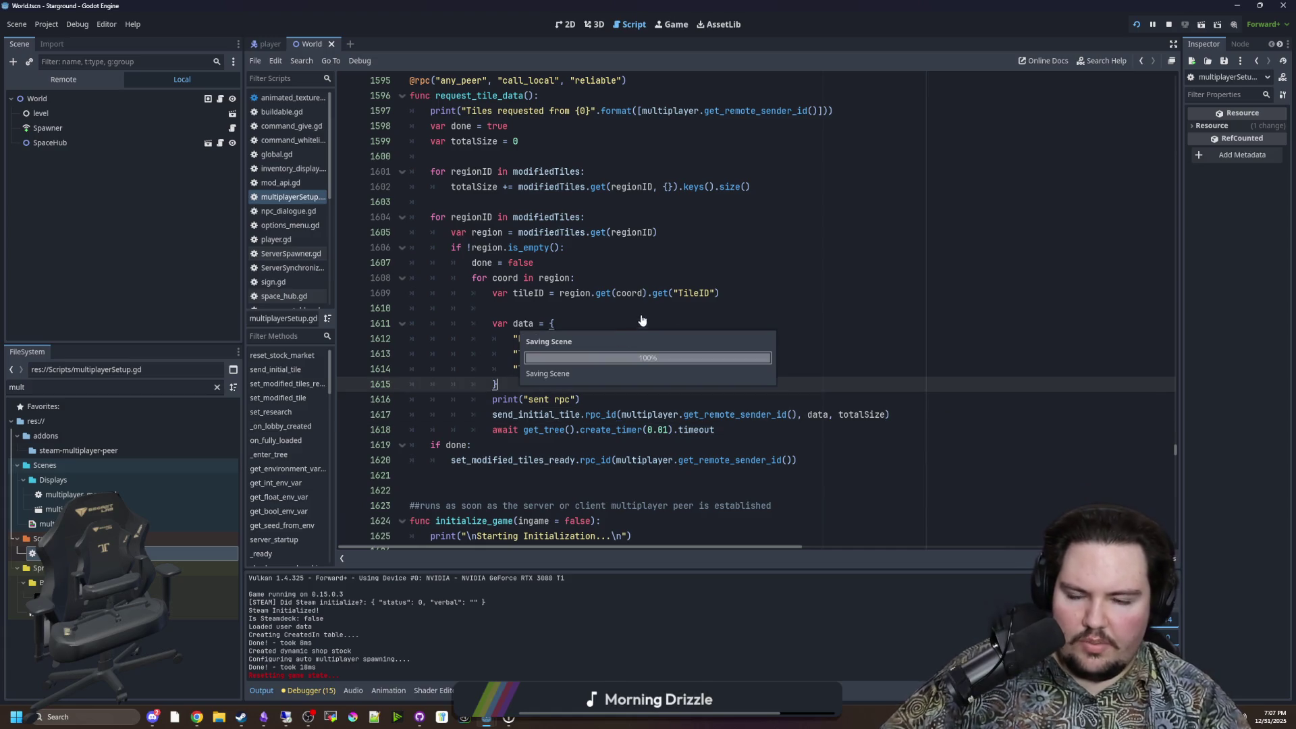
pyautogui.click(871, 186)
pyautogui.click(658, 27)
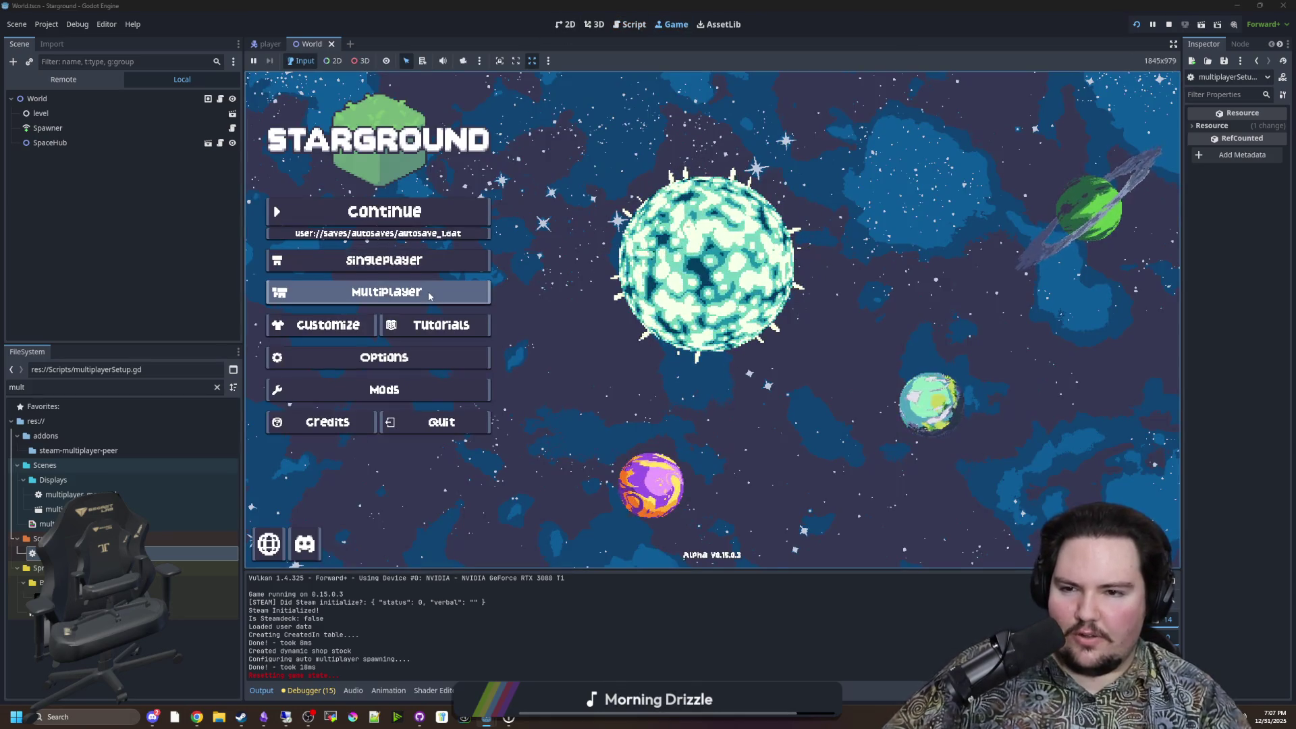
# Step: Host the saved Yes World 31 game from Starground's Multiplayer menu
pyautogui.click(454, 288)
pyautogui.click(869, 284)
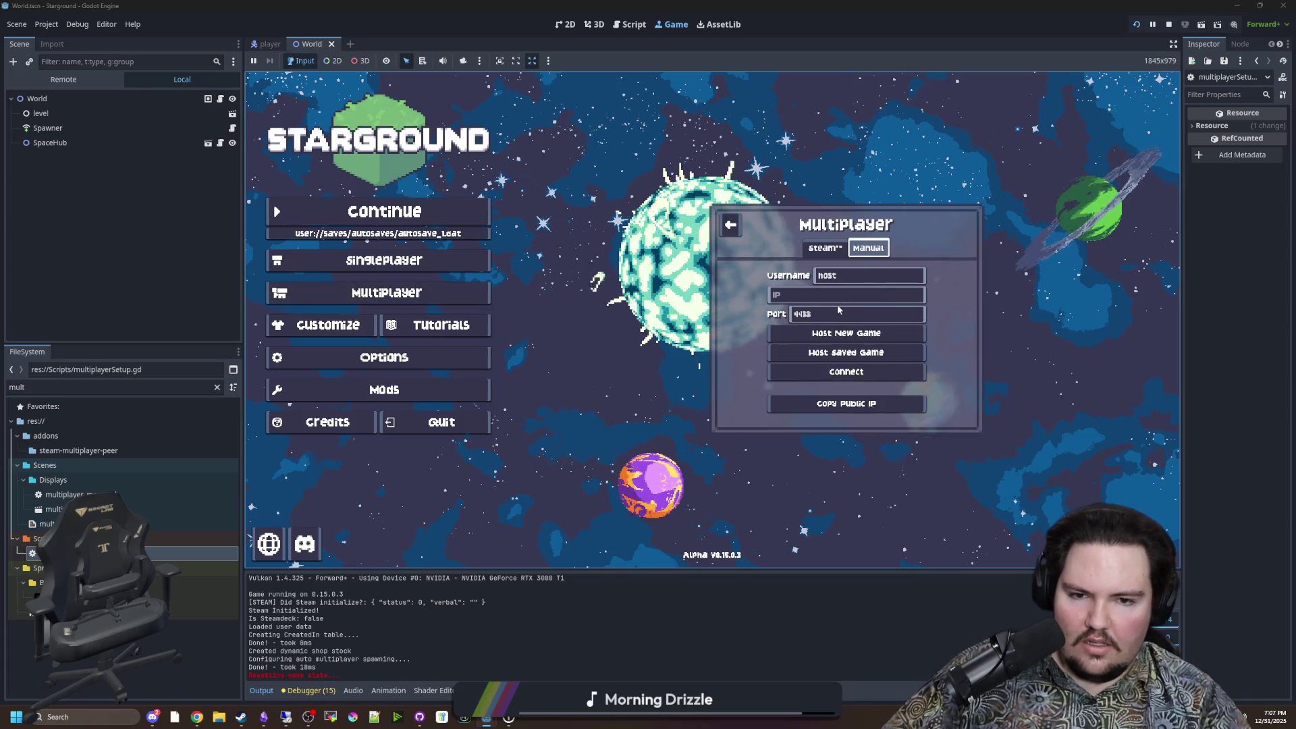
pyautogui.click(825, 283)
pyautogui.click(836, 349)
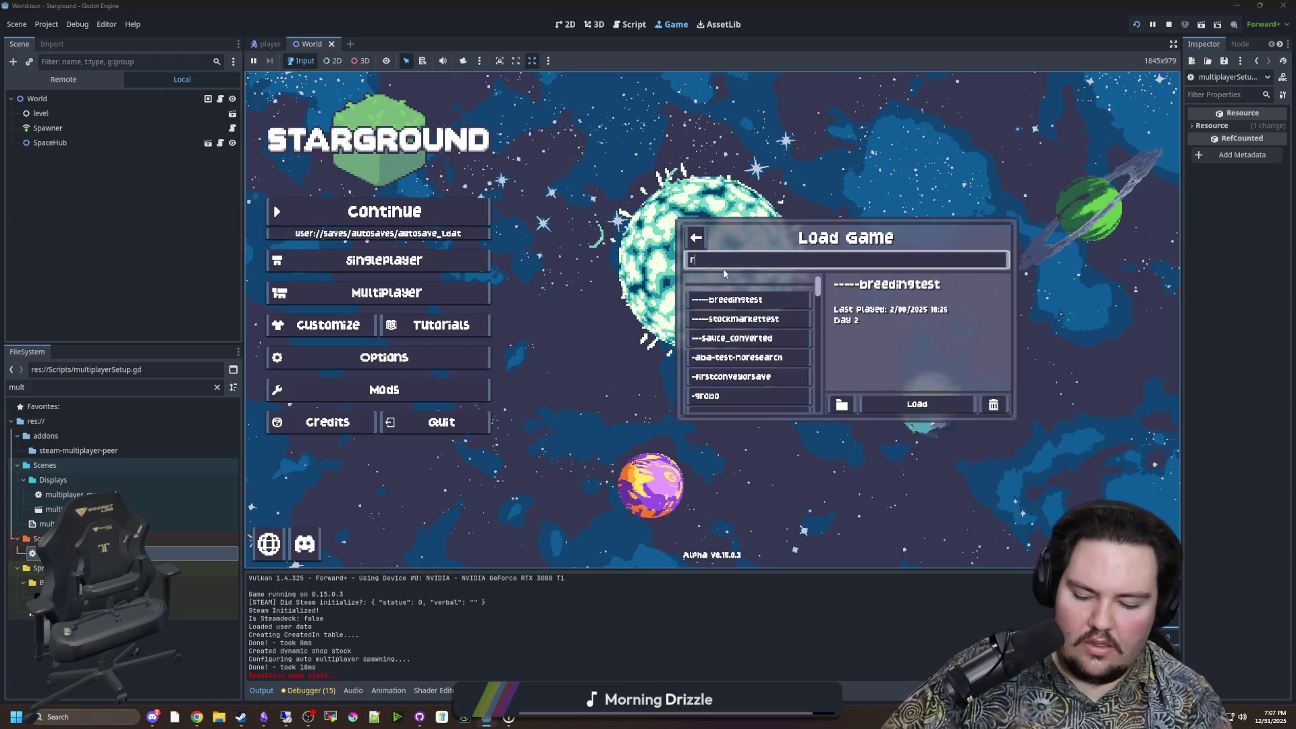
pyautogui.scroll(-5, 742, 324)
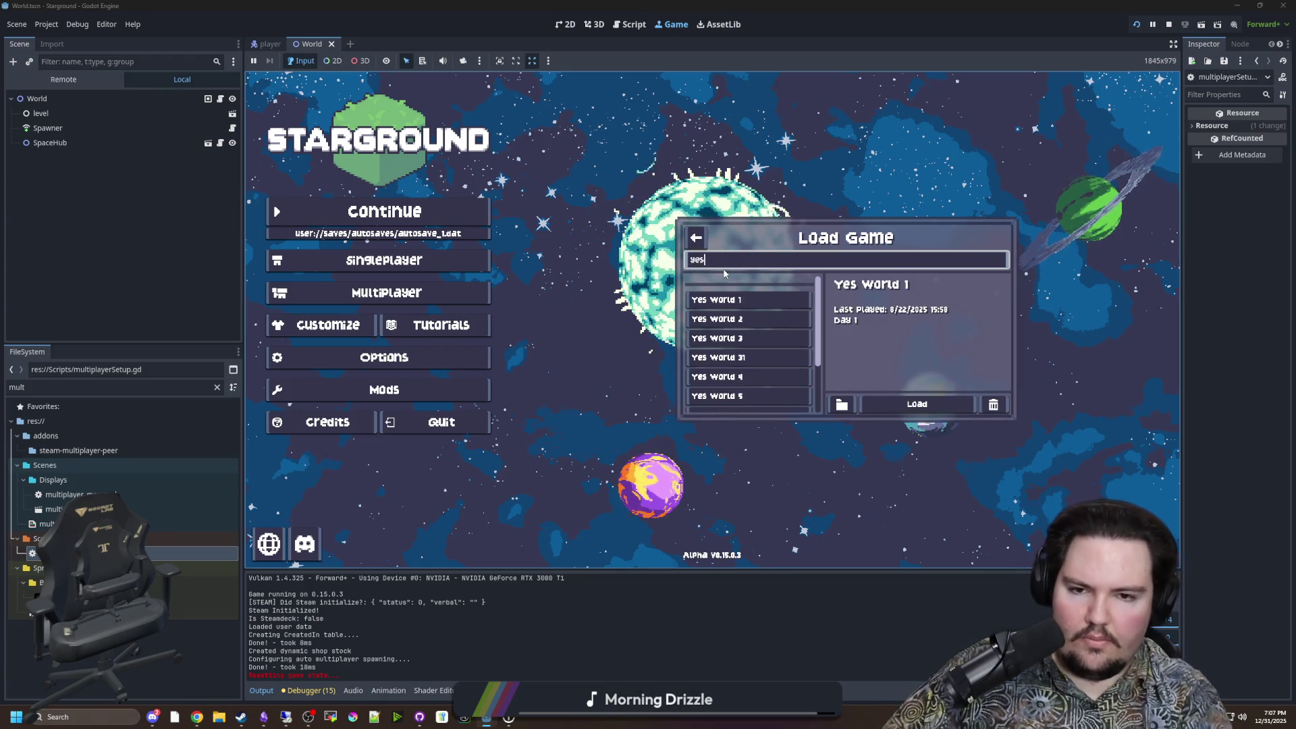
pyautogui.click(742, 357)
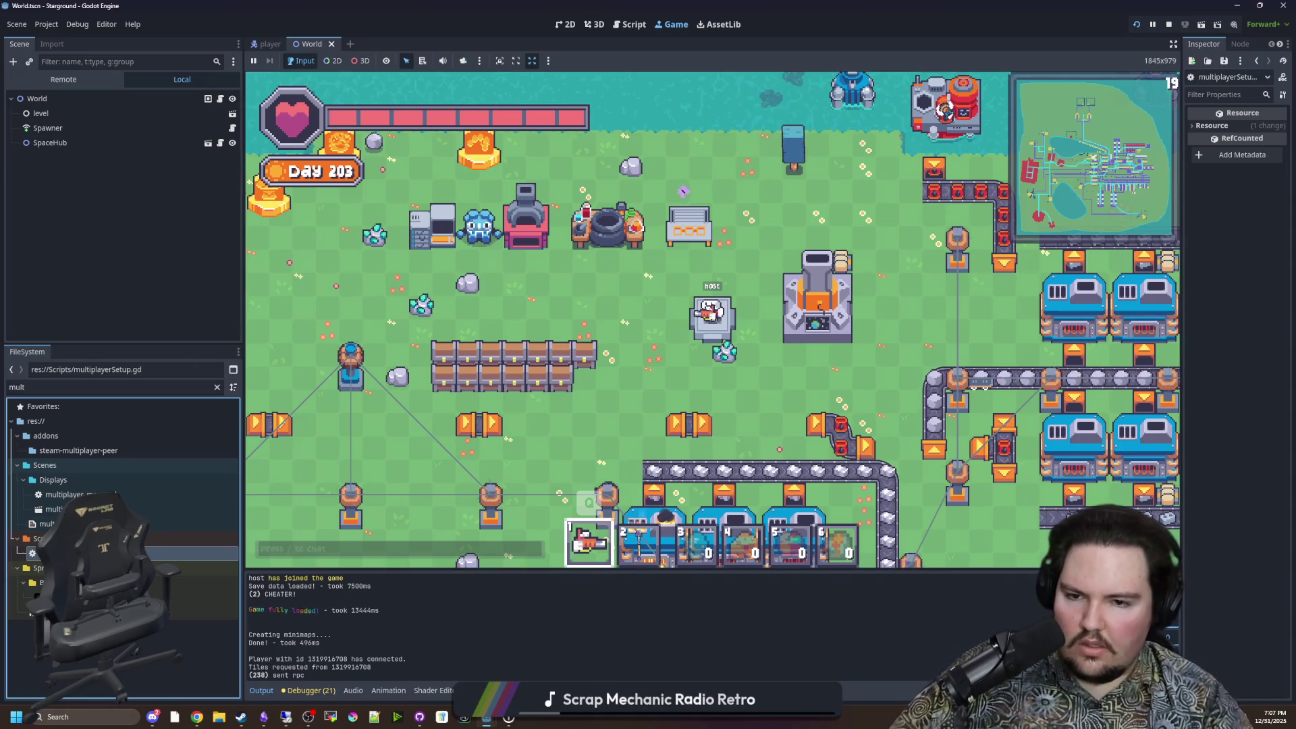
# Step: Return to multiplayerSetup.gd with the caret after the data dictionary
pyautogui.hotkey('ctrl', 'F3')
pyautogui.click(685, 389)
pyautogui.scroll(-1, 685, 390)
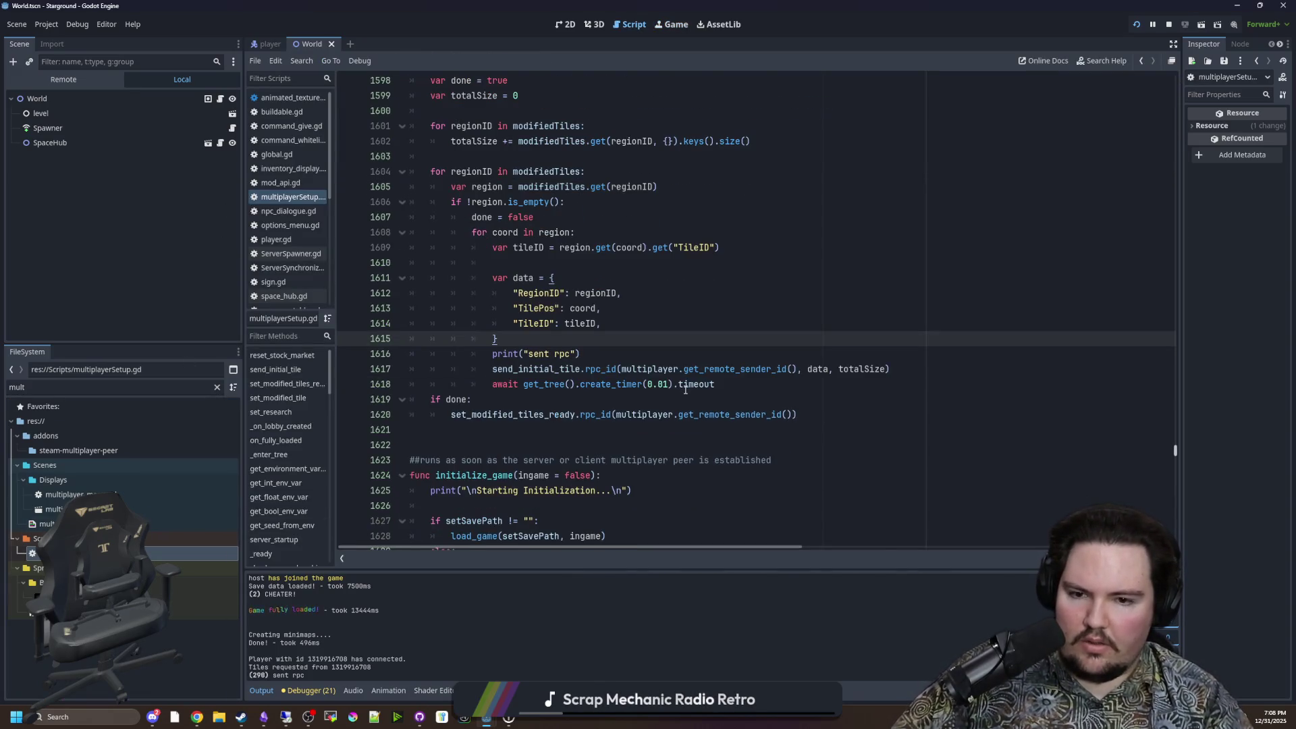
# Step: On line 1618, replace create_timer(0.01).timeout with physics_frame and save the script
pyautogui.click(752, 389)
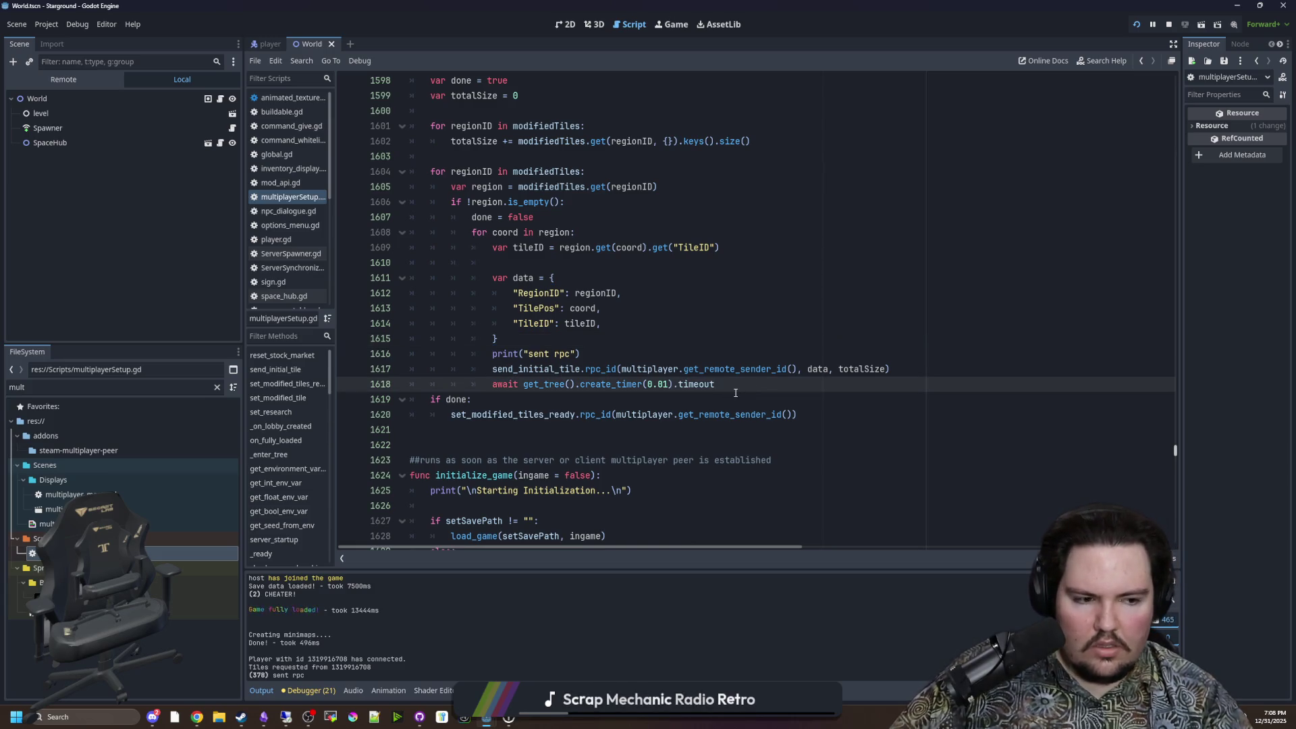
pyautogui.hotkey('alt', 'Tab')
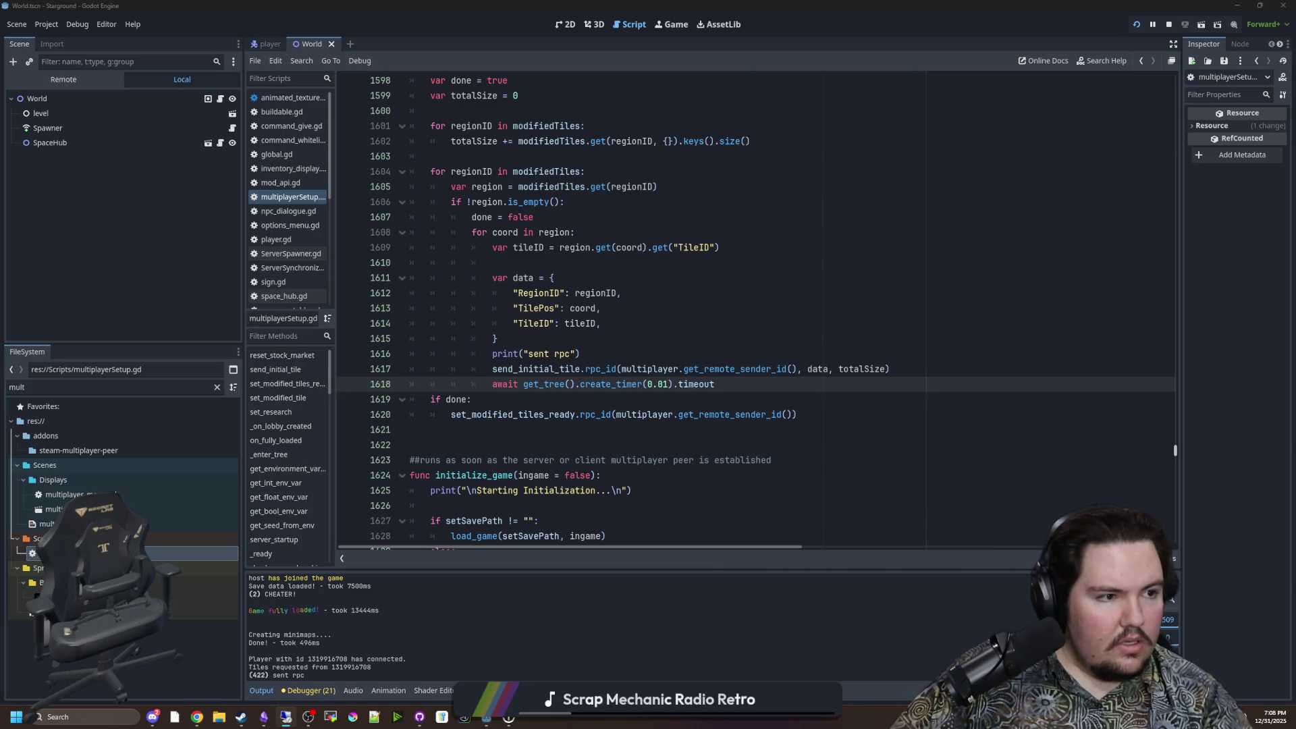
pyautogui.click(715, 399)
pyautogui.moveTo(714, 384); pyautogui.dragTo(575, 386)
pyautogui.write('p')
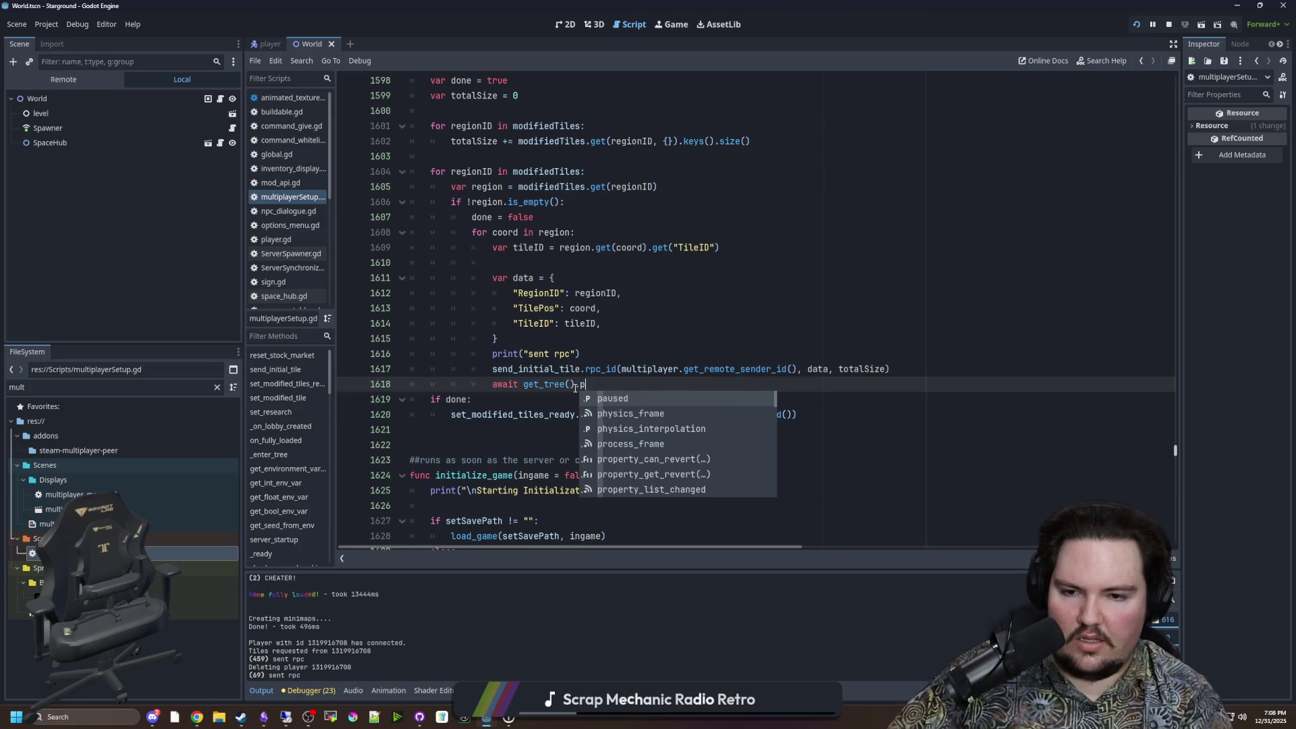
pyautogui.write('h')
pyautogui.press('Return')
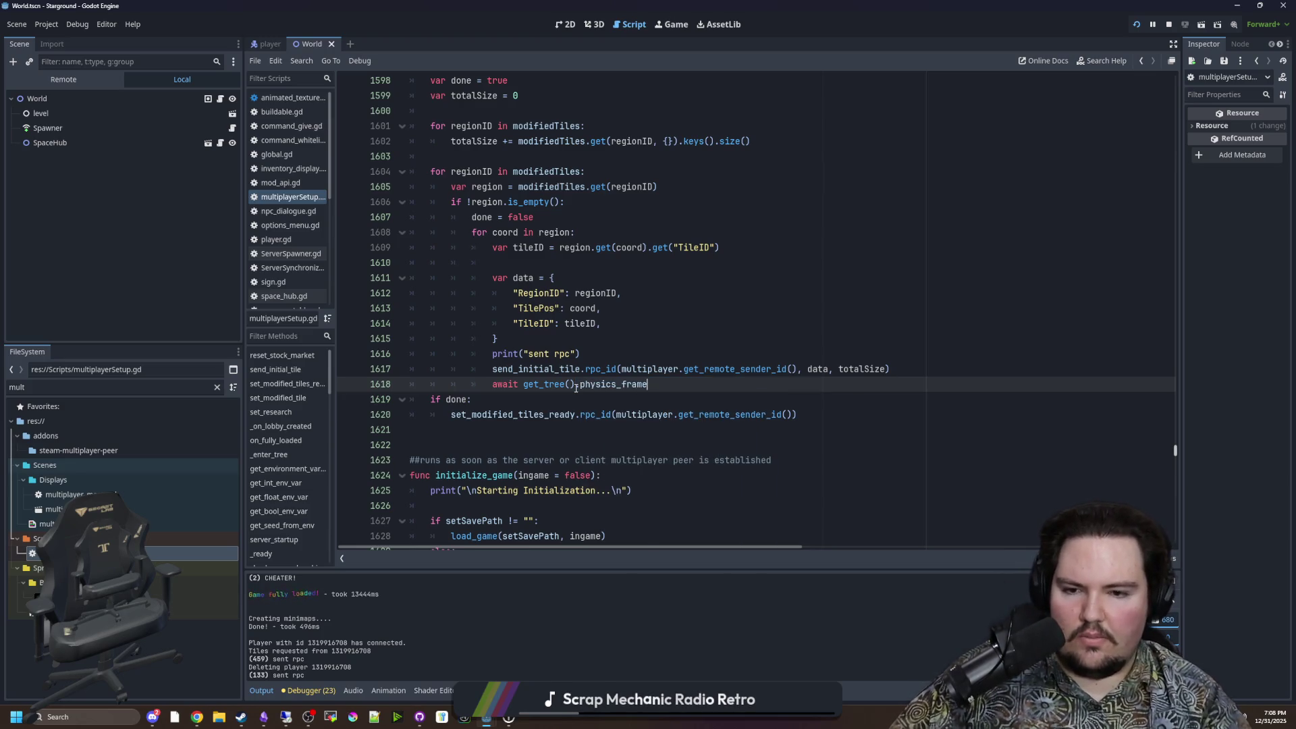
pyautogui.hotkey('ctrl', 's')
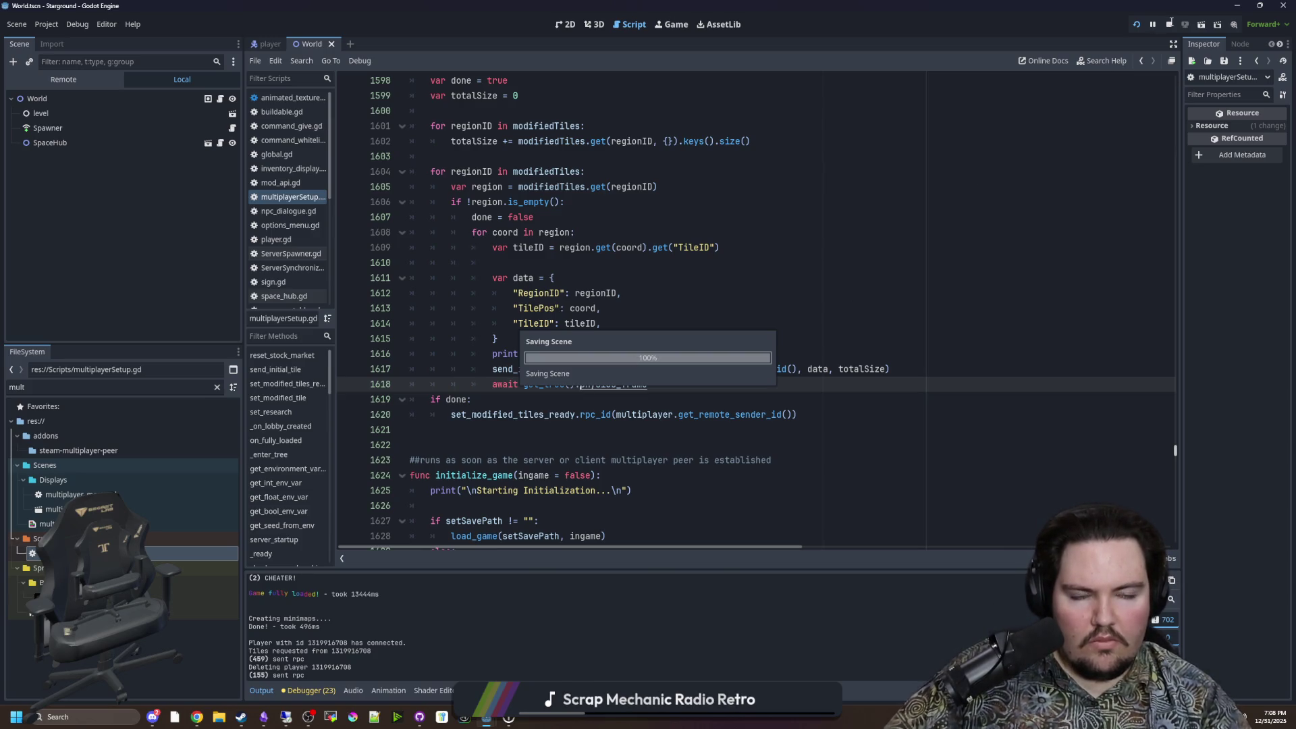
# Step: Stop the running game and relaunch Starground
pyautogui.click(1167, 25)
pyautogui.click(1141, 22)
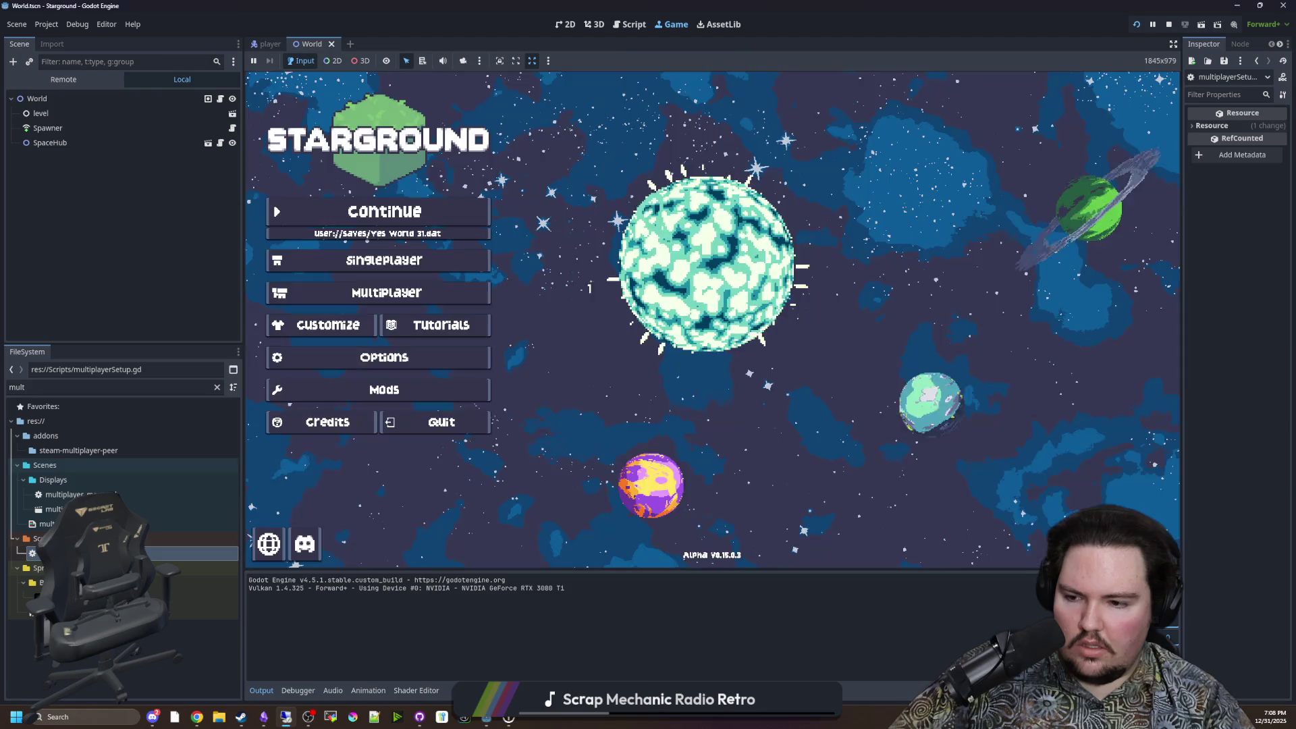
pyautogui.press('Down')
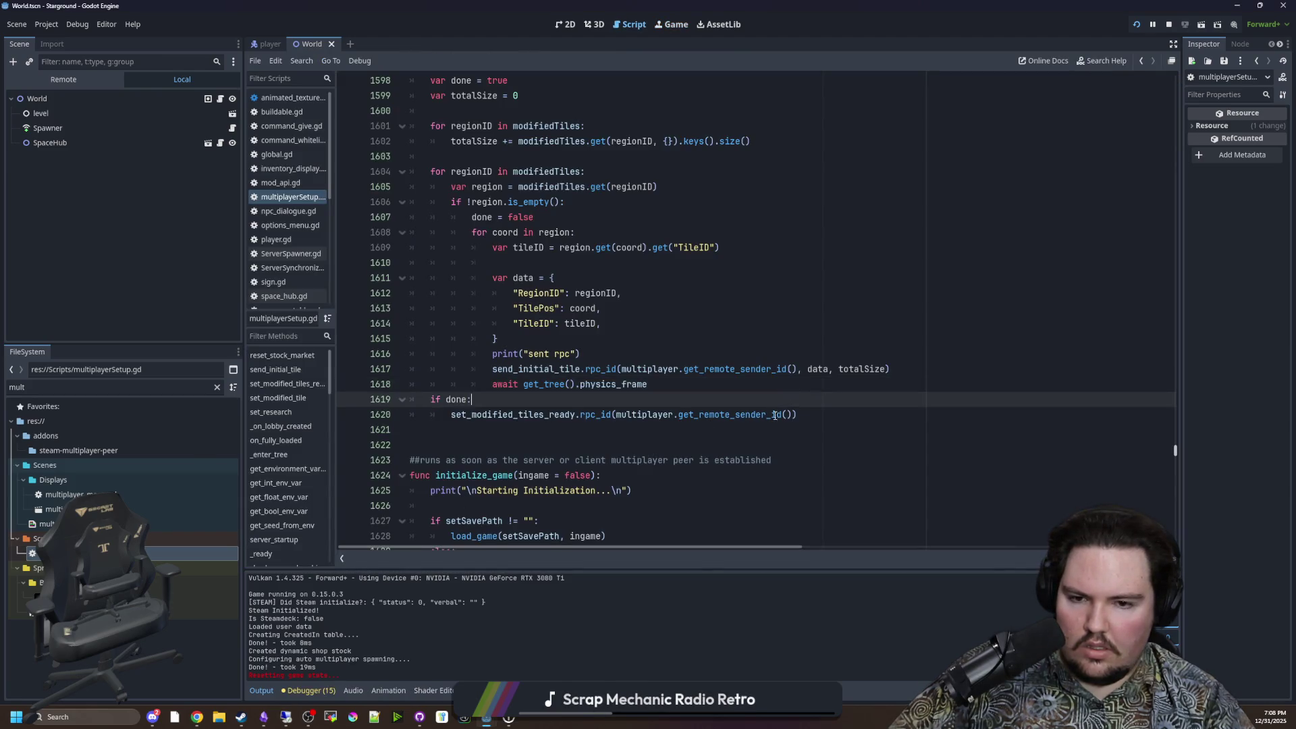
# Step: Move the get_remote_sender_id() call out of rpc_id into a new senderID variable
pyautogui.scroll(2, 752, 484)
pyautogui.moveTo(797, 459); pyautogui.dragTo(622, 460)
pyautogui.hotkey('ctrl', 'c')
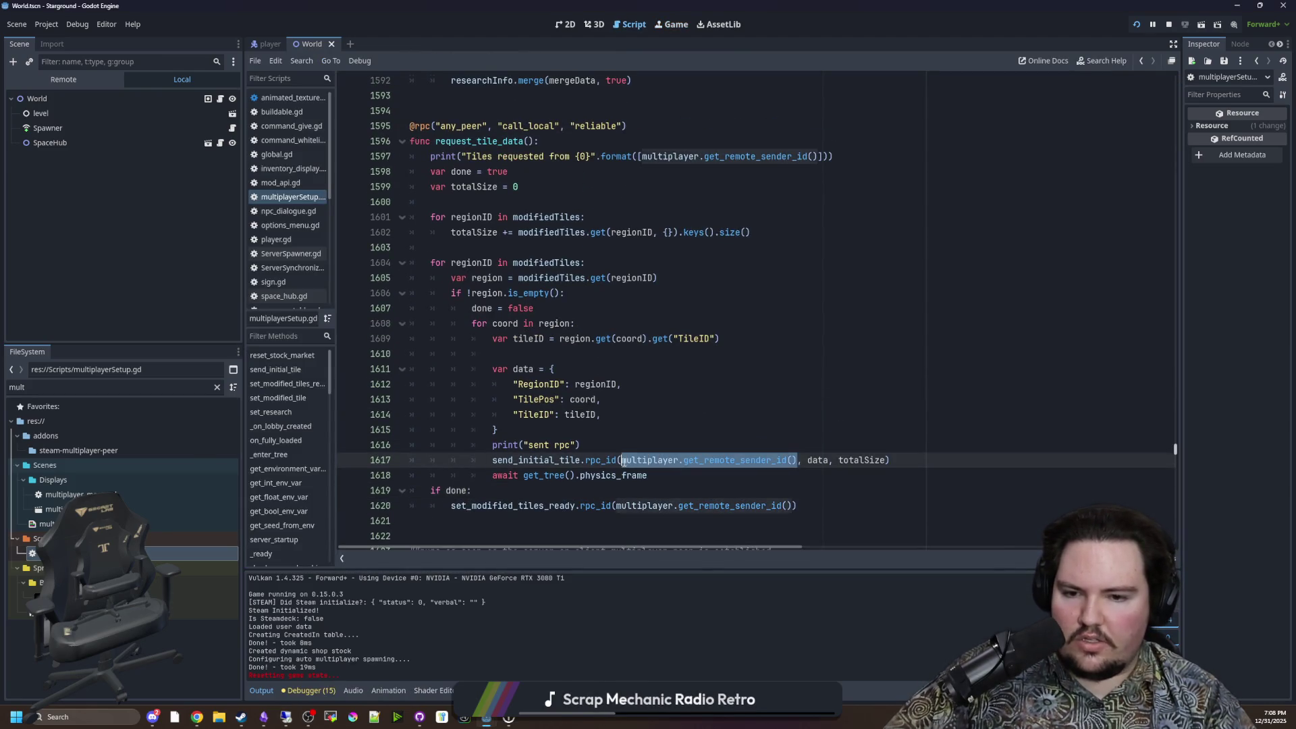
pyautogui.press('BackSpace')
pyautogui.scroll(1, 515, 363)
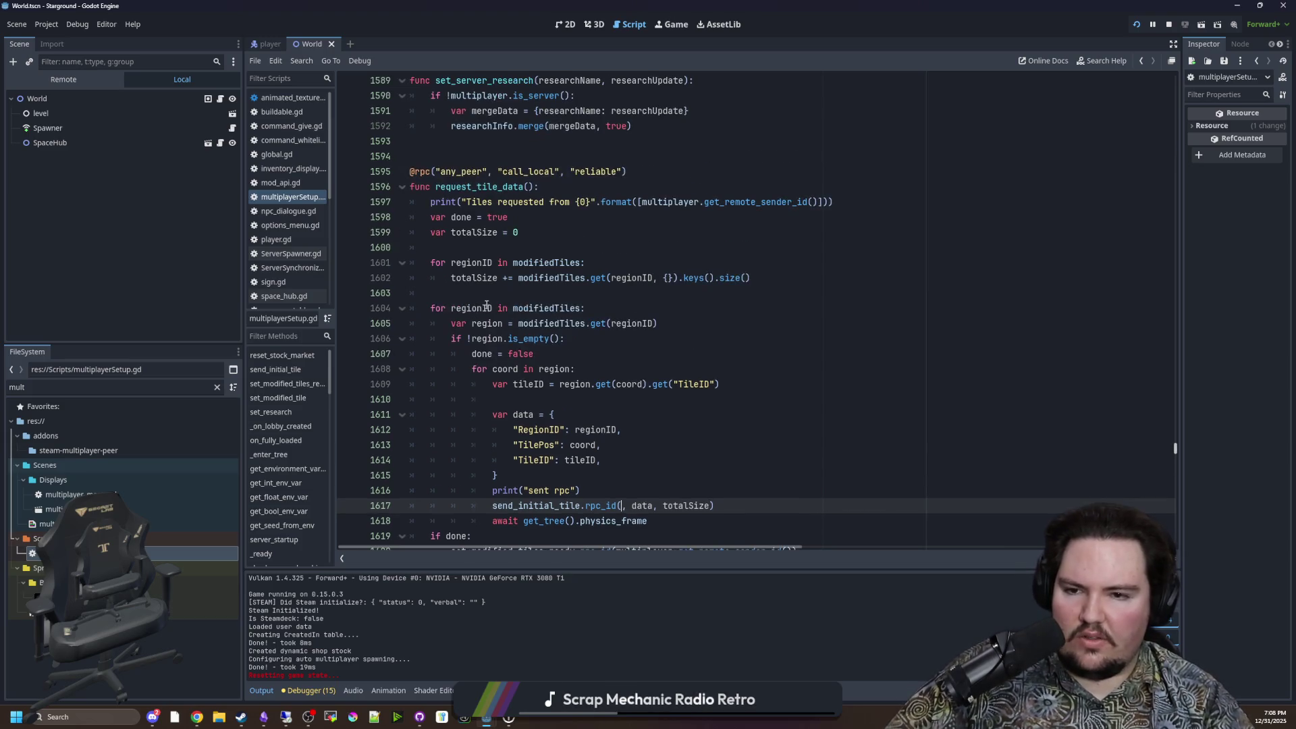
pyautogui.click(493, 297)
pyautogui.press('Return')
pyautogui.press('Return')
pyautogui.press('Up')
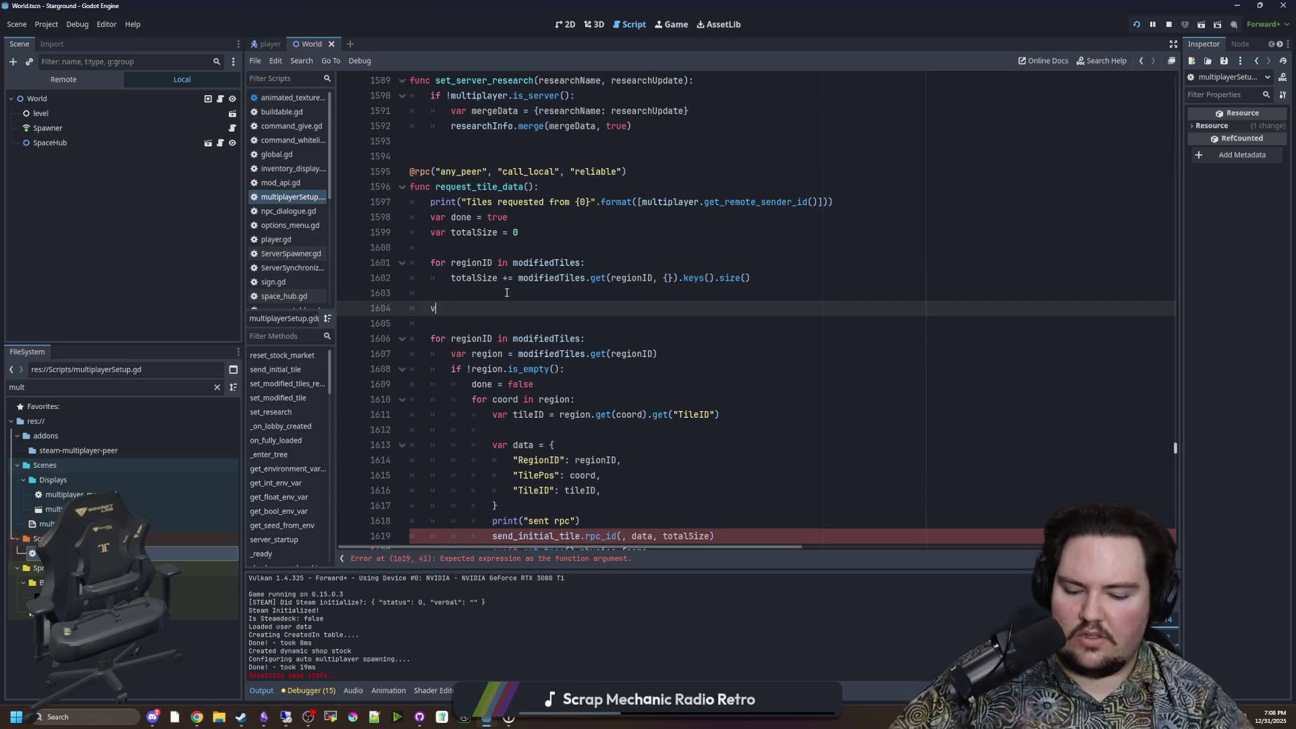
pyautogui.write('=')
pyautogui.hotkey('ctrl', 'v')
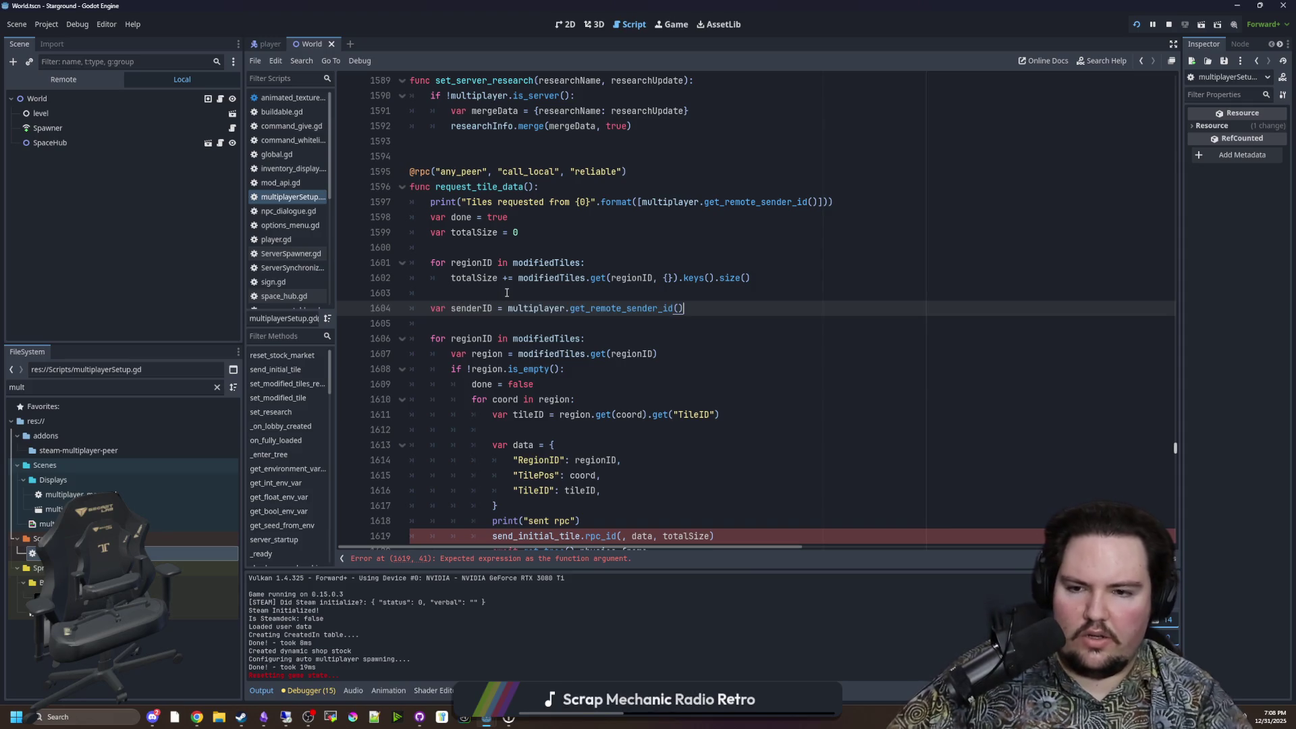
pyautogui.doubleClick(490, 310)
pyautogui.hotkey('ctrl', 'c')
# Step: Pass senderID into both rpc_id calls, including set_modified_tiles_ready, and save
pyautogui.scroll(-2, 647, 475)
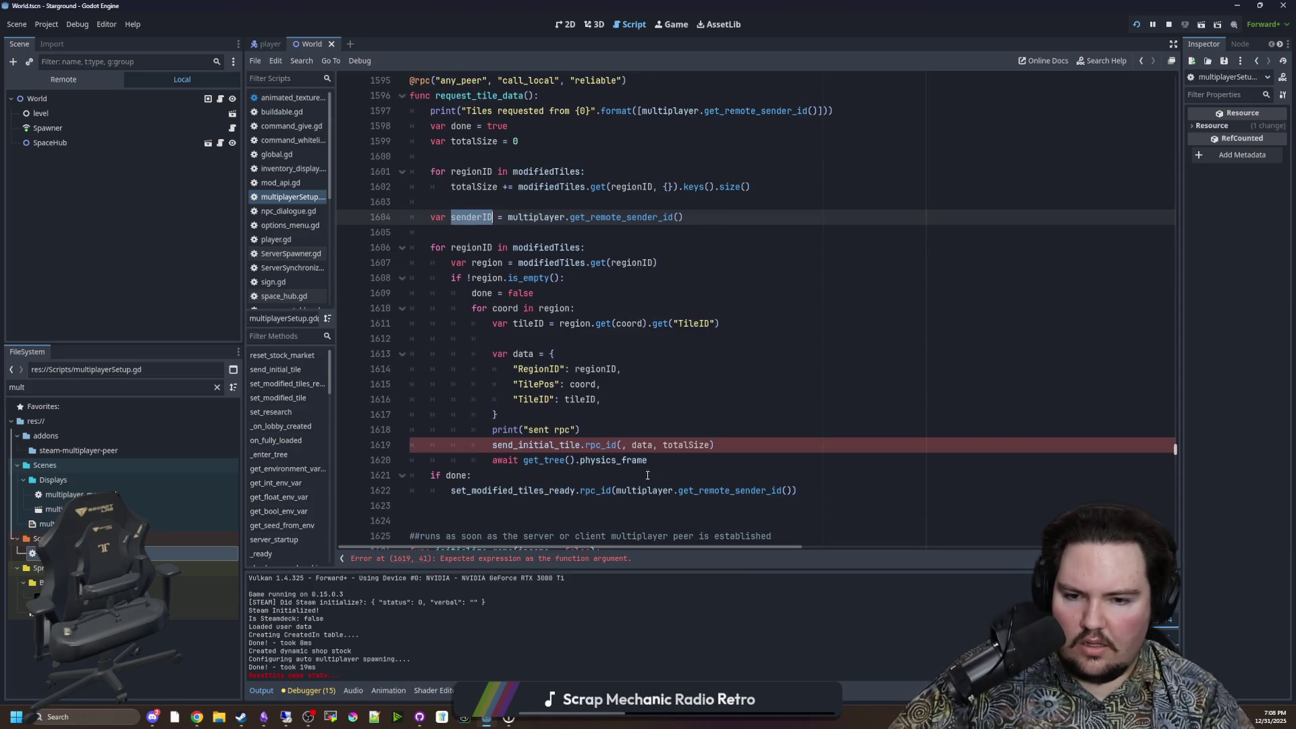
pyautogui.click(625, 444)
pyautogui.hotkey('ctrl', 'v')
pyautogui.click(749, 507)
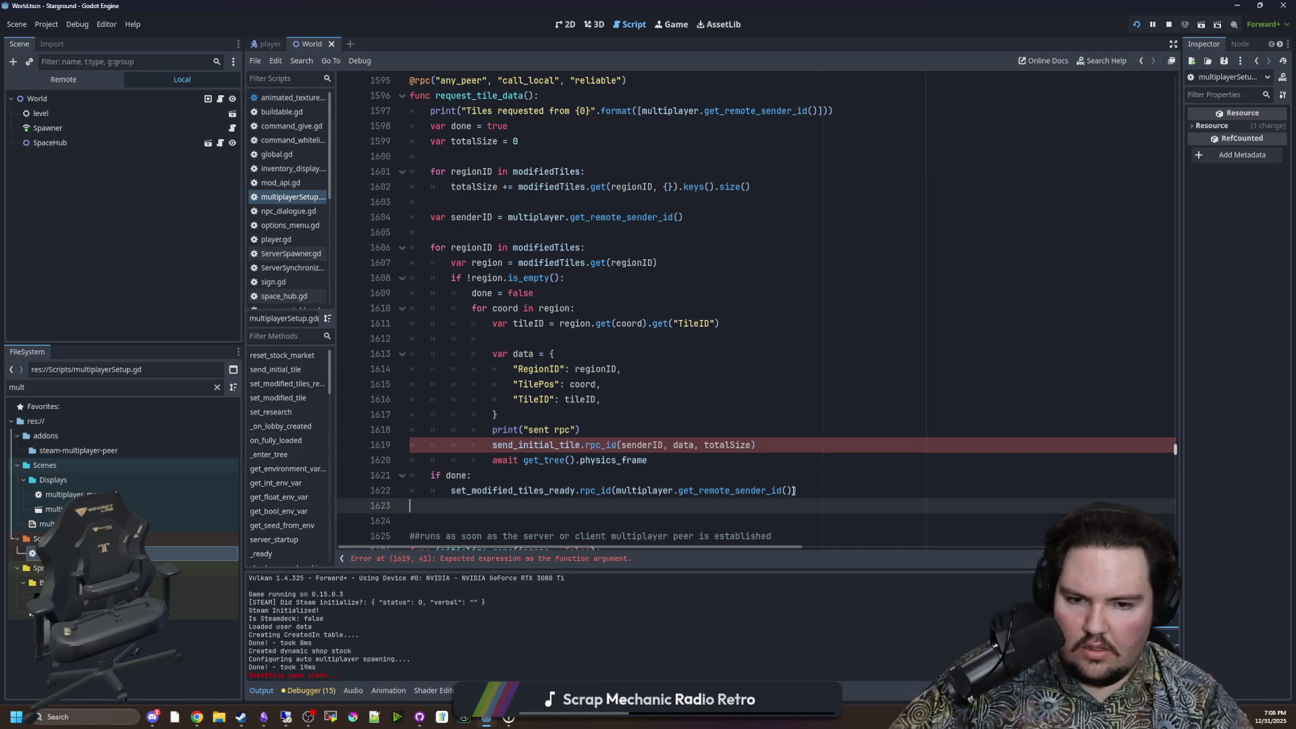
pyautogui.moveTo(793, 491); pyautogui.dragTo(617, 491)
pyautogui.hotkey('ctrl', 'v')
pyautogui.click(634, 476)
pyautogui.click(625, 419)
pyautogui.hotkey('ctrl', 's')
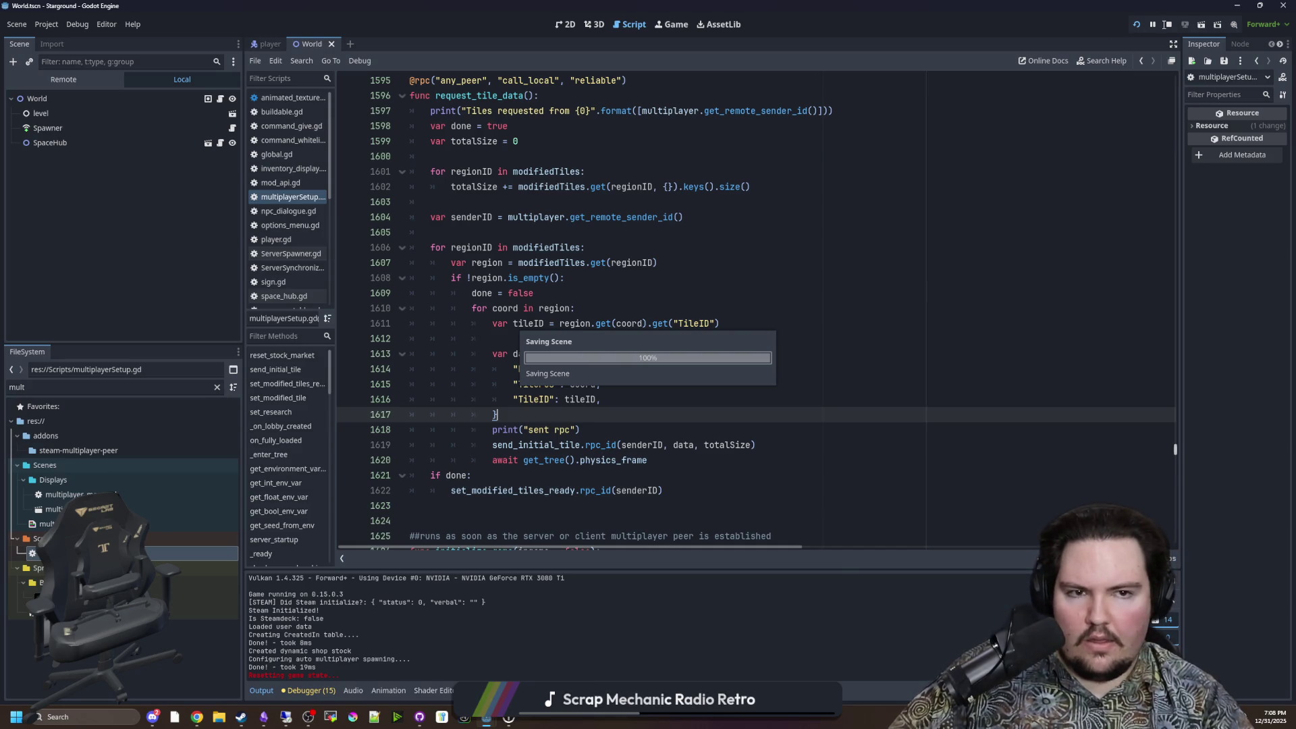
# Step: In the running game, go to Multiplayer and host the saved game
pyautogui.click(675, 25)
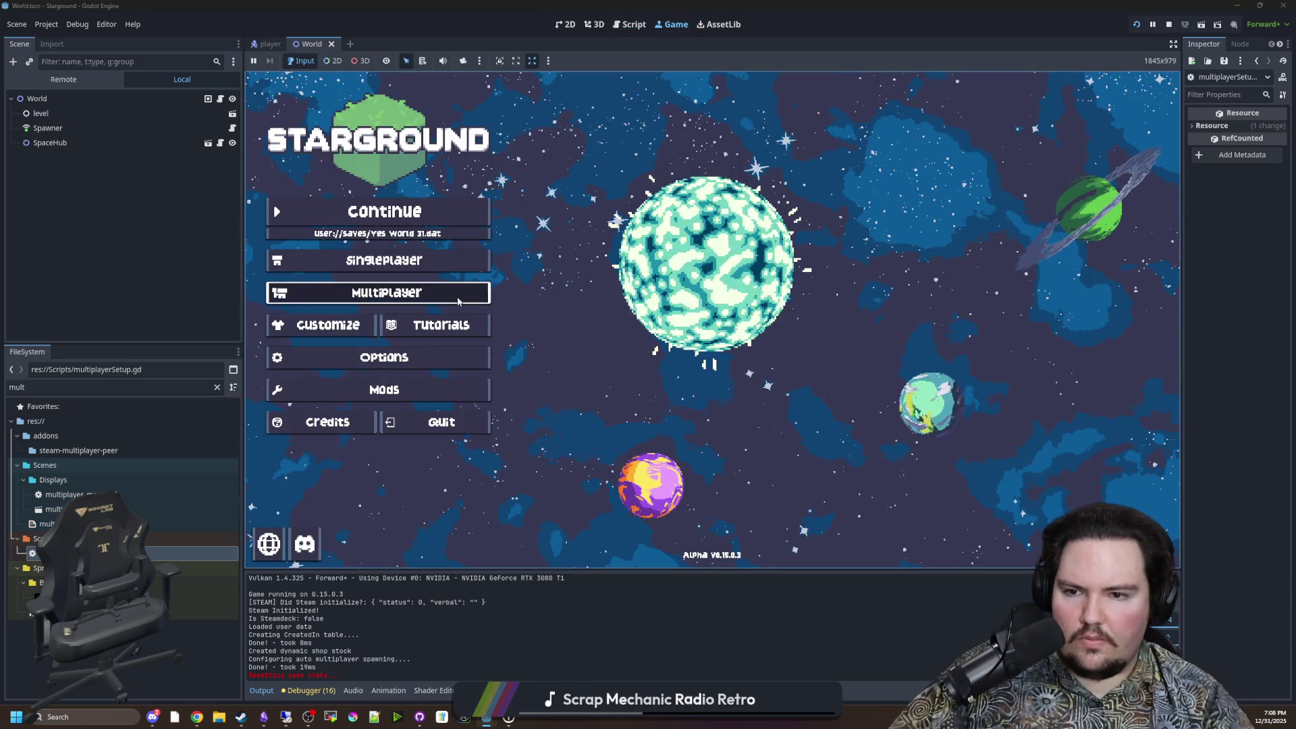
pyautogui.click(405, 292)
pyautogui.click(879, 348)
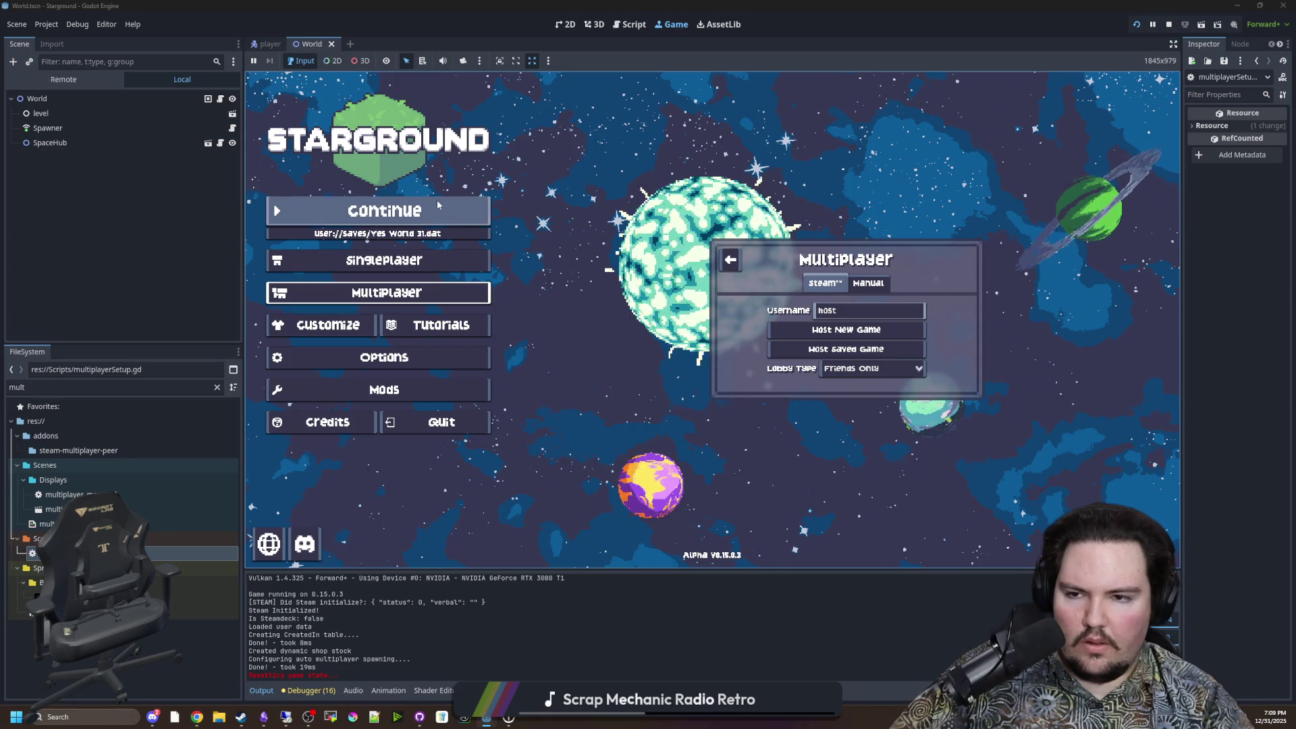
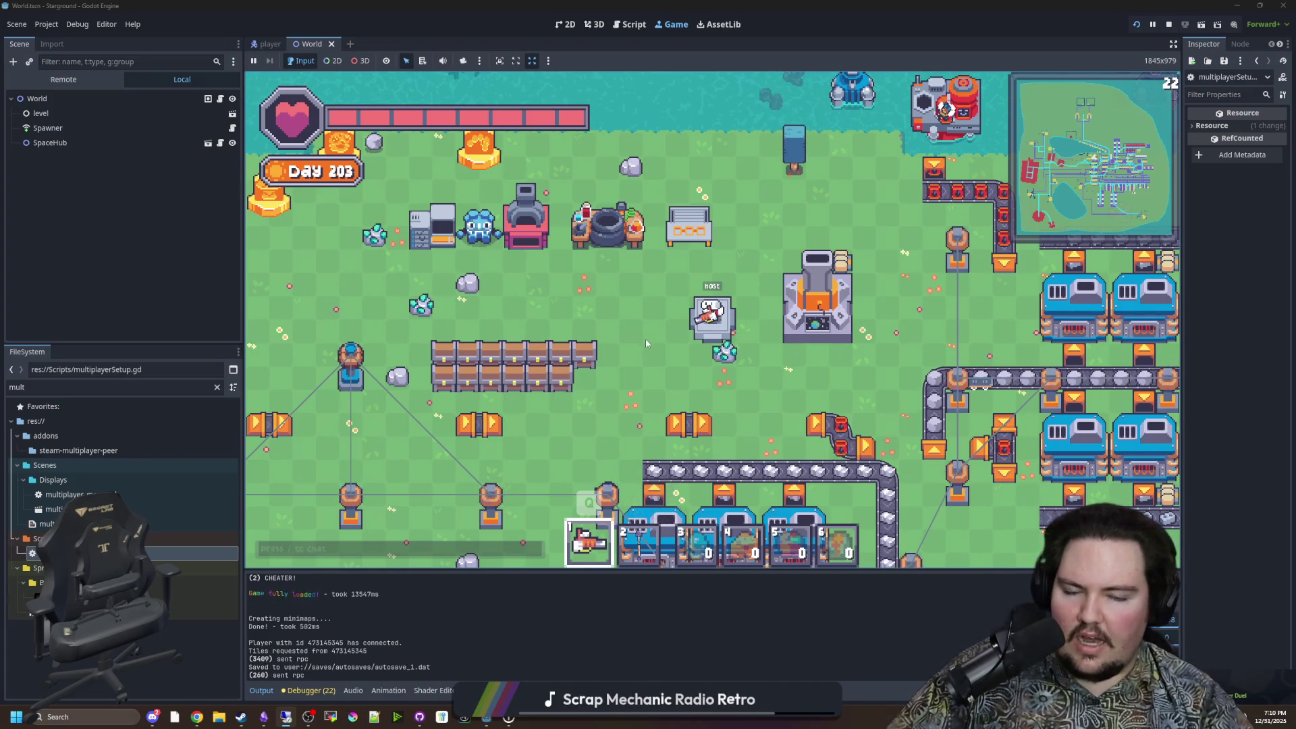
# Step: Leave the running game and show multiplayerSetup.gd at the request_tile_data function
pyautogui.hotkey('alt', 'Tab')
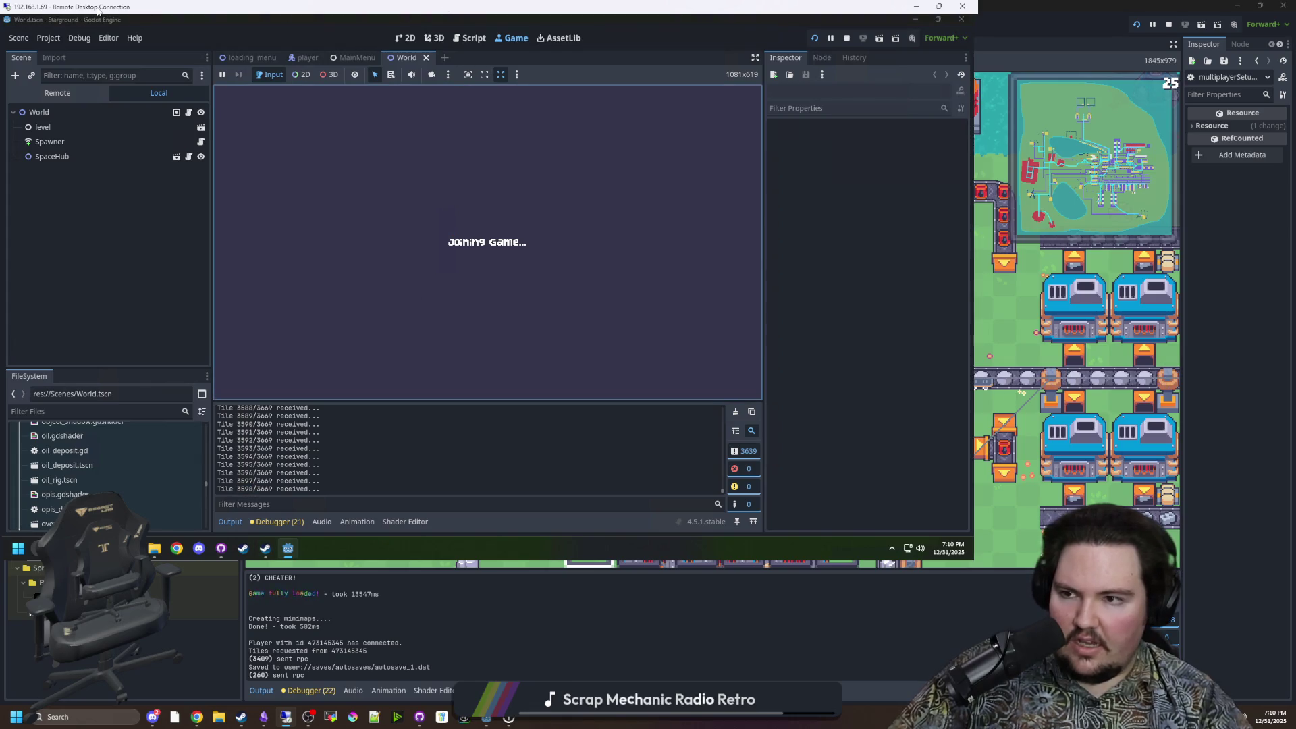
pyautogui.hotkey('alt', 'Tab')
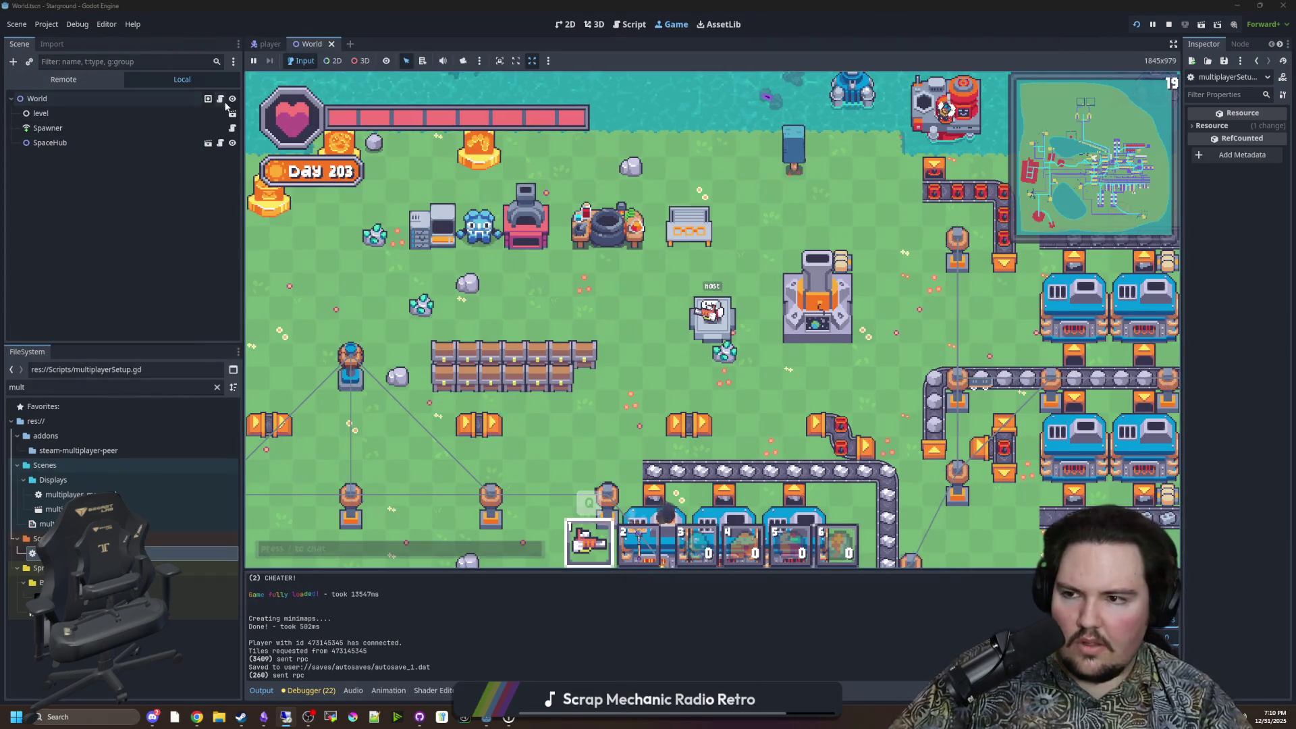
pyautogui.hotkey('ctrl', 'F3')
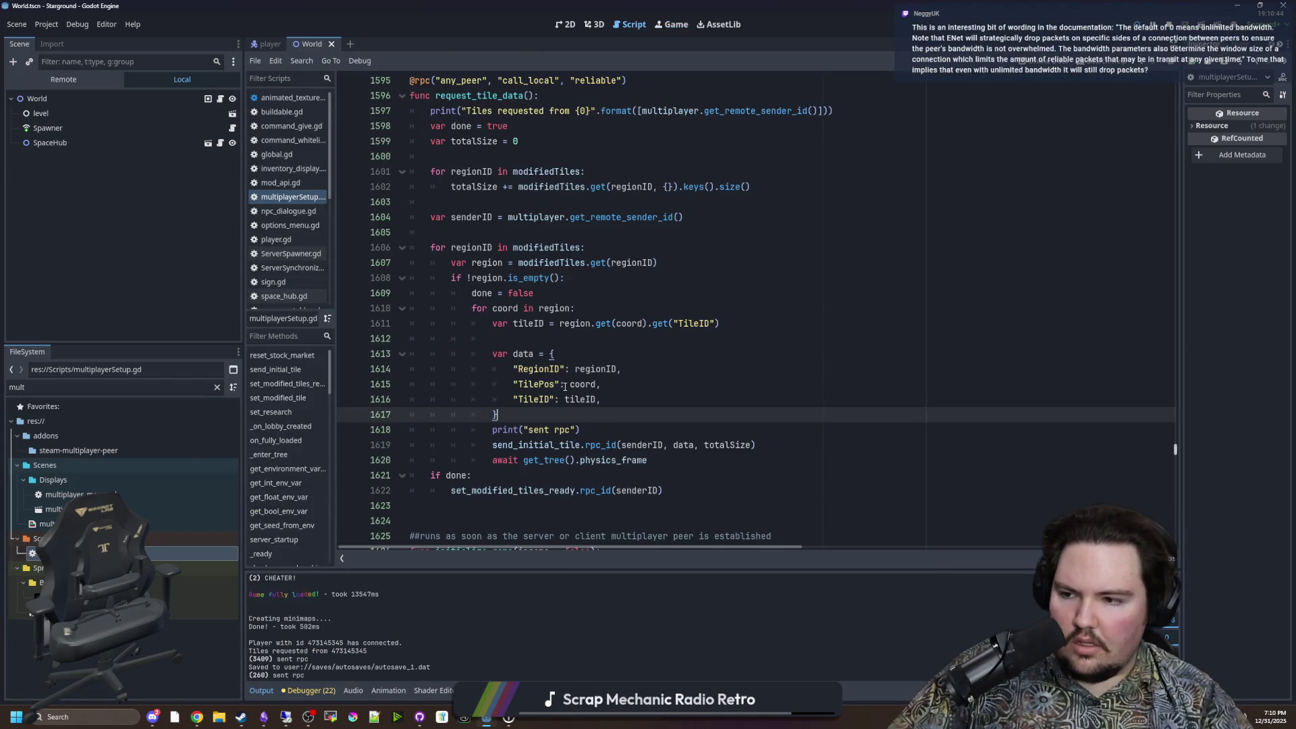
pyautogui.scroll(-1, 592, 385)
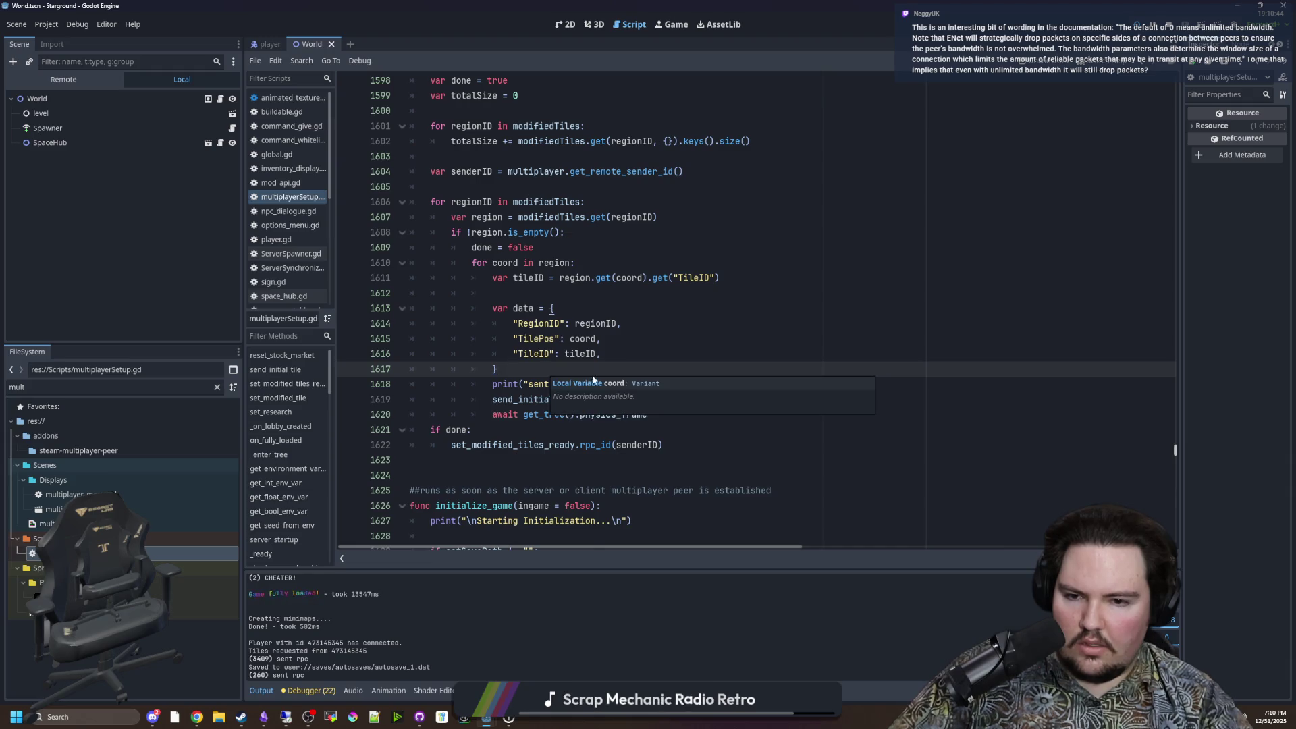
pyautogui.scroll(1, 592, 380)
pyautogui.click(55, 25)
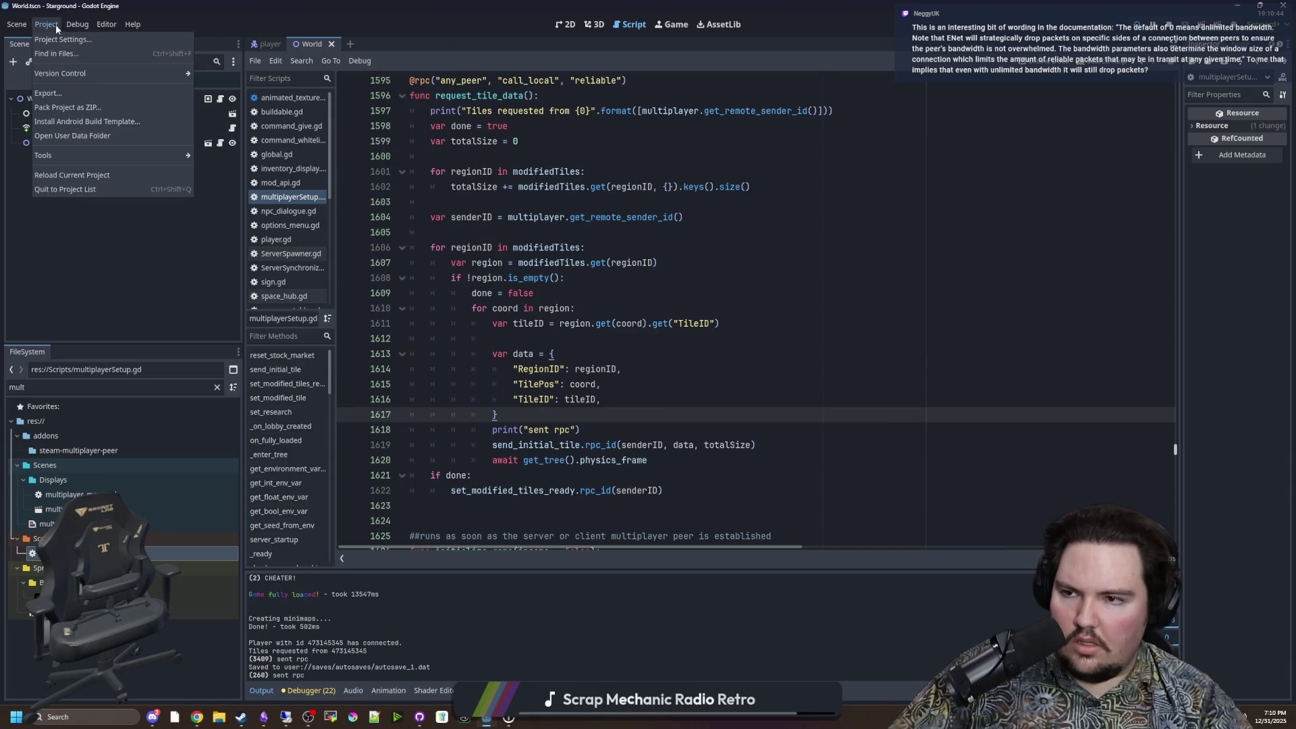
# Step: In Project Settings, revert Network > Limits Max Buffer (Power of 2) to its default of 16
pyautogui.click(57, 39)
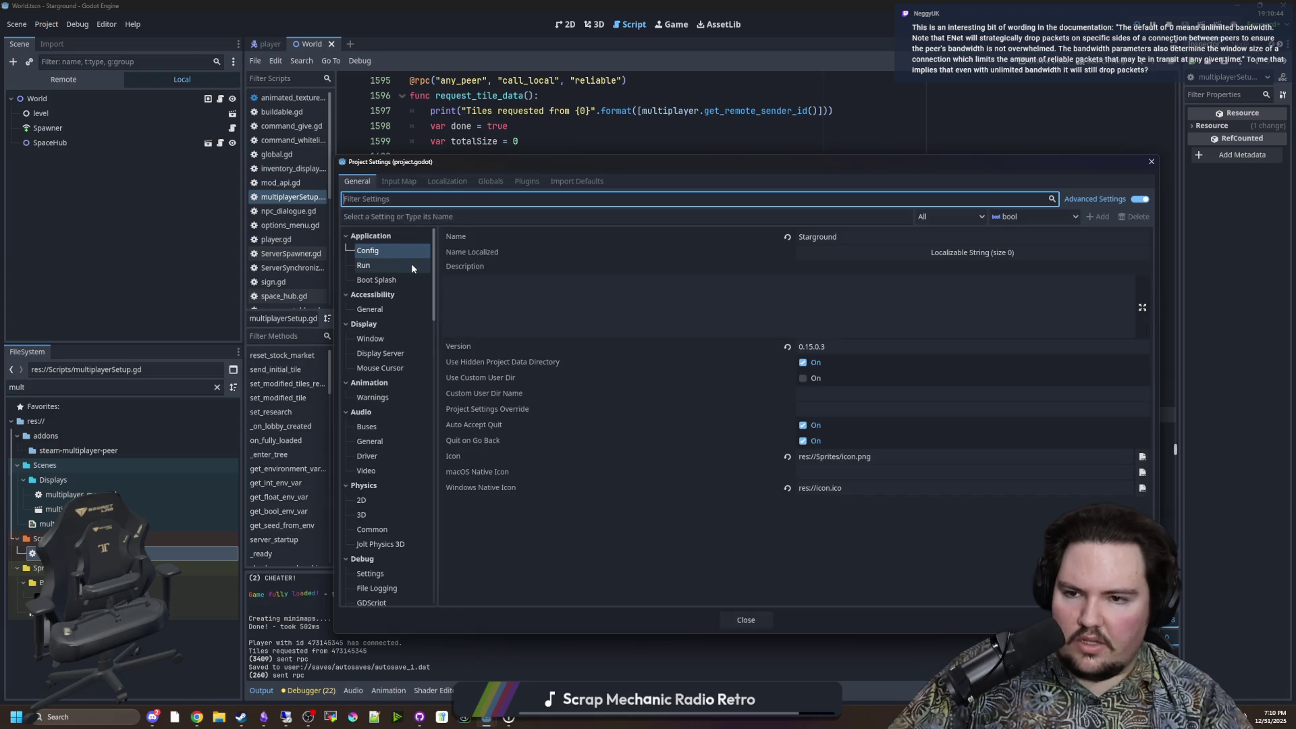
pyautogui.write('limit')
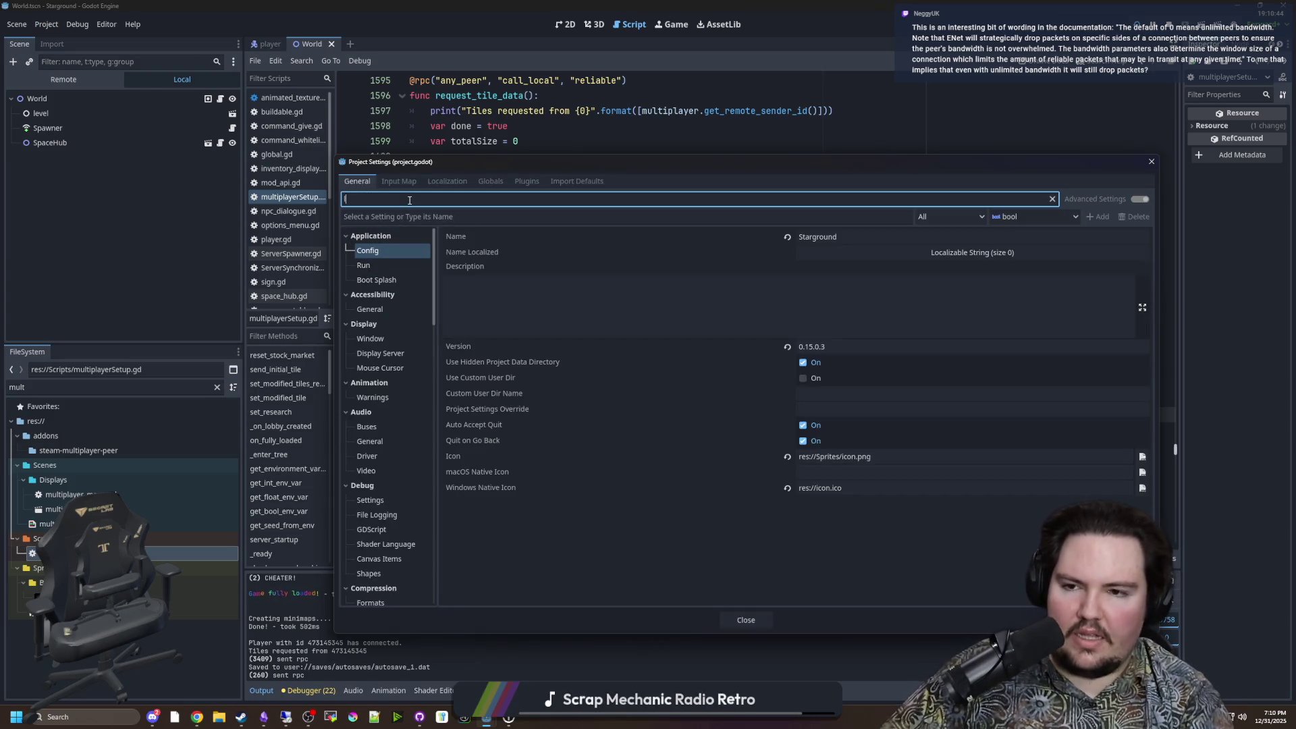
pyautogui.click(378, 294)
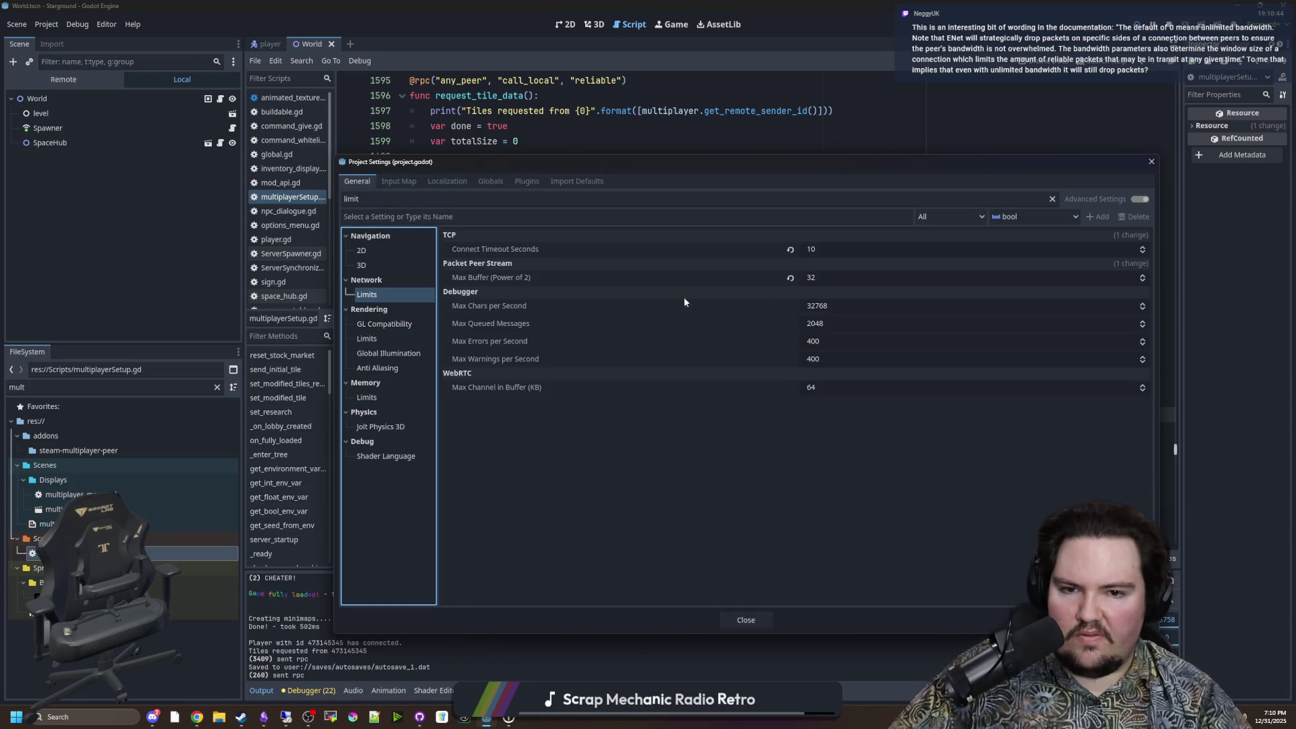
pyautogui.click(790, 278)
pyautogui.press('Escape')
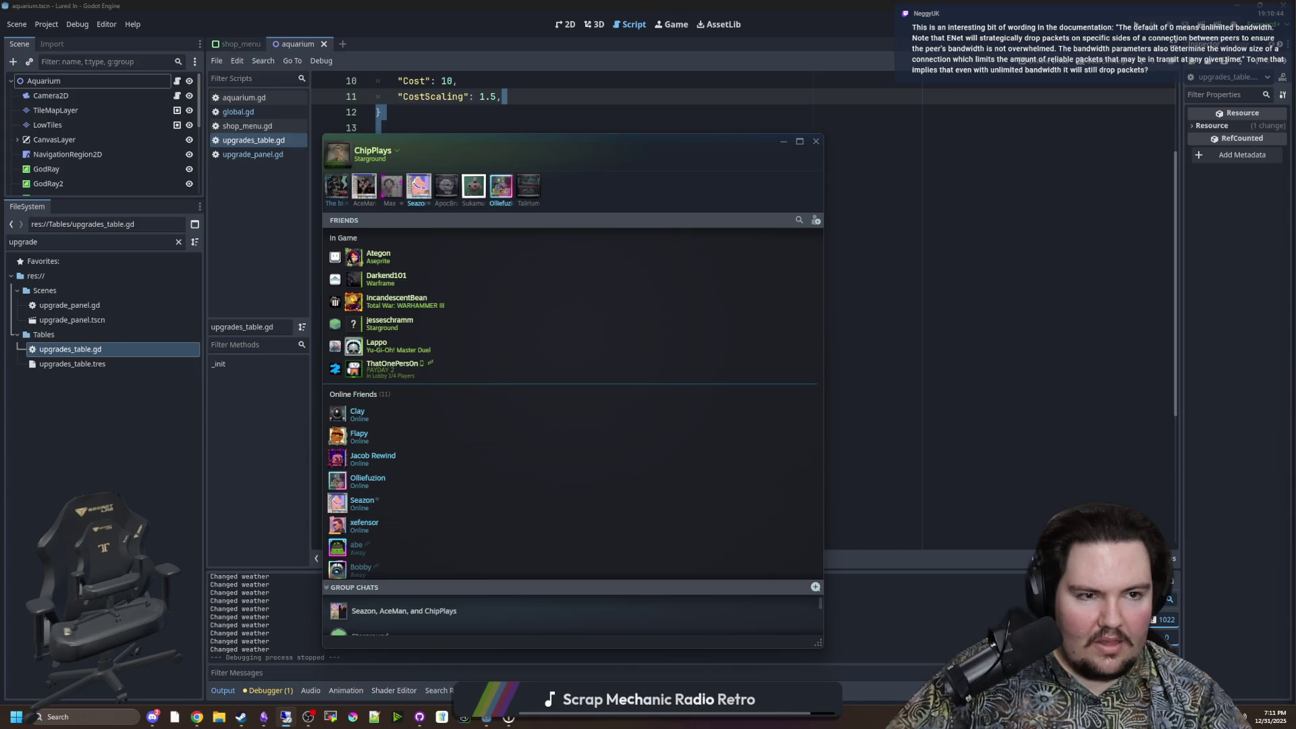
# Step: Run the game with F5 to test the multiplayer setup
pyautogui.press('F5')
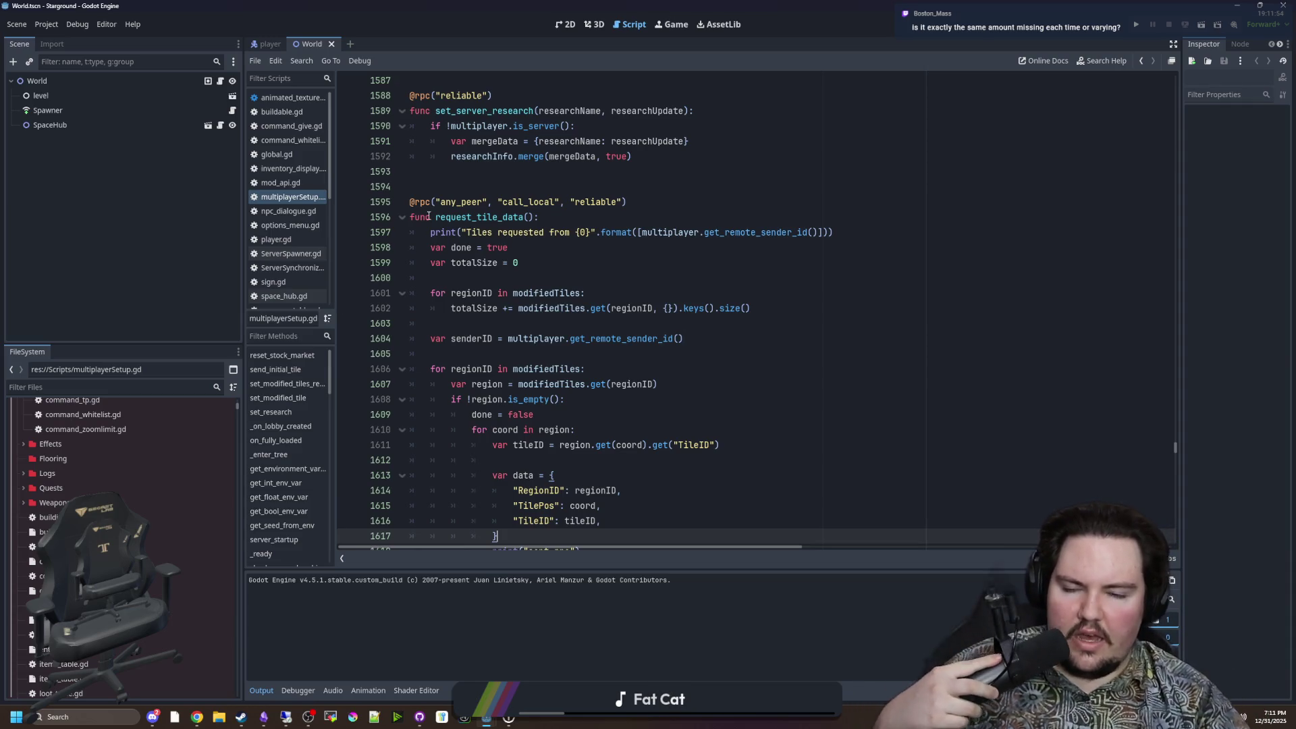
# Step: Save the Starground scene together with the multiplayerSetup.gd edits
pyautogui.click(550, 353)
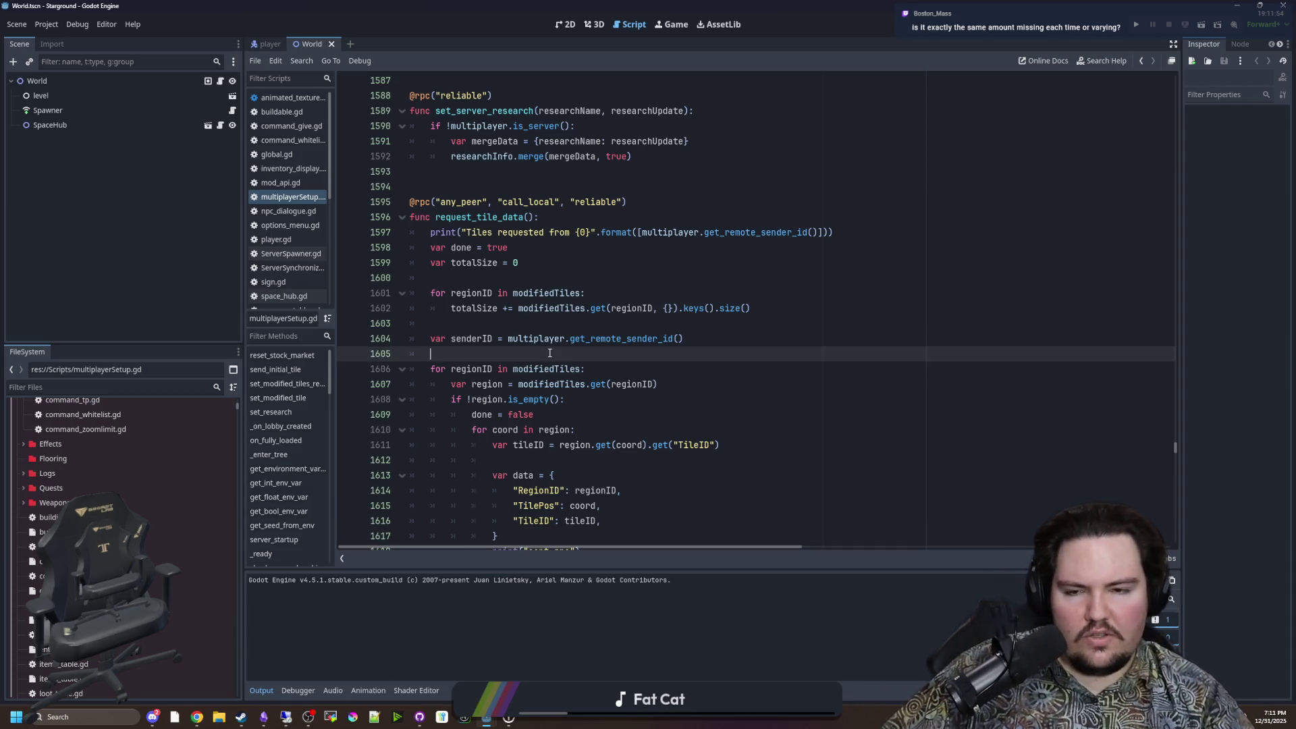
pyautogui.scroll(-2, 538, 351)
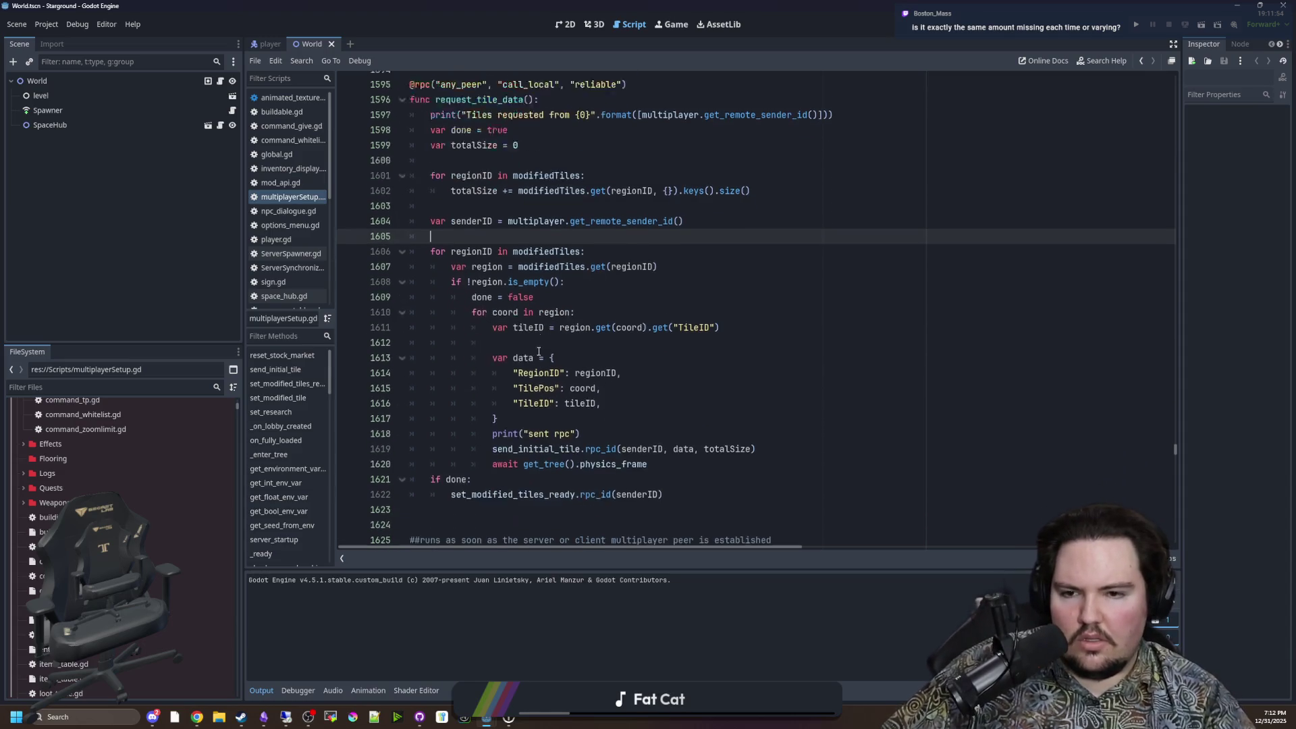
pyautogui.hotkey('ctrl', 's')
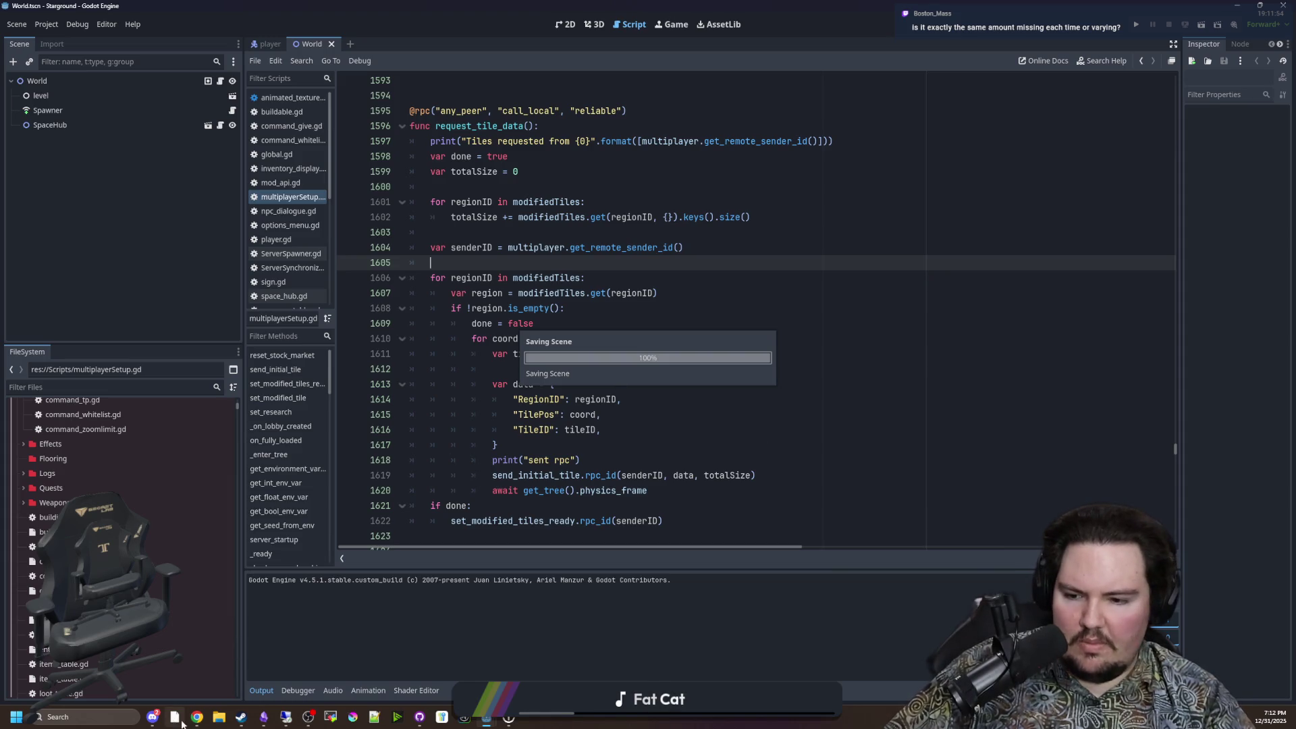
# Step: Search the web for 'godot rpc documentation' and open the High-level multiplayer docs page
pyautogui.moveTo(196, 717)
pyautogui.click(231, 677)
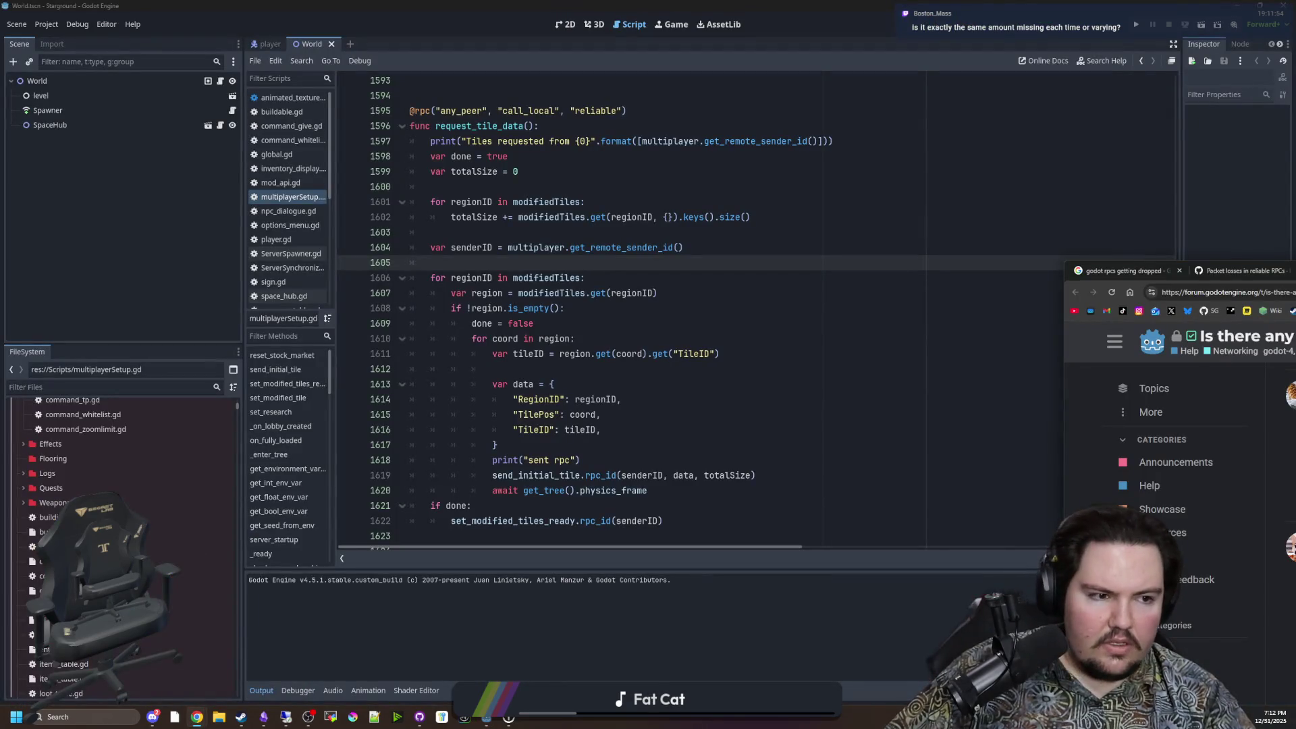
pyautogui.click(881, 286)
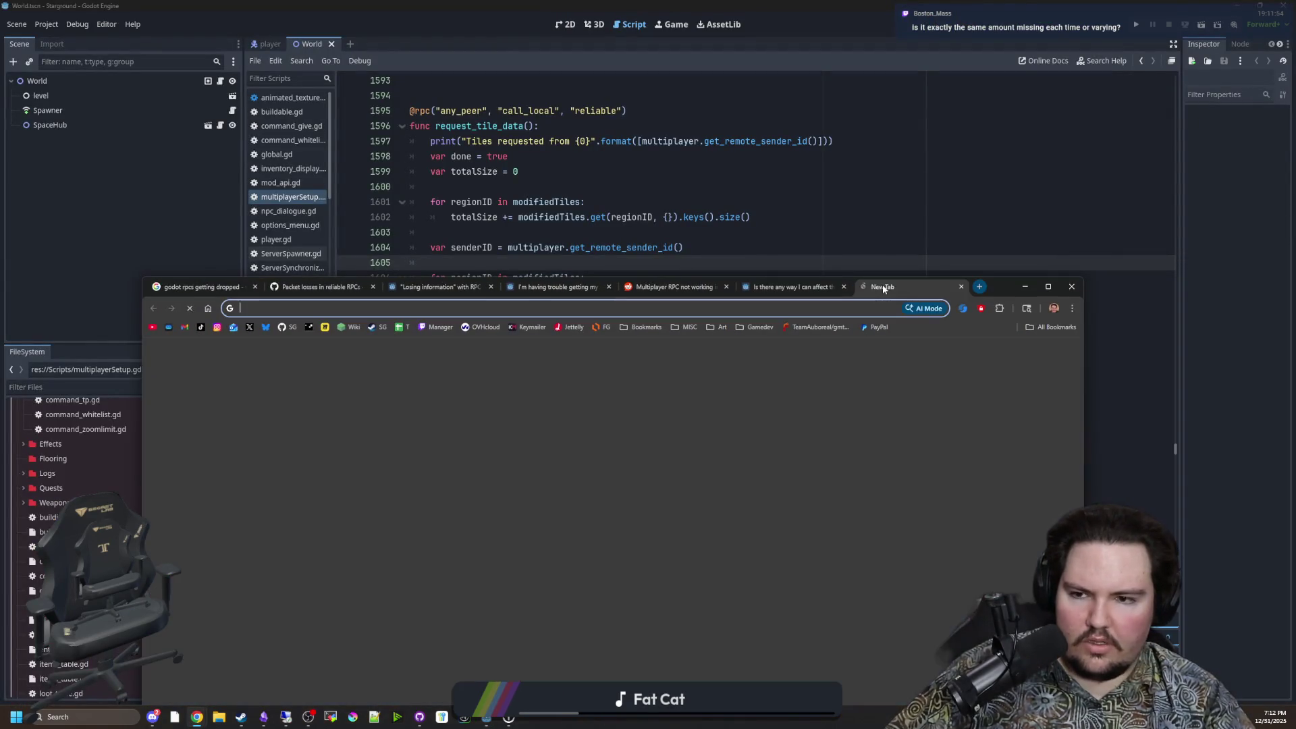
pyautogui.write('godot')
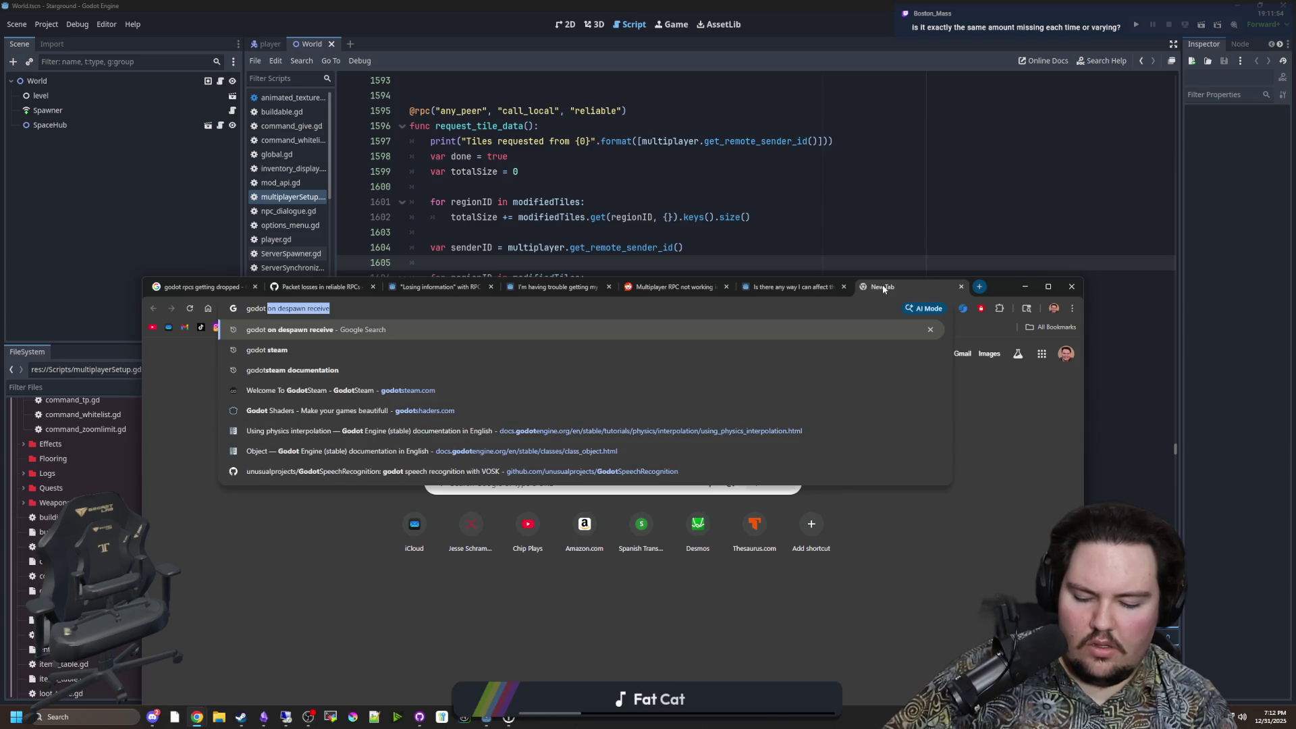
pyautogui.write(' rpc d')
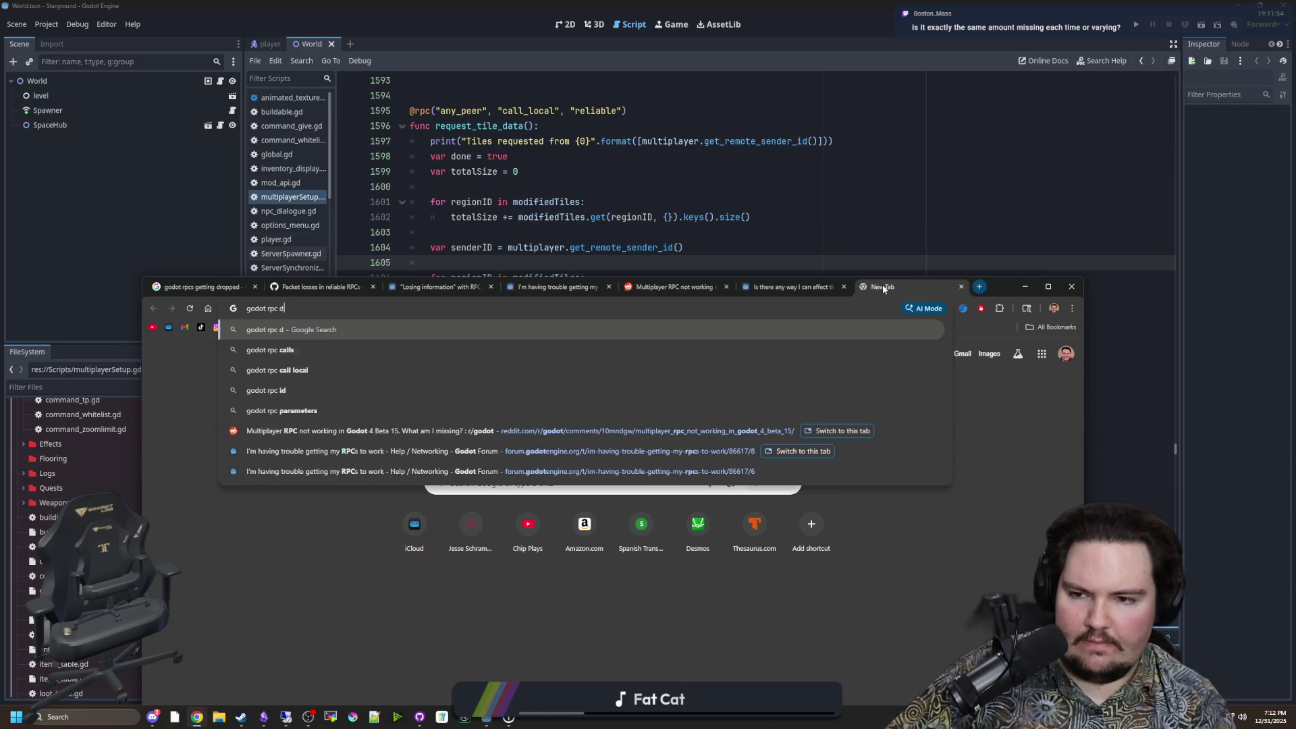
pyautogui.write('ocumentation')
pyautogui.press('Return')
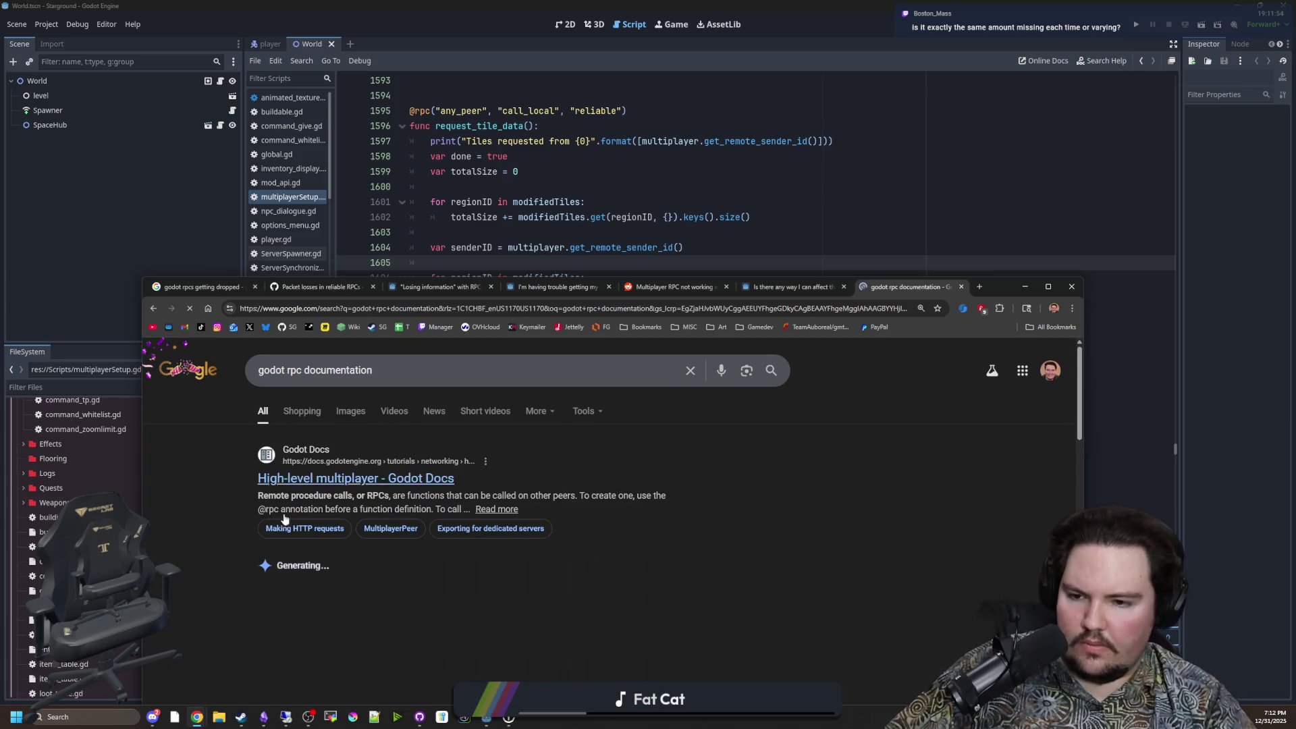
pyautogui.click(355, 477)
# Step: Maximize the browser and find 'rpc' on the docs page
pyautogui.doubleClick(995, 286)
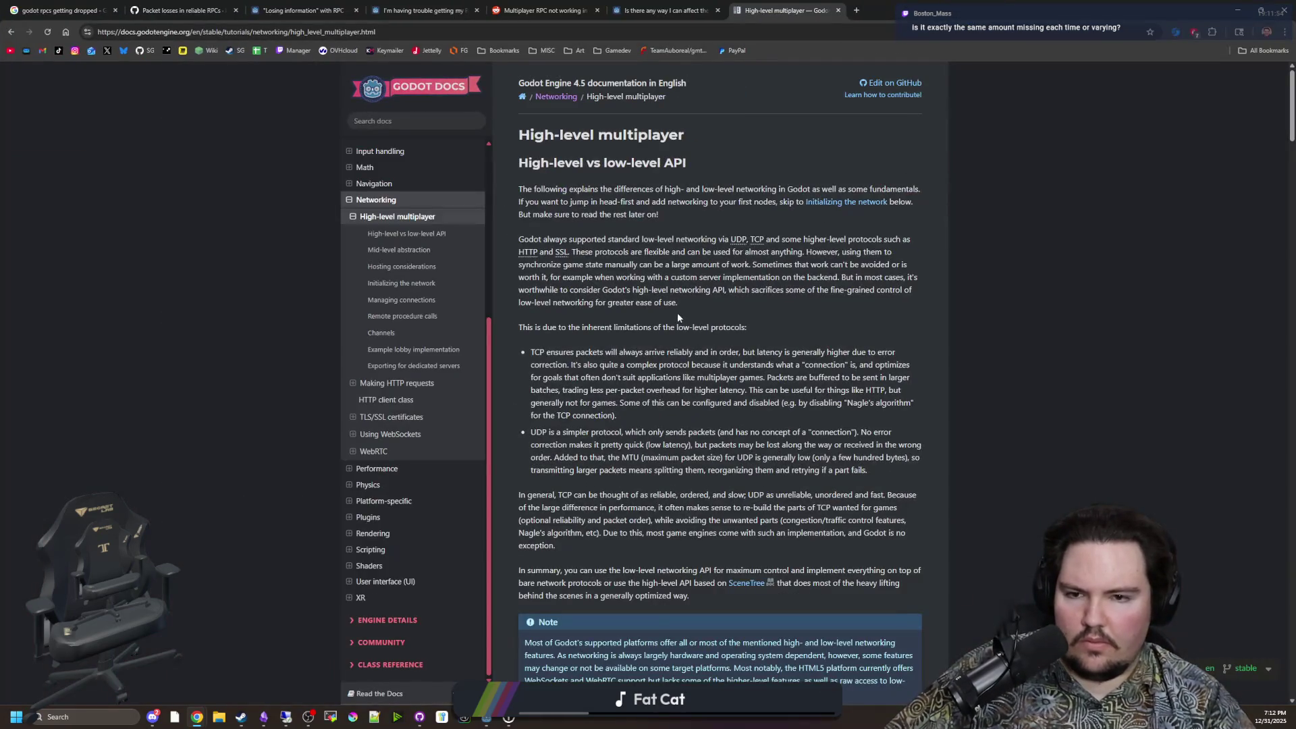
pyautogui.scroll(-6, 677, 313)
pyautogui.hotkey('ctrl', 'f')
pyautogui.write('rpoc')
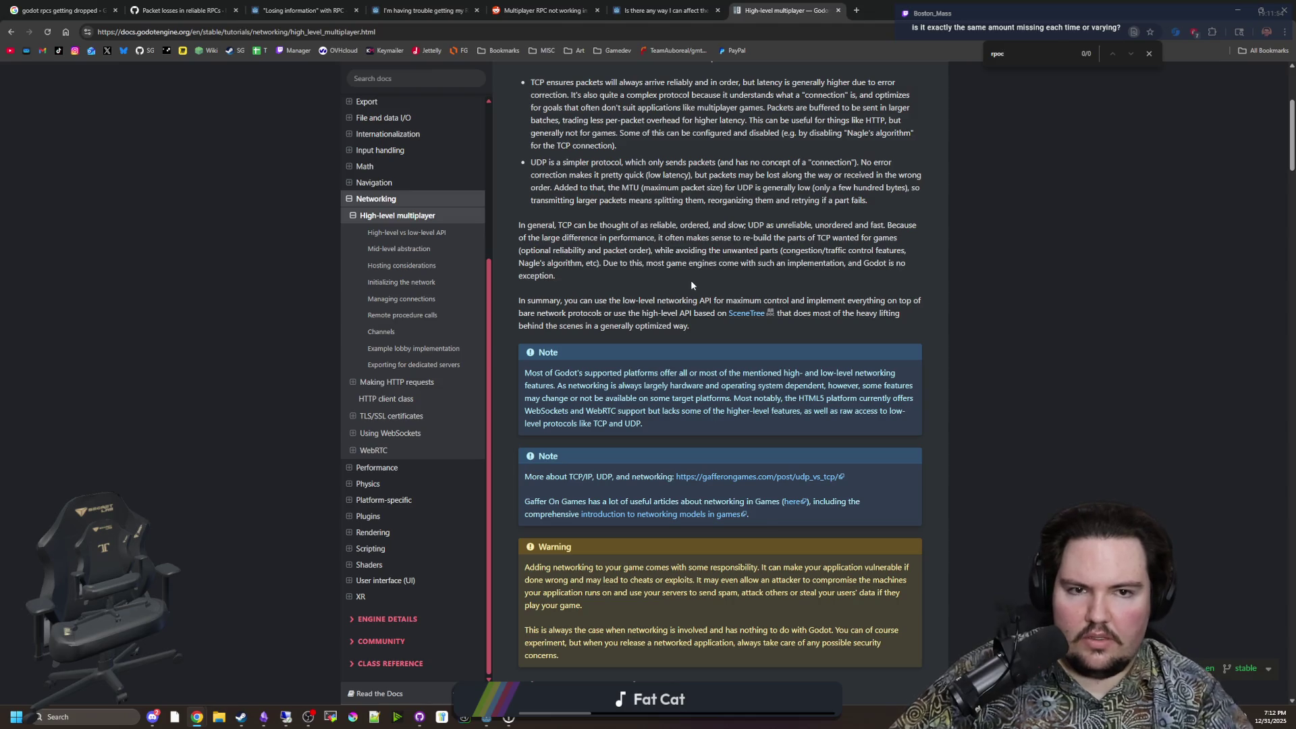
pyautogui.press('BackSpace')
pyautogui.press('BackSpace')
pyautogui.write('c')
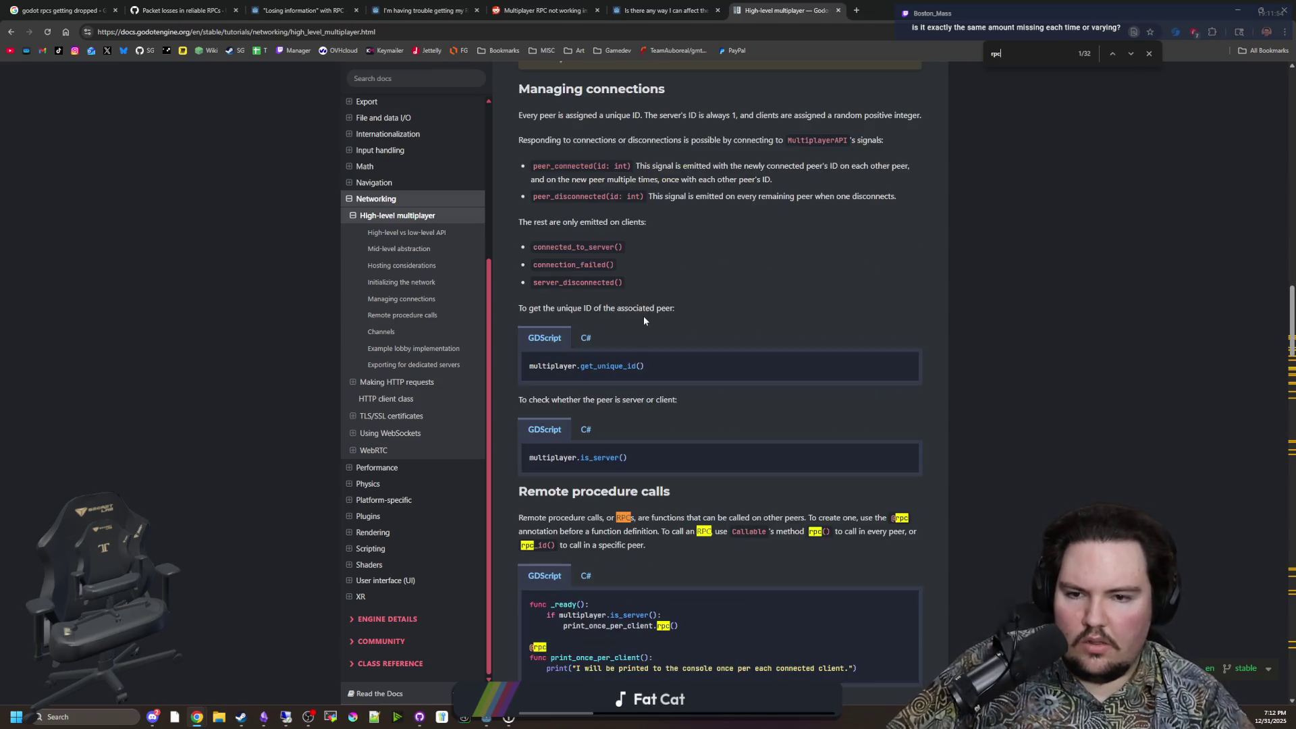
# Step: Read through the RPC transfer mode and channel sections, then return to Godot
pyautogui.scroll(-3, 704, 378)
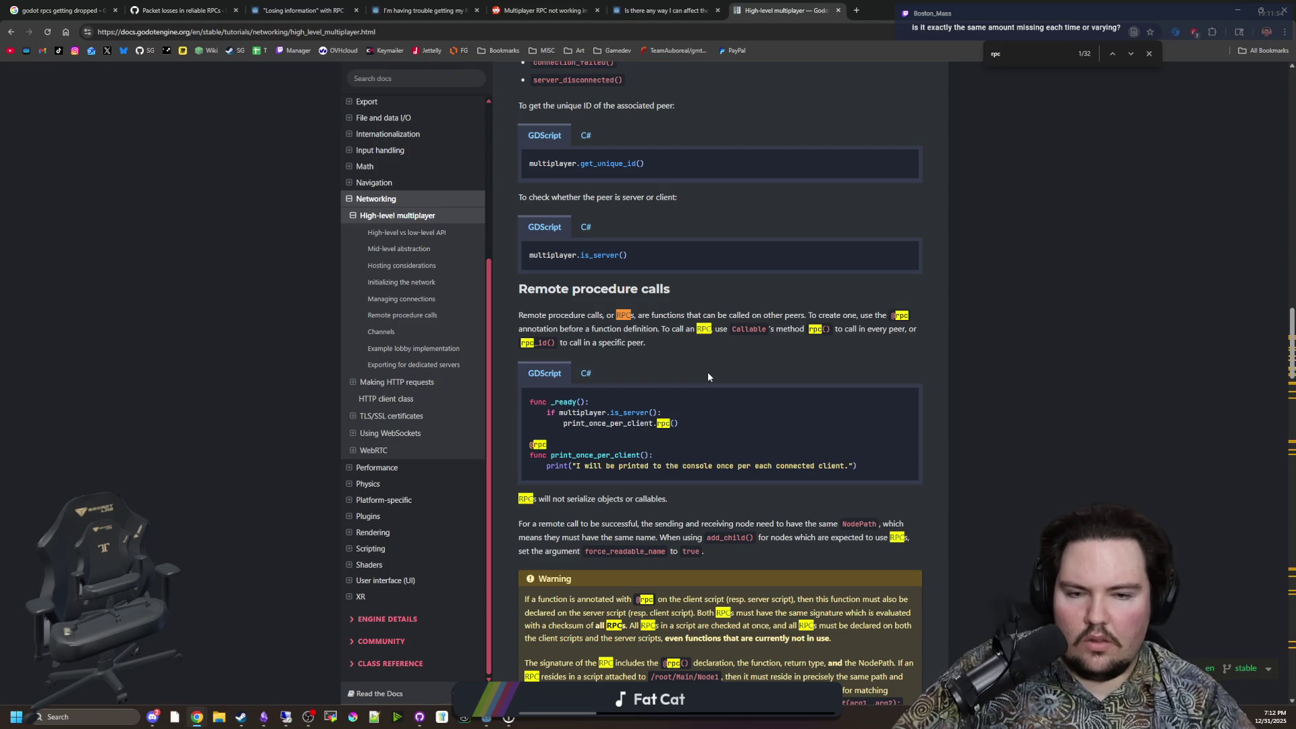
pyautogui.scroll(-3, 708, 375)
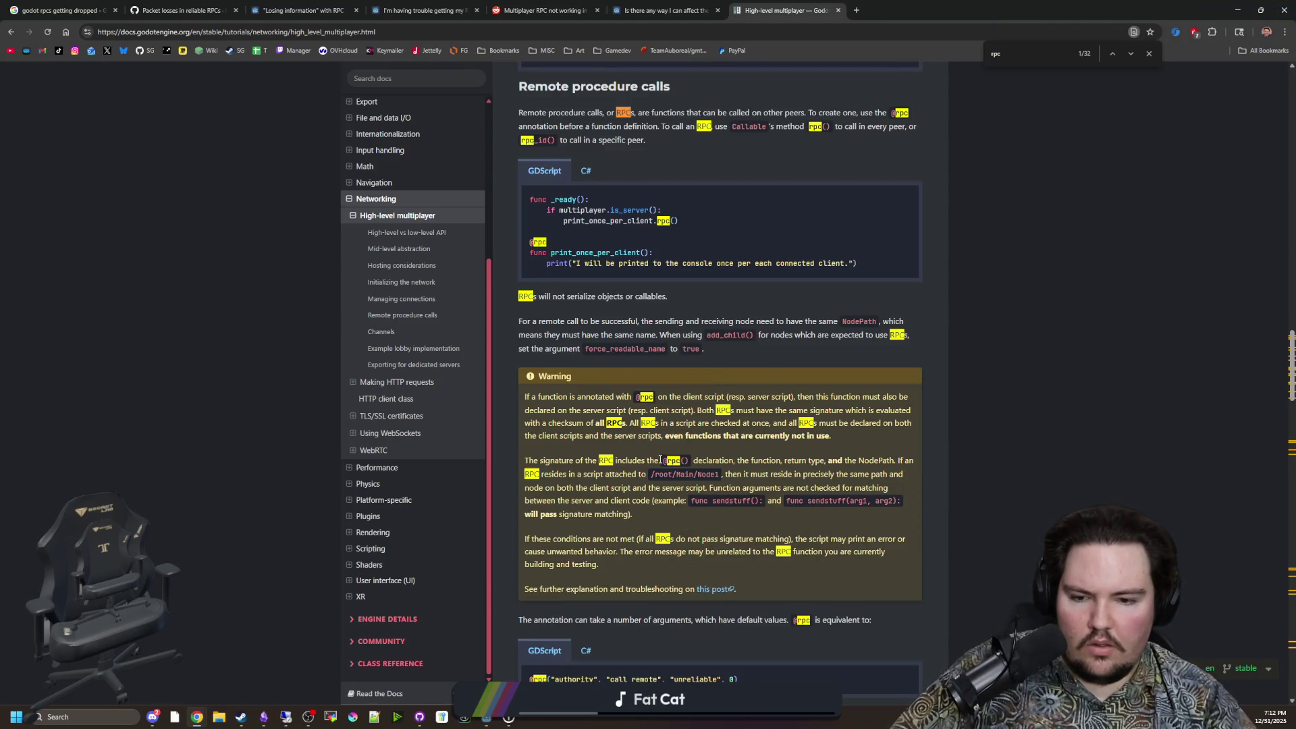
pyautogui.scroll(-3, 662, 462)
pyautogui.scroll(-6, 548, 478)
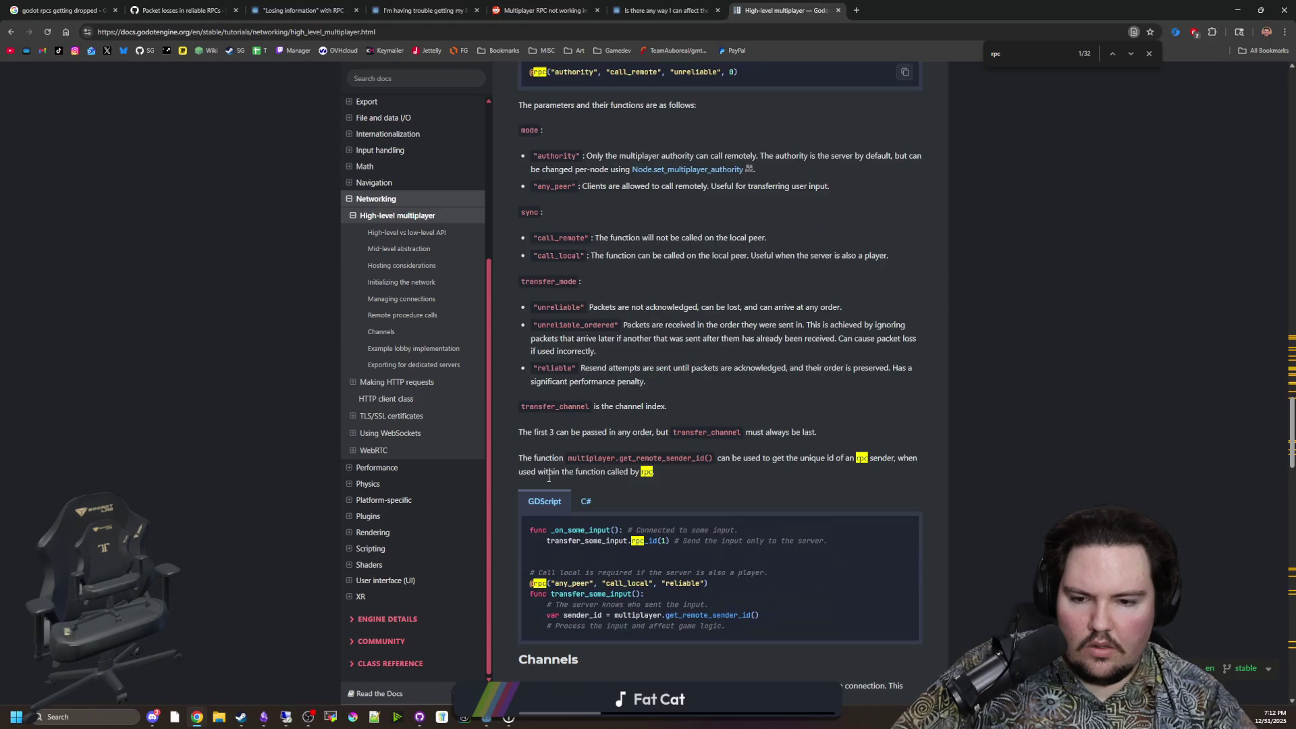
pyautogui.scroll(4, 706, 468)
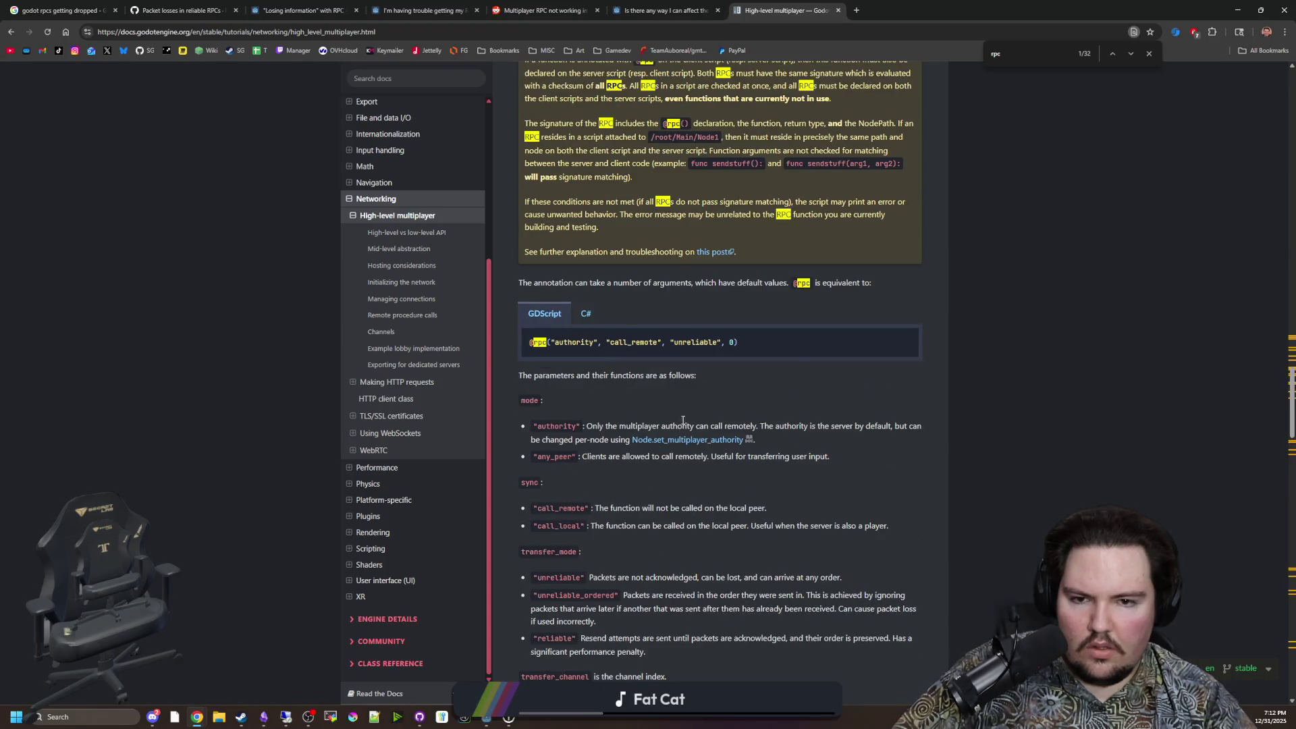
pyautogui.scroll(2, 658, 402)
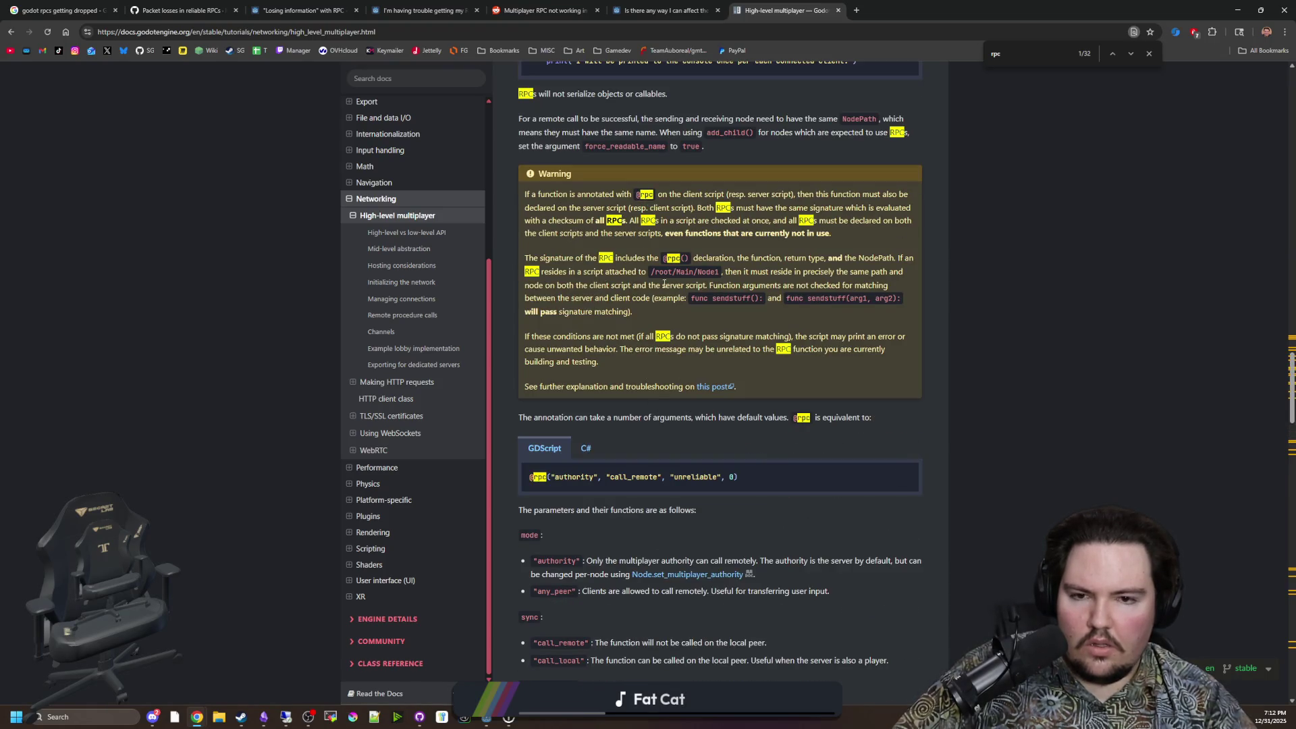
pyautogui.scroll(-18, 698, 375)
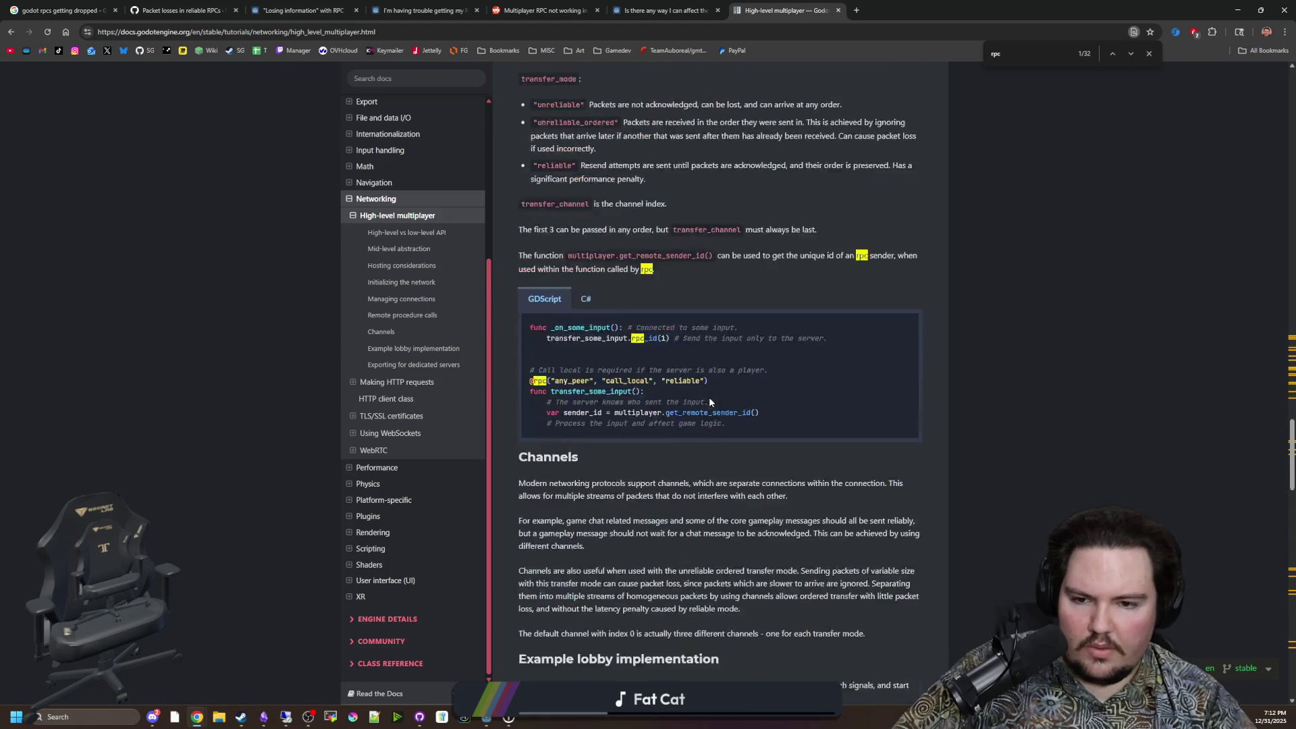
pyautogui.scroll(-20, 577, 347)
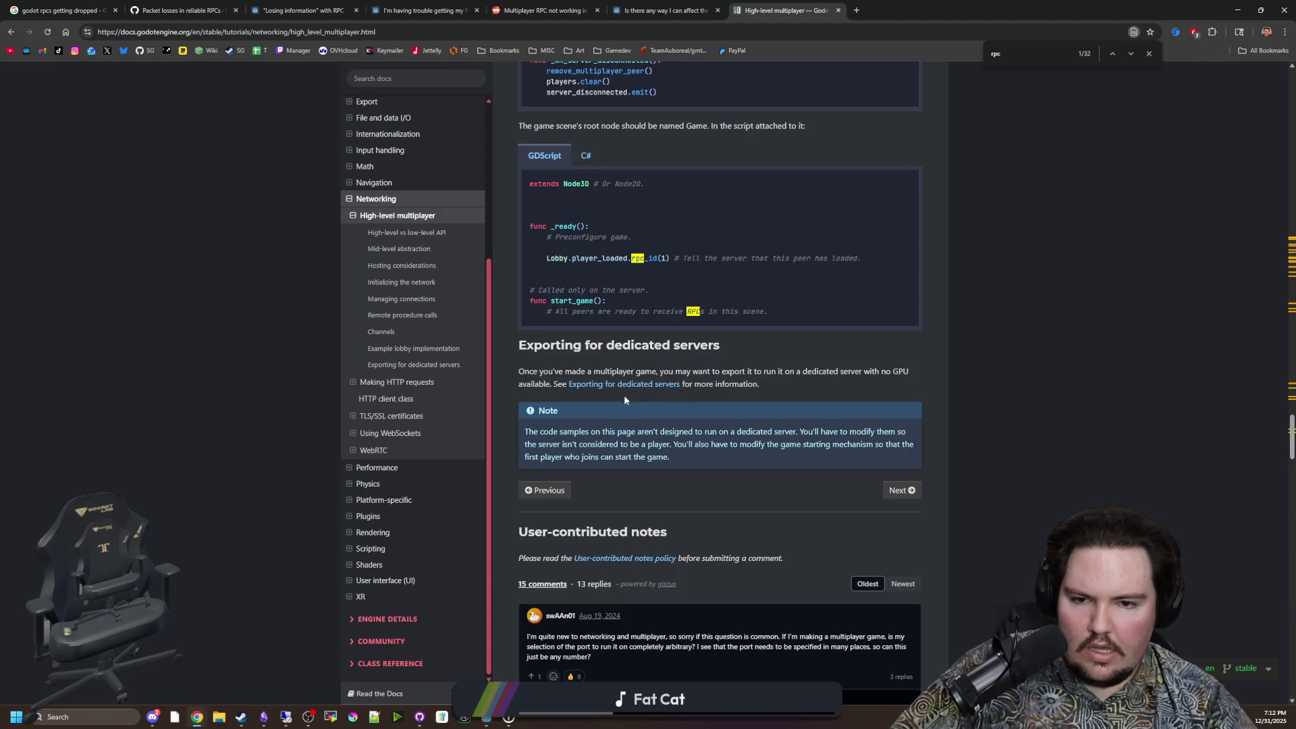
pyautogui.hotkey('alt', 'Tab')
# Step: Put the cursor at the end of the await line in request_tile_data
pyautogui.click(1170, 353)
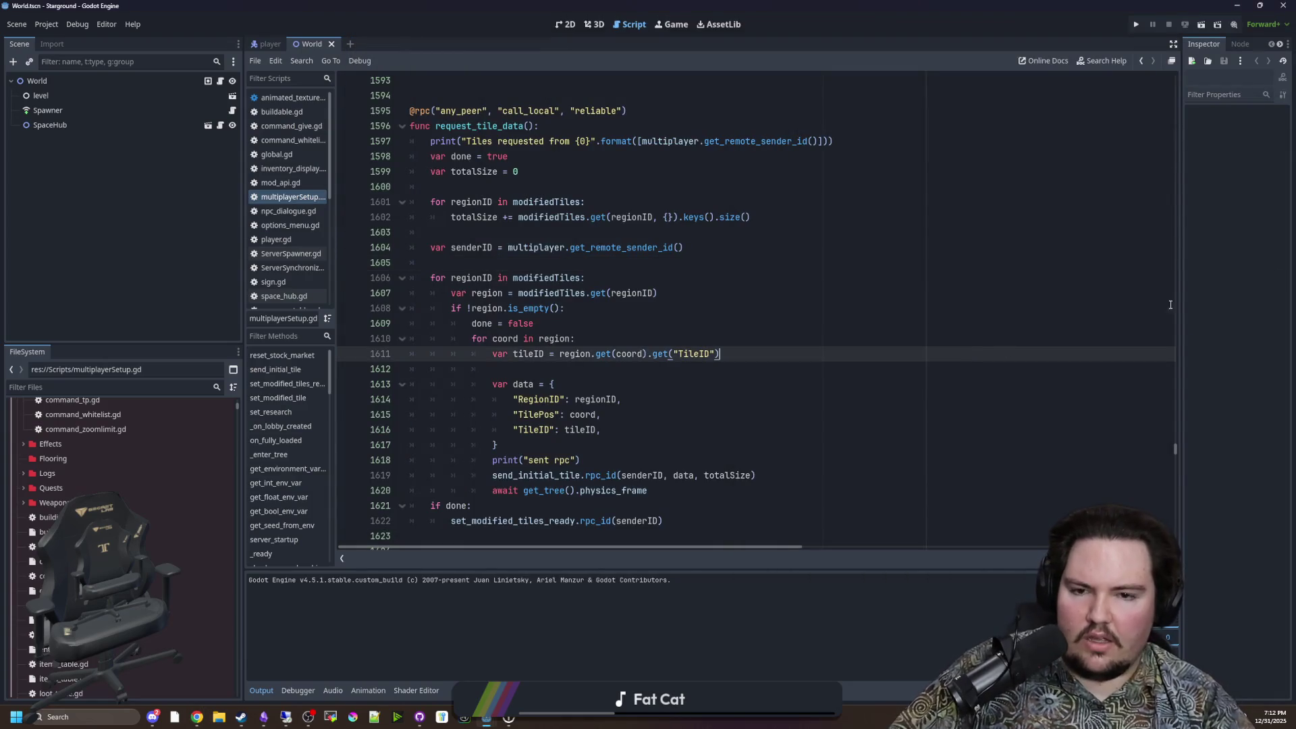
pyautogui.hotkey('alt', 'Tab')
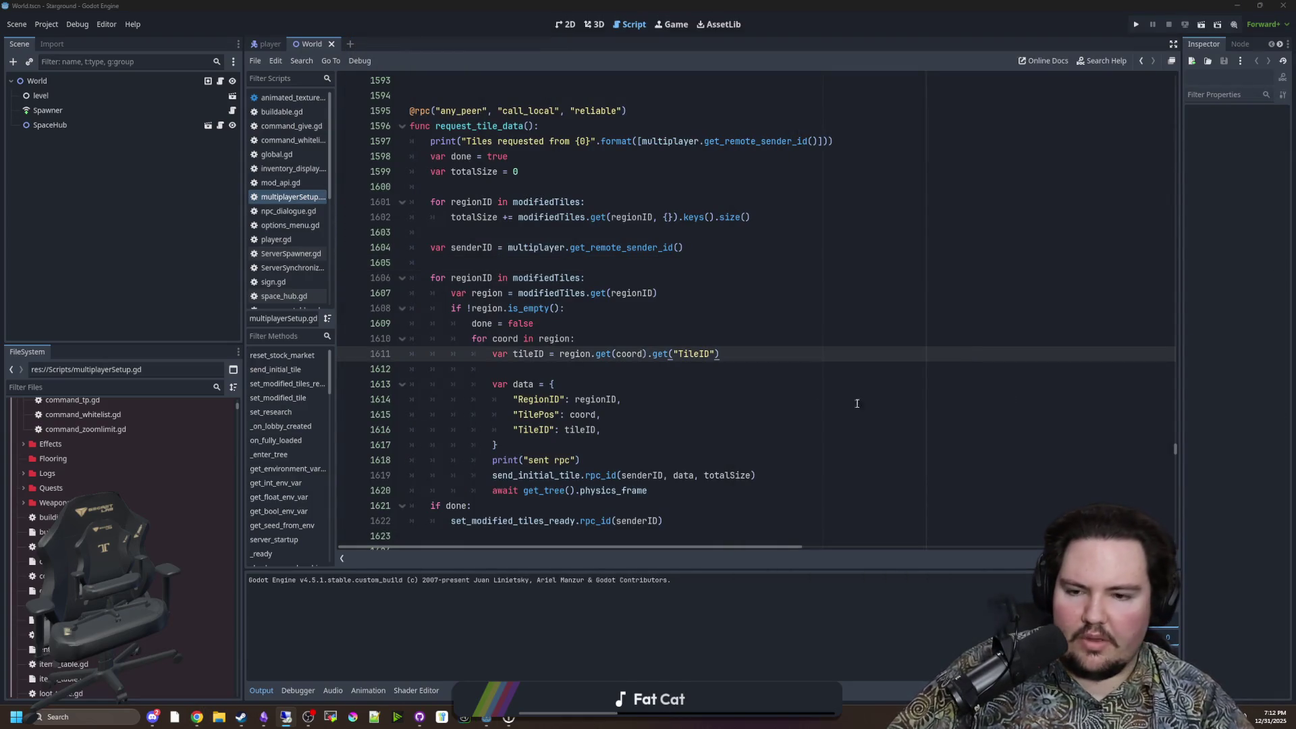
pyautogui.click(854, 429)
pyautogui.click(652, 369)
pyautogui.scroll(-2, 653, 375)
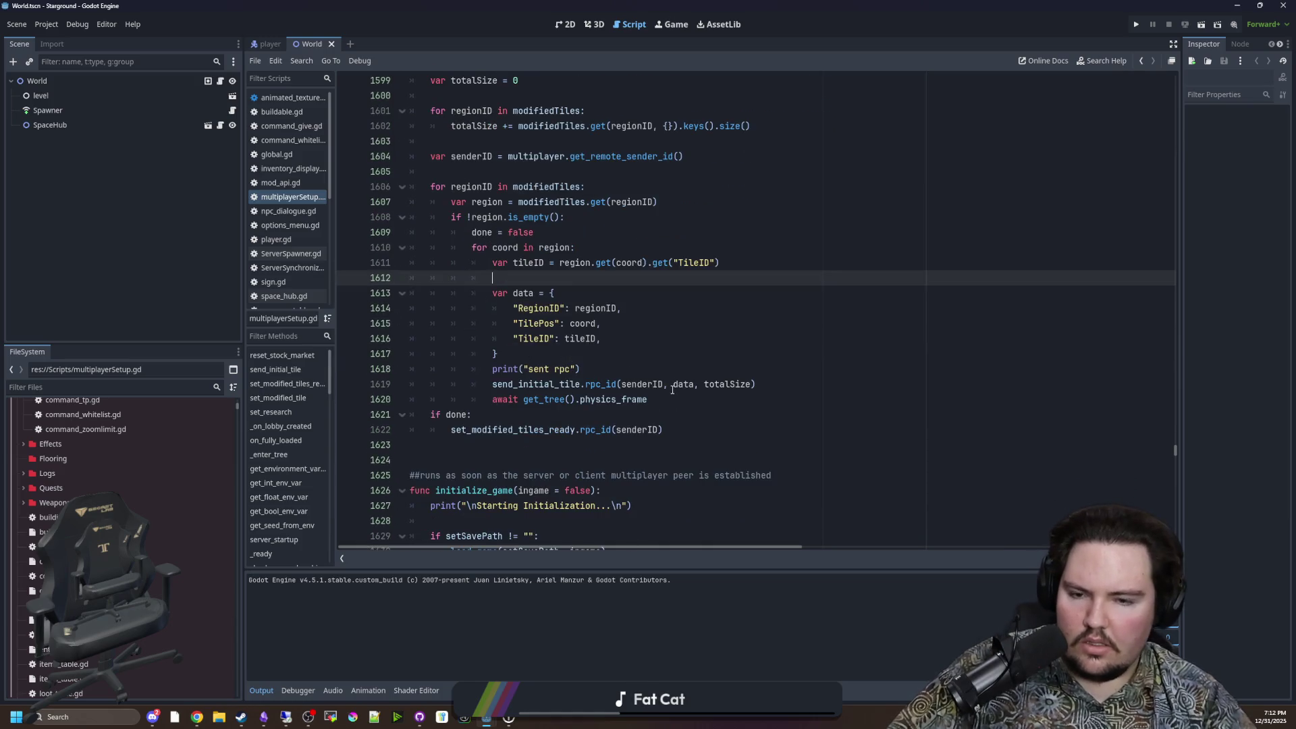
pyautogui.click(663, 398)
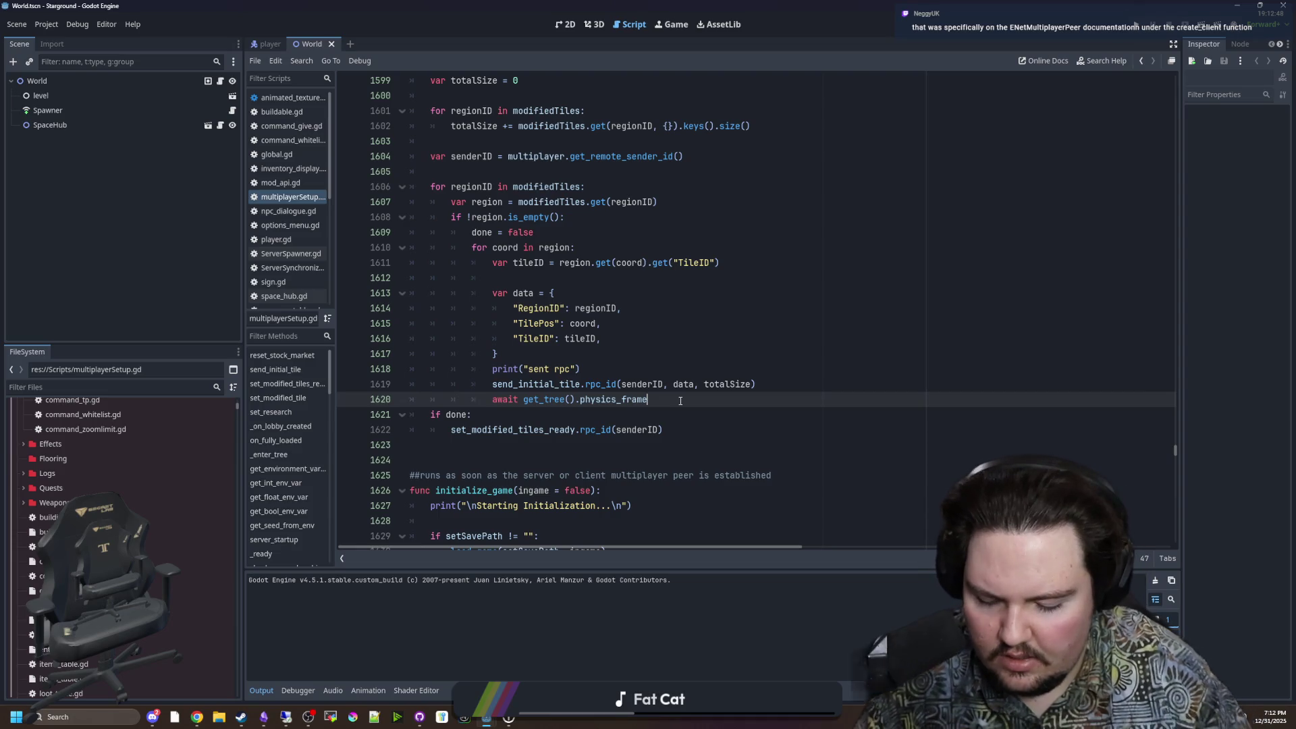
# Step: Add a new line after the await reading multiplayer.multiplayer_peer.create_
pyautogui.press('Return')
pyautogui.write('create_')
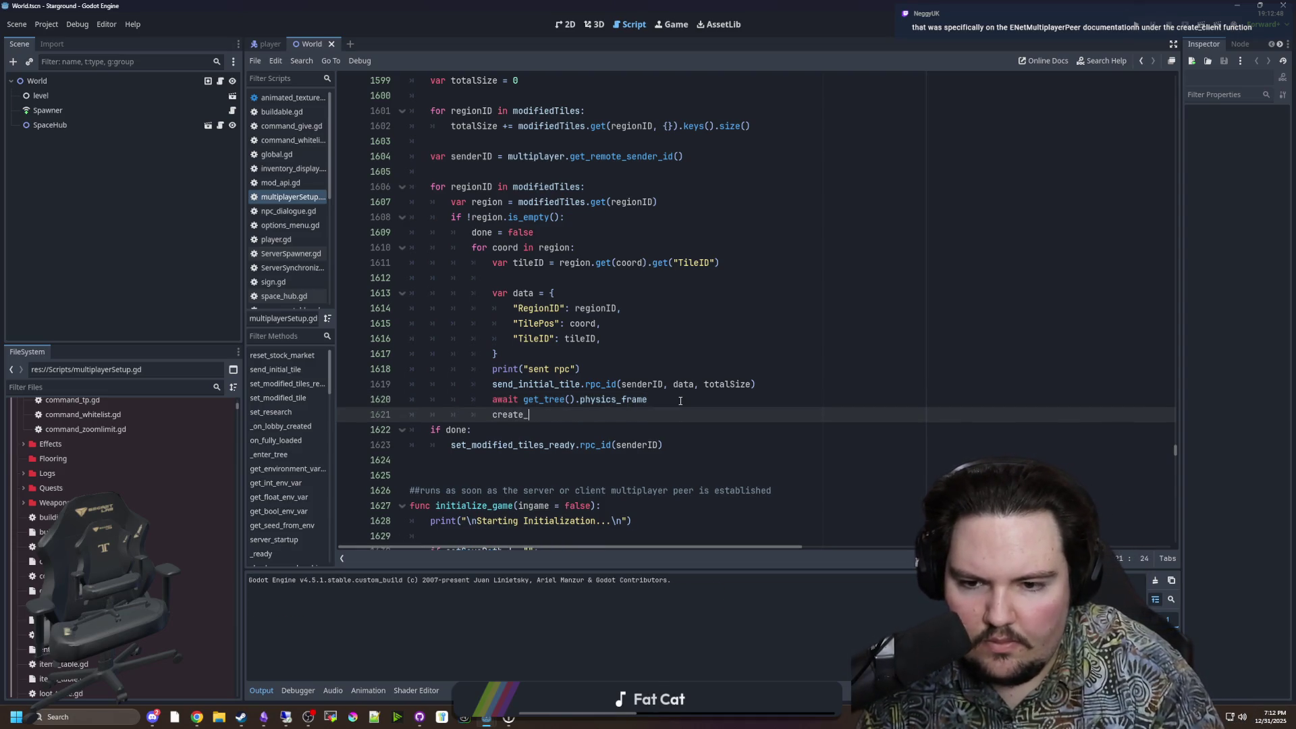
pyautogui.press('BackSpace')
pyautogui.press('BackSpace')
pyautogui.press('BackSpace')
pyautogui.press('BackSpace')
pyautogui.write('multiplayer.')
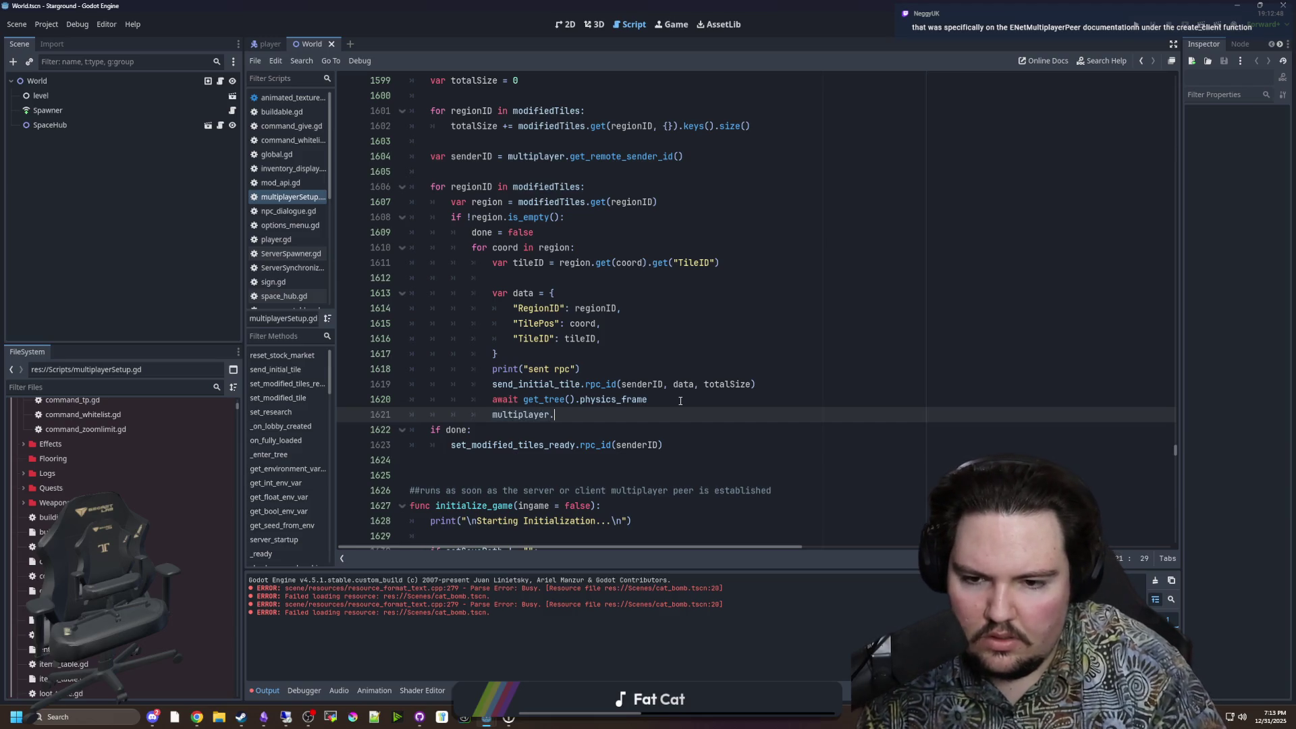
pyautogui.write('create')
pyautogui.press('BackSpace')
pyautogui.press('BackSpace')
pyautogui.press('BackSpace')
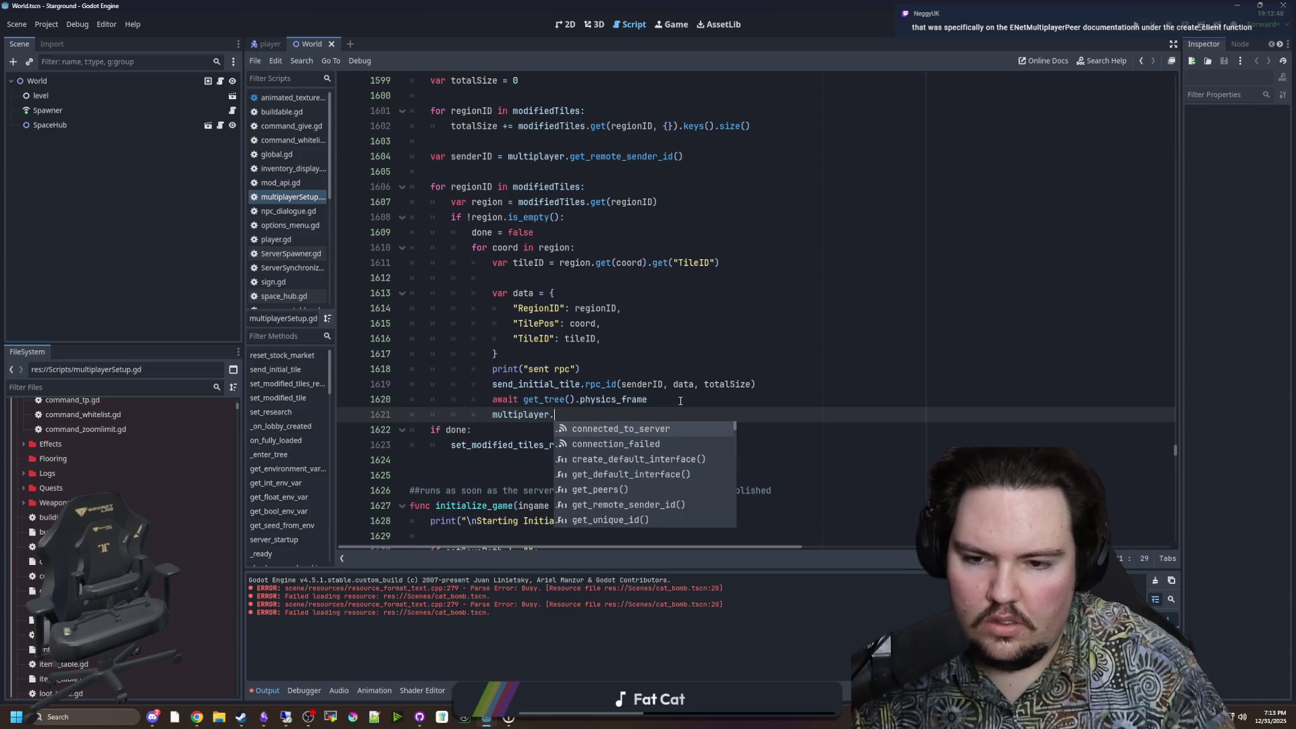
pyautogui.write('multiplayer_peer.create_')
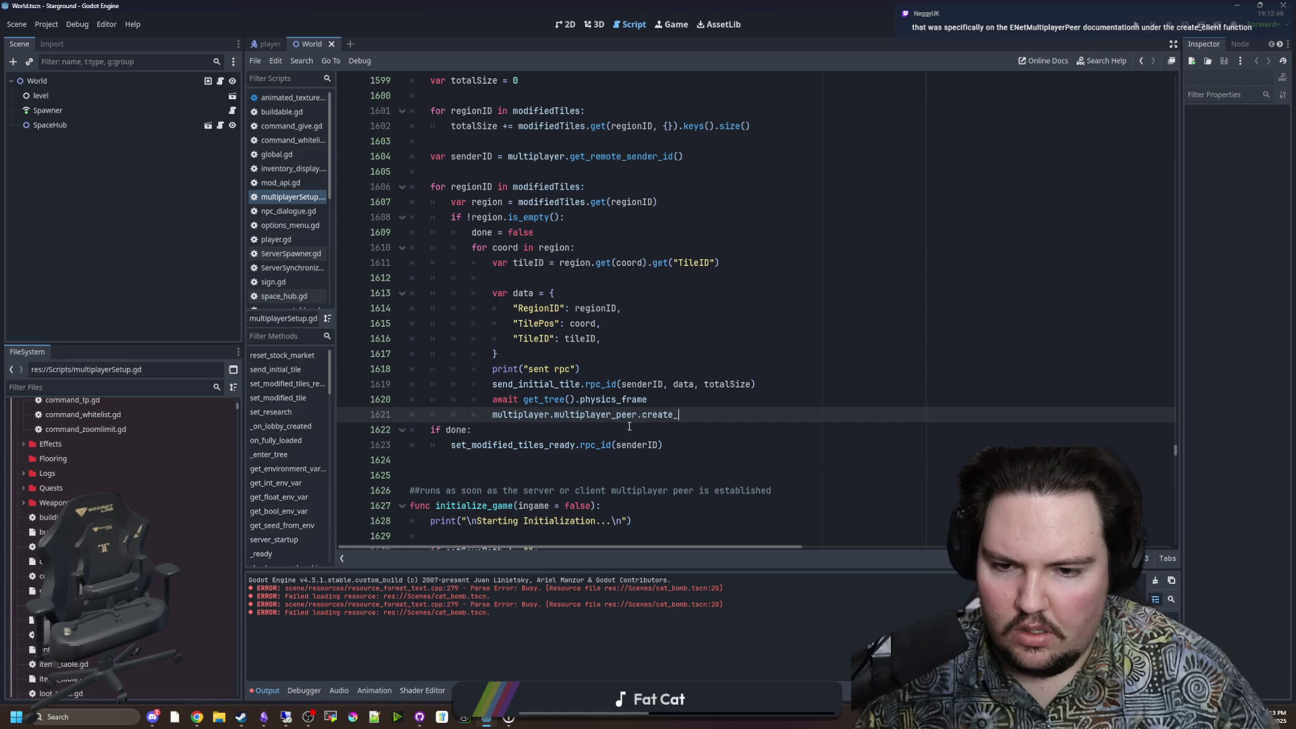
# Step: Look up the multiplayer_peer property and MultiplayerPeer class docs, then return to the code
pyautogui.keyDown('ctrl'); pyautogui.click(593, 414); pyautogui.keyUp('ctrl')
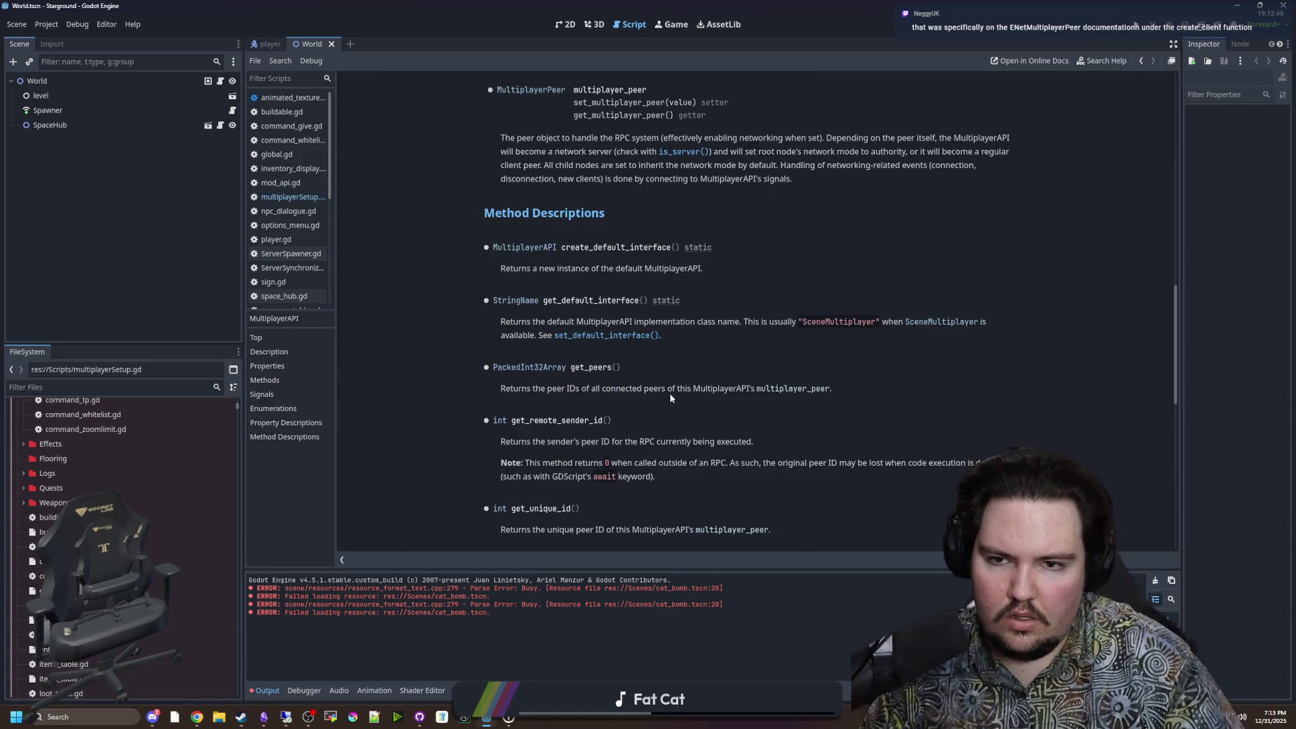
pyautogui.click(528, 88)
pyautogui.scroll(-3, 718, 293)
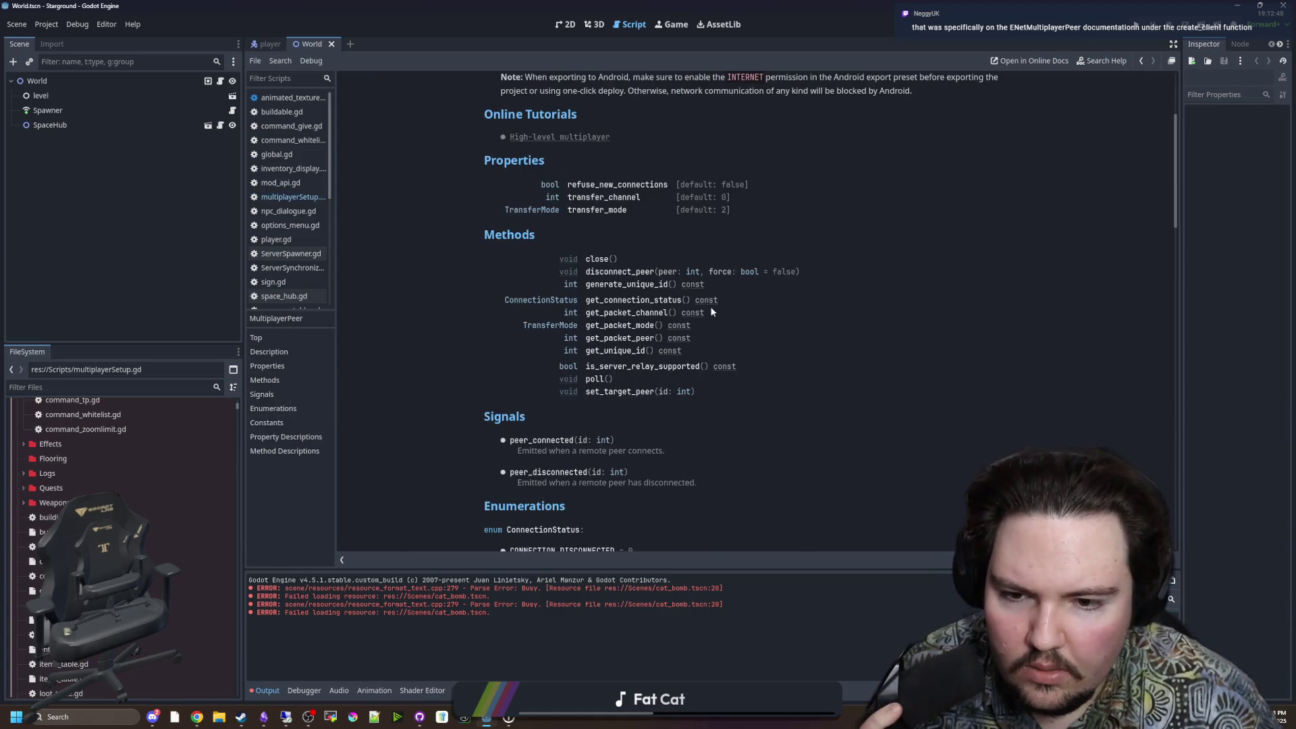
pyautogui.scroll(-10, 710, 267)
pyautogui.hotkey('alt', 'Left')
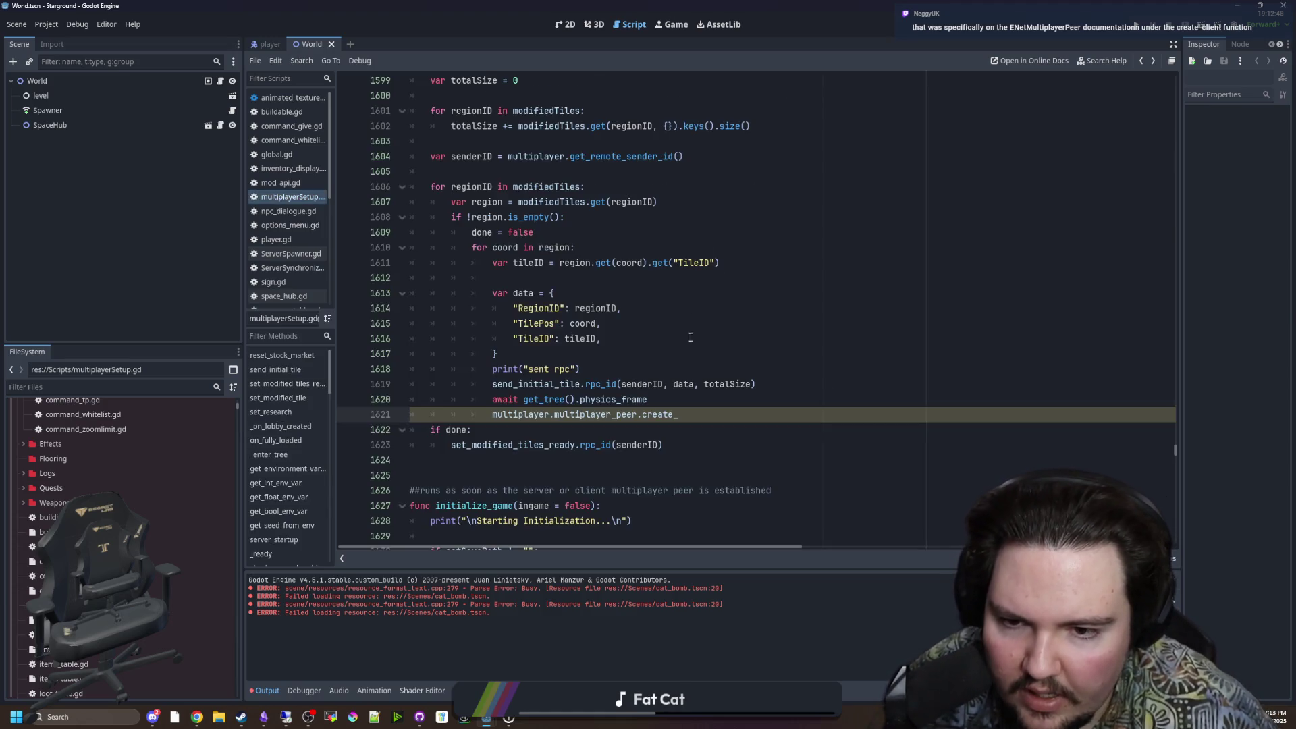
# Step: Replace line 1621 with ENetMultiplayerPeer and open its class reference at create_client
pyautogui.moveTo(695, 415); pyautogui.dragTo(496, 421)
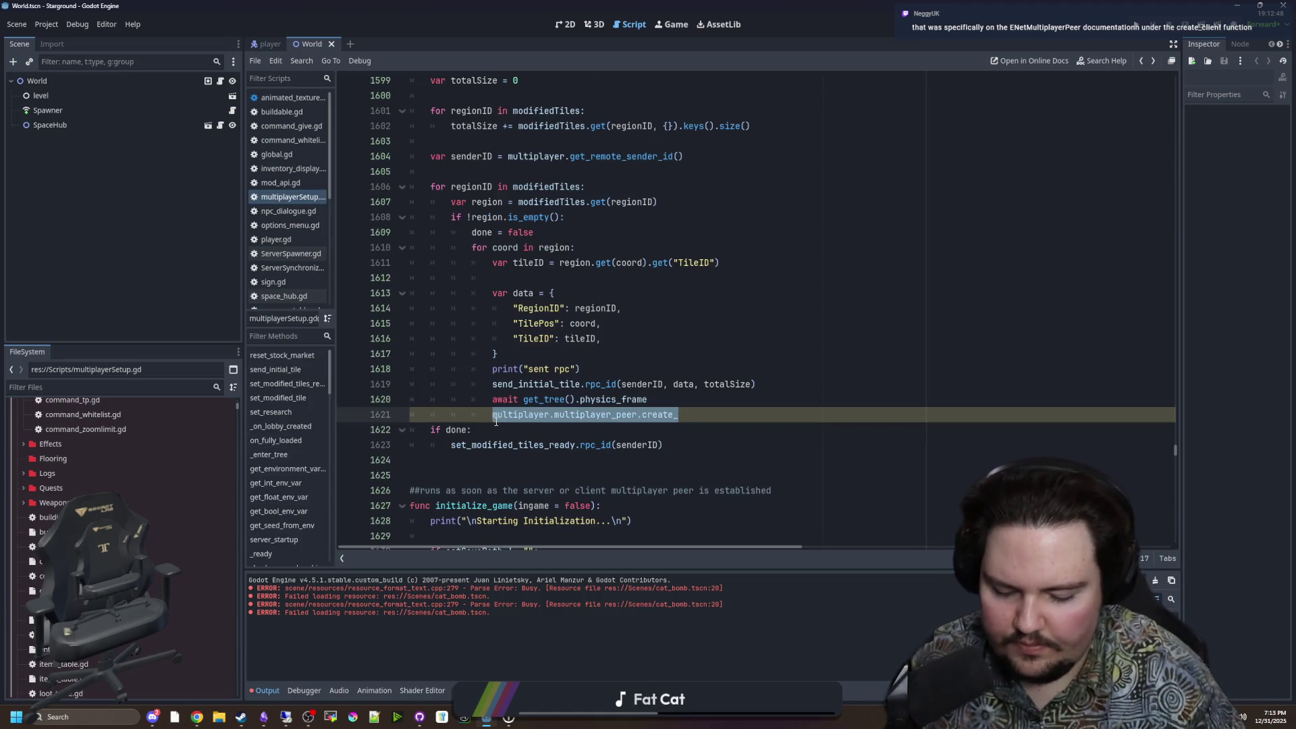
pyautogui.write('MultiplayerP')
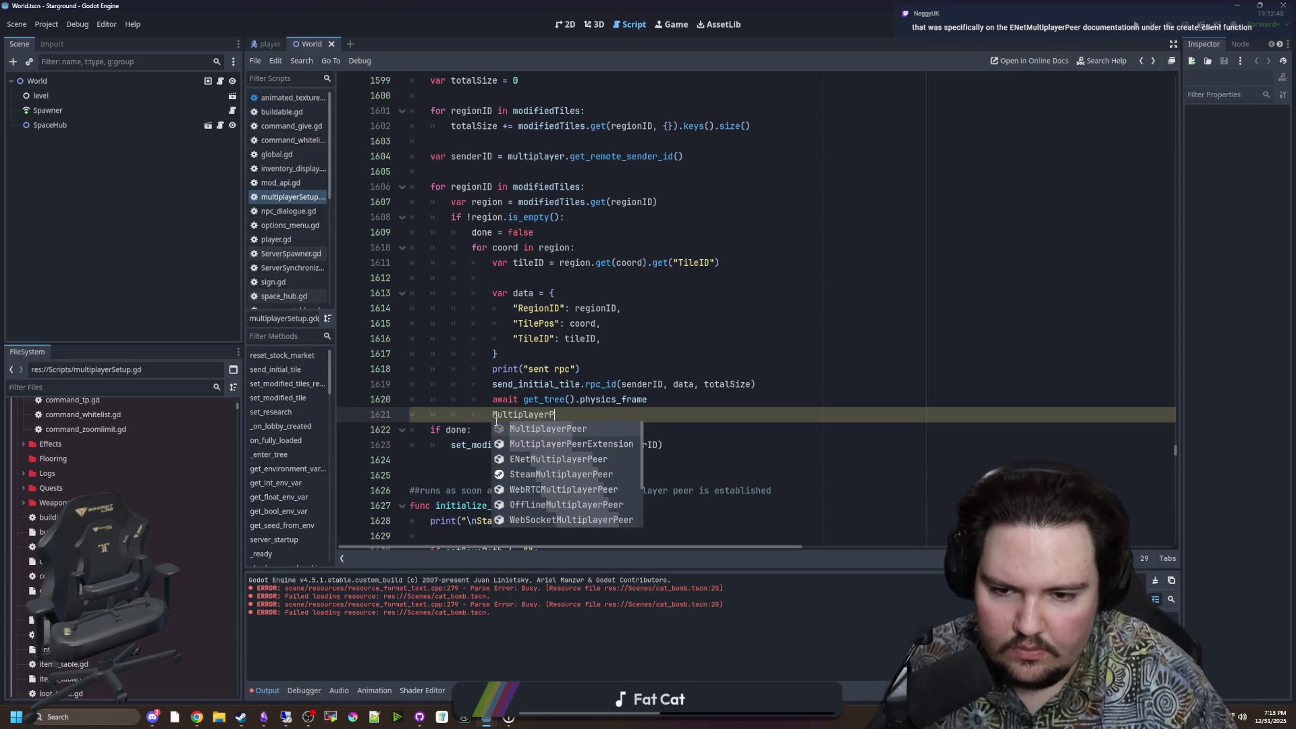
pyautogui.press('Down')
pyautogui.press('Down')
pyautogui.press('Return')
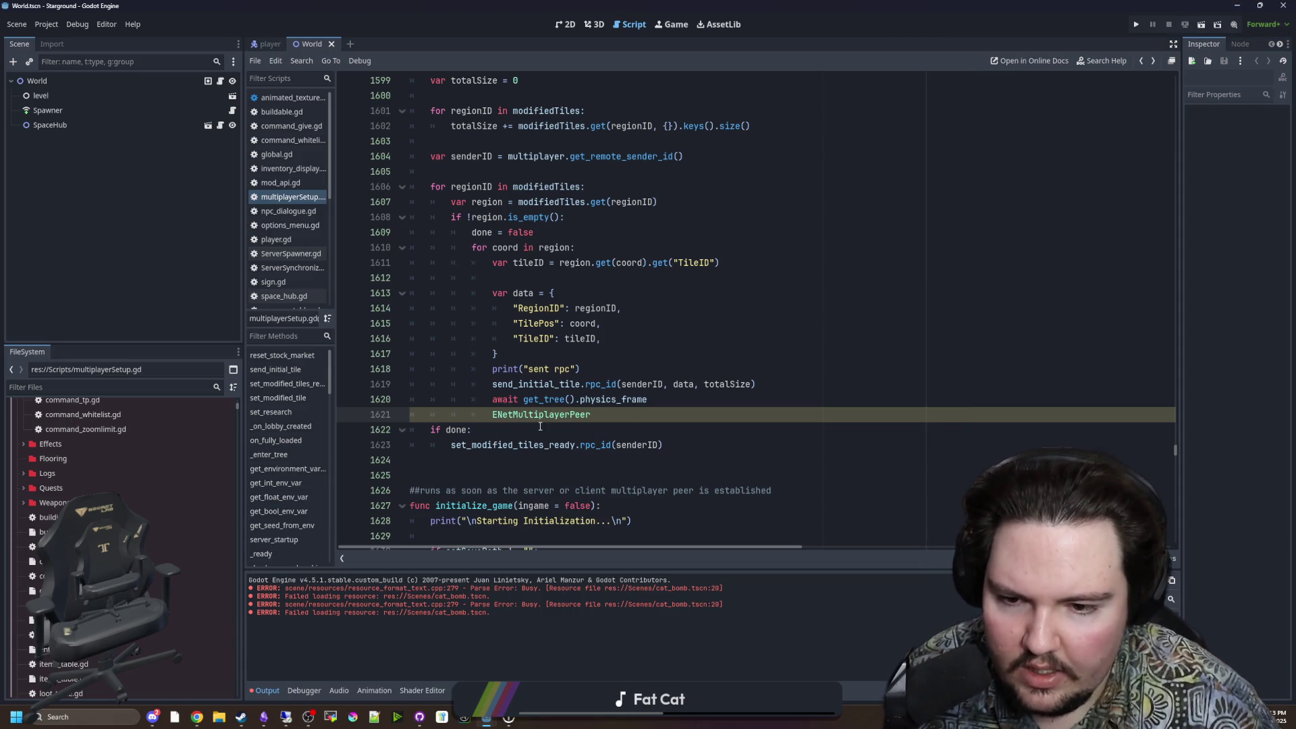
pyautogui.keyDown('ctrl'); pyautogui.click(545, 415); pyautogui.keyUp('ctrl')
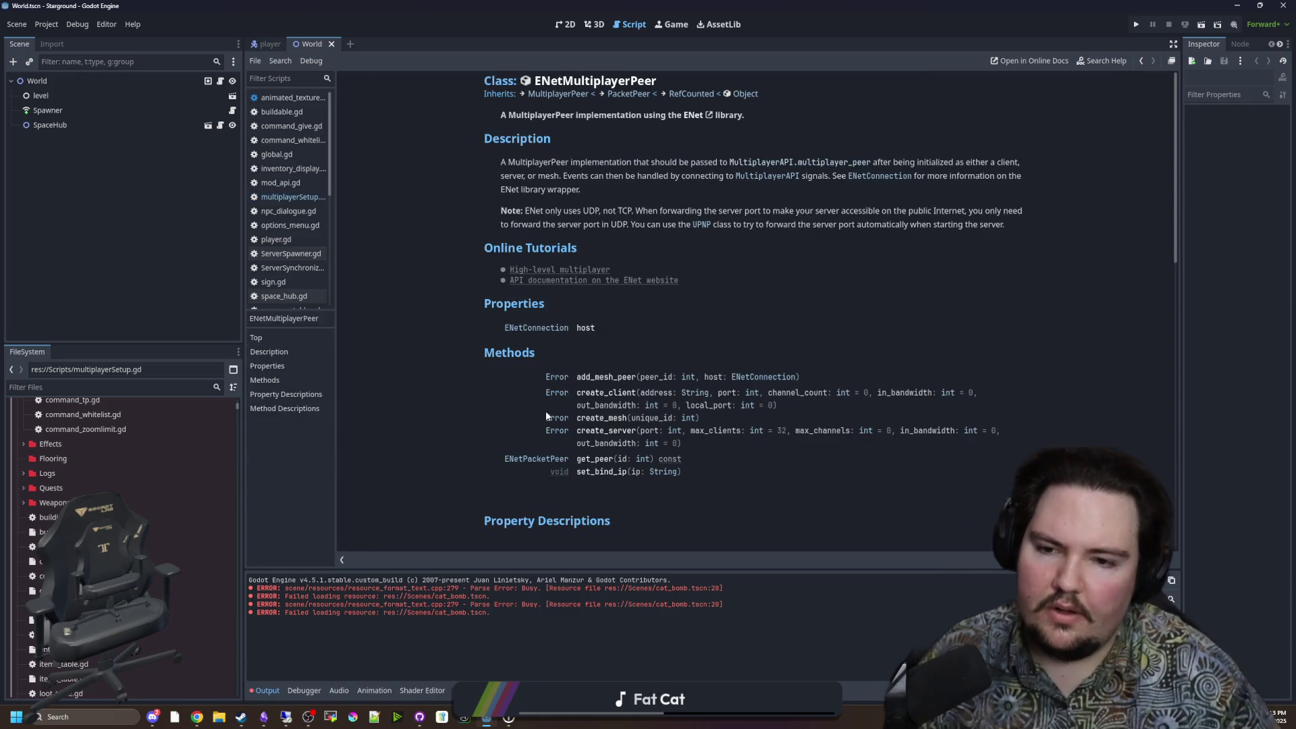
pyautogui.click(589, 399)
# Step: Scroll through the create_client description and its bandwidth parameters
pyautogui.scroll(1, 646, 262)
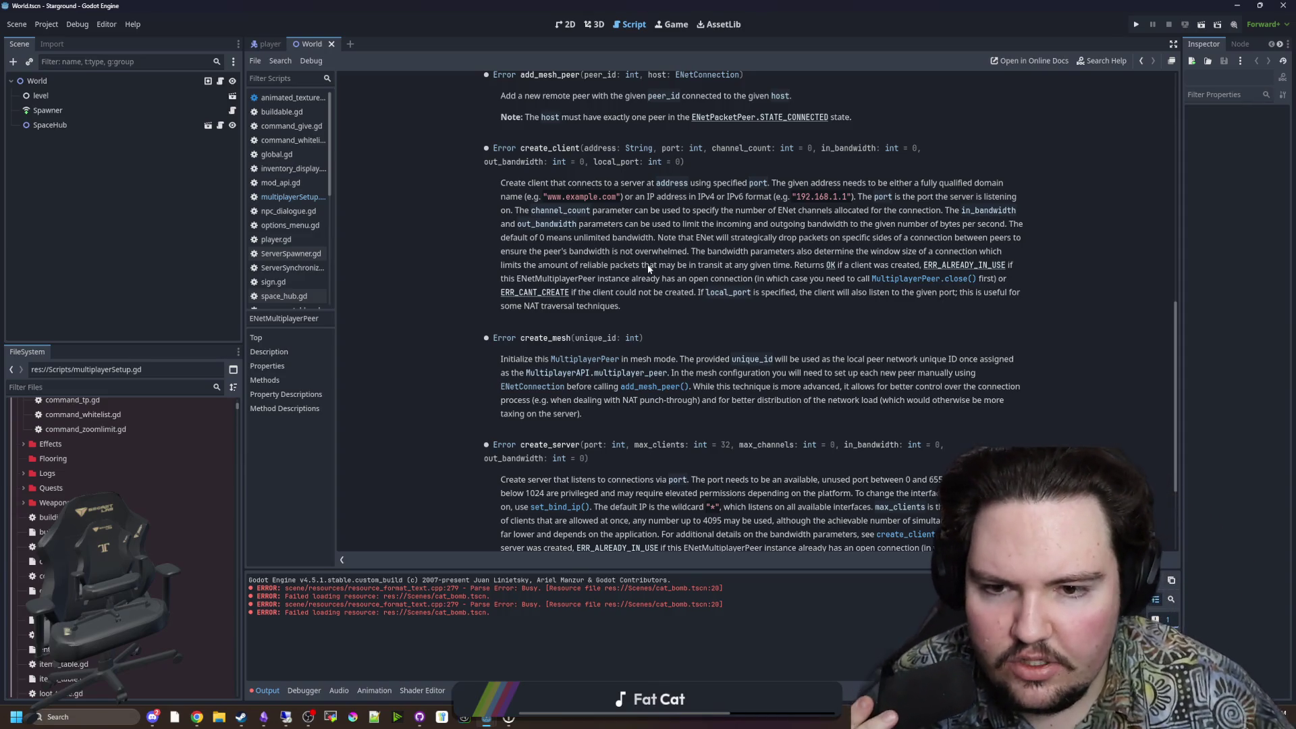
pyautogui.scroll(2, 647, 269)
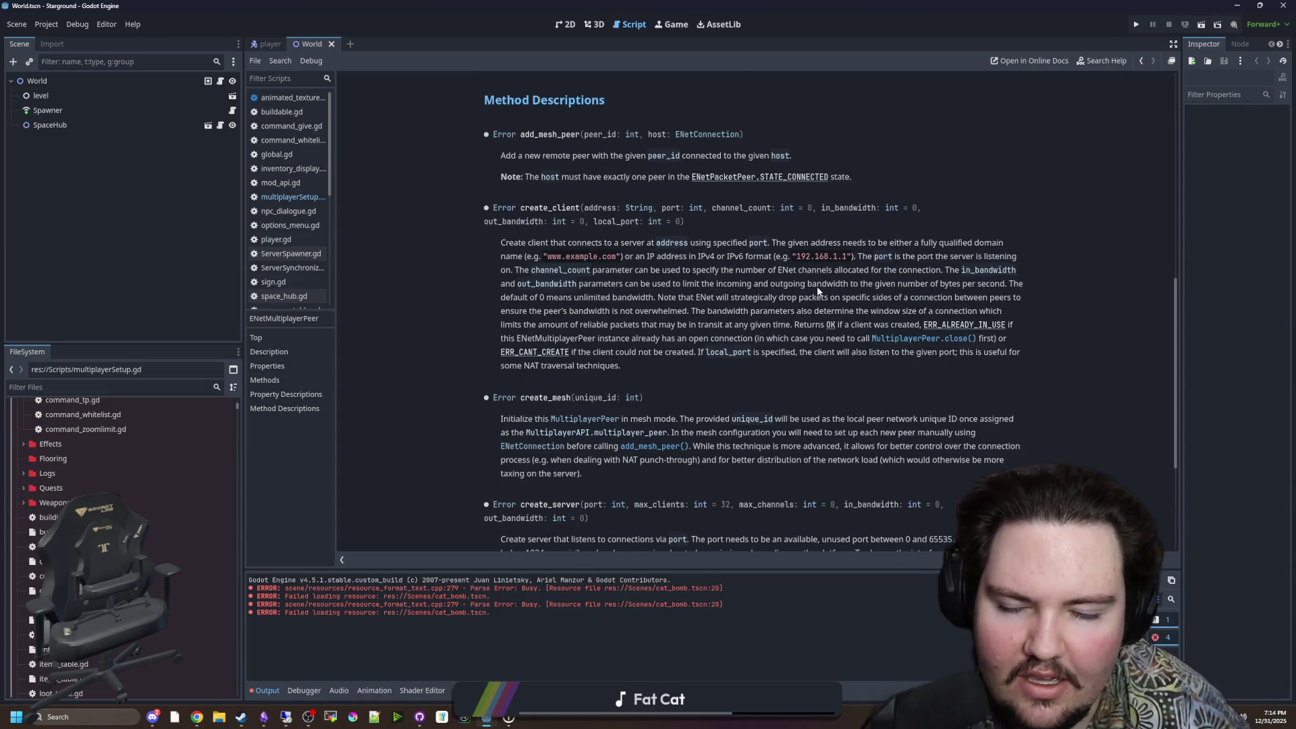
pyautogui.scroll(2, 652, 322)
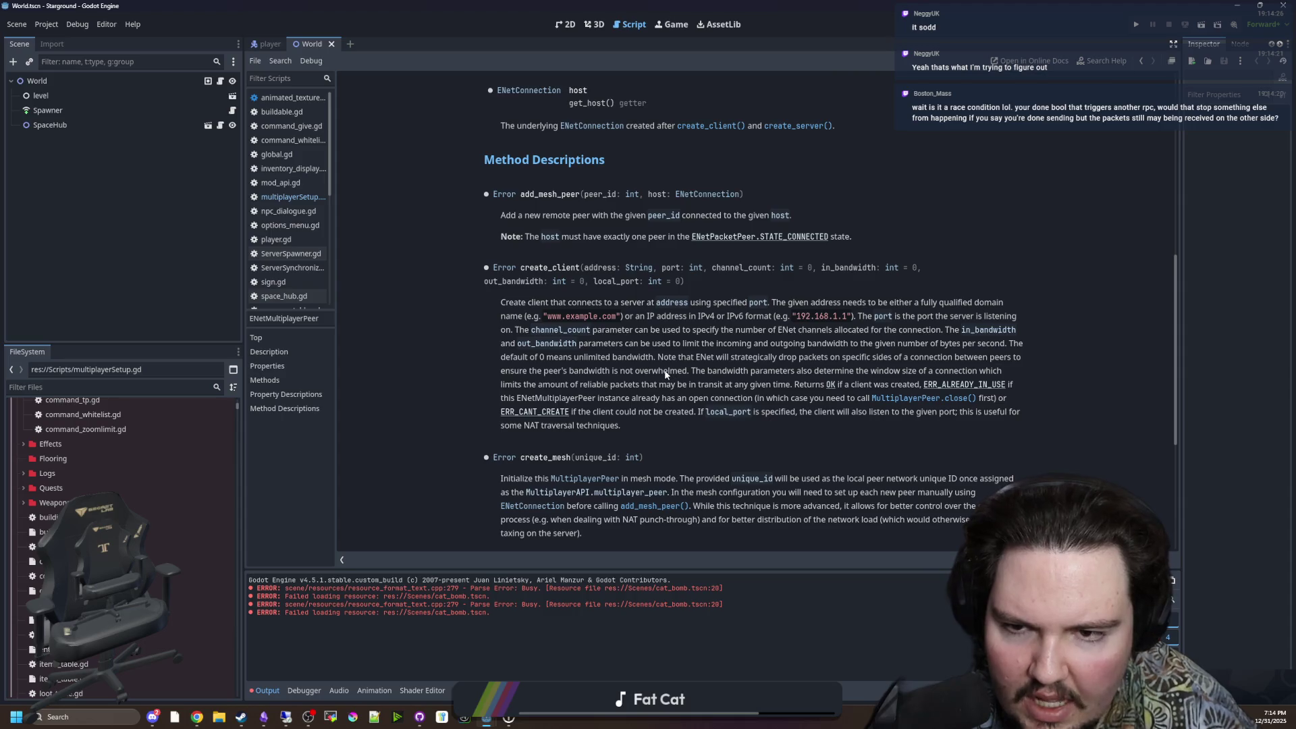
# Step: Finish scrolling the ENetMultiplayerPeer docs, peek at the remote editor, and return to multiplayerSetup.gd
pyautogui.scroll(3, 665, 374)
pyautogui.scroll(3, 660, 345)
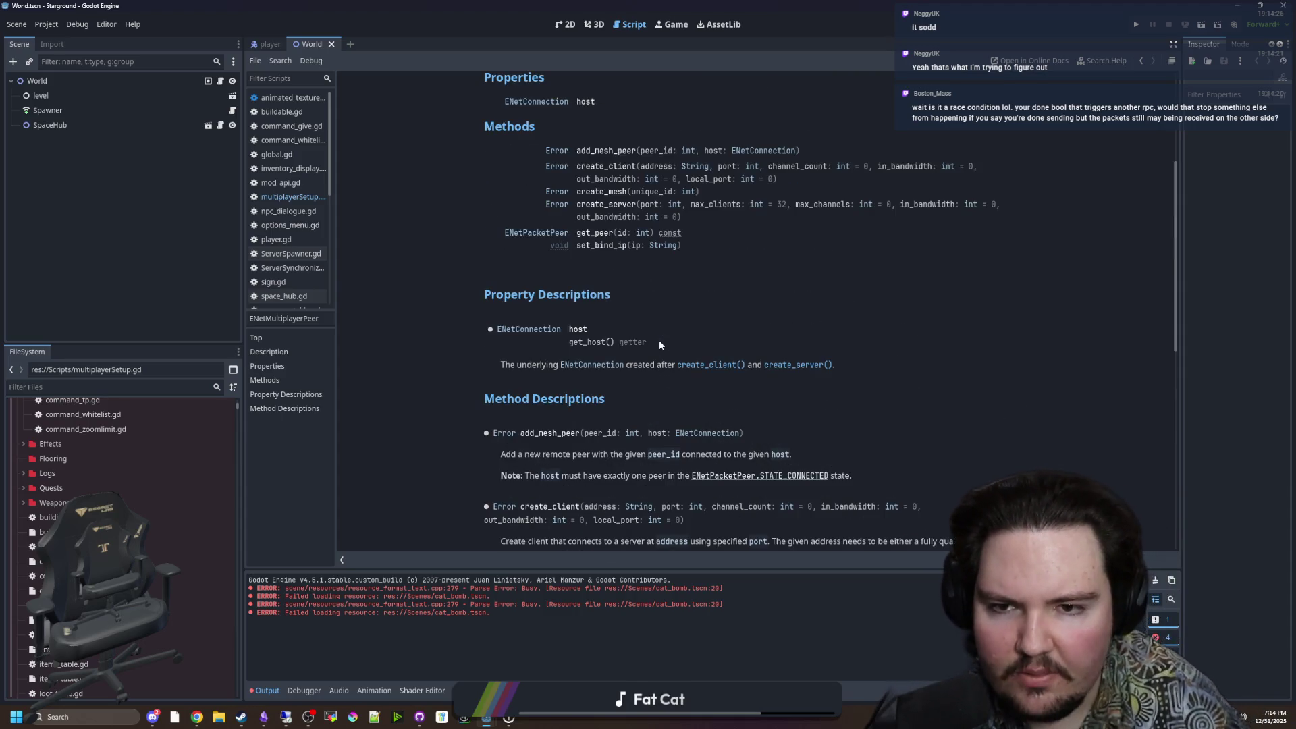
pyautogui.scroll(3, 660, 344)
pyautogui.scroll(3, 673, 317)
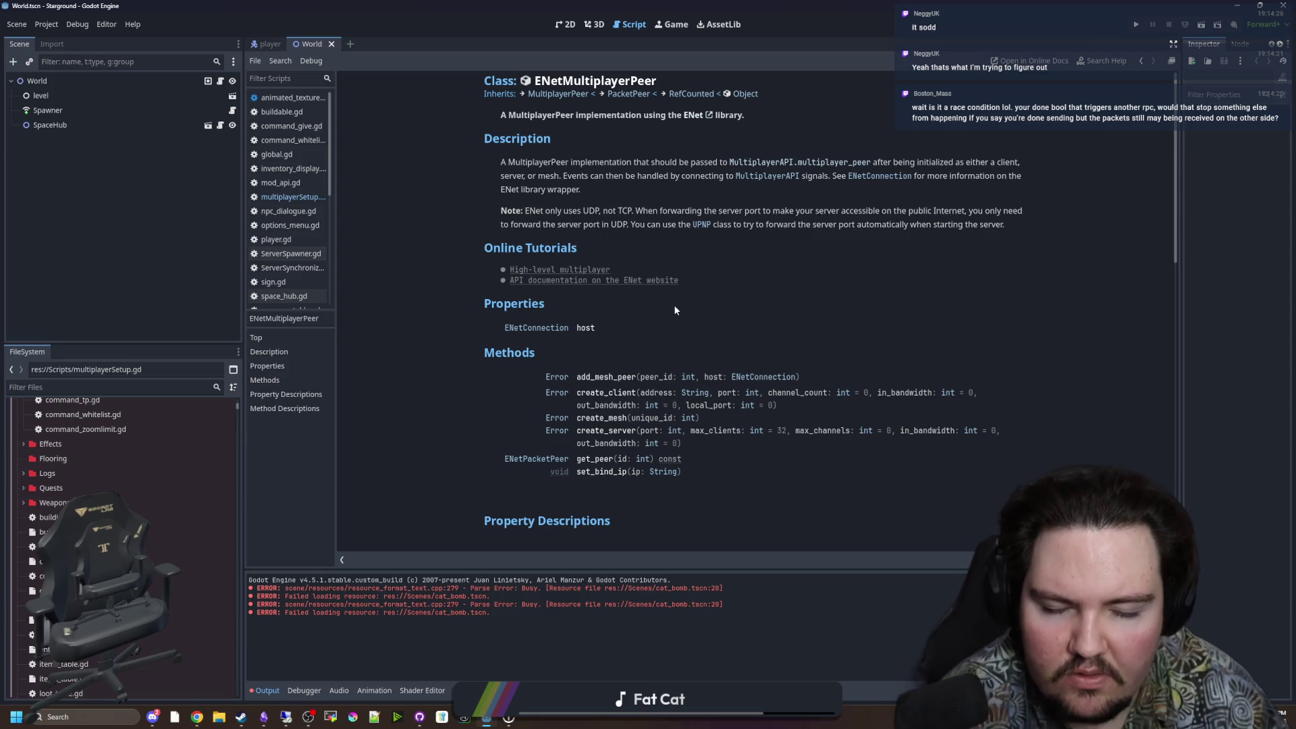
pyautogui.scroll(-8, 662, 337)
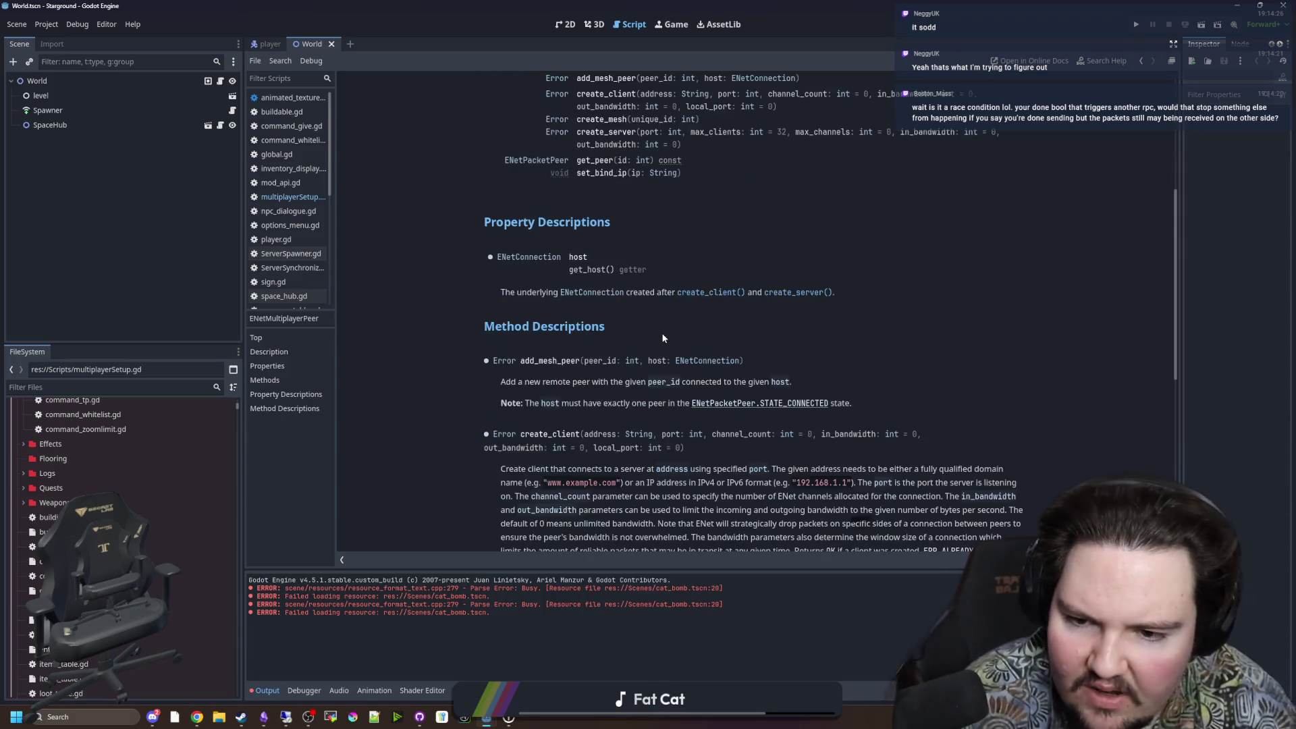
pyautogui.scroll(-5, 648, 339)
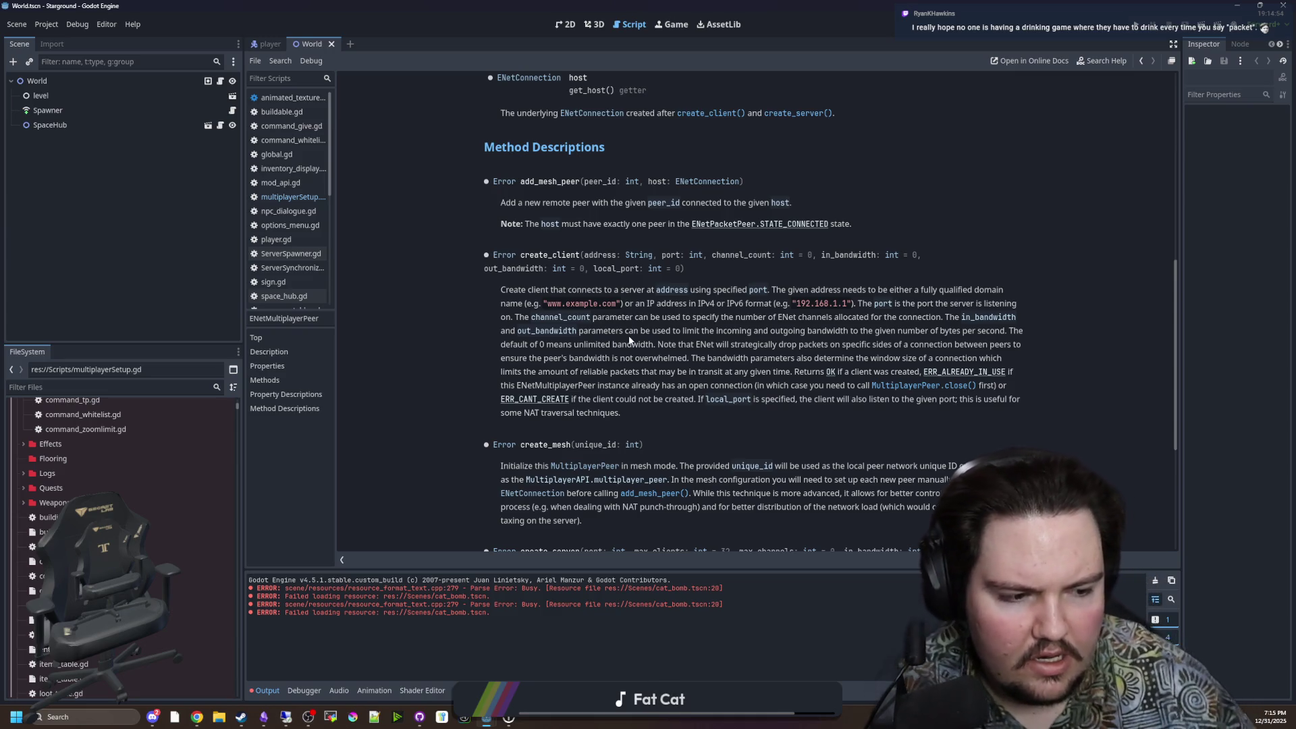
pyautogui.click(286, 716)
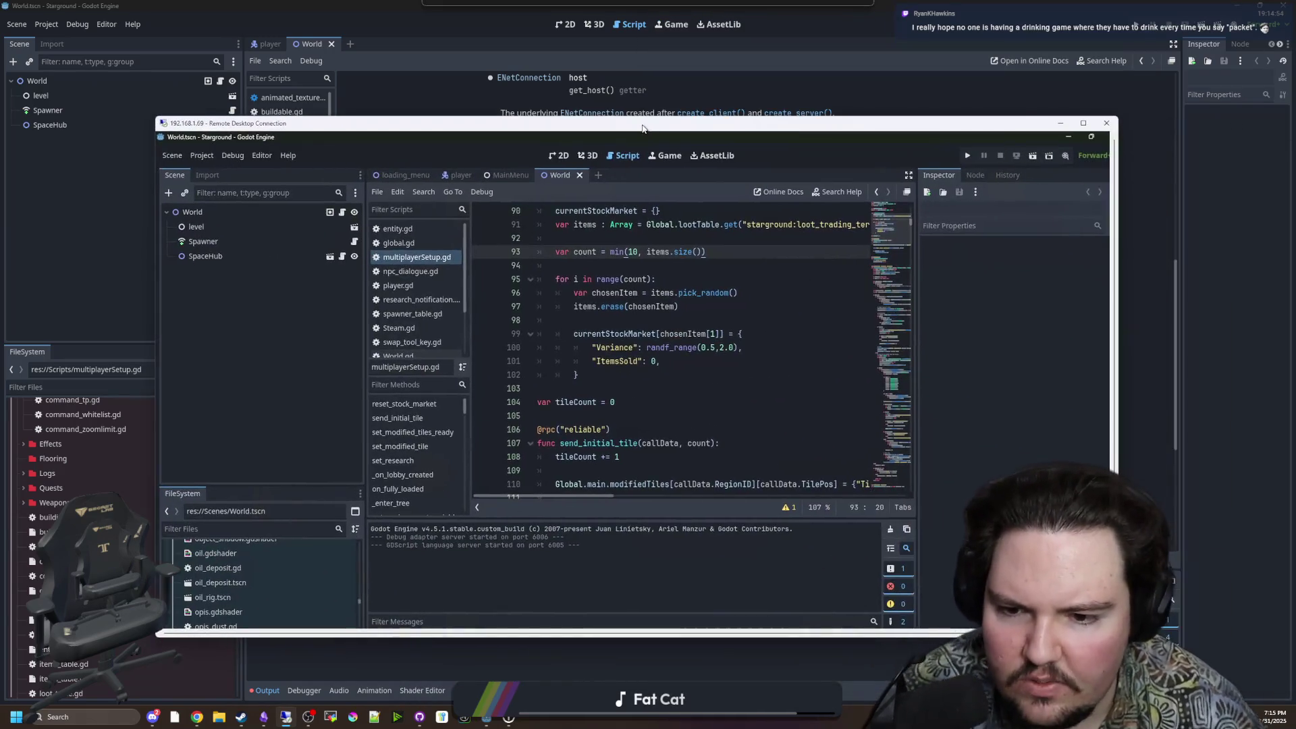
pyautogui.click(286, 716)
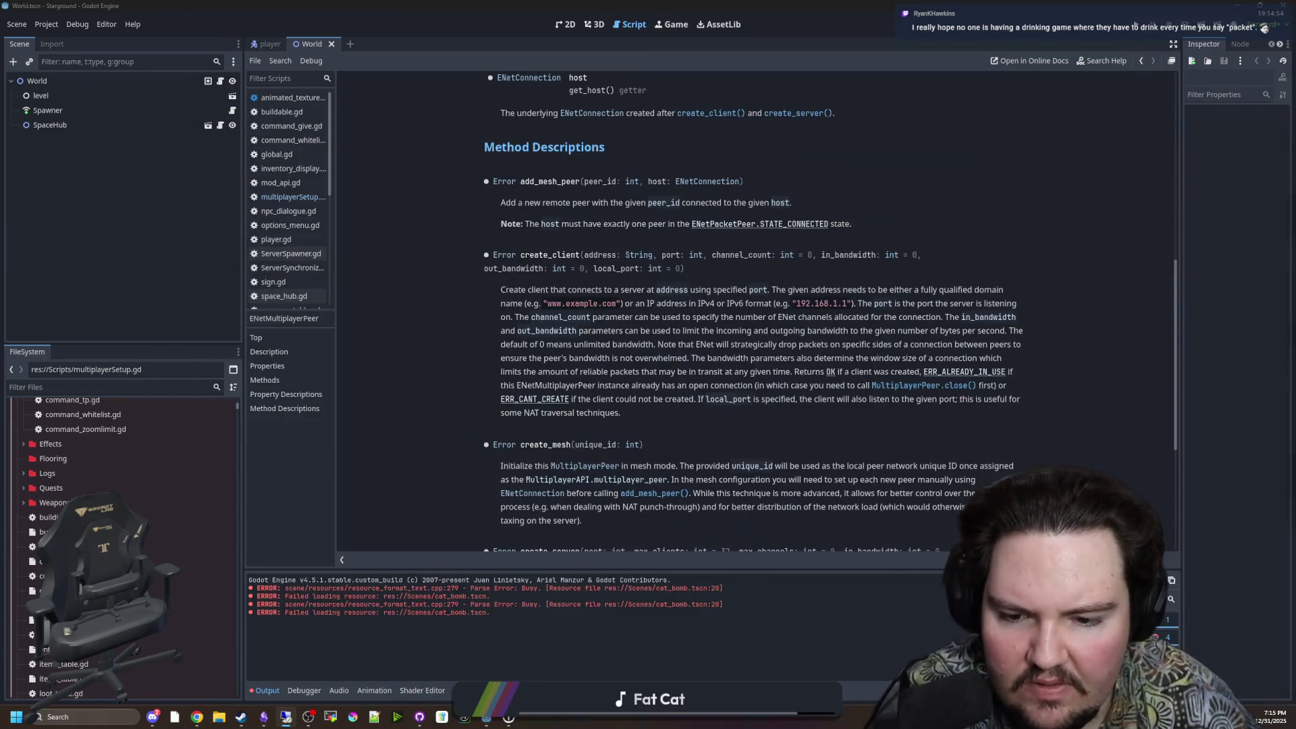
pyautogui.click(304, 200)
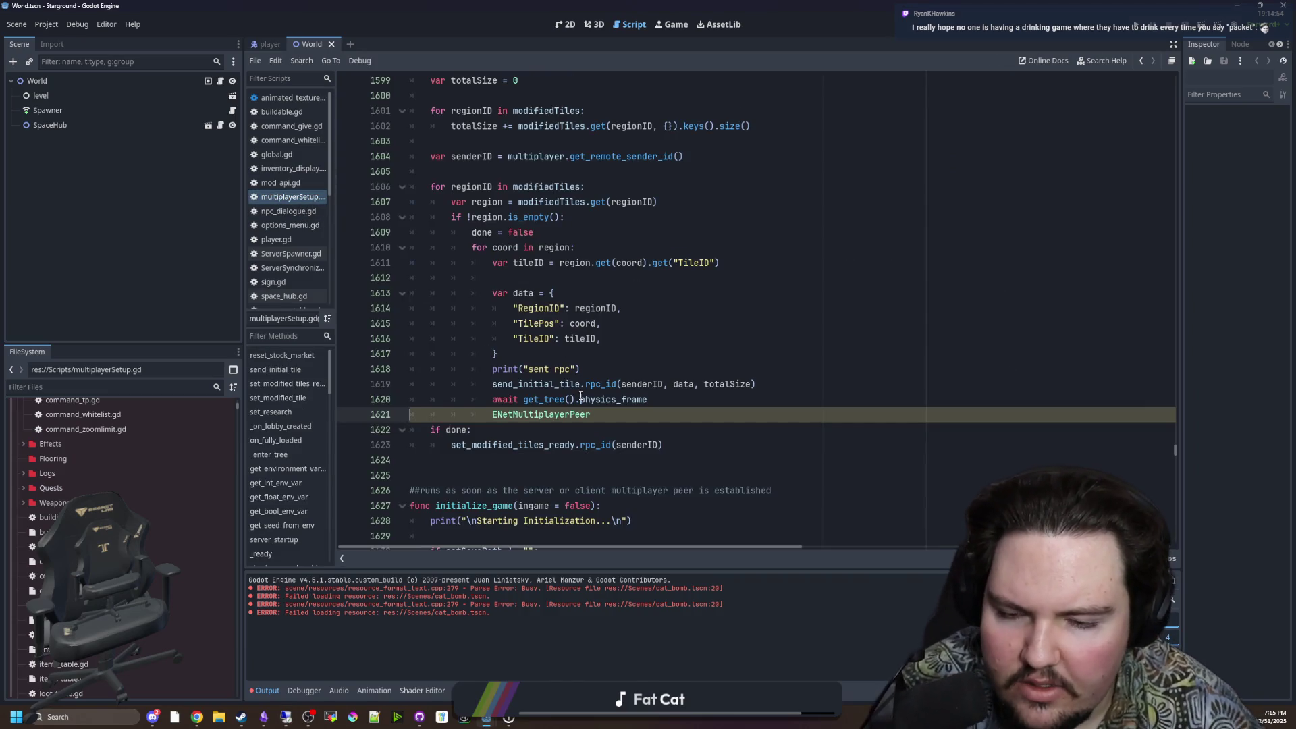
# Step: Inspect the send_initial_tile rpc_id call on line 1619, then open the ENetMultiplayerPeer class reference
pyautogui.click(491, 232)
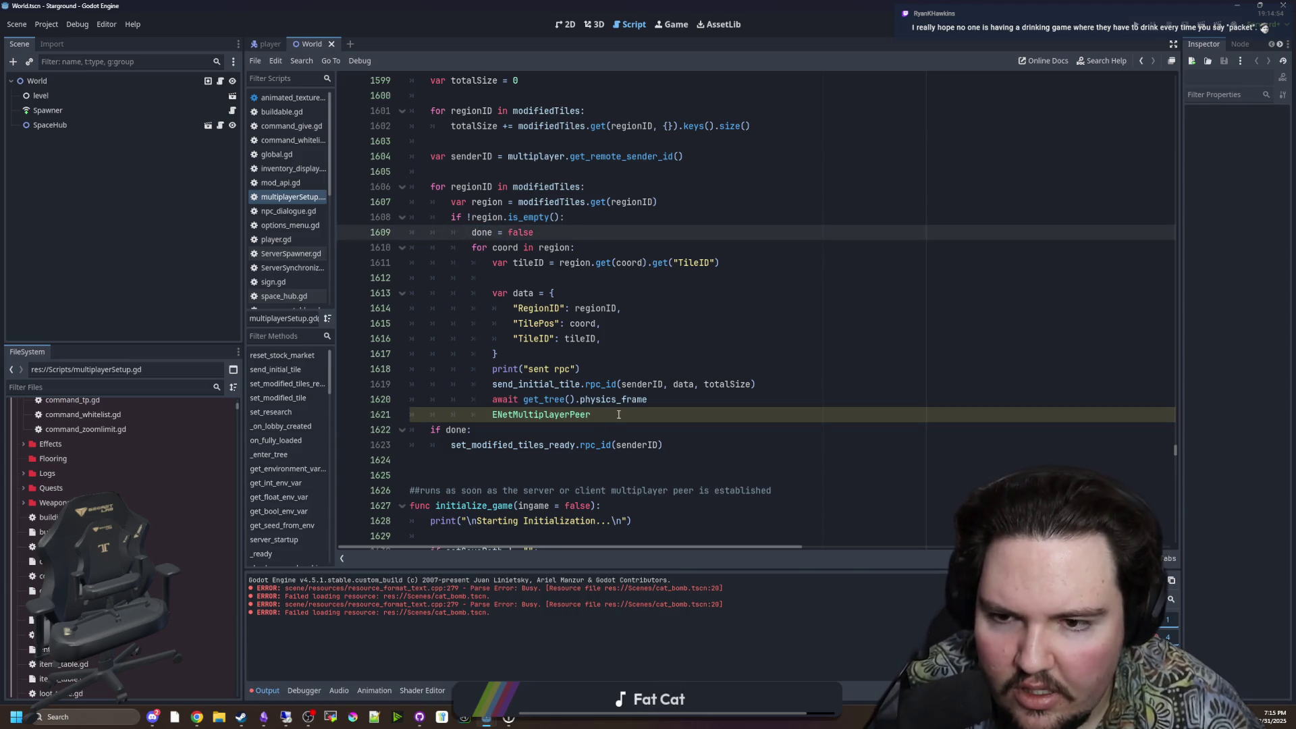
pyautogui.moveTo(492, 384); pyautogui.dragTo(794, 378)
pyautogui.click(793, 379)
pyautogui.click(790, 371)
pyautogui.click(776, 382)
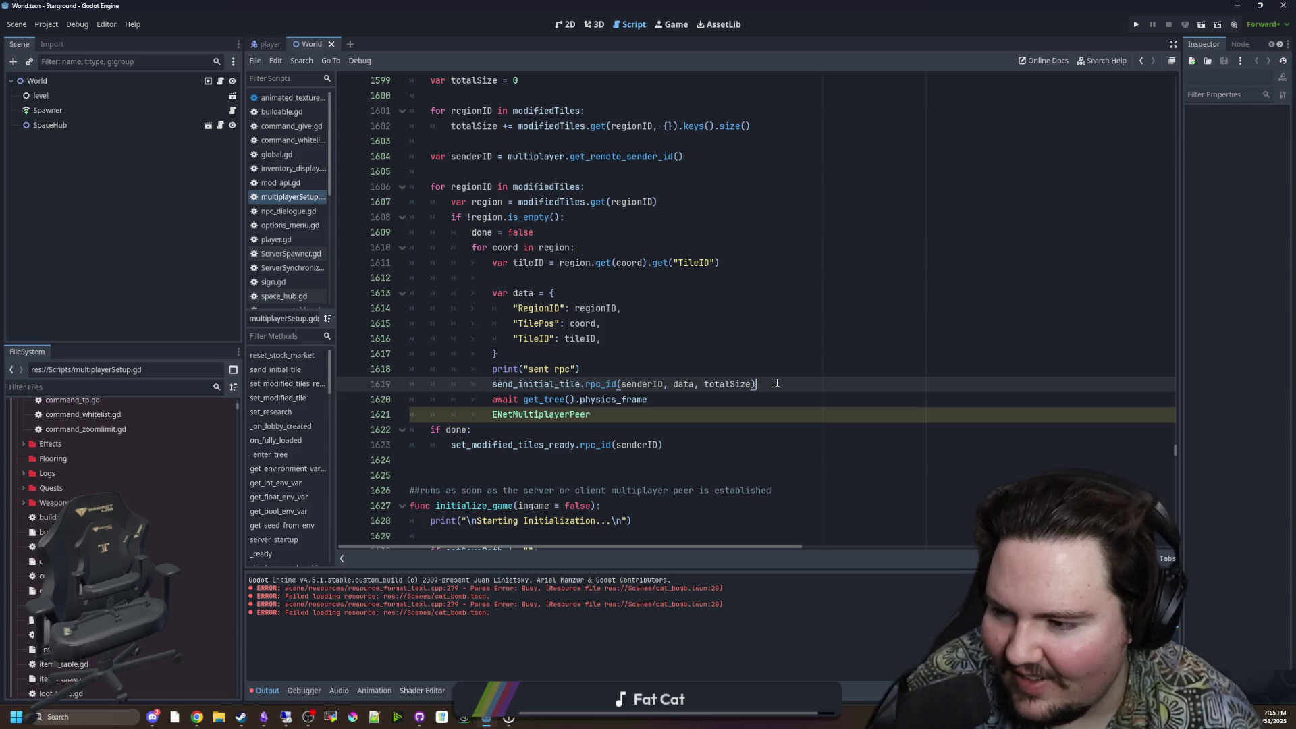
pyautogui.keyDown('ctrl'); pyautogui.click(521, 417); pyautogui.keyUp('ctrl')
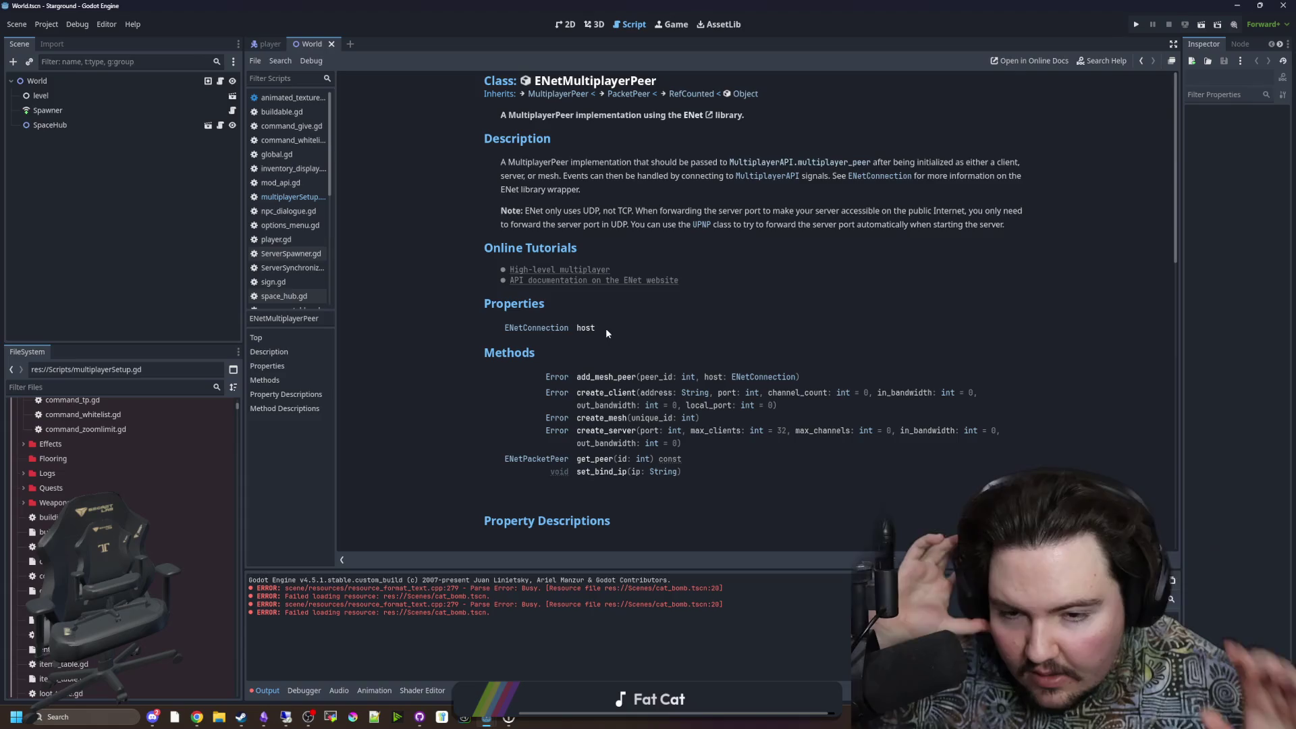
# Step: Read the channel parameters of create_client and create_server in the ENetMultiplayerPeer reference
pyautogui.click(616, 393)
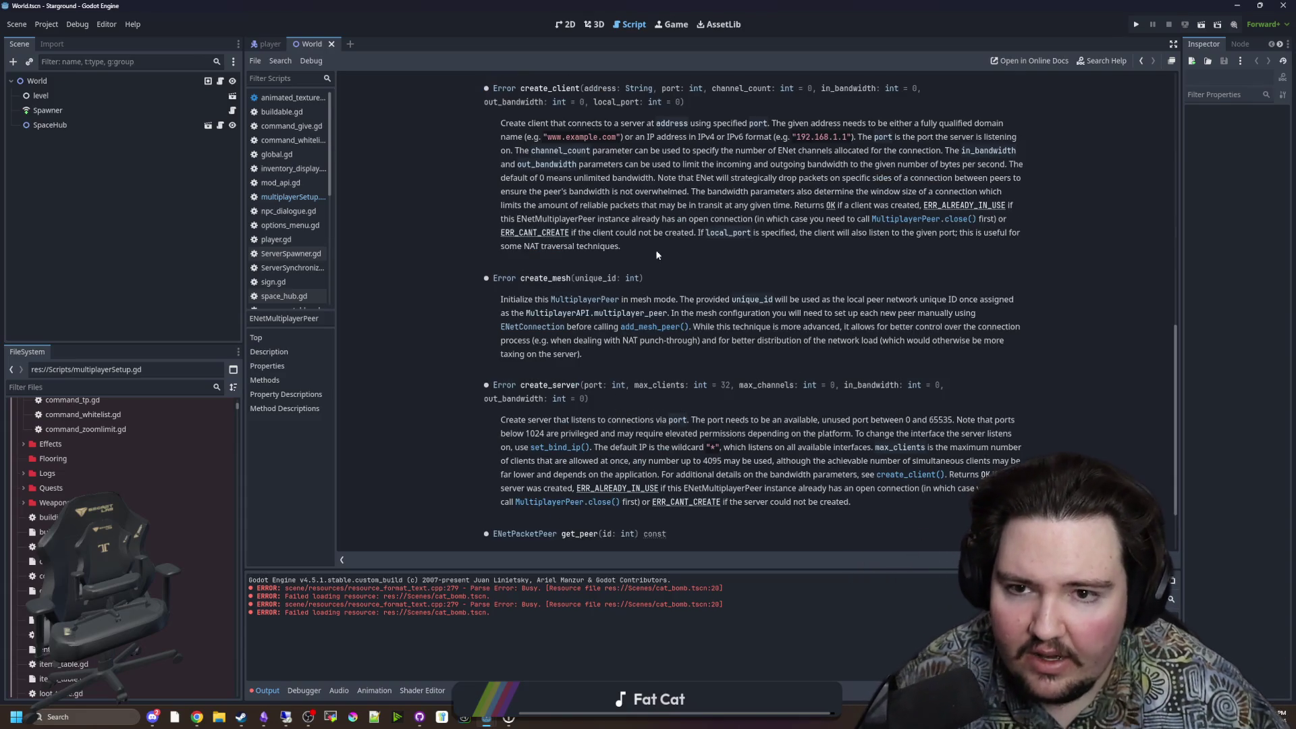
pyautogui.scroll(1, 769, 168)
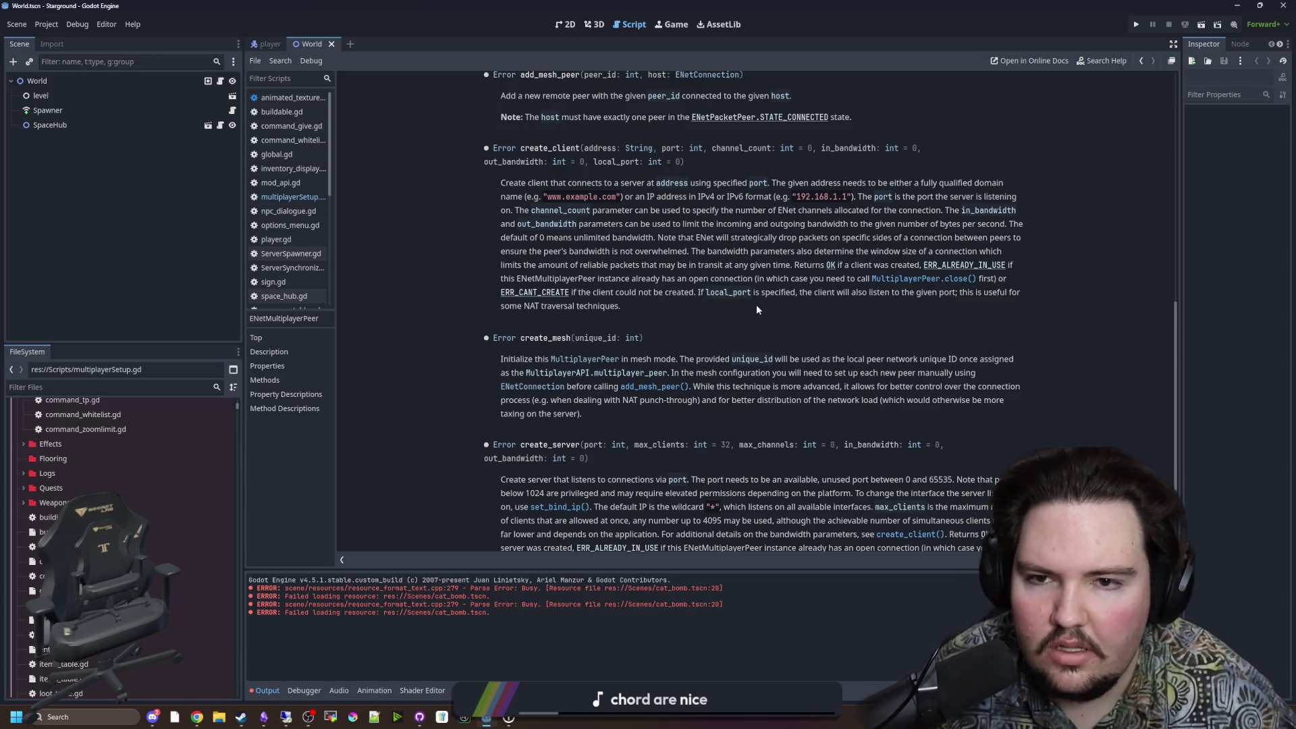
pyautogui.scroll(3, 756, 309)
pyautogui.scroll(-2, 763, 316)
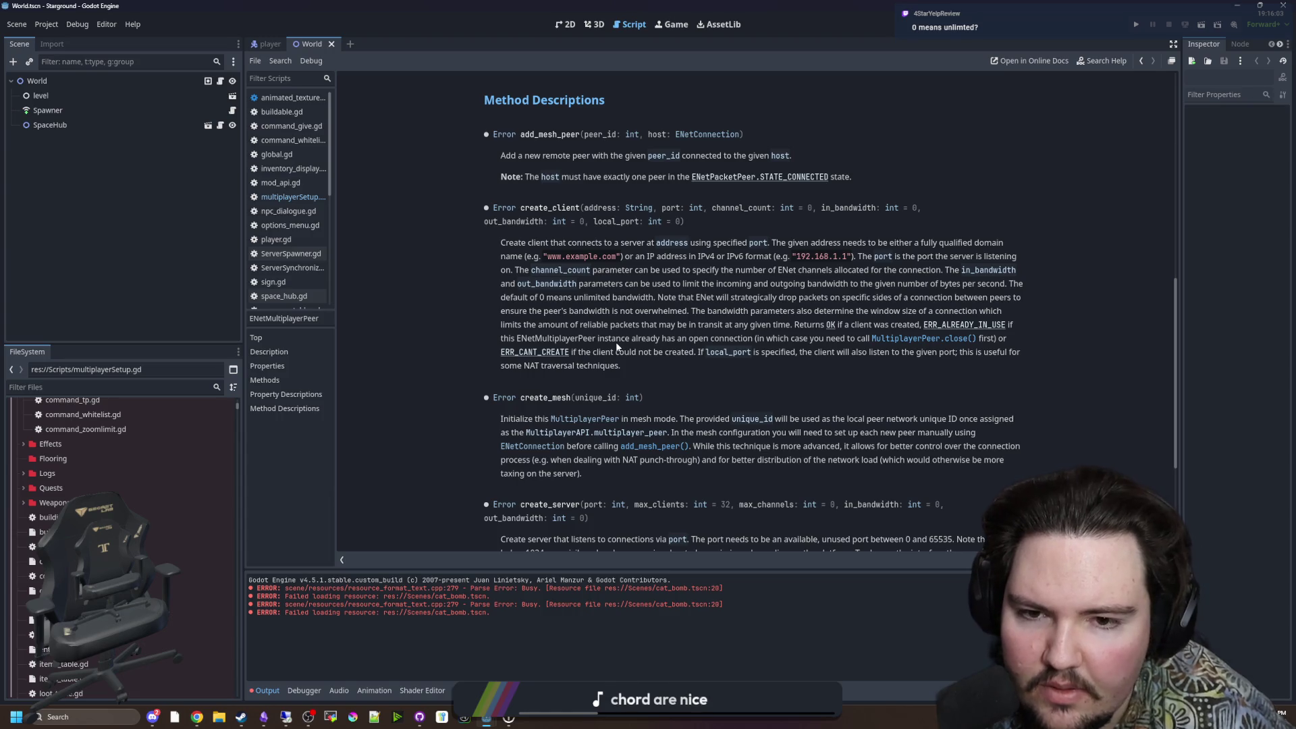
pyautogui.scroll(5, 618, 330)
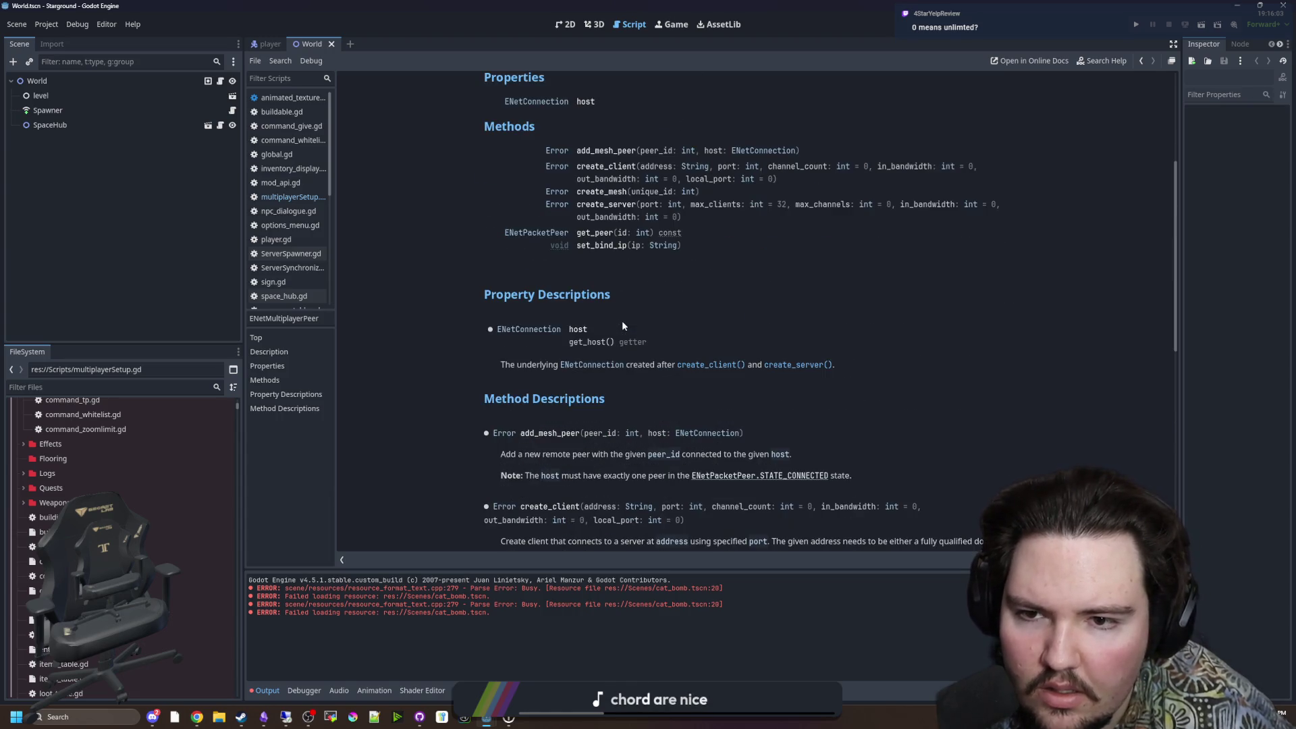
pyautogui.scroll(4, 623, 324)
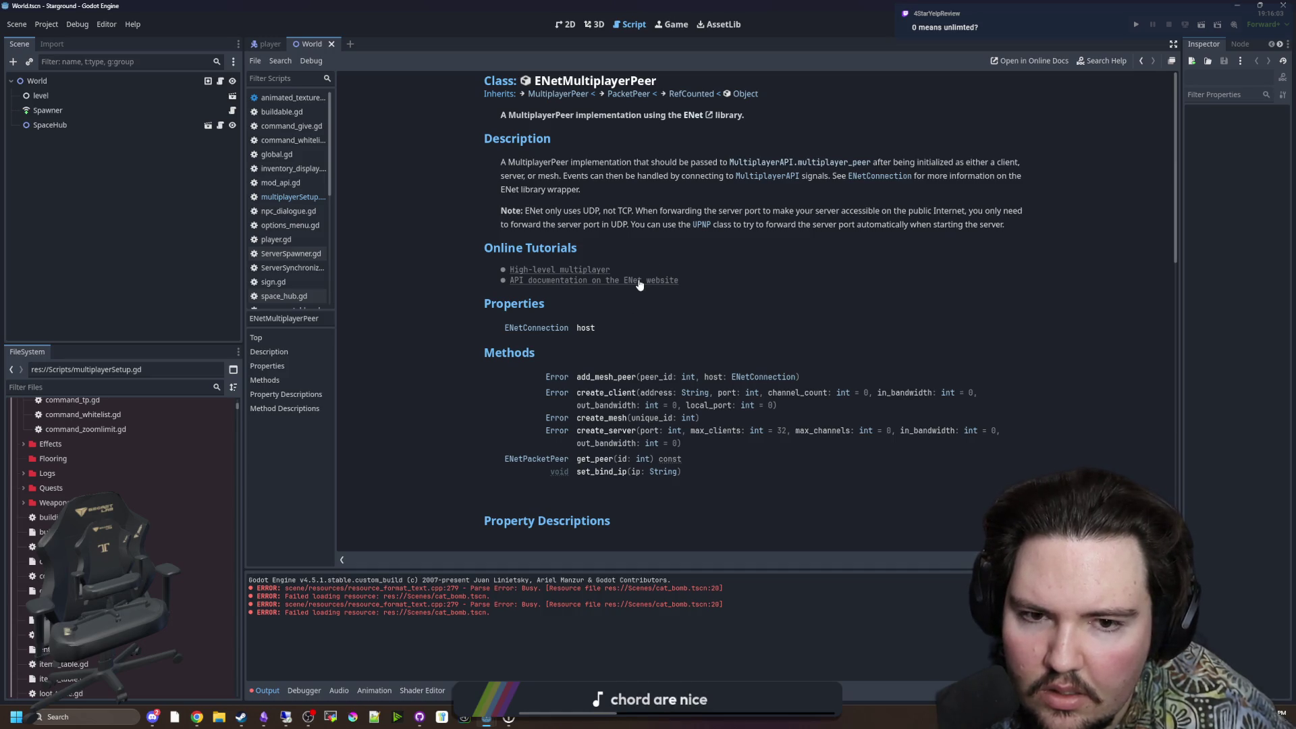
pyautogui.scroll(-15, 682, 288)
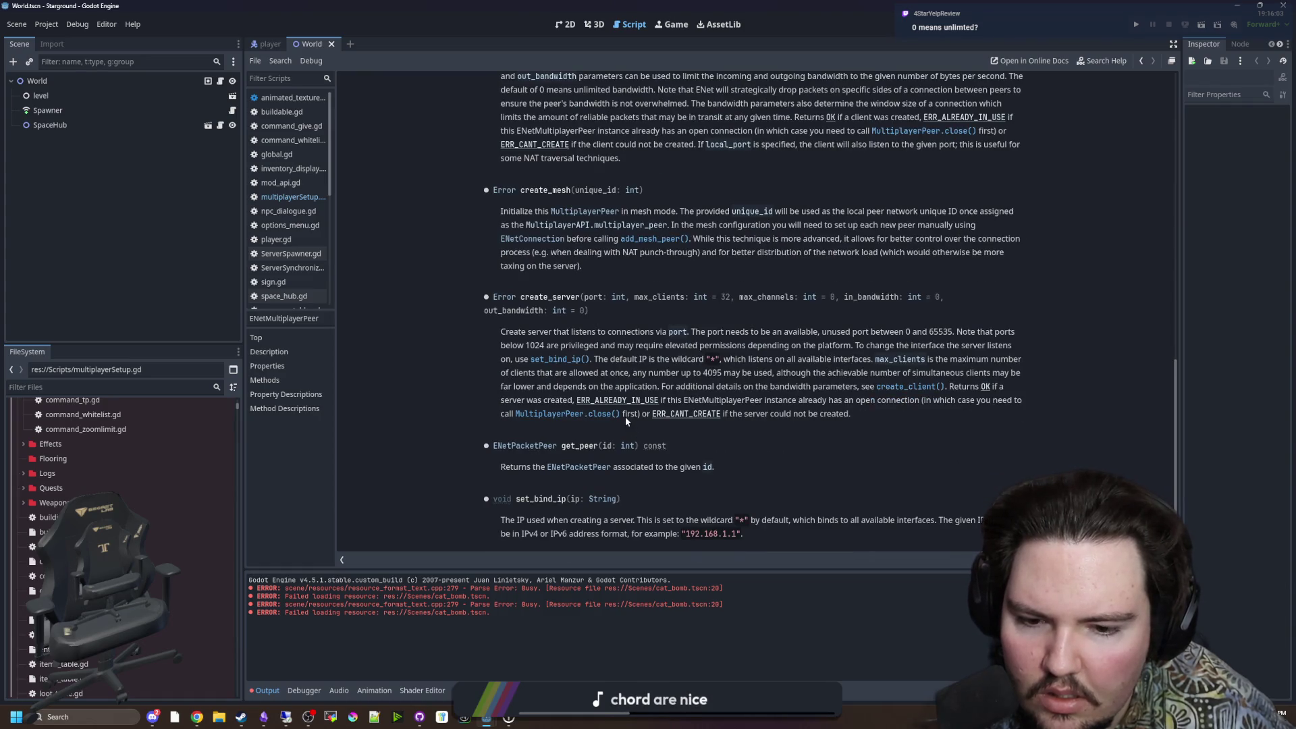
pyautogui.scroll(4, 625, 416)
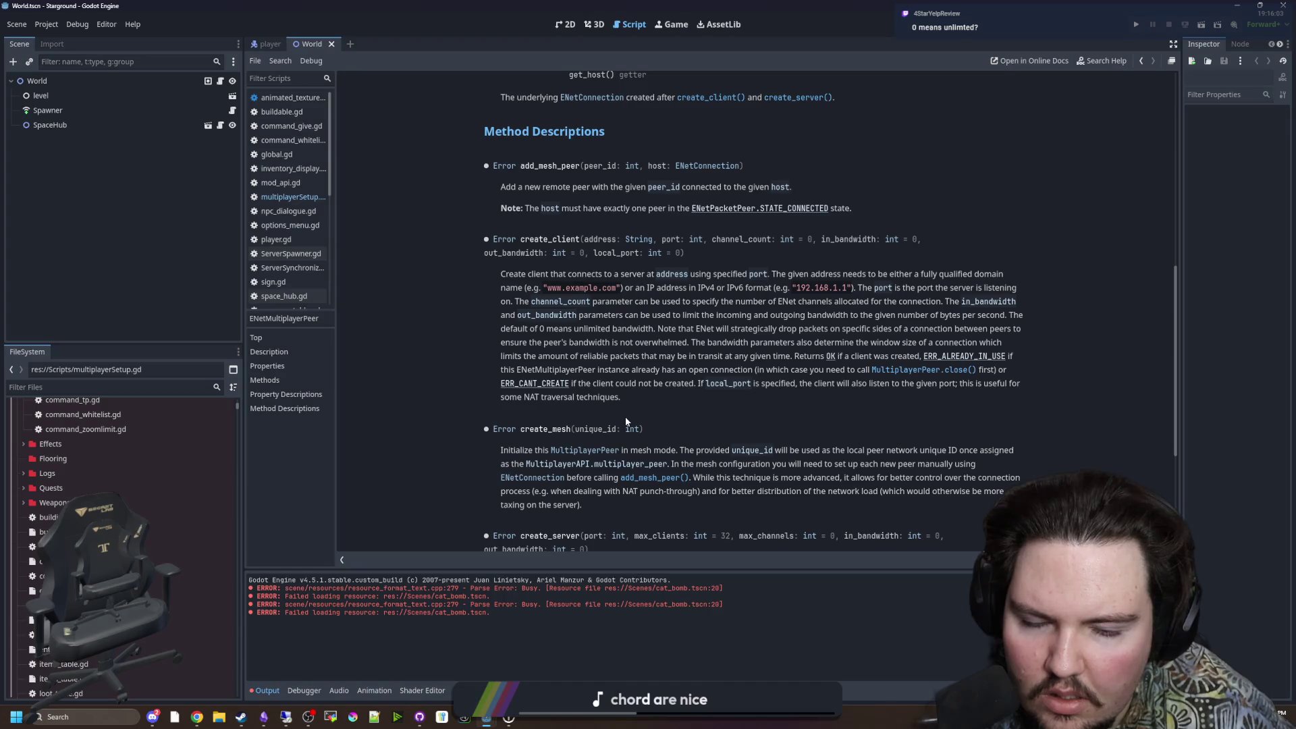
pyautogui.scroll(10, 625, 416)
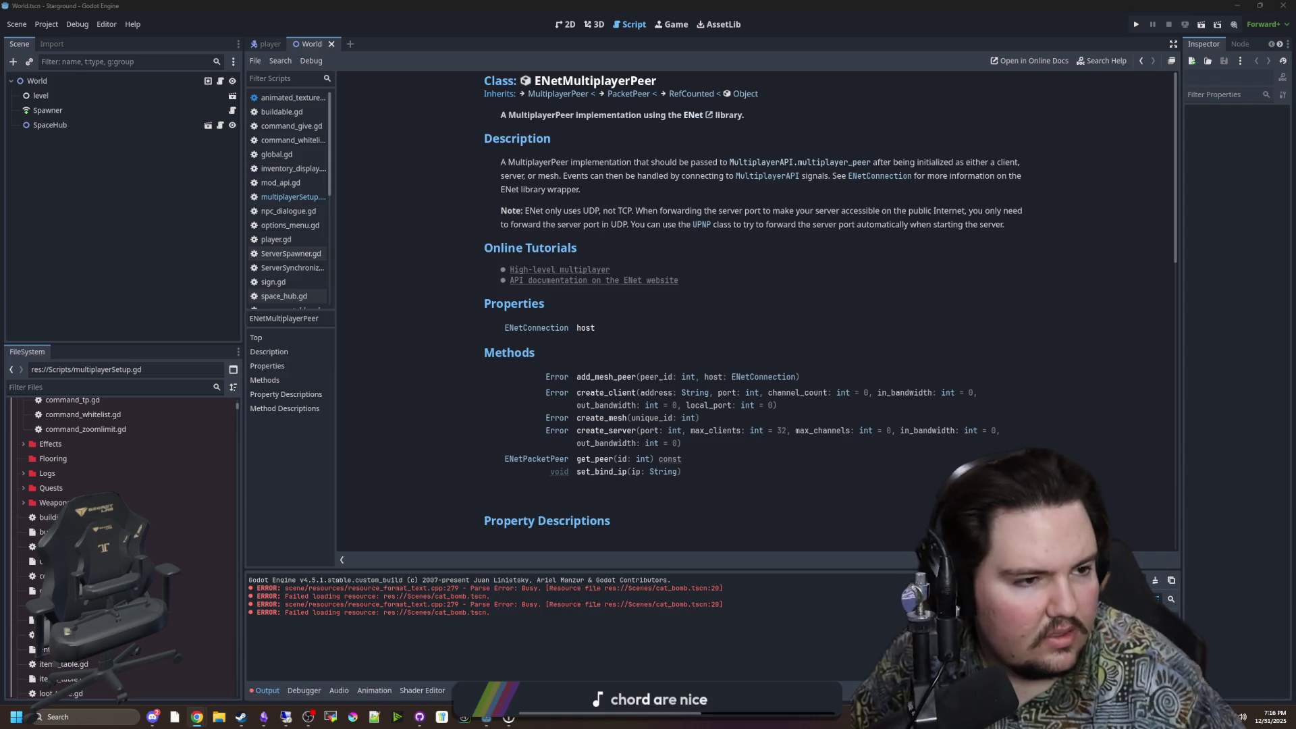
pyautogui.hotkey('alt', 'Tab')
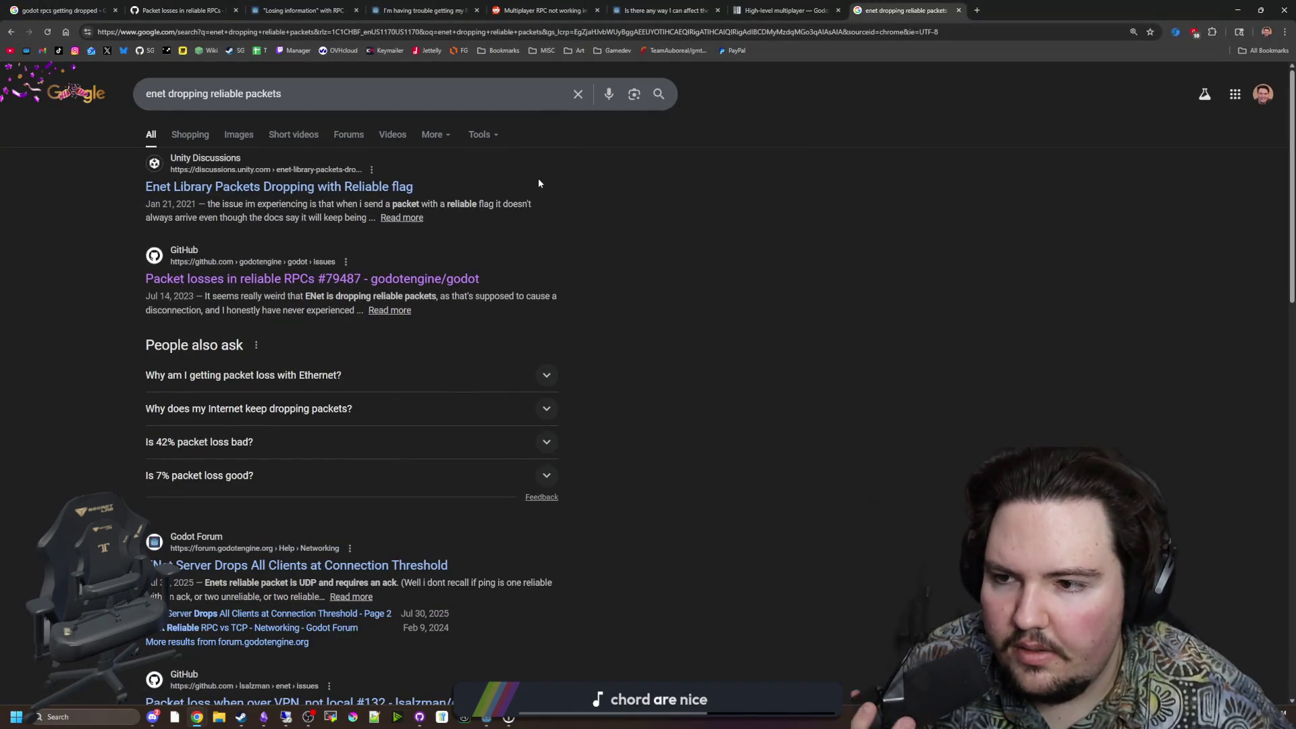
# Step: Open the GitHub packet-loss issue, Godot Forum result and another result in background tabs, then view the Unity thread
pyautogui.middleClick(419, 282)
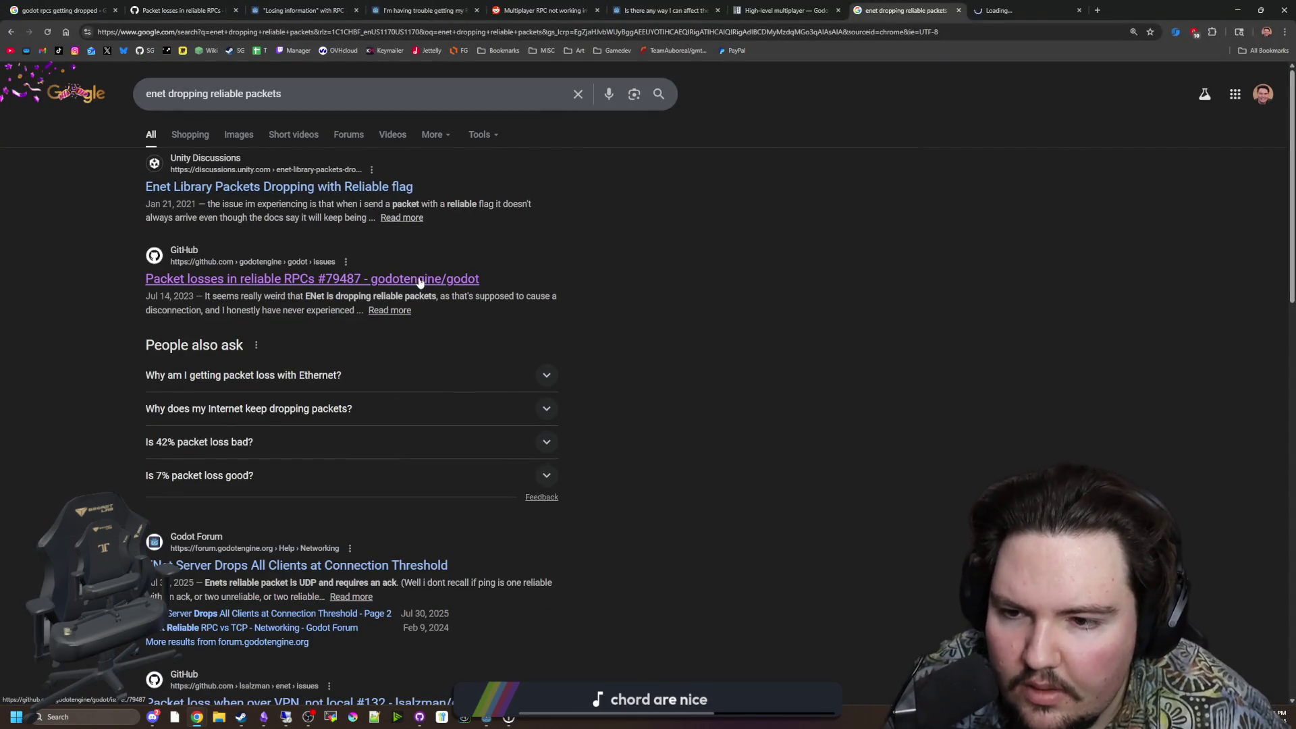
pyautogui.middleClick(419, 281)
pyautogui.middleClick(337, 566)
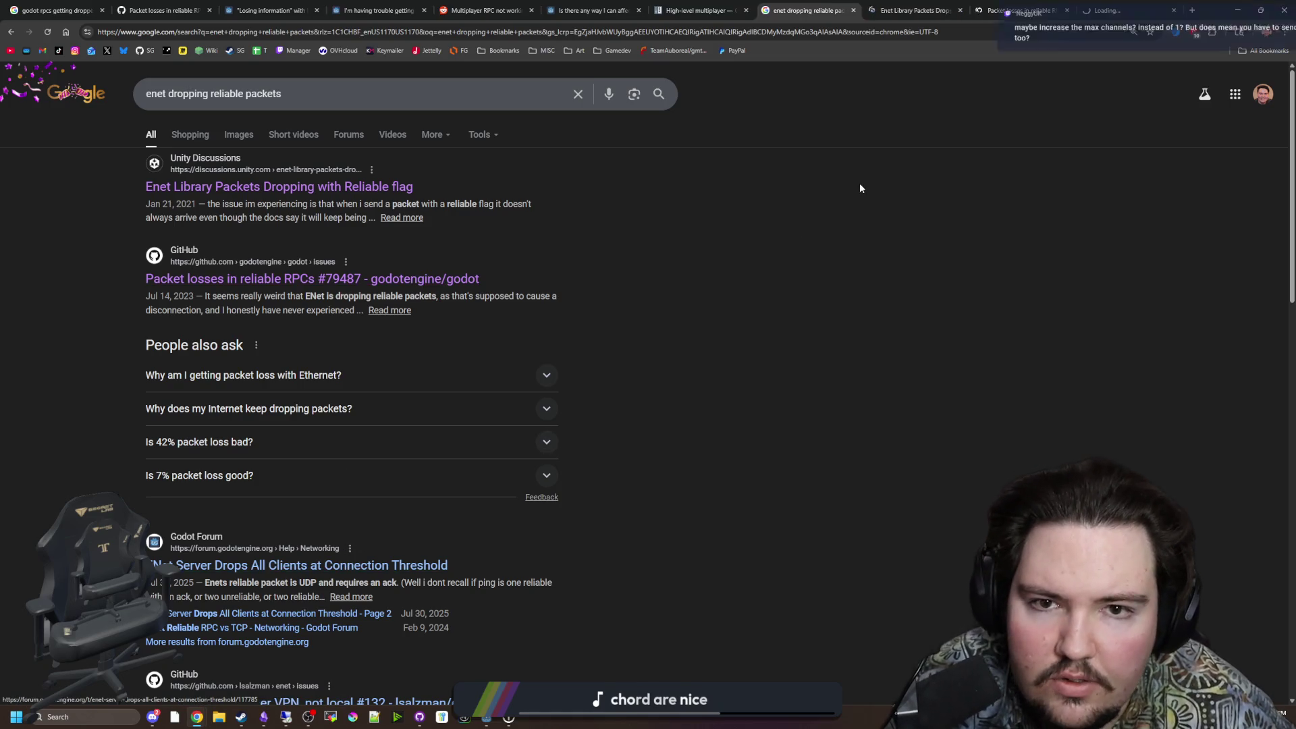
pyautogui.hotkey('ctrl', 'Tab')
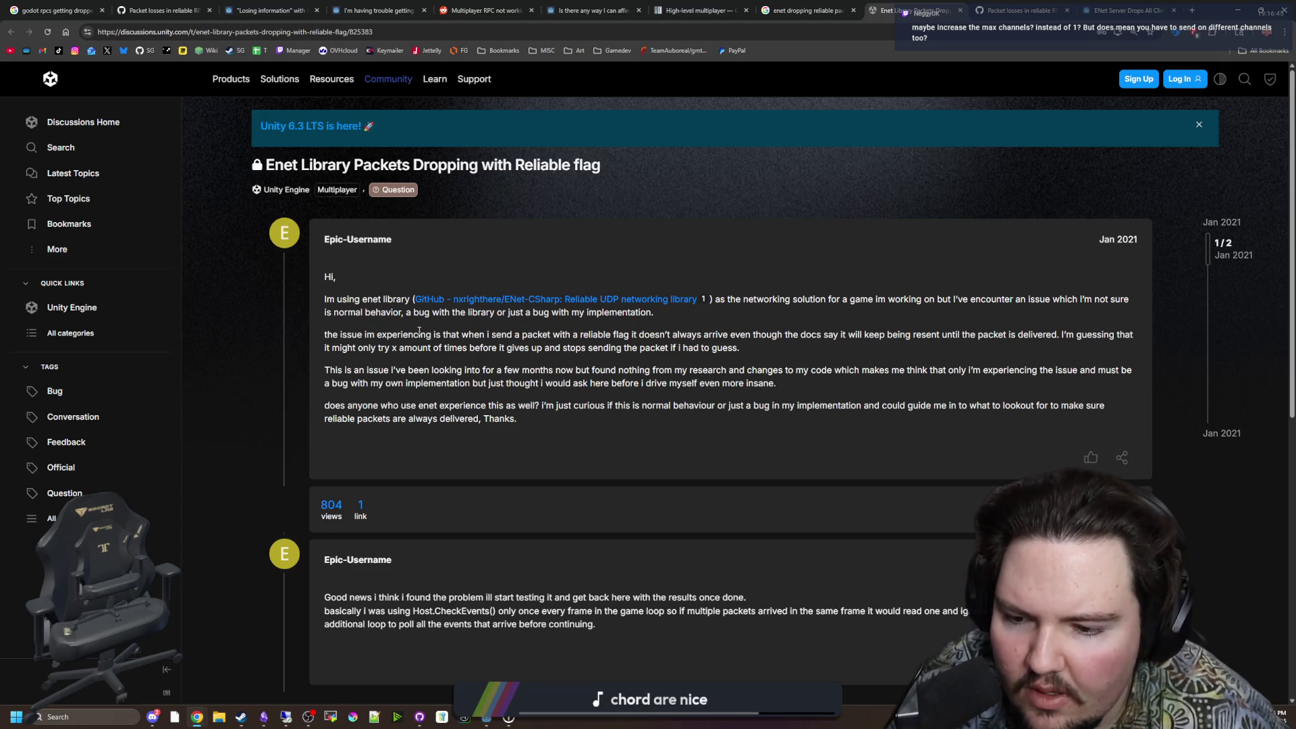
# Step: Skim the Unity 'Enet Library Packets Dropping with Reliable flag' thread, then switch to GitHub issue #79487
pyautogui.scroll(-3, 419, 330)
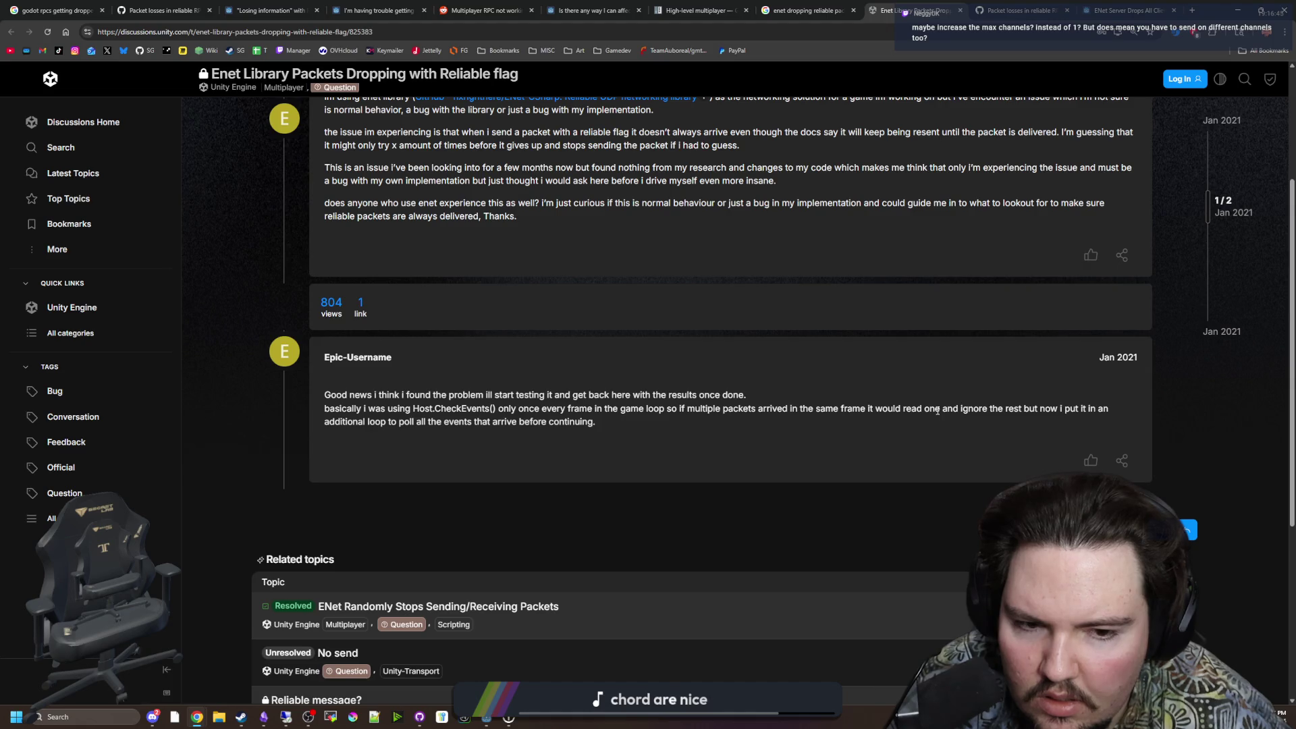
pyautogui.scroll(-3, 531, 418)
pyautogui.scroll(7, 531, 418)
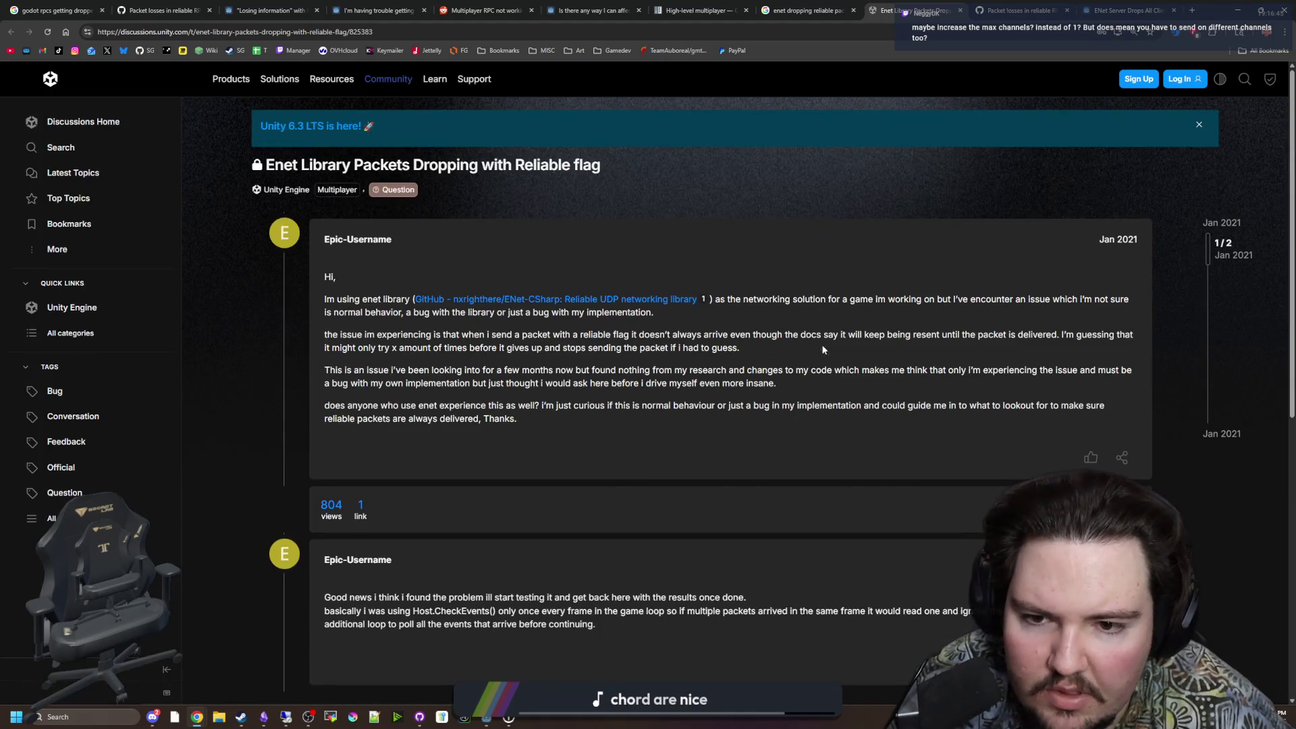
pyautogui.click(1014, 4)
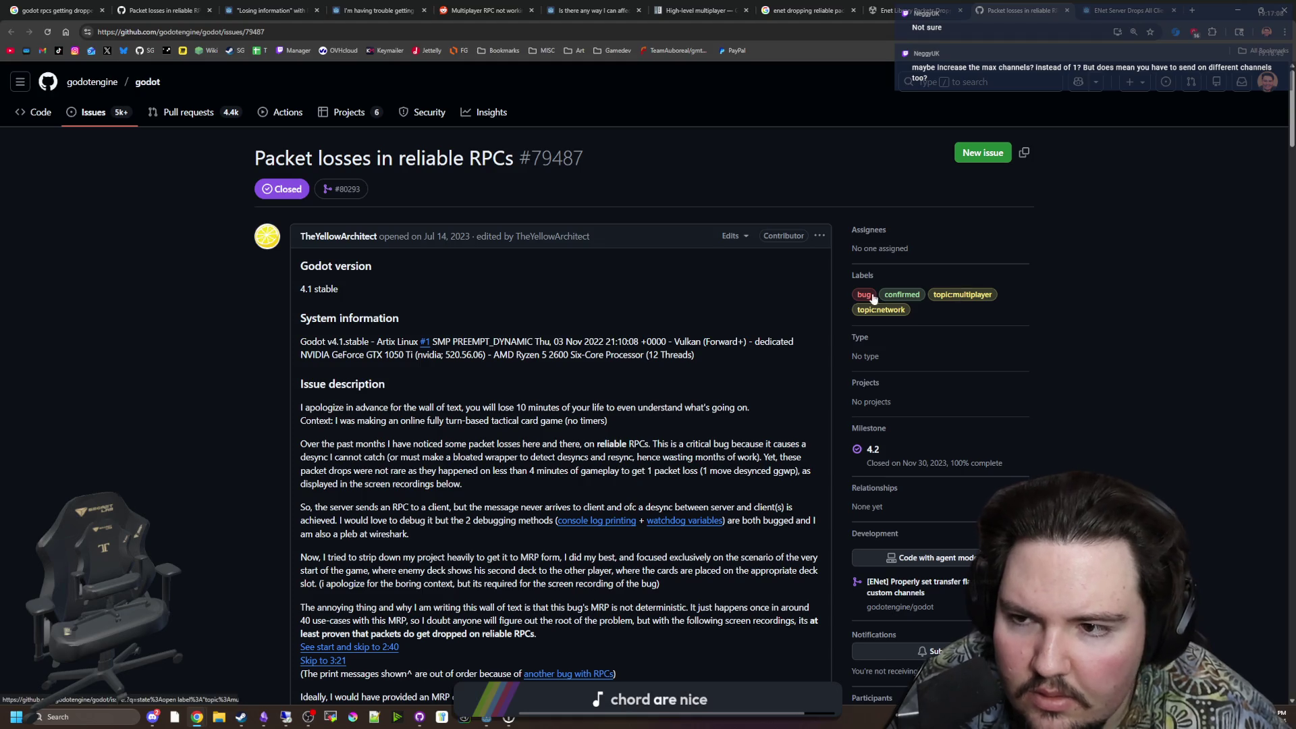
# Step: Read issue #79487's comments on moving RPC channels to 0, then return to multiplayerSetup.gd in Godot
pyautogui.scroll(-10, 463, 293)
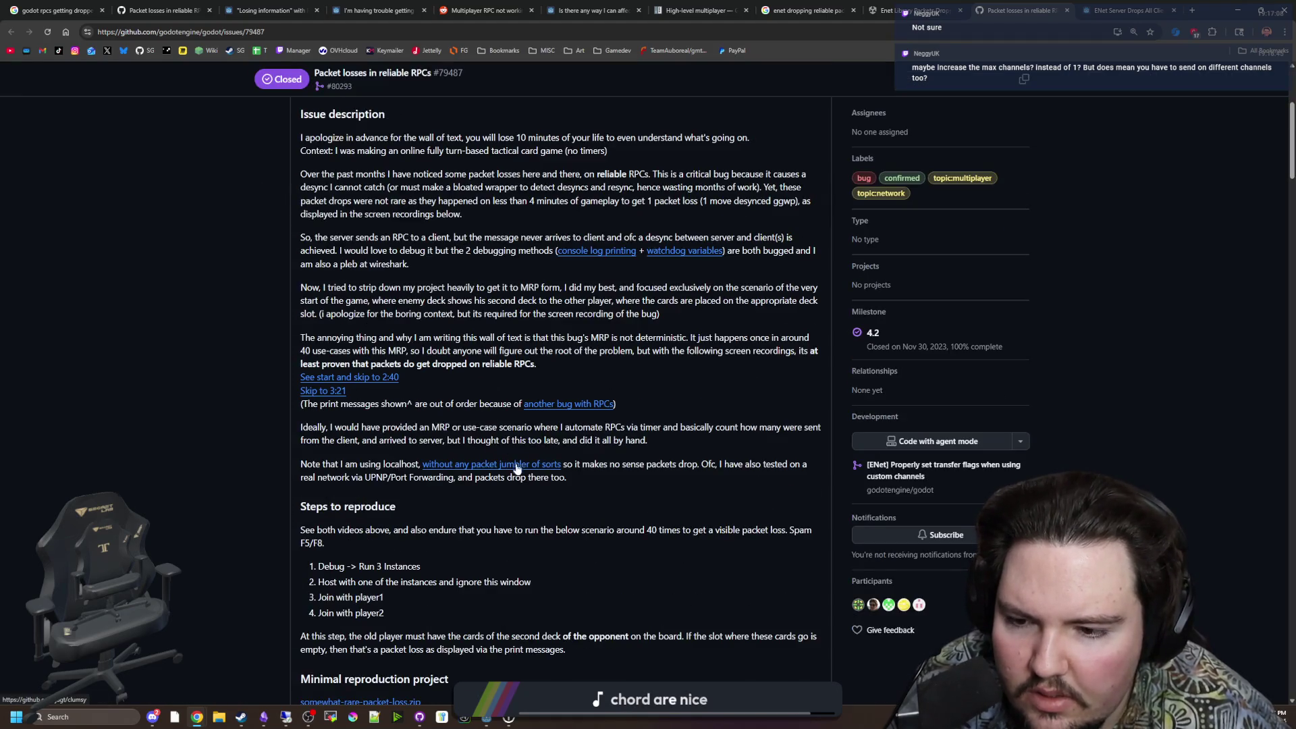
pyautogui.scroll(-4, 558, 407)
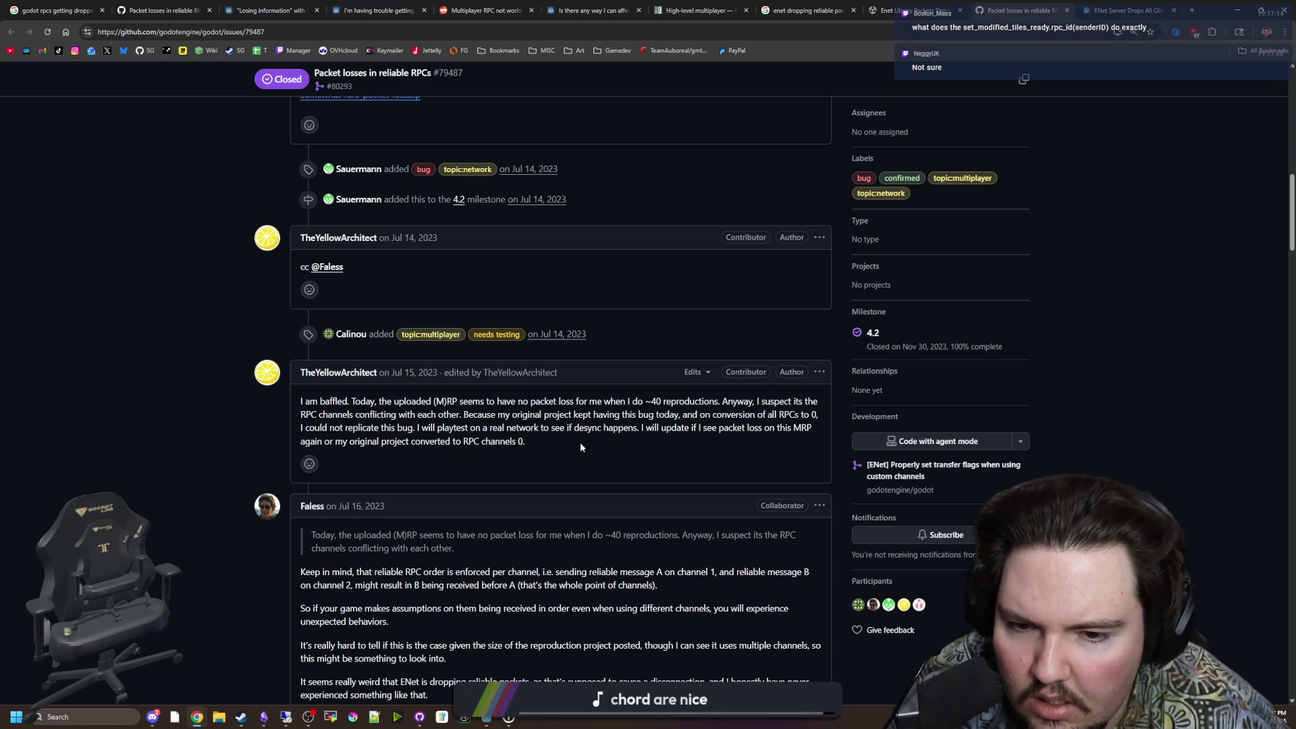
pyautogui.scroll(-2, 530, 409)
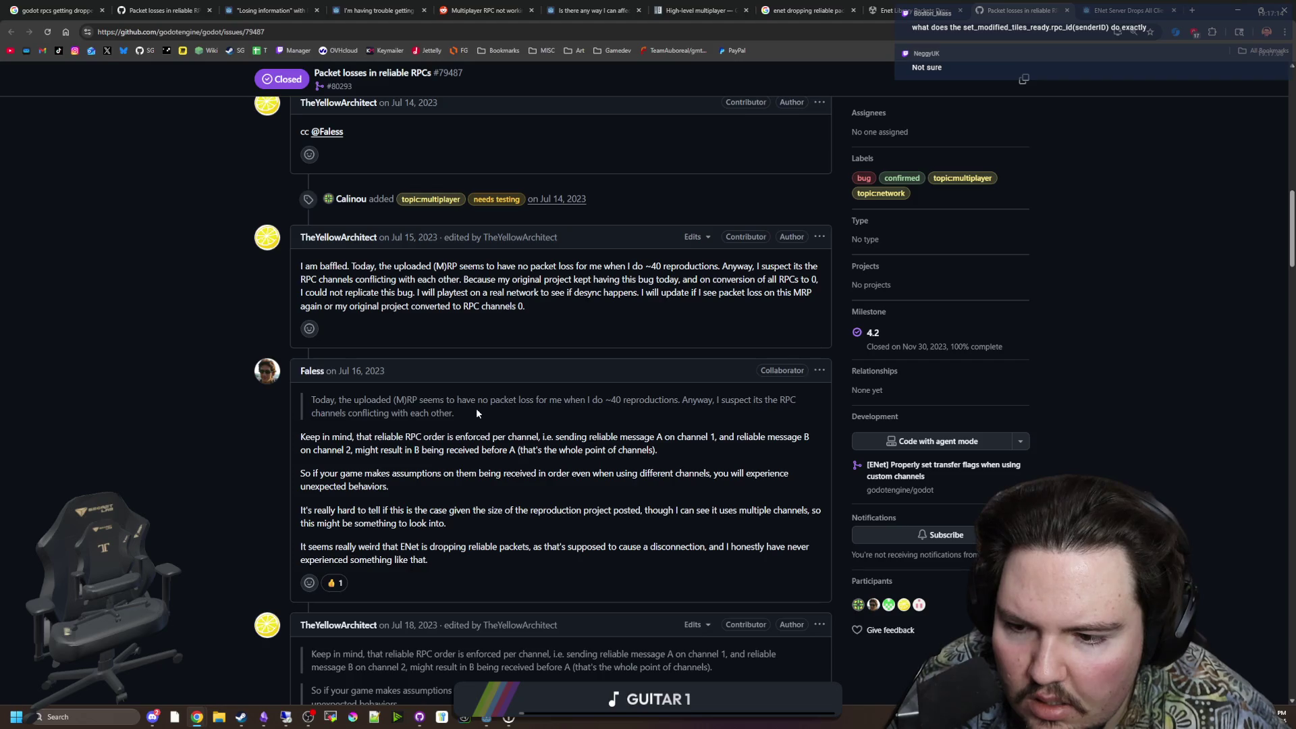
pyautogui.scroll(-1, 559, 557)
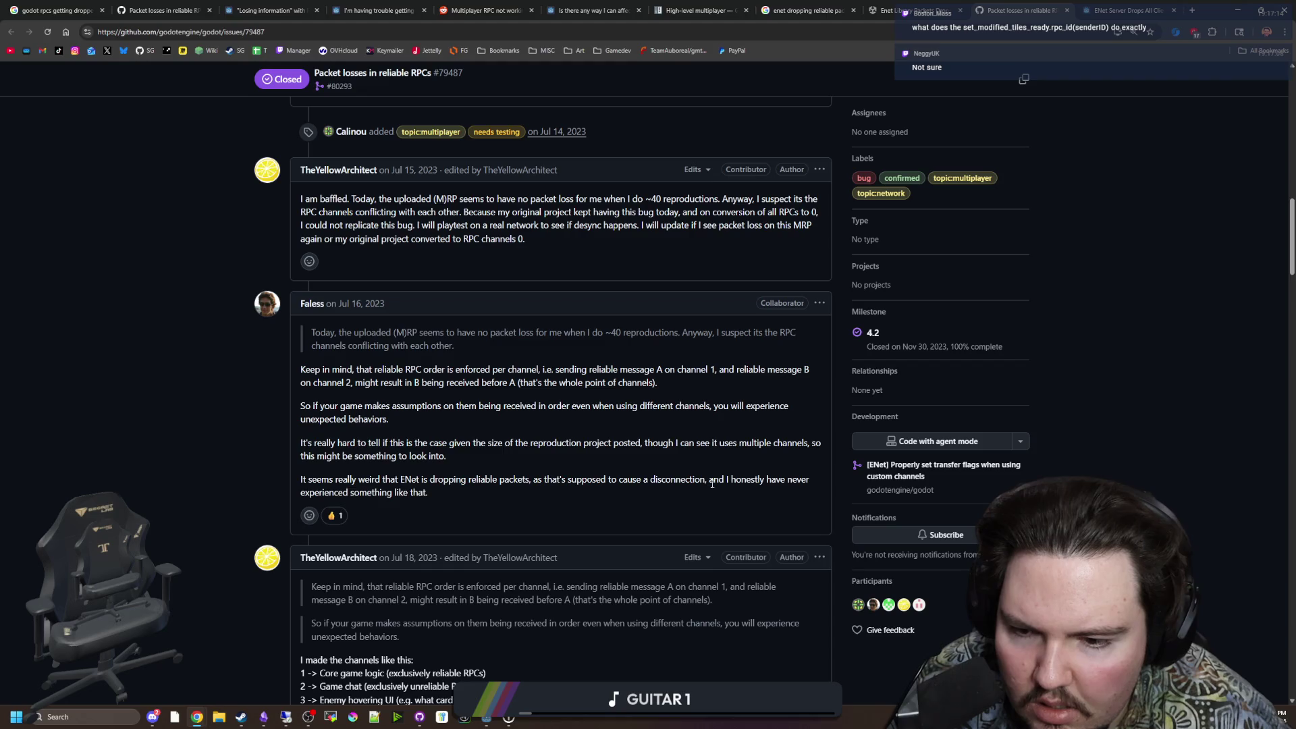
pyautogui.scroll(-4, 712, 483)
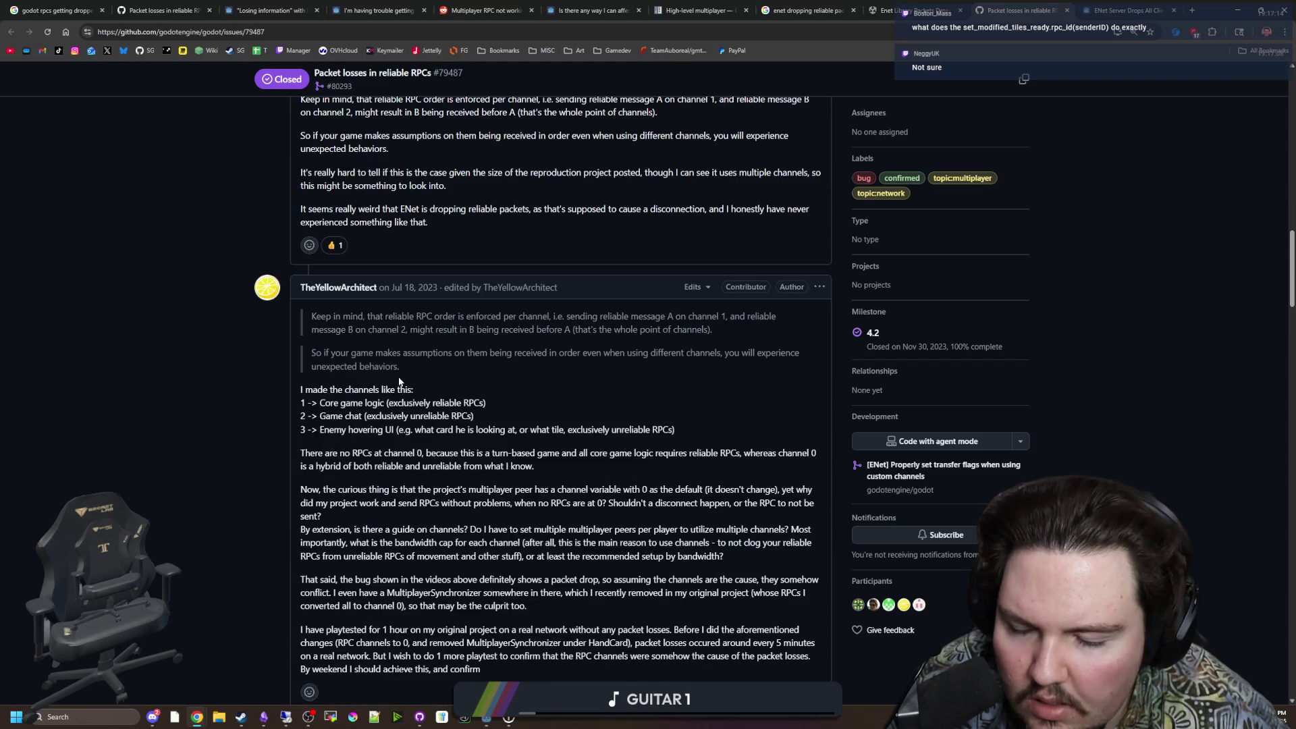
pyautogui.scroll(-2, 405, 374)
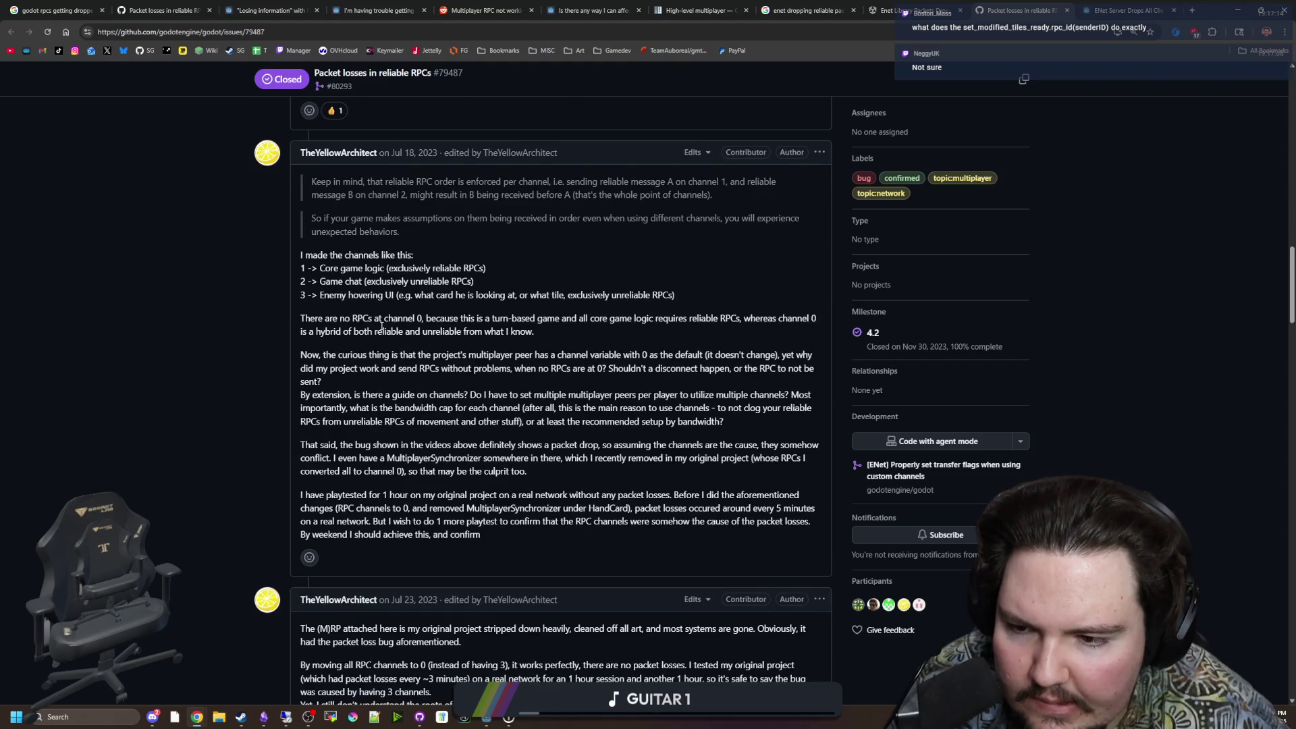
pyautogui.scroll(-4, 381, 326)
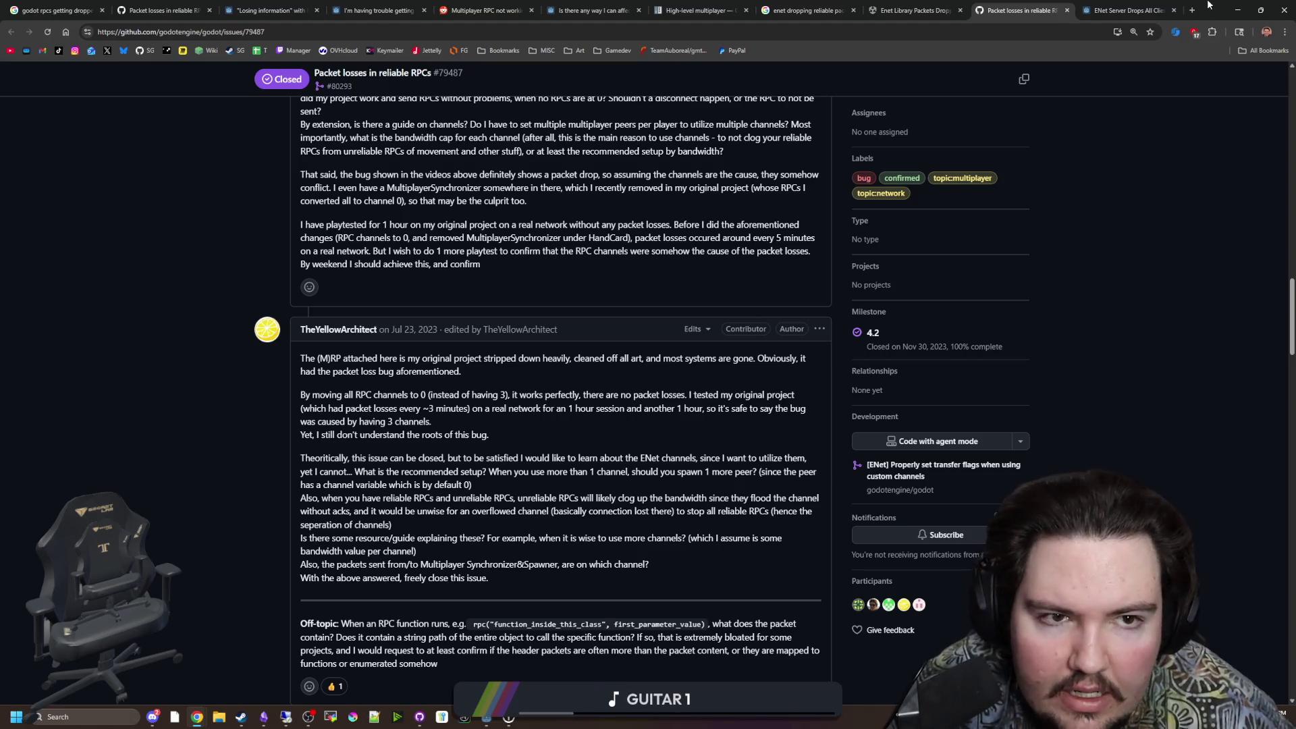
pyautogui.click(1237, 9)
pyautogui.click(291, 197)
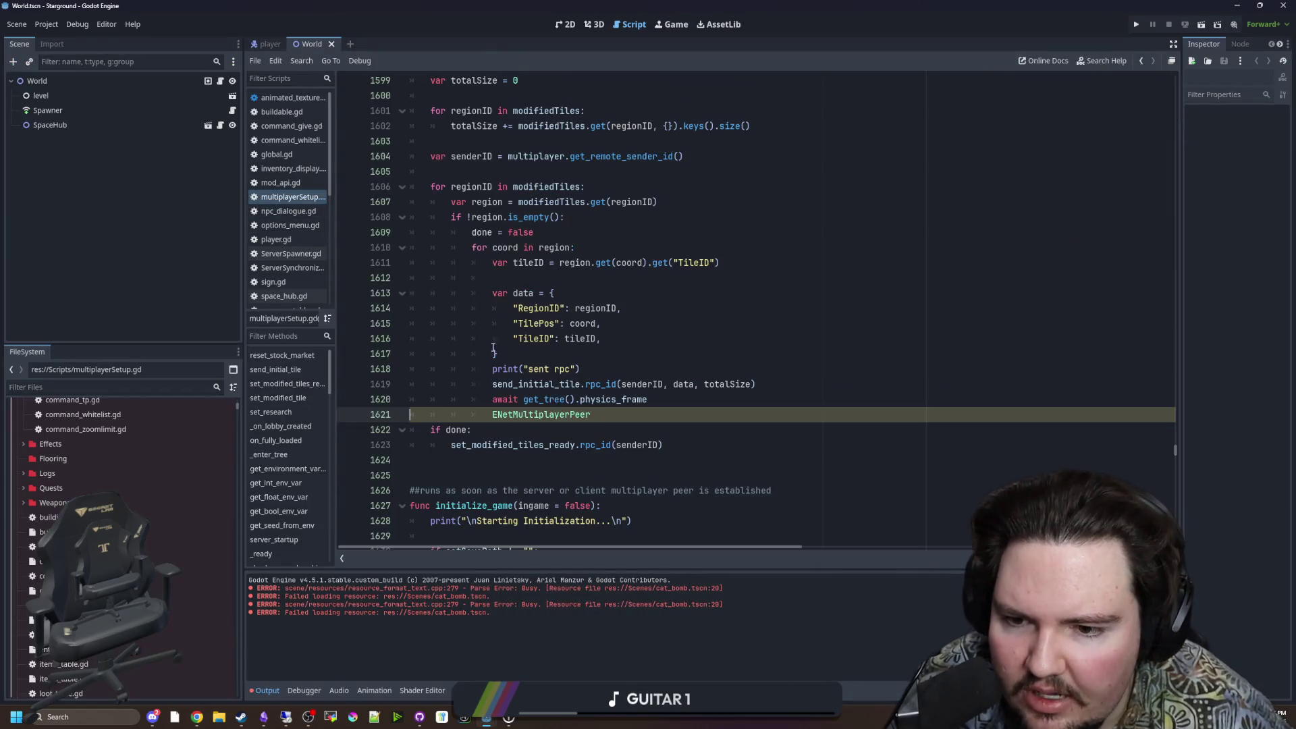
# Step: Inspect request_tile_data's done flag and set_modified_tiles_ready call around lines 1598–1623, then return to GitHub
pyautogui.scroll(1, 499, 380)
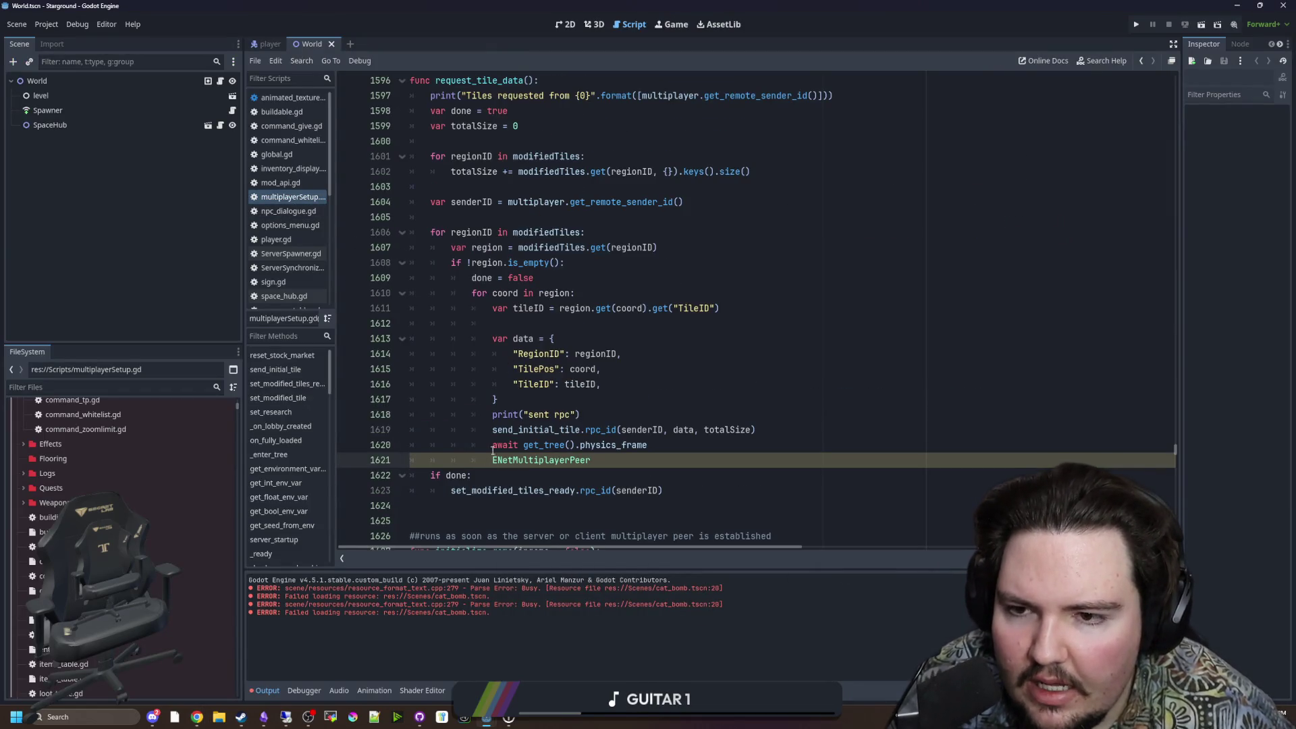
pyautogui.scroll(1, 473, 341)
pyautogui.click(429, 157)
pyautogui.moveTo(472, 319)
pyautogui.mouseDown()
pyautogui.moveTo(573, 347)
pyautogui.moveTo(565, 333)
pyautogui.mouseUp()
pyautogui.click(564, 321)
pyautogui.scroll(-3, 545, 379)
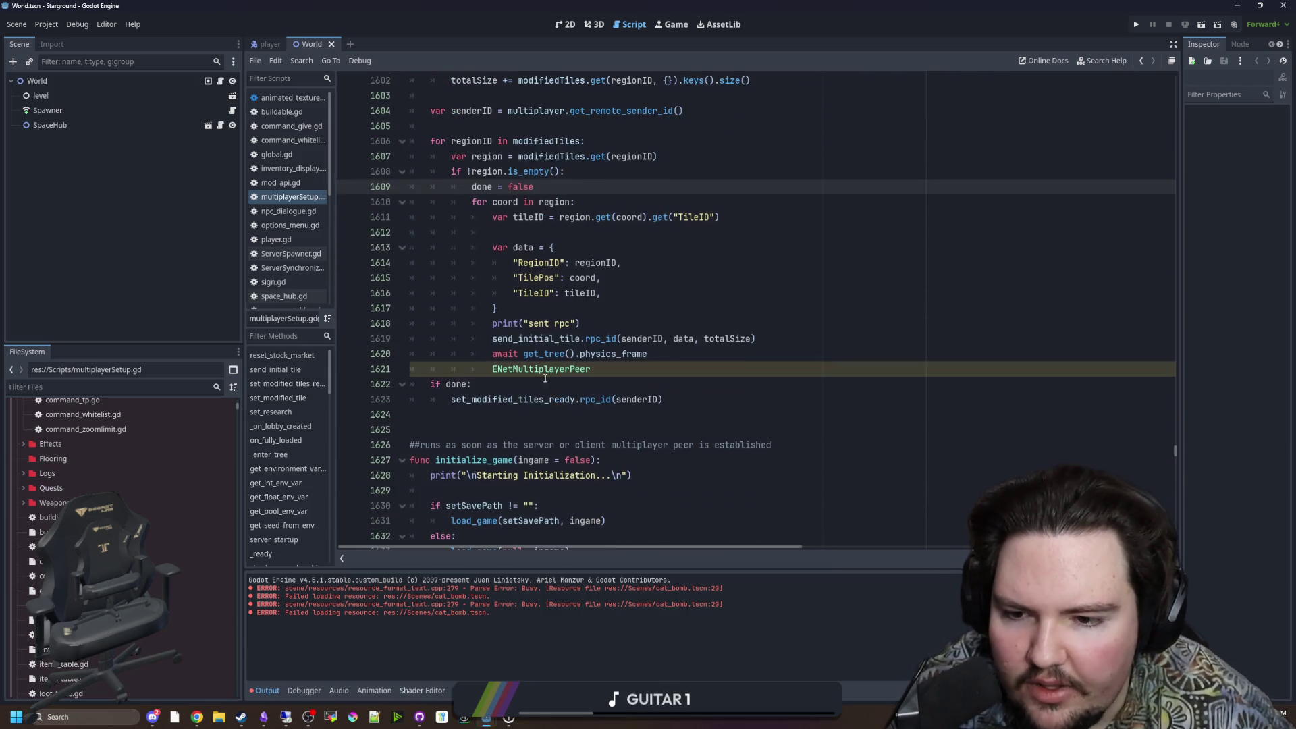
pyautogui.click(533, 391)
pyautogui.scroll(1, 513, 391)
pyautogui.scroll(-1, 486, 392)
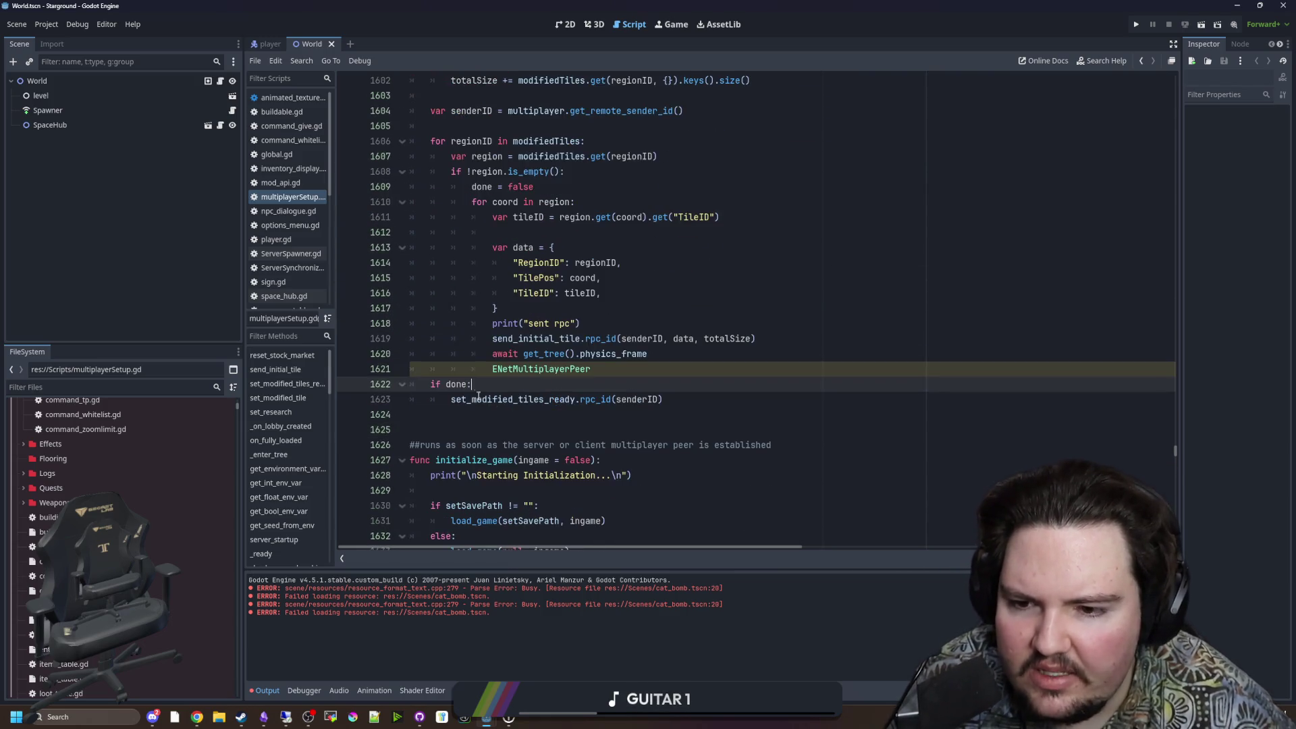
pyautogui.moveTo(451, 394)
pyautogui.mouseDown()
pyautogui.moveTo(675, 395)
pyautogui.moveTo(439, 383)
pyautogui.moveTo(452, 400)
pyautogui.mouseUp()
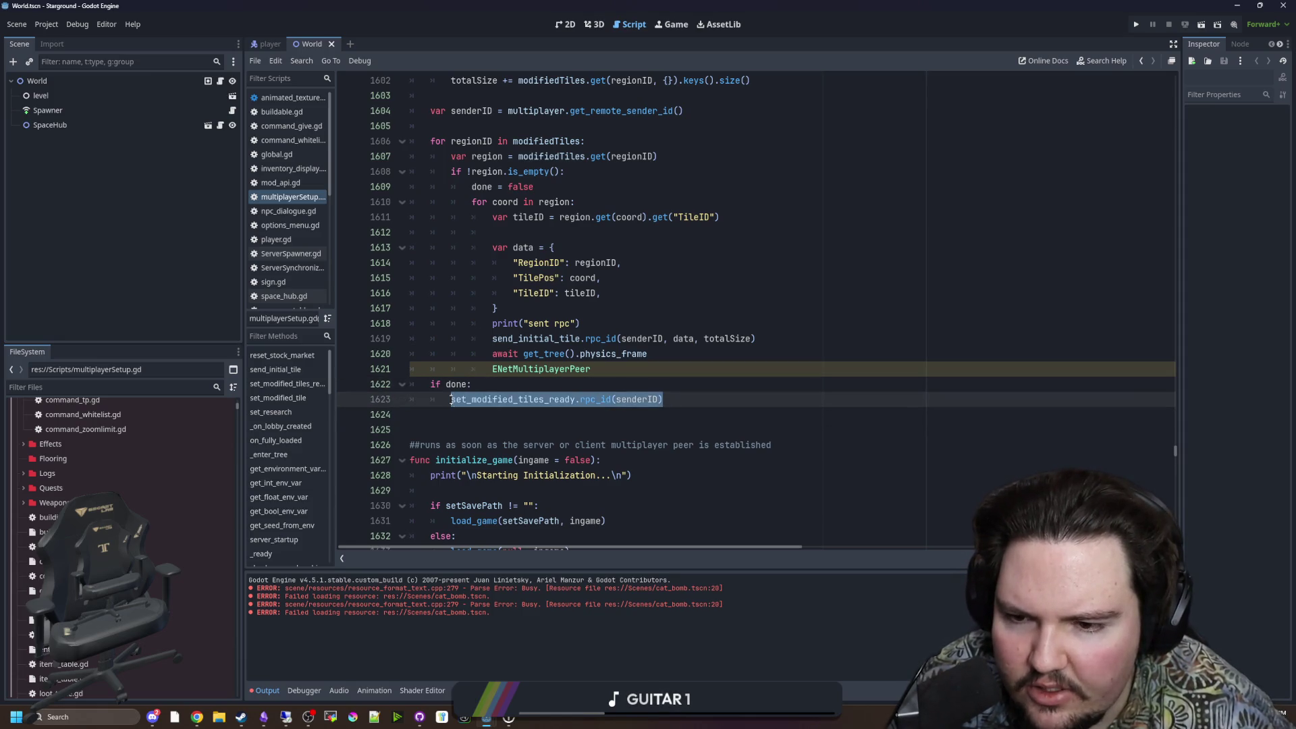
pyautogui.click(728, 417)
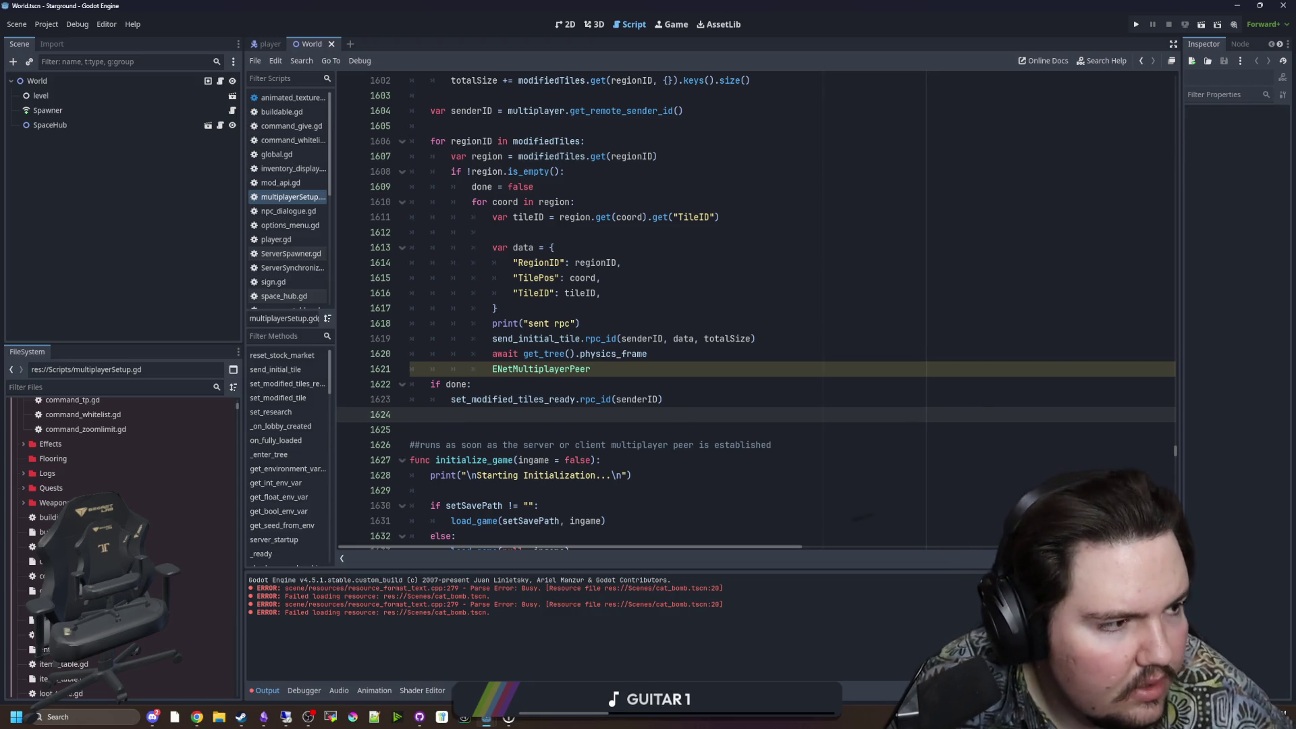
pyautogui.hotkey('alt', 'Tab')
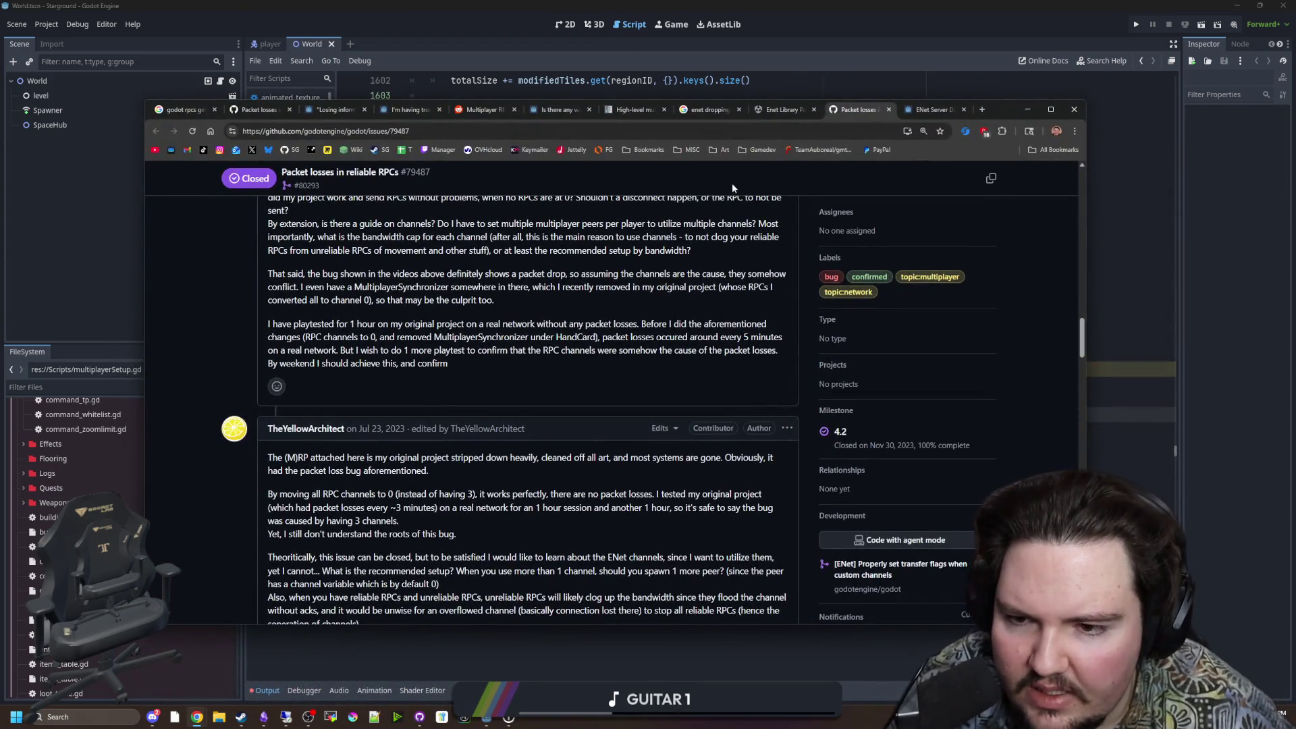
# Step: Scroll issue #79487 down to the Demo.zip reproduction comment simulating 10% packet loss
pyautogui.scroll(-2, 317, 340)
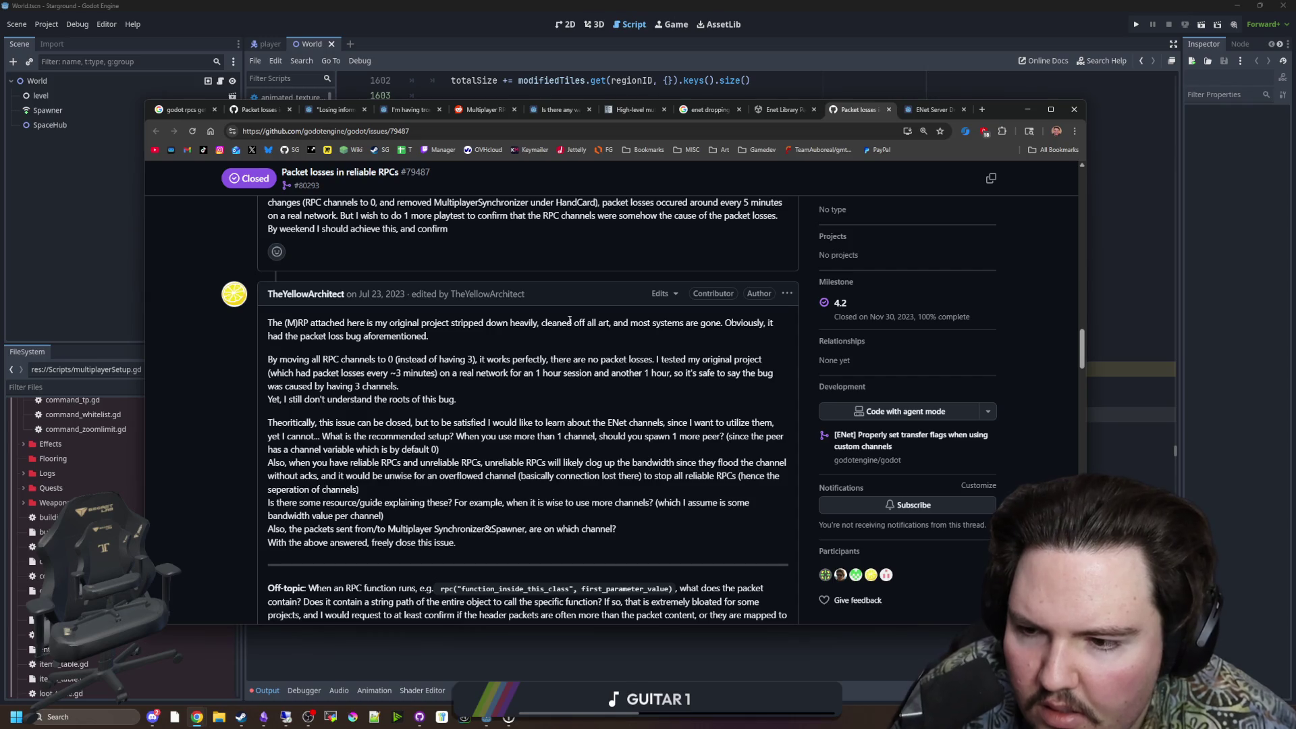
pyautogui.scroll(-8, 602, 346)
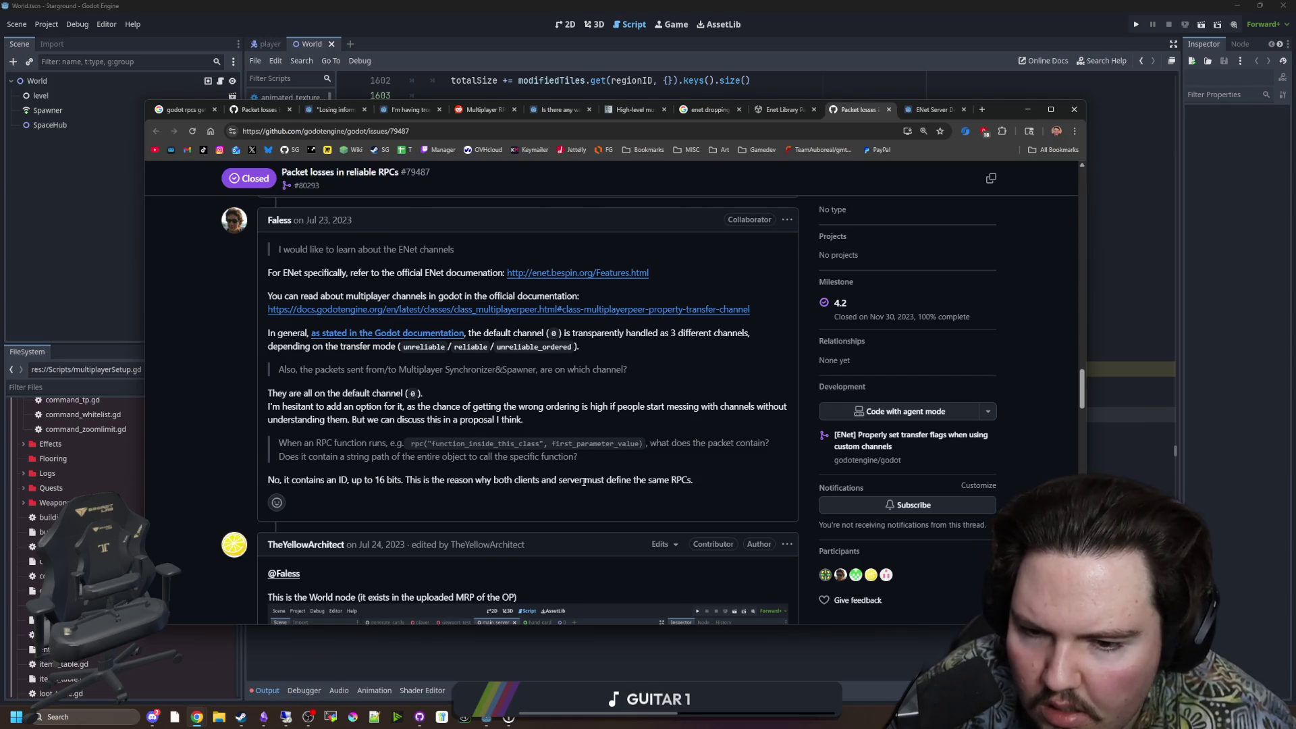
pyautogui.scroll(-2, 583, 481)
pyautogui.scroll(-2, 391, 416)
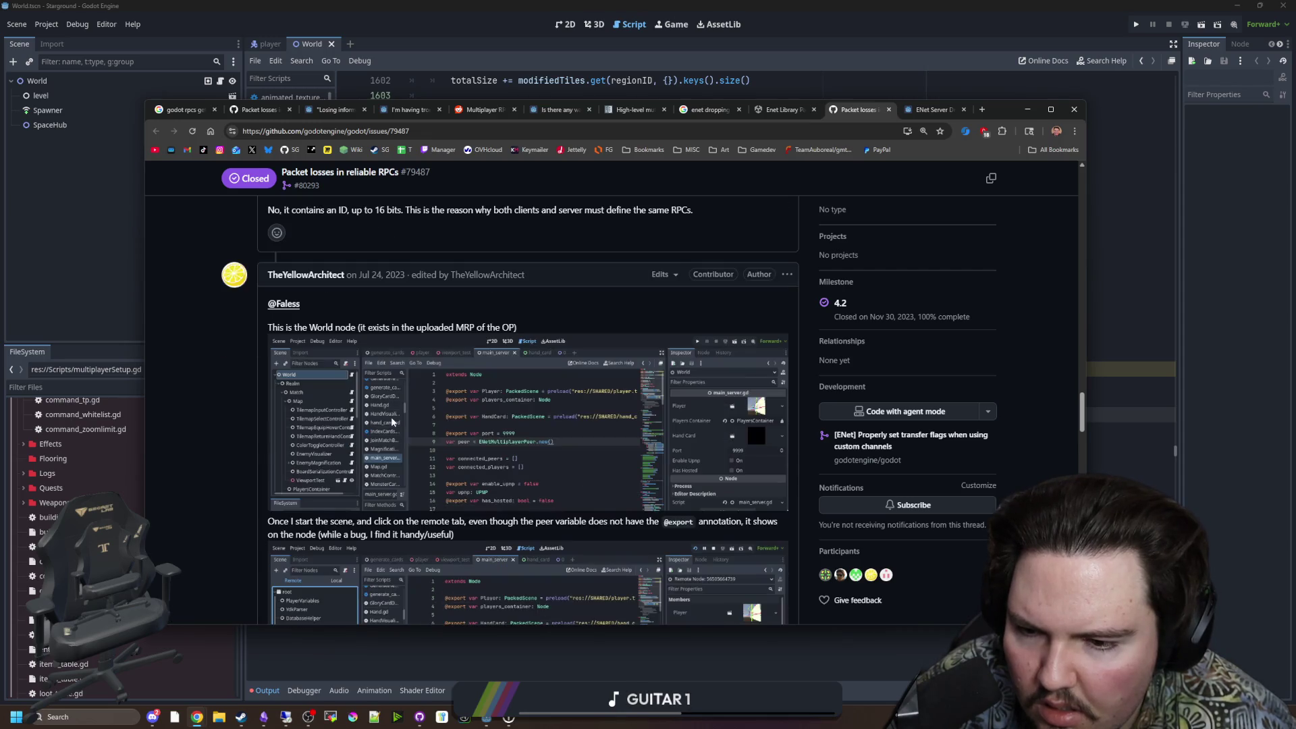
pyautogui.scroll(-2, 391, 416)
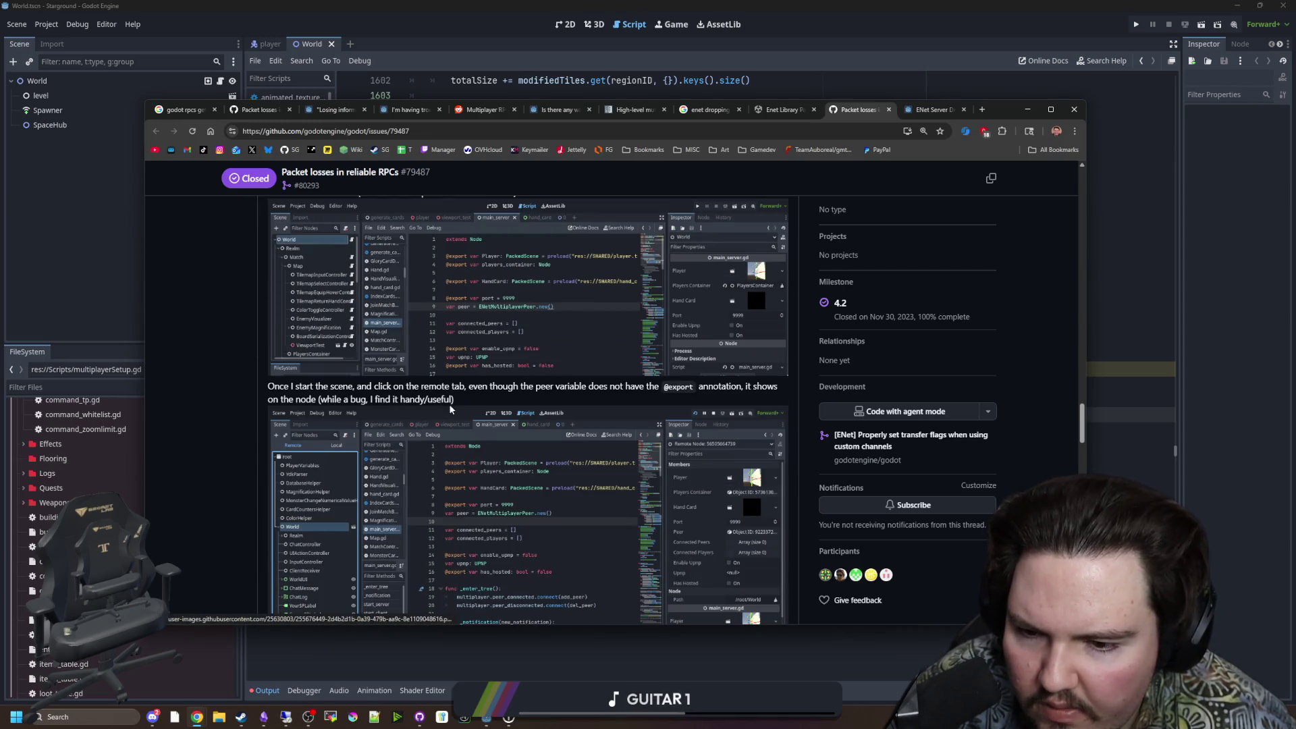
pyautogui.scroll(-3, 450, 408)
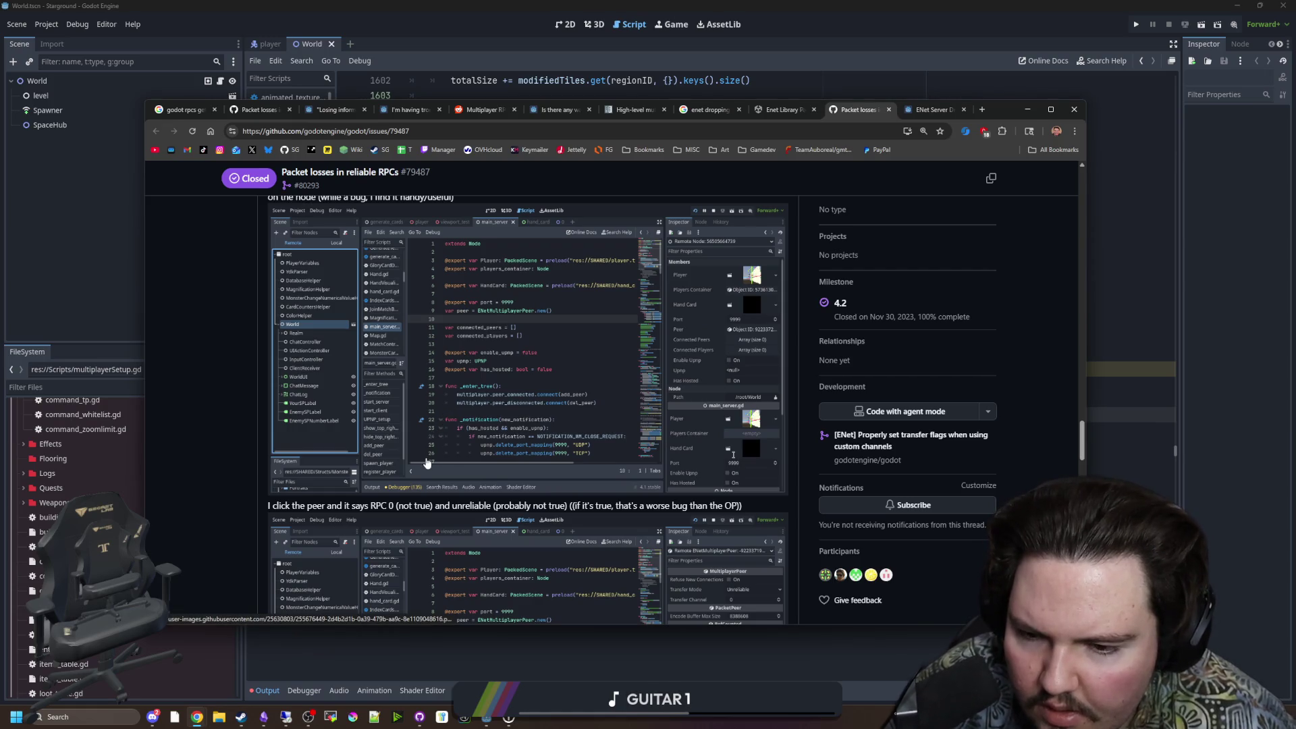
pyautogui.scroll(-5, 426, 462)
pyautogui.scroll(-3, 427, 463)
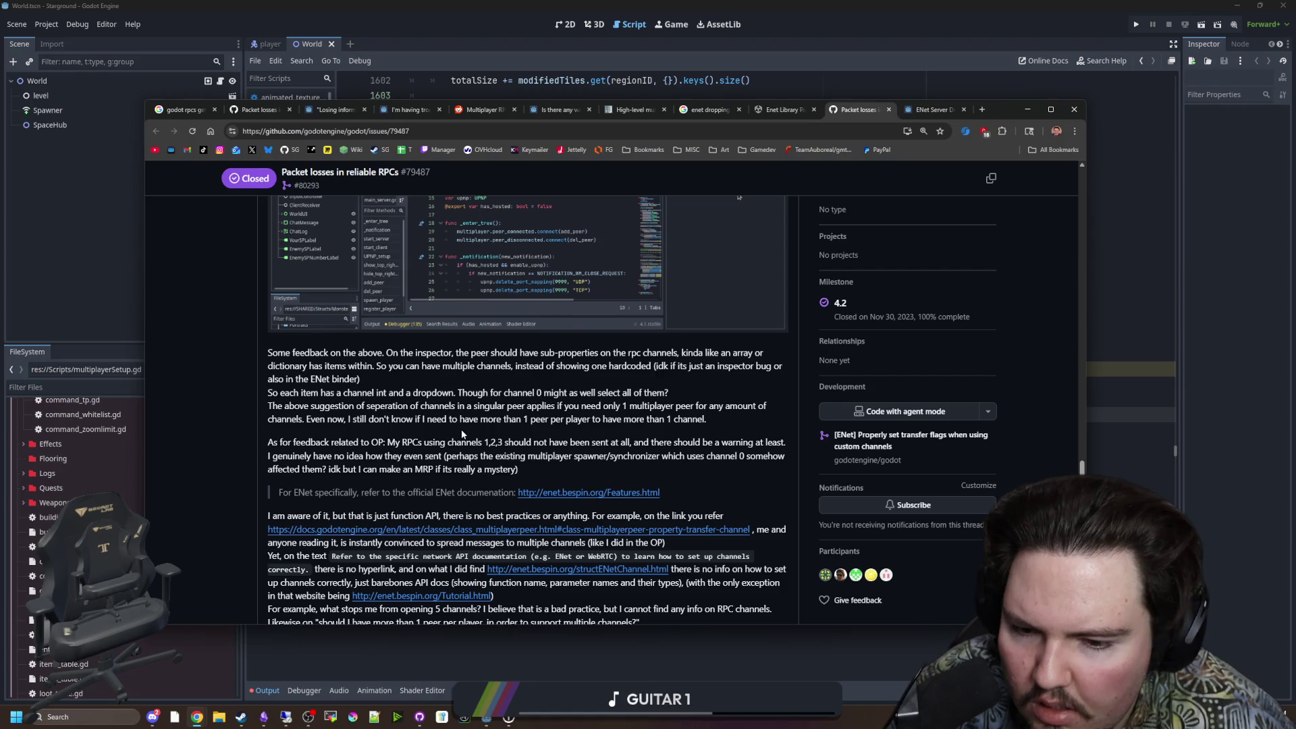
pyautogui.scroll(-3, 462, 434)
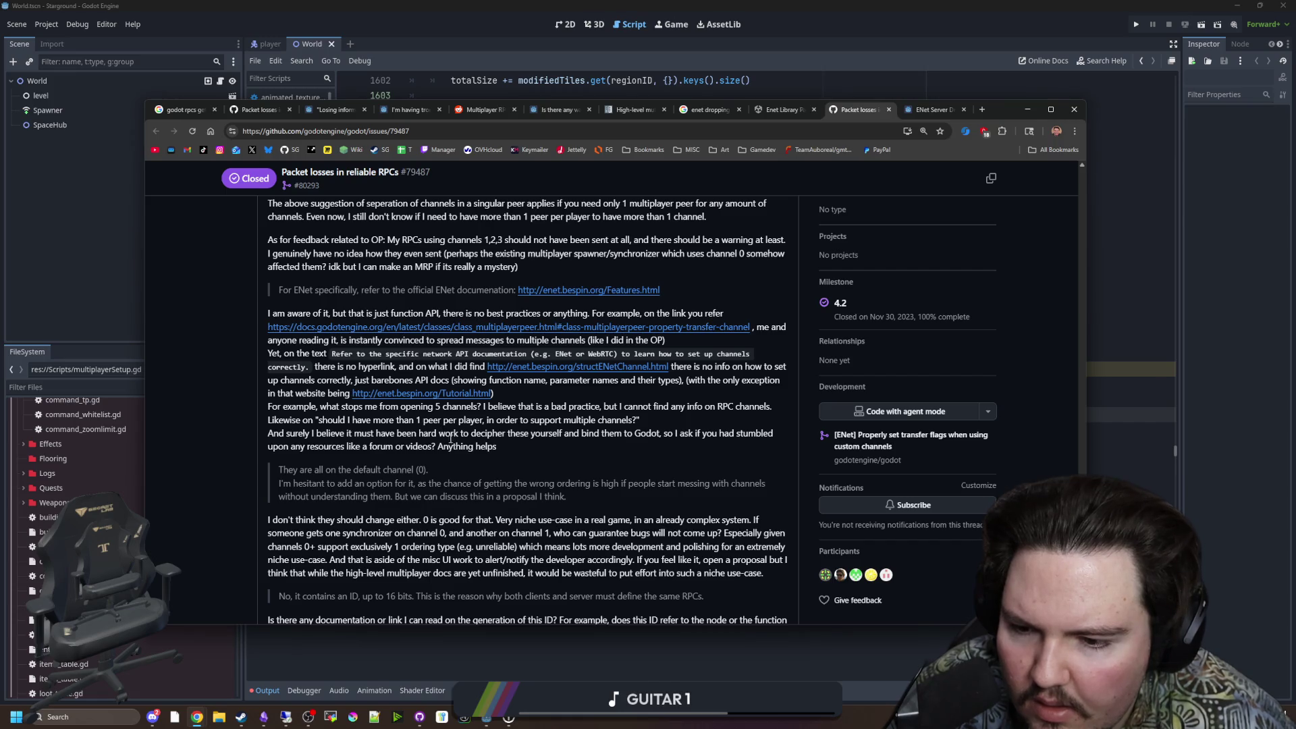
pyautogui.scroll(-2, 448, 435)
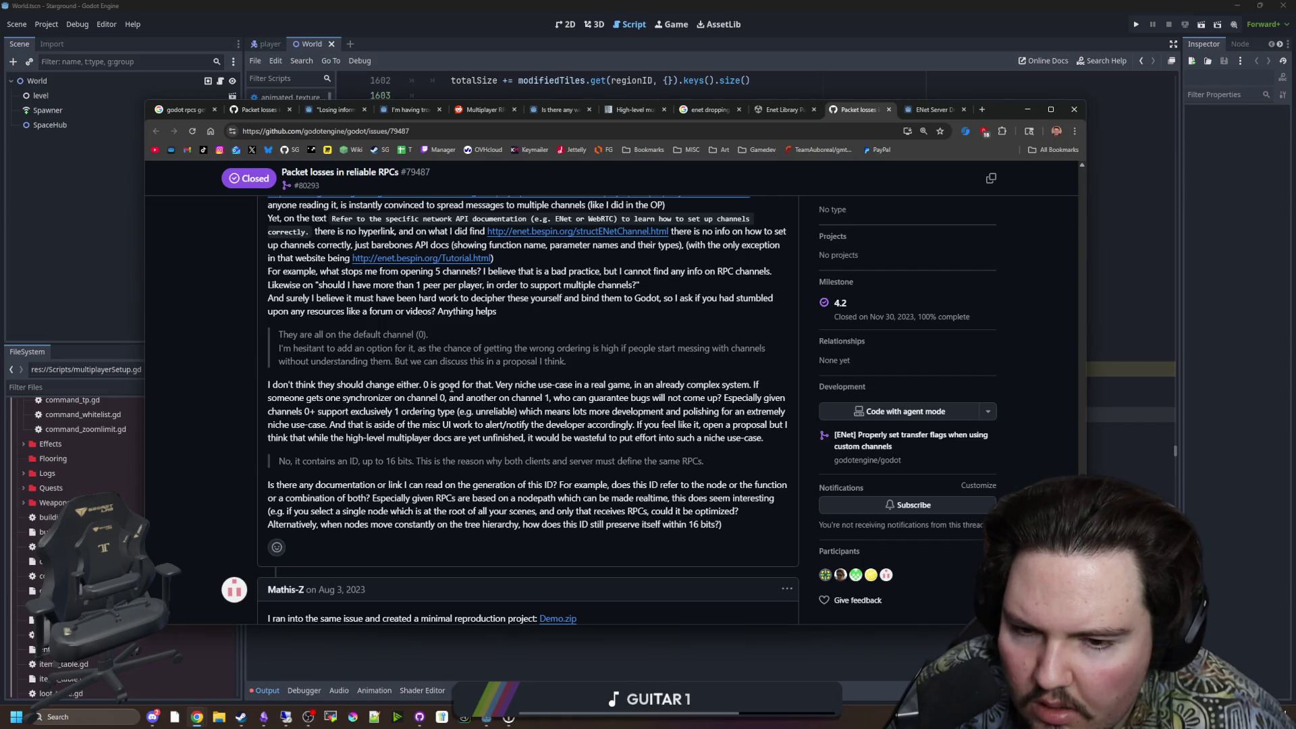
pyautogui.scroll(-3, 452, 387)
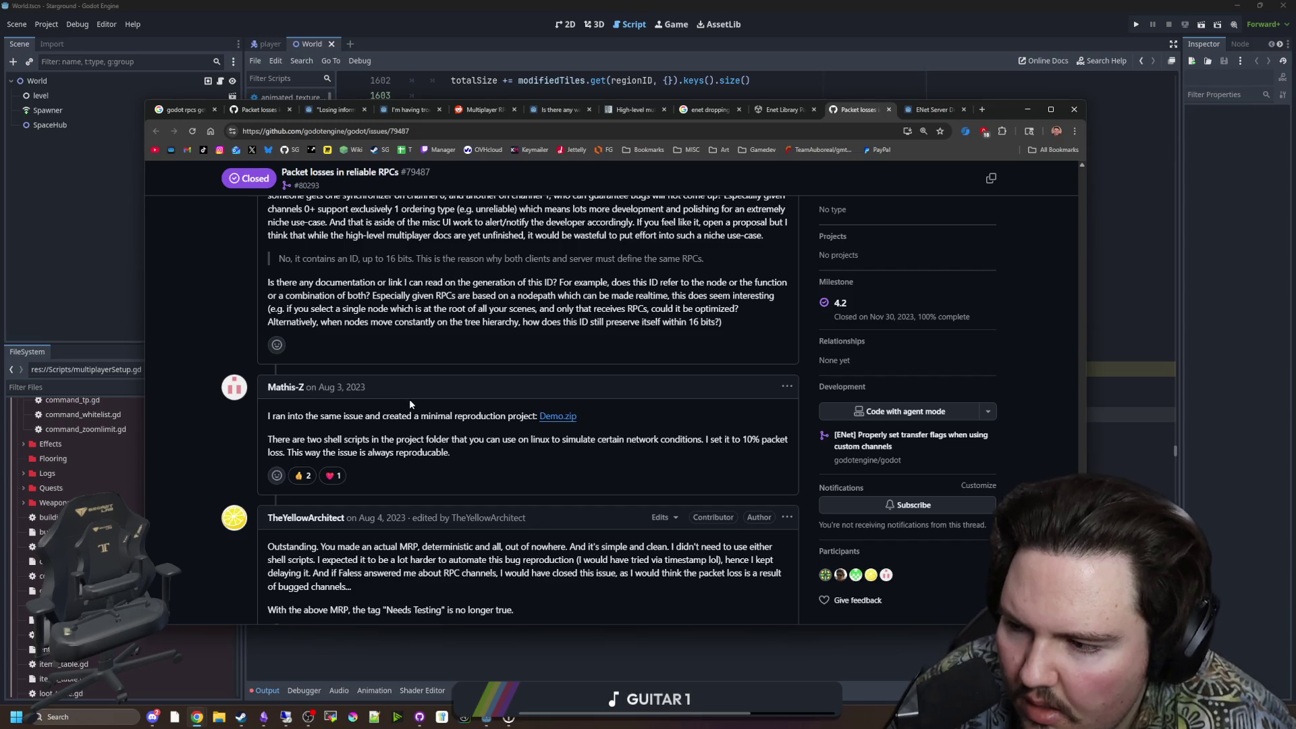
# Step: Read the channel 0 results for reliable, unreliable and unreliable_ordered RPCs
pyautogui.scroll(-1, 409, 397)
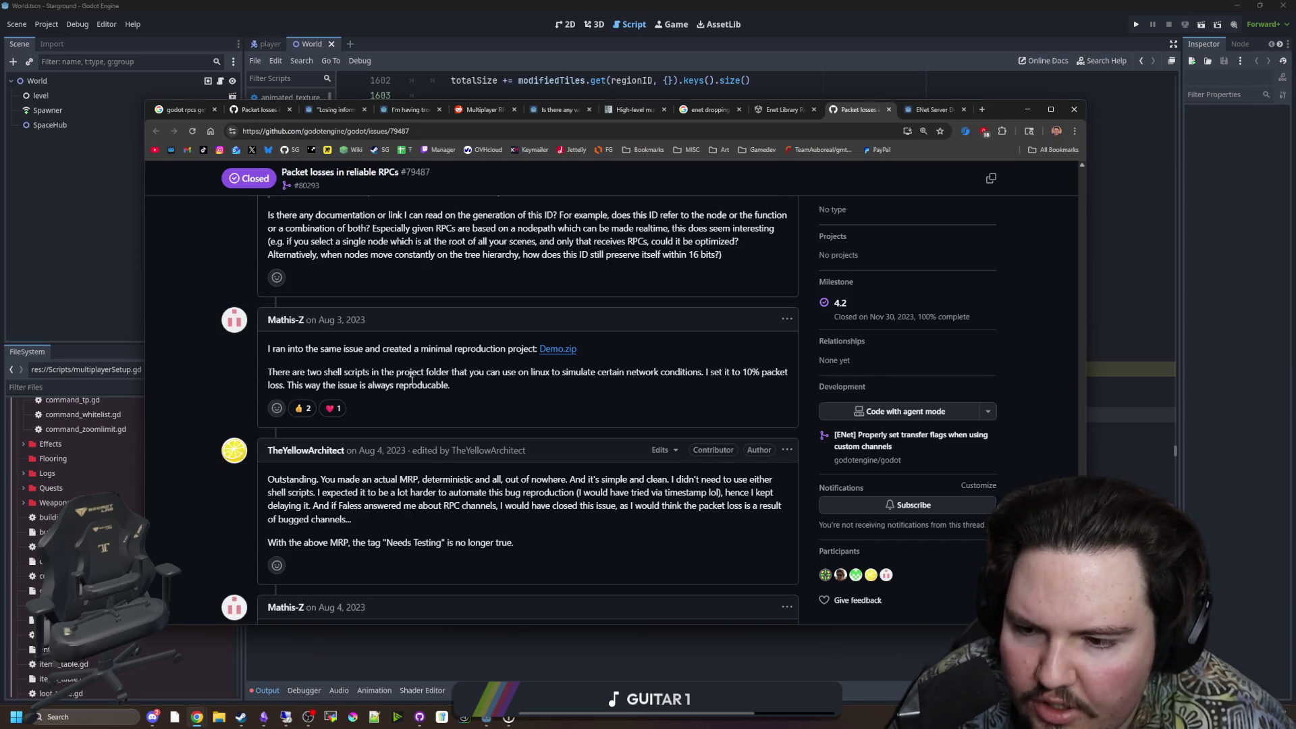
pyautogui.scroll(-1, 412, 358)
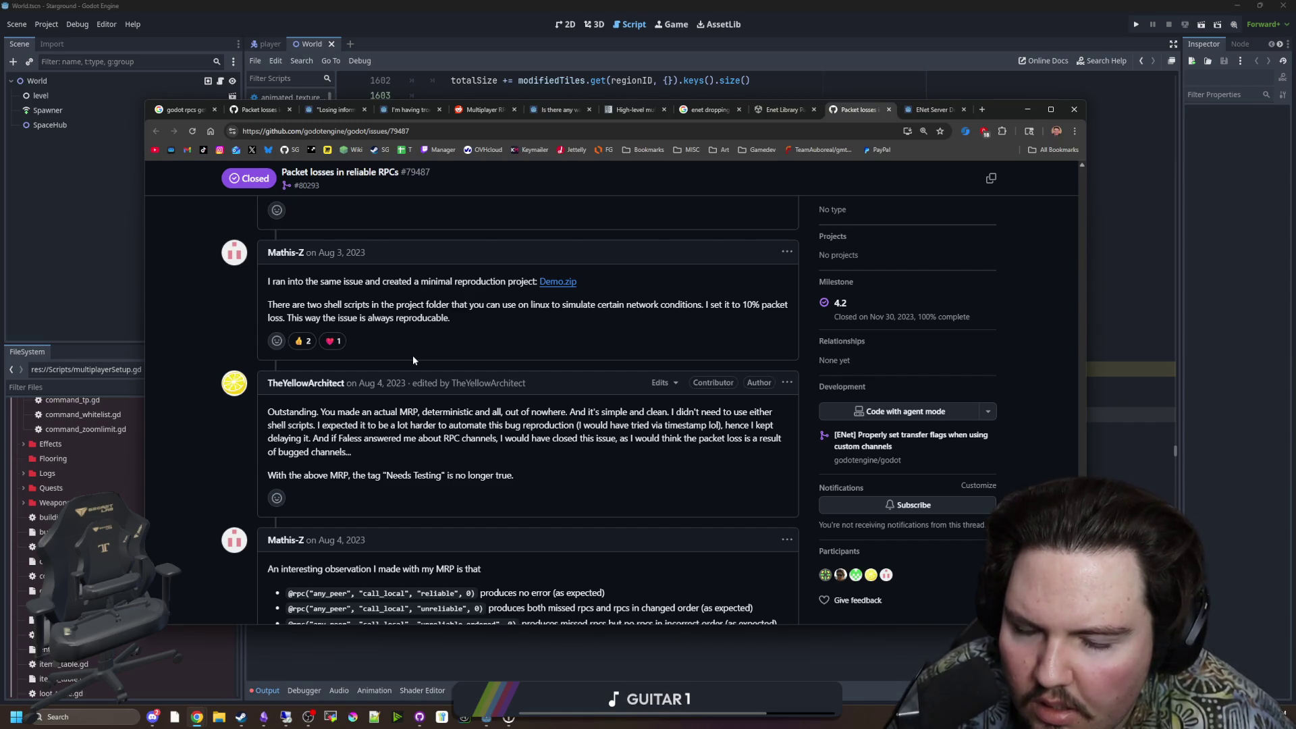
pyautogui.scroll(-1, 413, 360)
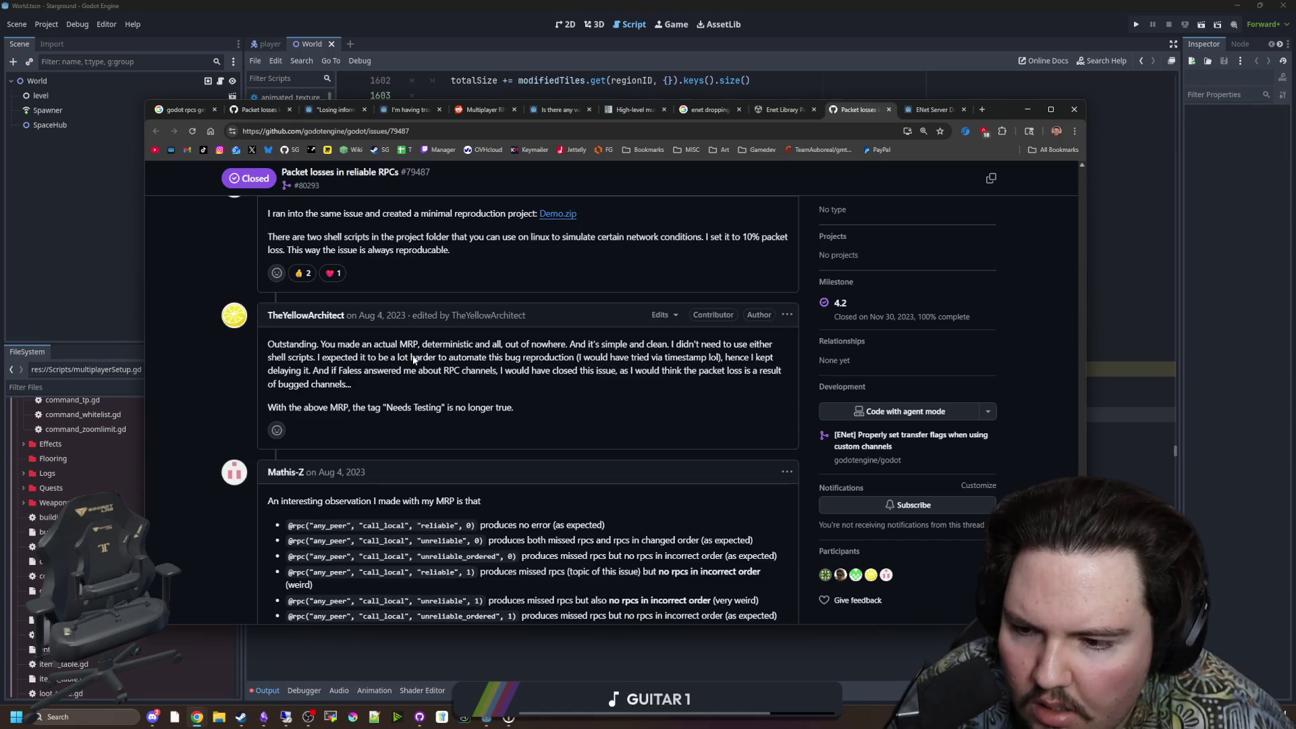
pyautogui.scroll(-2, 413, 360)
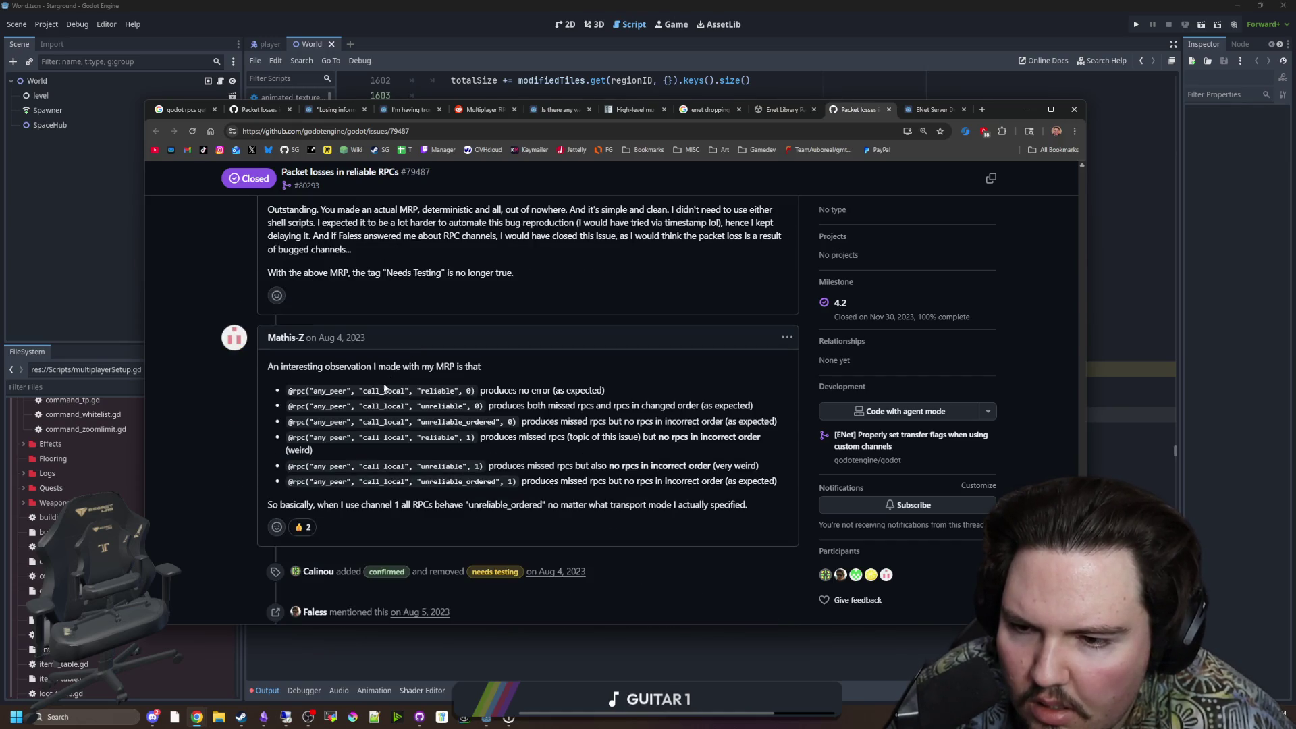
pyautogui.scroll(-1, 497, 390)
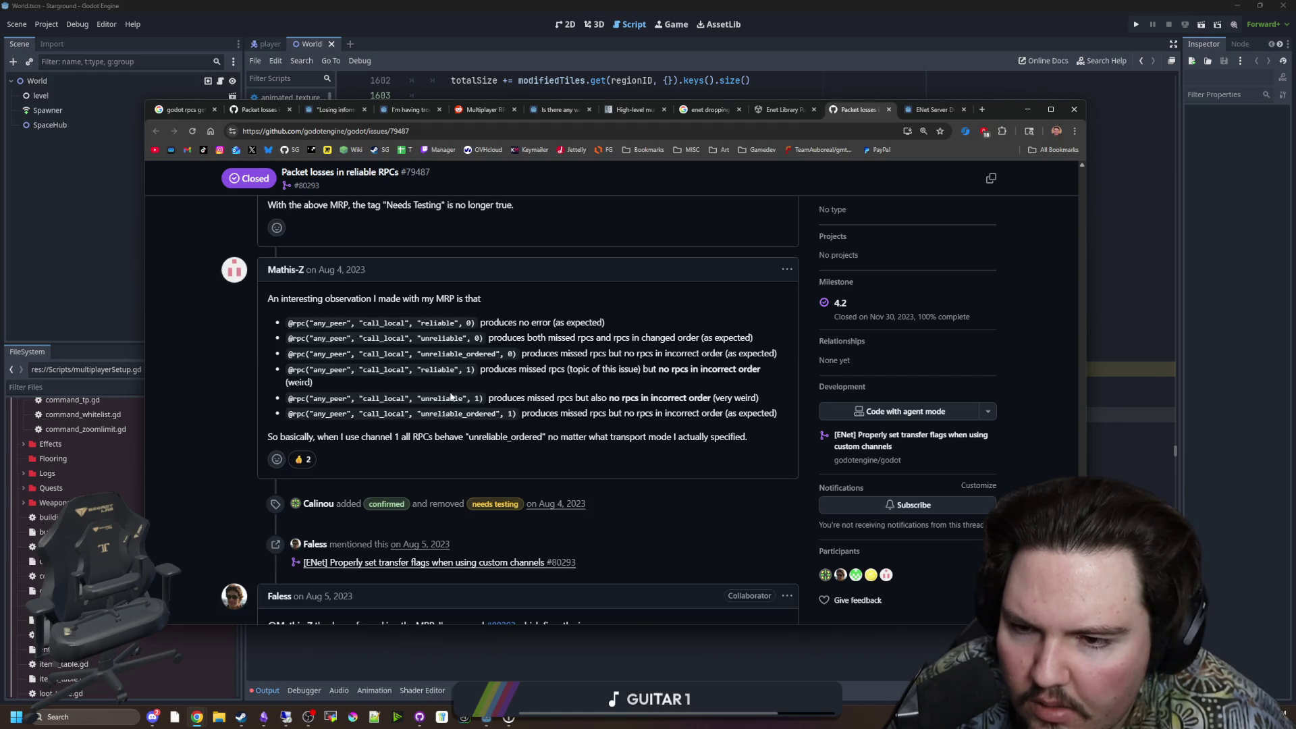
pyautogui.moveTo(312, 322)
pyautogui.mouseDown()
pyautogui.moveTo(442, 338)
pyautogui.moveTo(598, 323)
pyautogui.mouseUp()
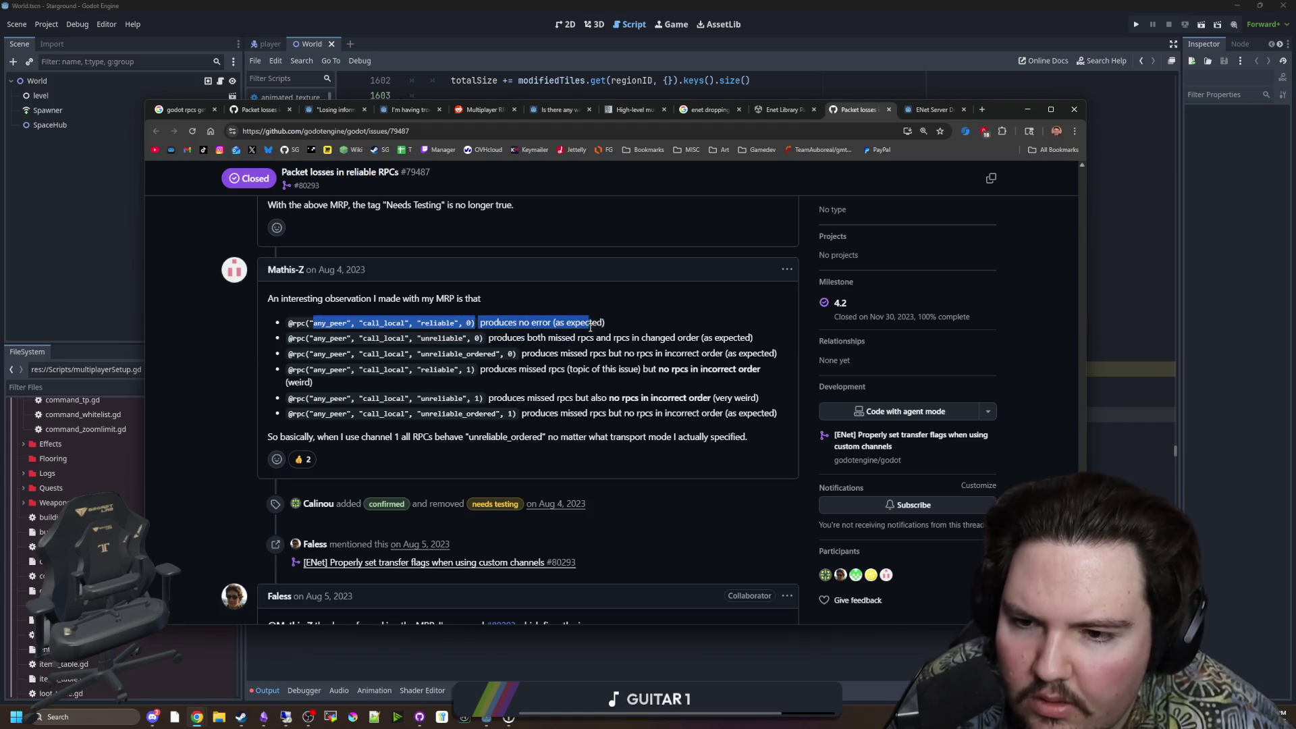
pyautogui.click(553, 347)
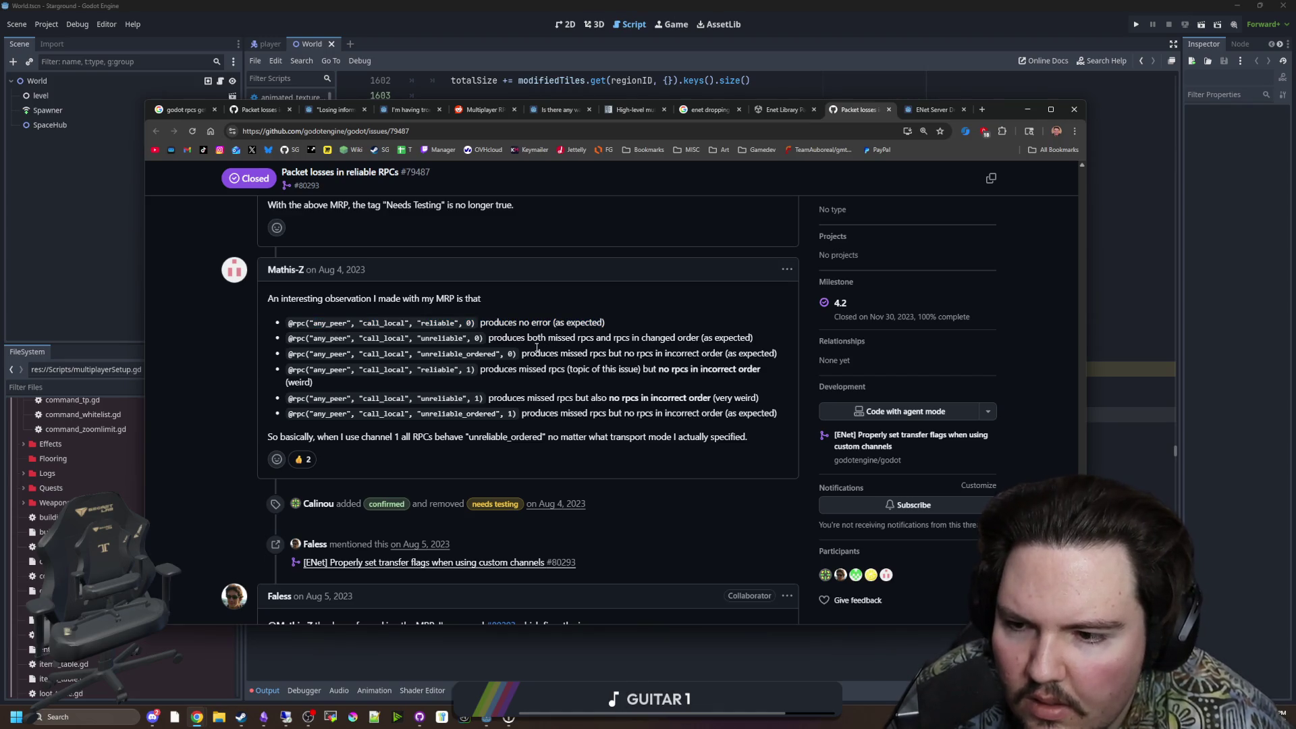
pyautogui.moveTo(538, 337)
pyautogui.mouseDown()
pyautogui.moveTo(662, 353)
pyautogui.moveTo(738, 337)
pyautogui.mouseUp()
pyautogui.click(636, 335)
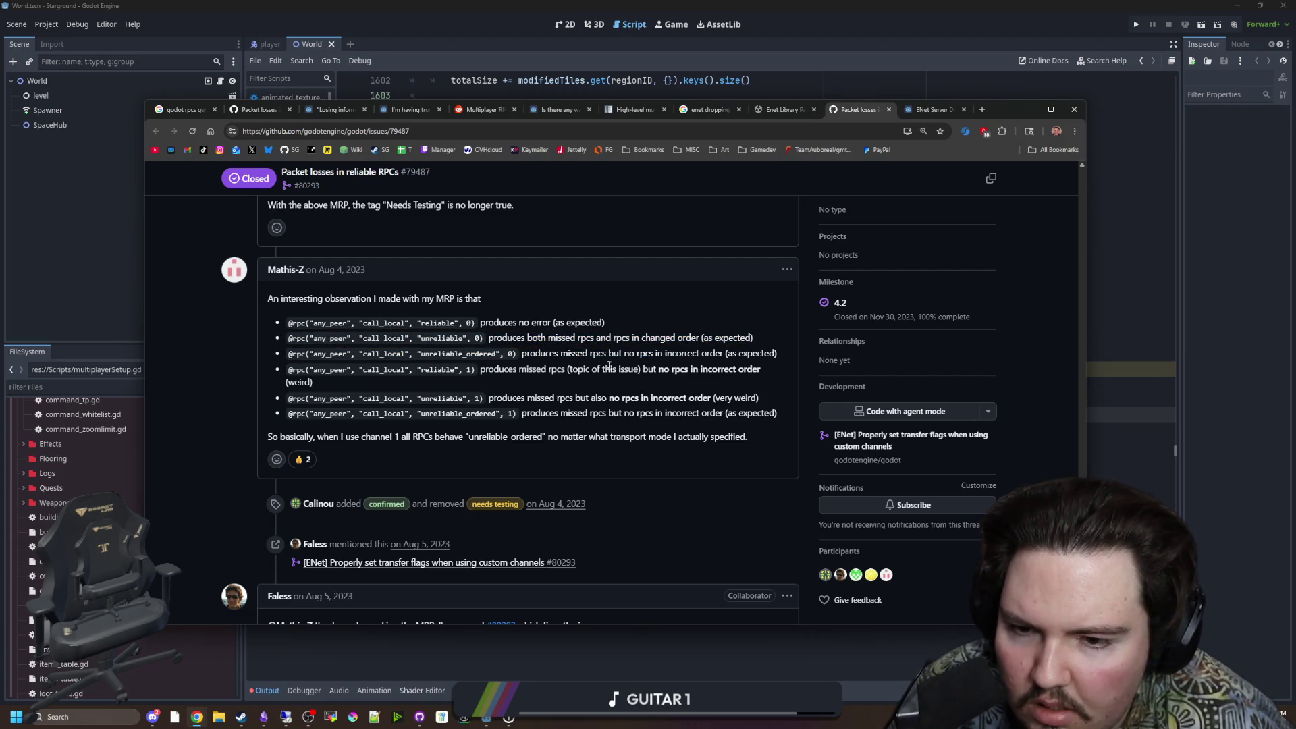
pyautogui.moveTo(569, 353)
pyautogui.mouseDown()
pyautogui.moveTo(716, 369)
pyautogui.moveTo(761, 356)
pyautogui.mouseUp()
pyautogui.click(666, 387)
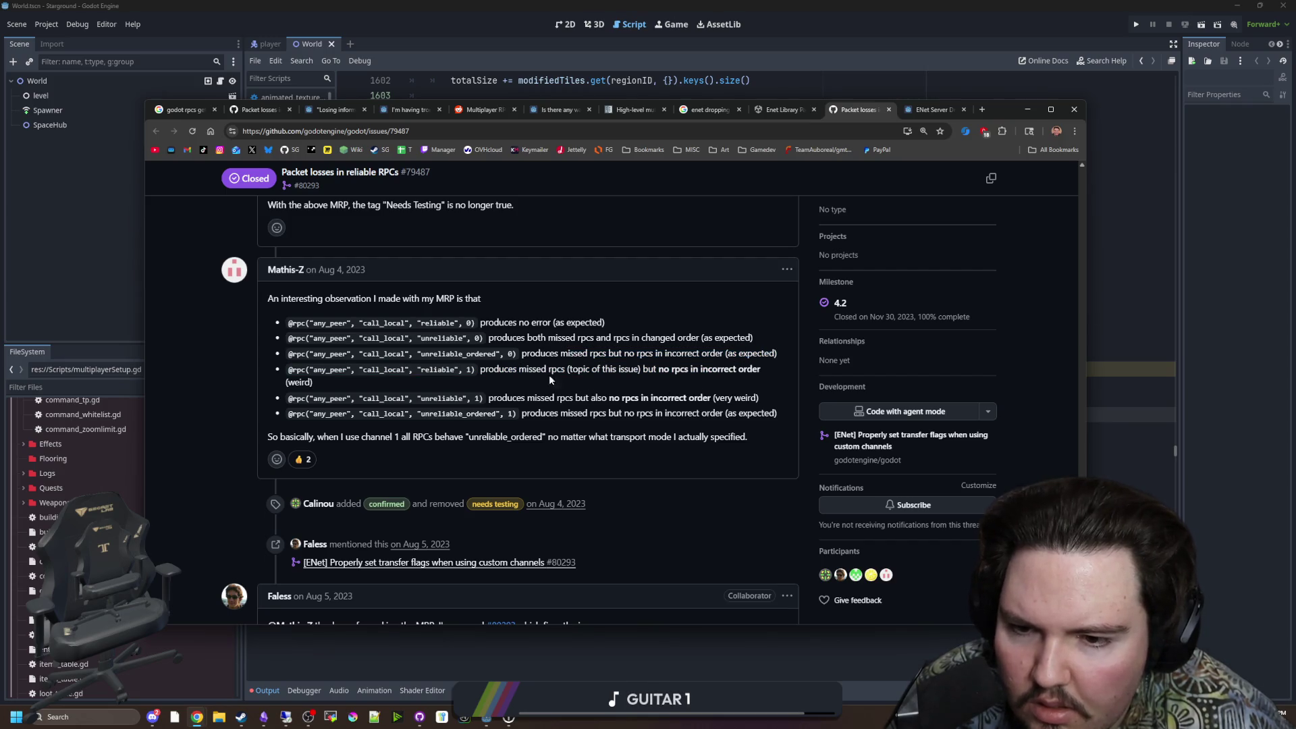
# Step: Read the channel 1 results and the summary that channel 1 behaves as unreliable_ordered
pyautogui.moveTo(445, 368); pyautogui.dragTo(758, 368)
pyautogui.click(448, 387)
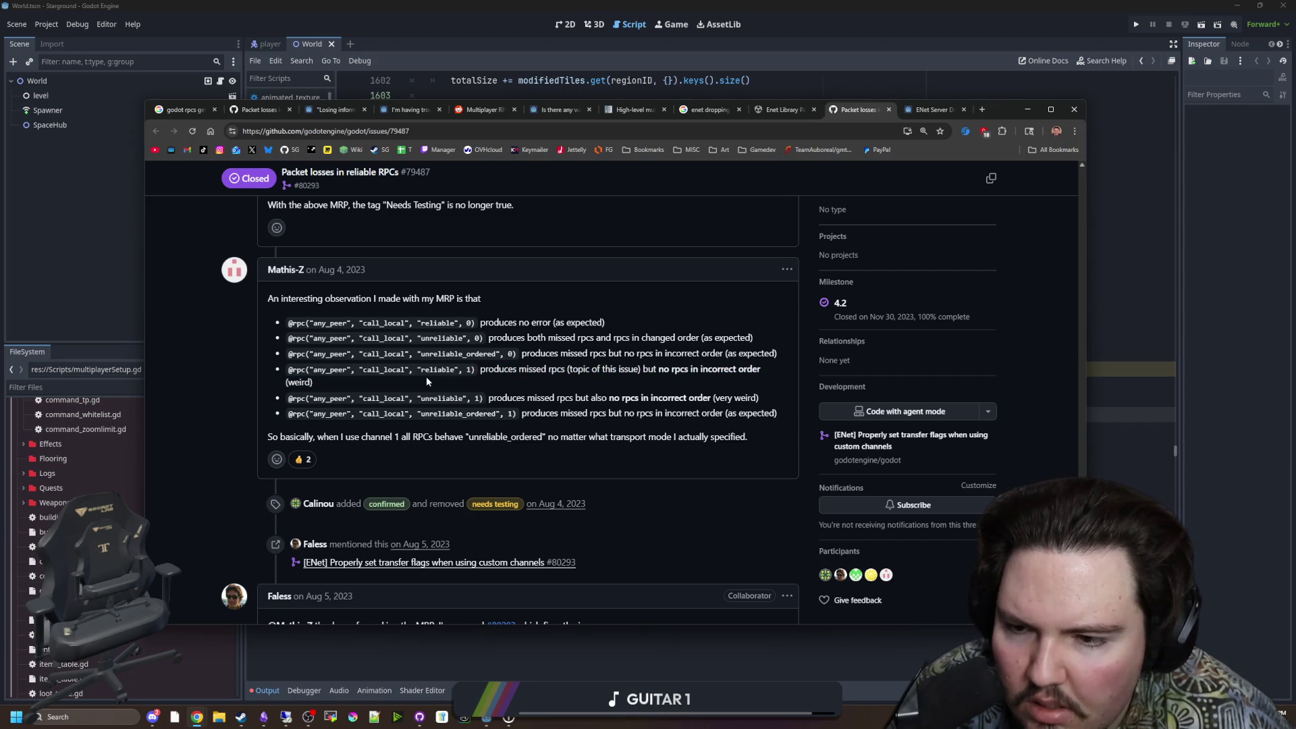
pyautogui.moveTo(468, 397)
pyautogui.mouseDown()
pyautogui.moveTo(621, 413)
pyautogui.moveTo(714, 398)
pyautogui.mouseUp()
pyautogui.click(448, 414)
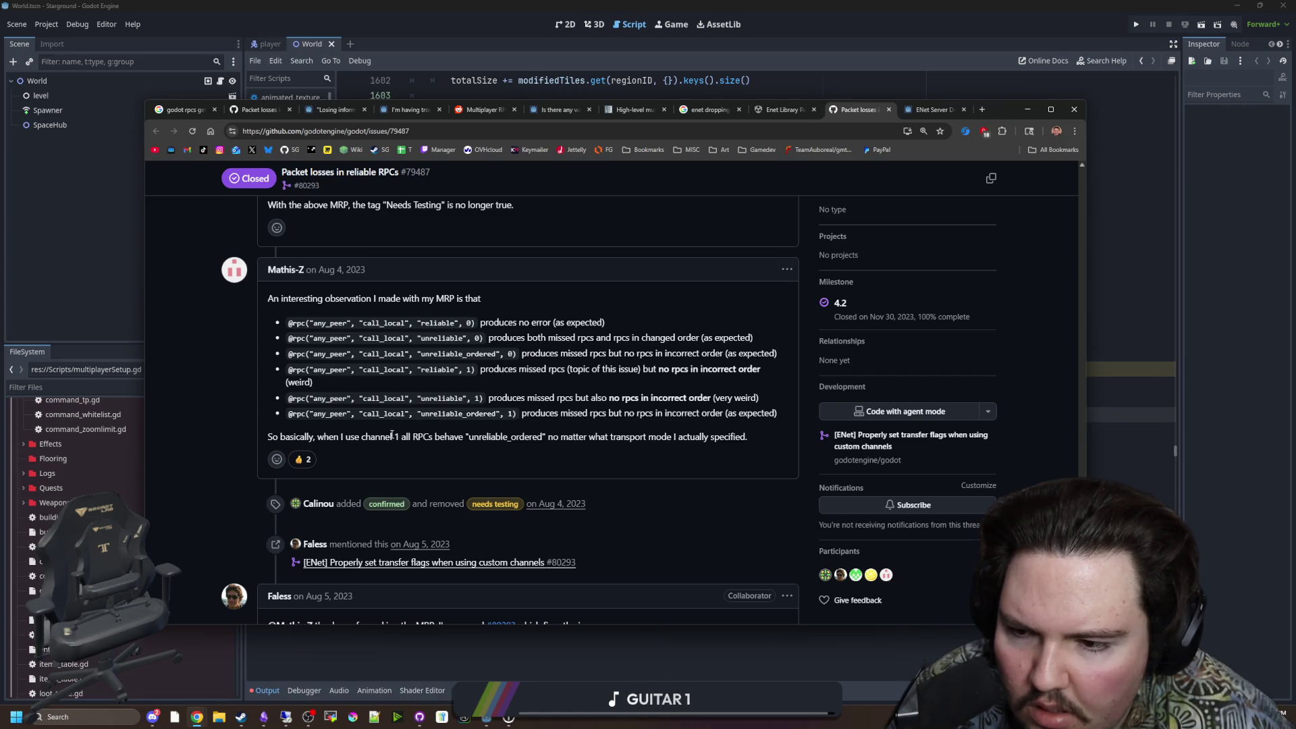
pyautogui.moveTo(310, 435); pyautogui.dragTo(759, 446)
pyautogui.click(759, 446)
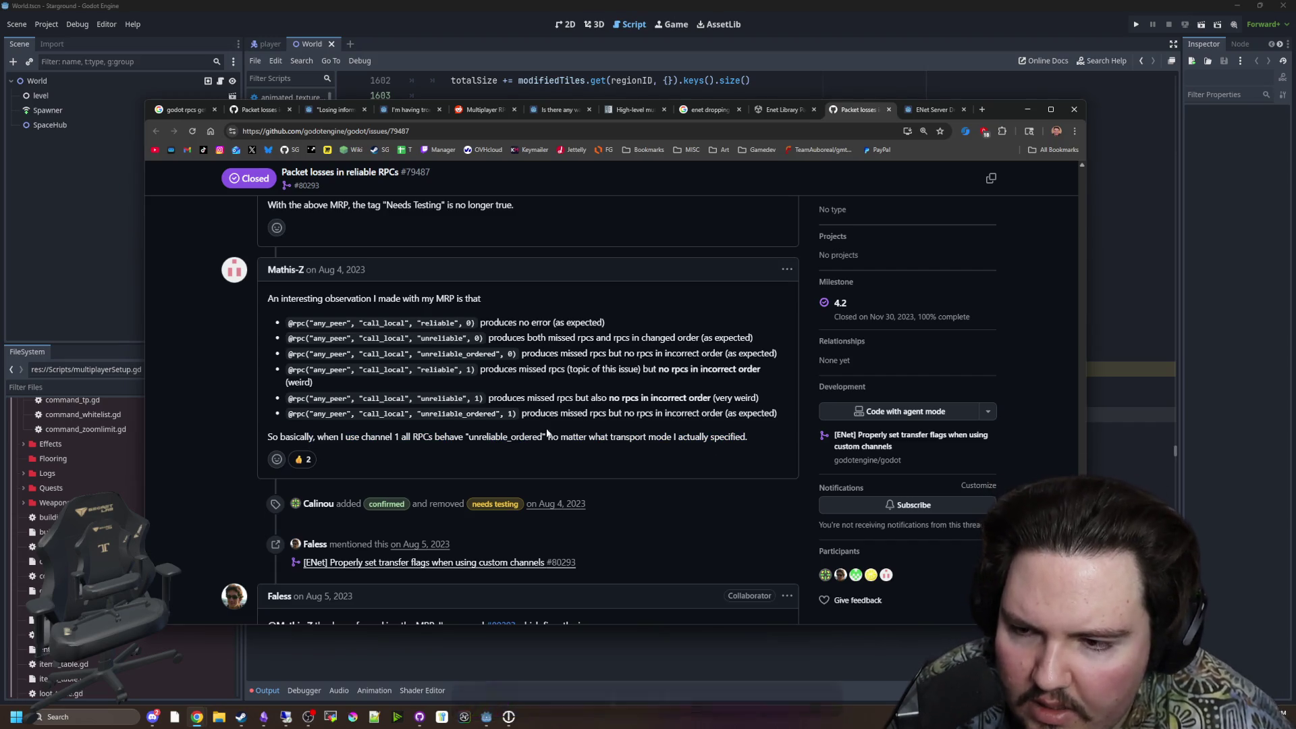
pyautogui.scroll(-2, 508, 406)
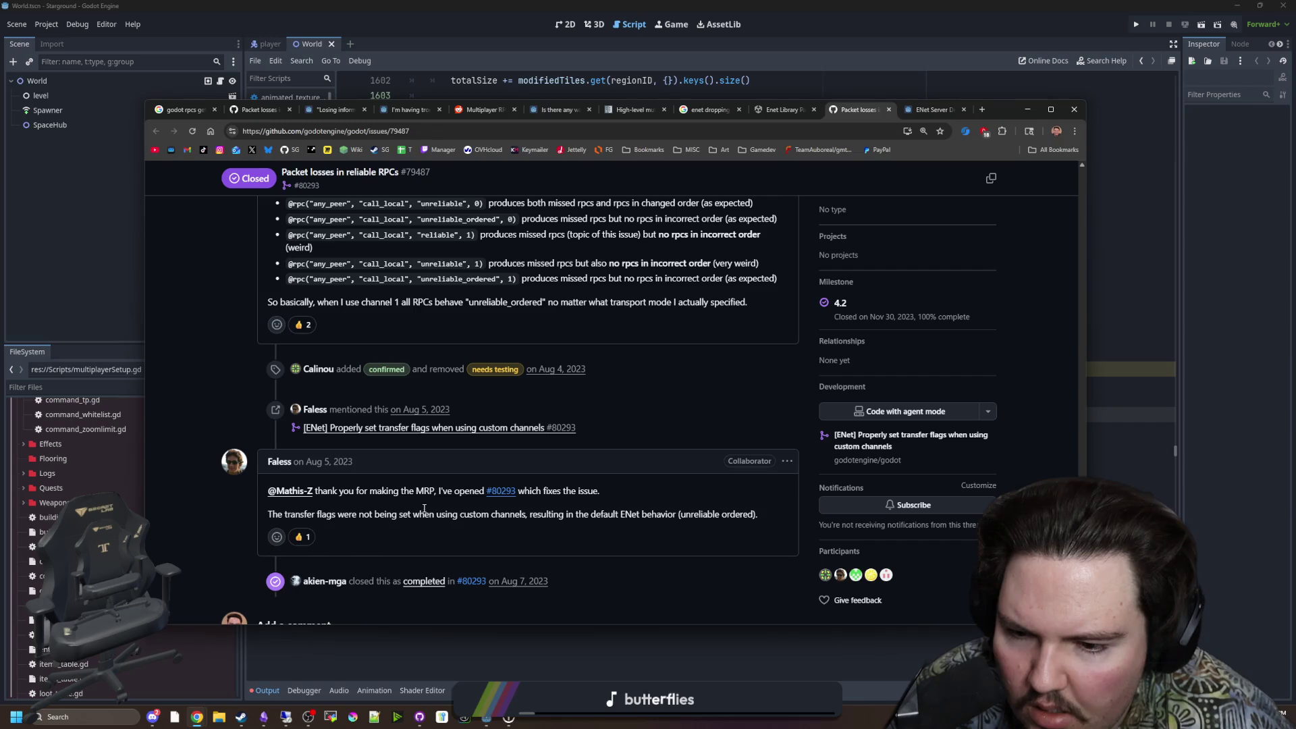
# Step: Highlight the explanation of why custom channels fell back to unreliable ordered
pyautogui.moveTo(420, 513); pyautogui.dragTo(721, 523)
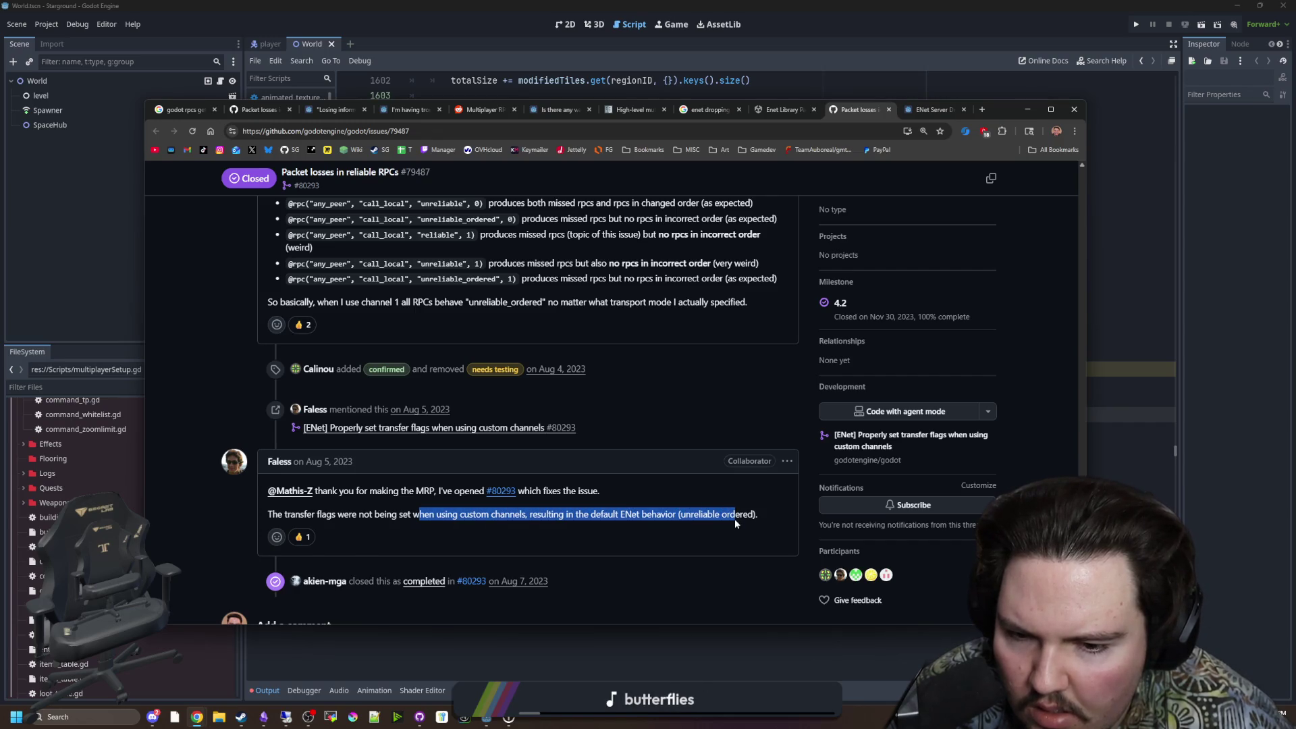
pyautogui.click(735, 523)
pyautogui.scroll(-3, 548, 506)
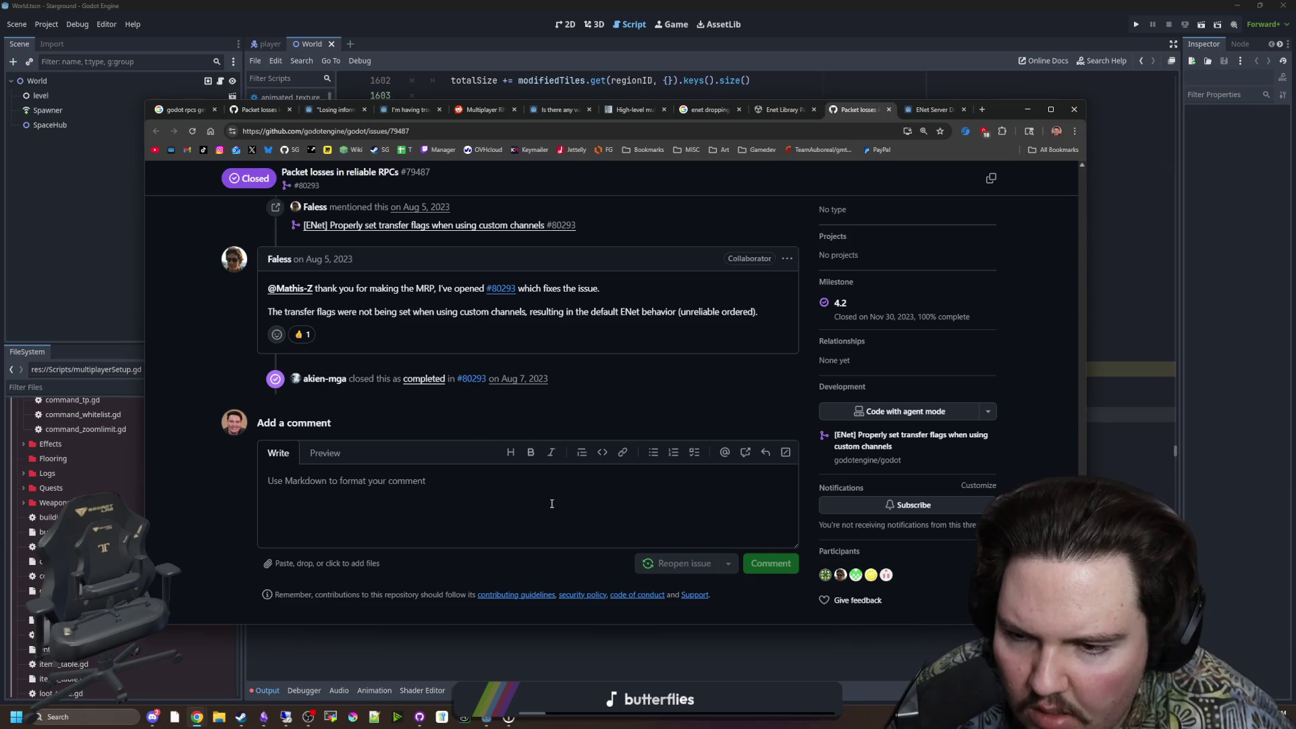
pyautogui.scroll(3, 551, 503)
pyautogui.scroll(2, 547, 477)
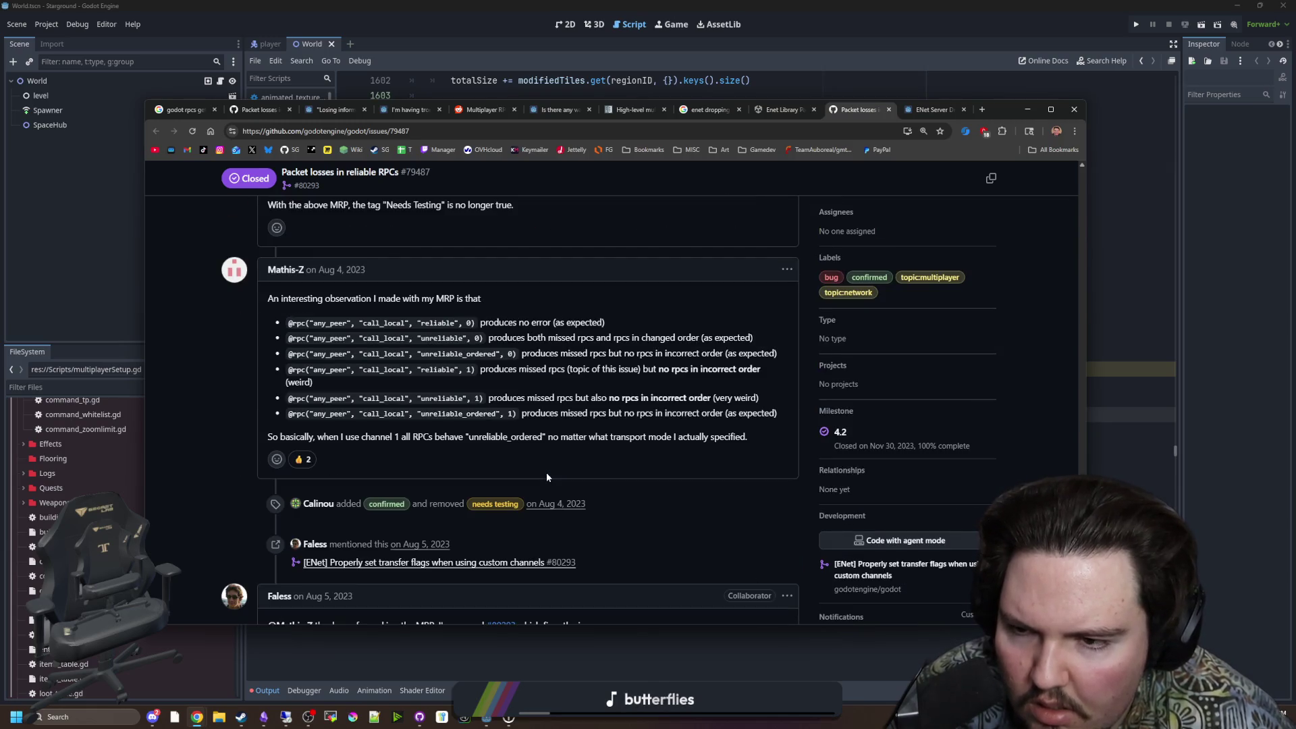
pyautogui.scroll(-3, 547, 477)
# Step: Read the note that transfer flags weren't set on custom channels, then return to Godot
pyautogui.moveTo(327, 449)
pyautogui.mouseDown()
pyautogui.moveTo(558, 457)
pyautogui.moveTo(618, 475)
pyautogui.moveTo(634, 447)
pyautogui.mouseUp()
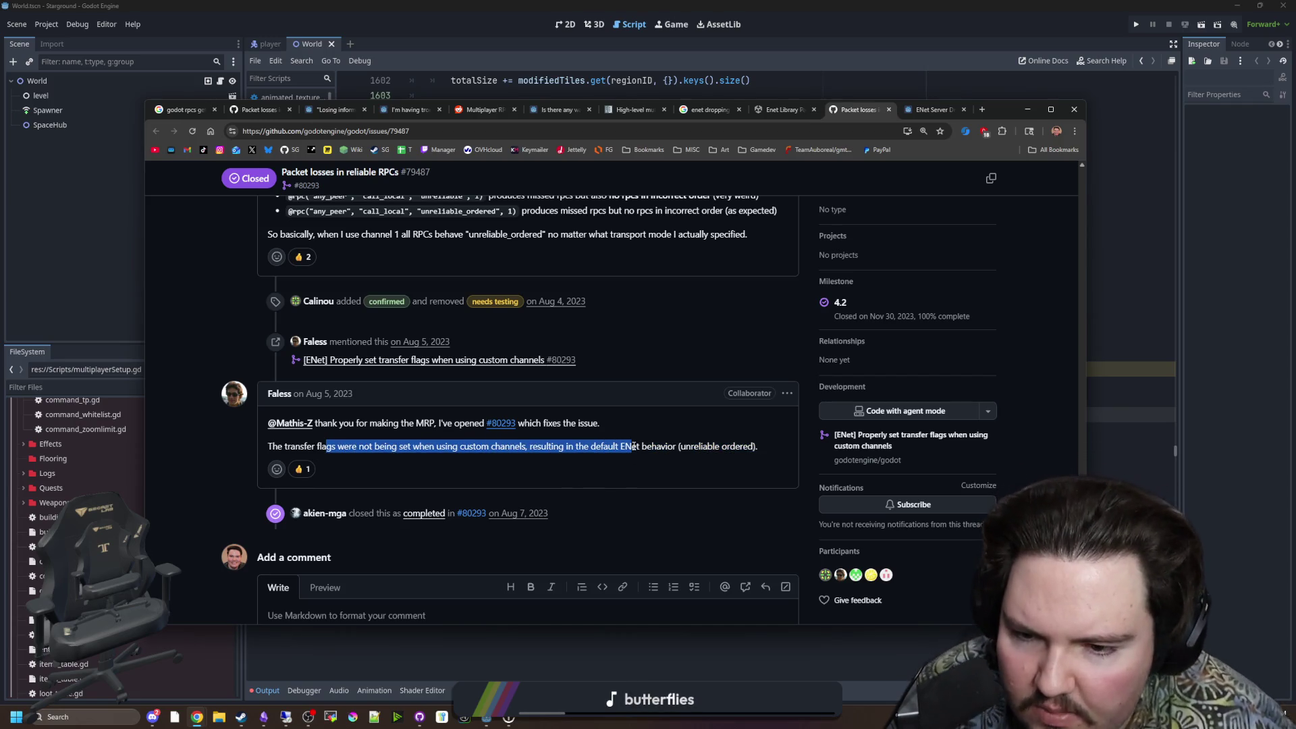
pyautogui.click(633, 446)
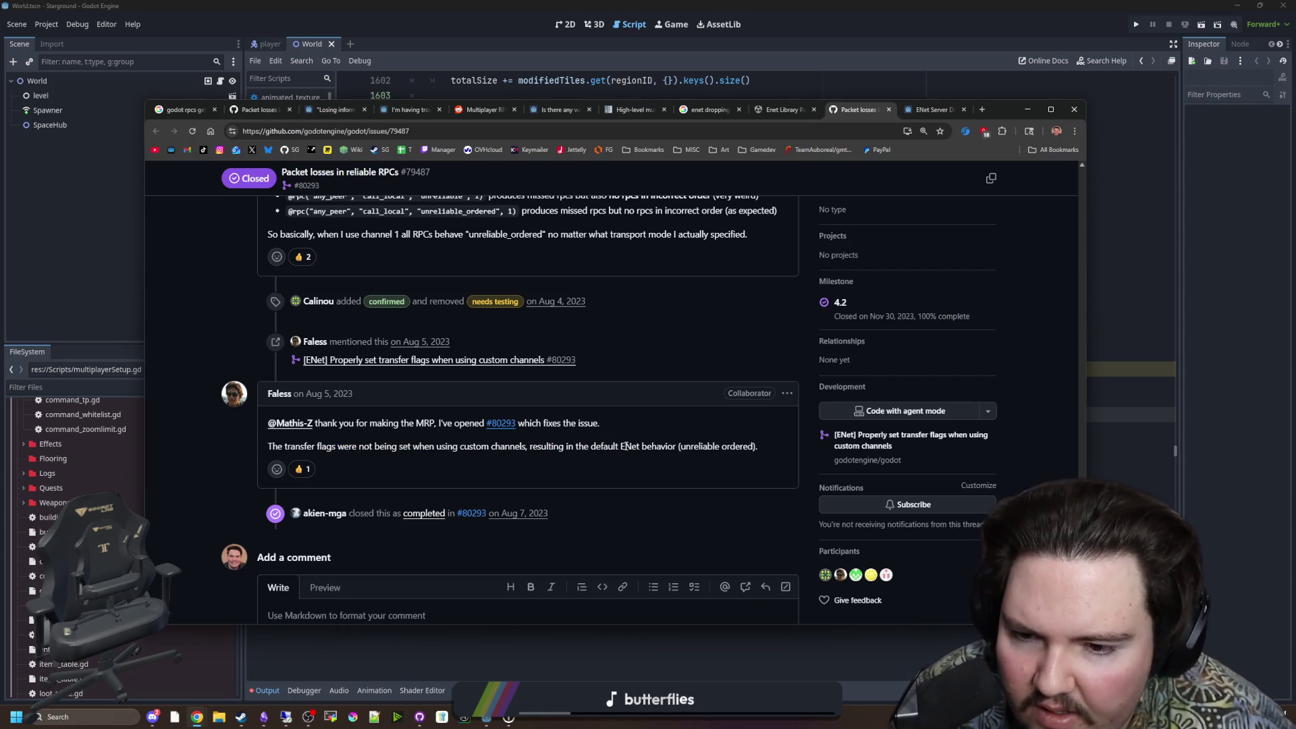
pyautogui.scroll(4, 626, 446)
pyautogui.scroll(-2, 357, 353)
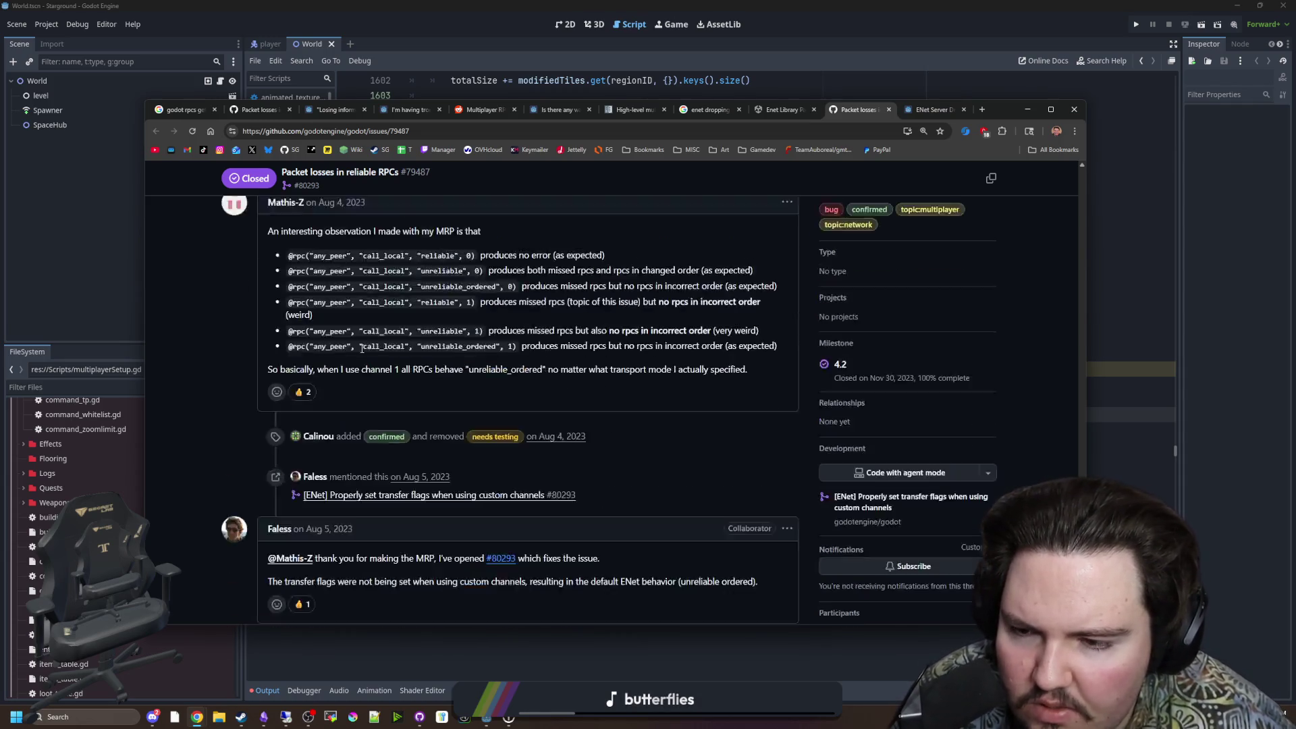
pyautogui.scroll(-2, 359, 355)
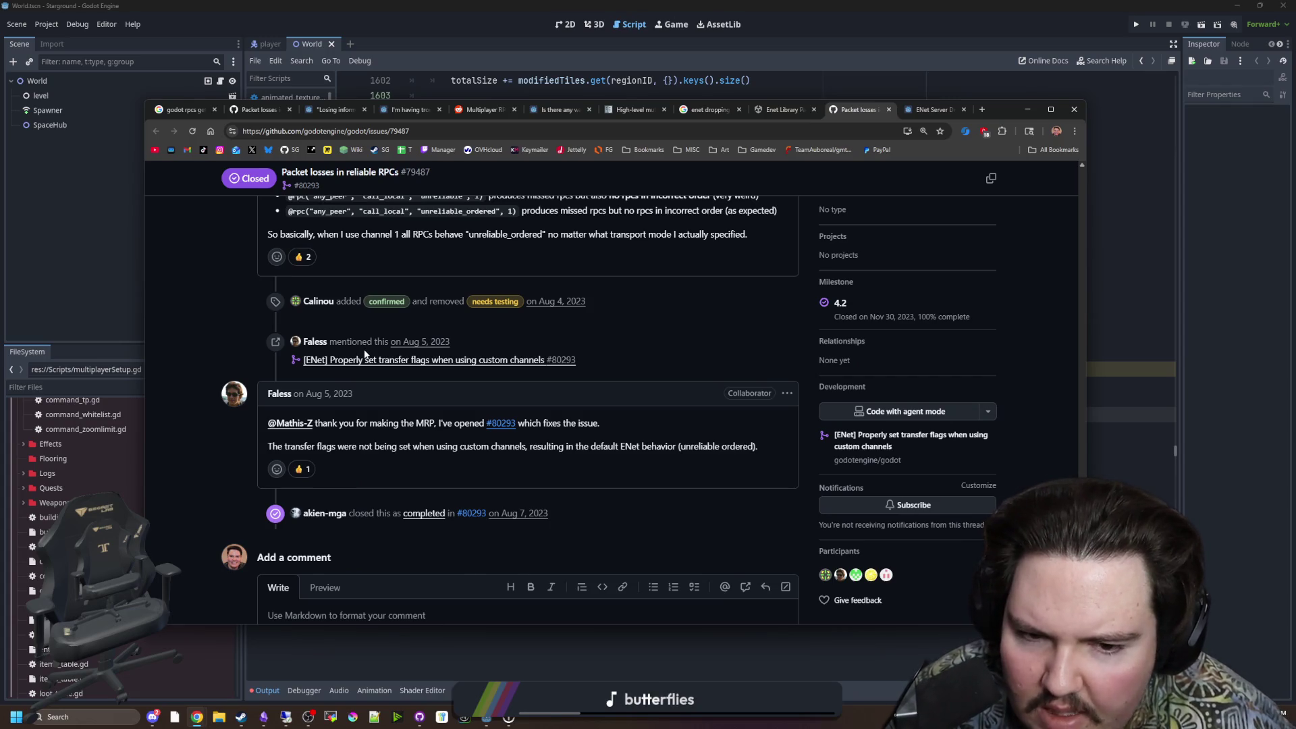
pyautogui.click(1192, 315)
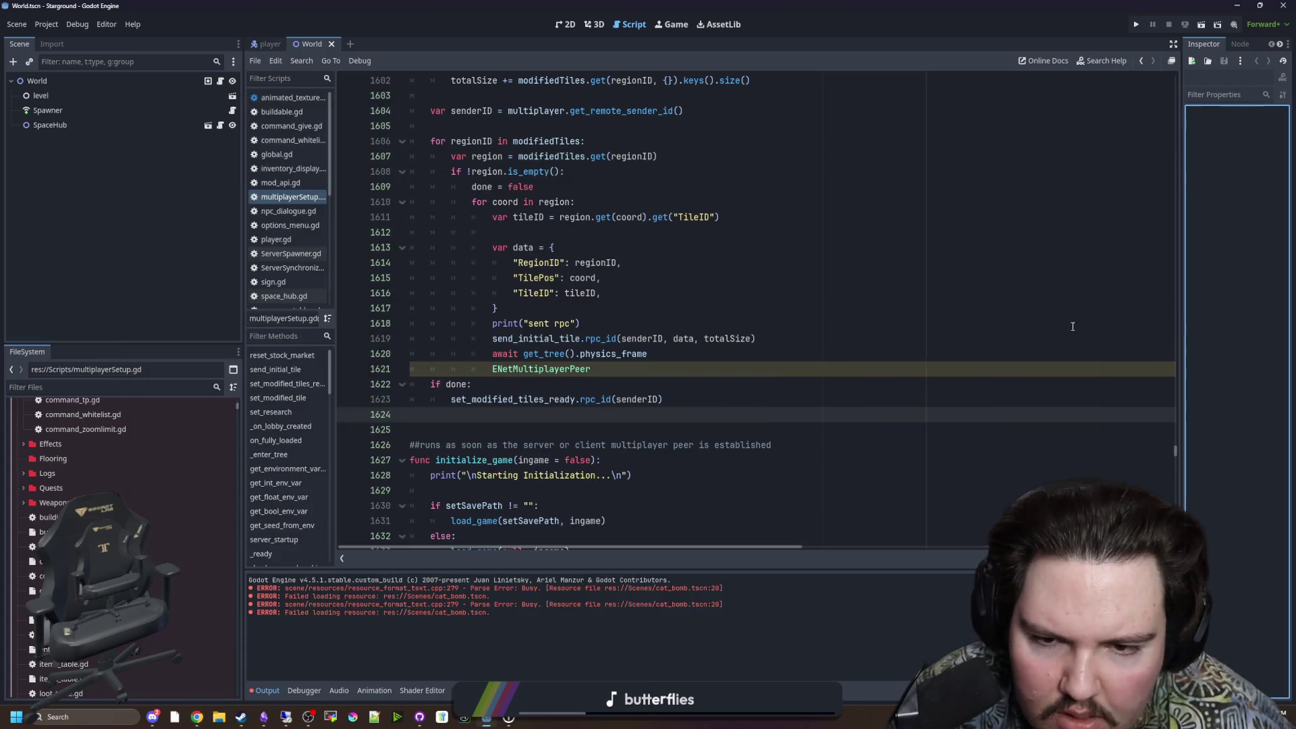
# Step: Delete the await line and stray ENetMultiplayerPeer text after the sent rpc print
pyautogui.click(712, 325)
pyautogui.moveTo(626, 370); pyautogui.dragTo(418, 347)
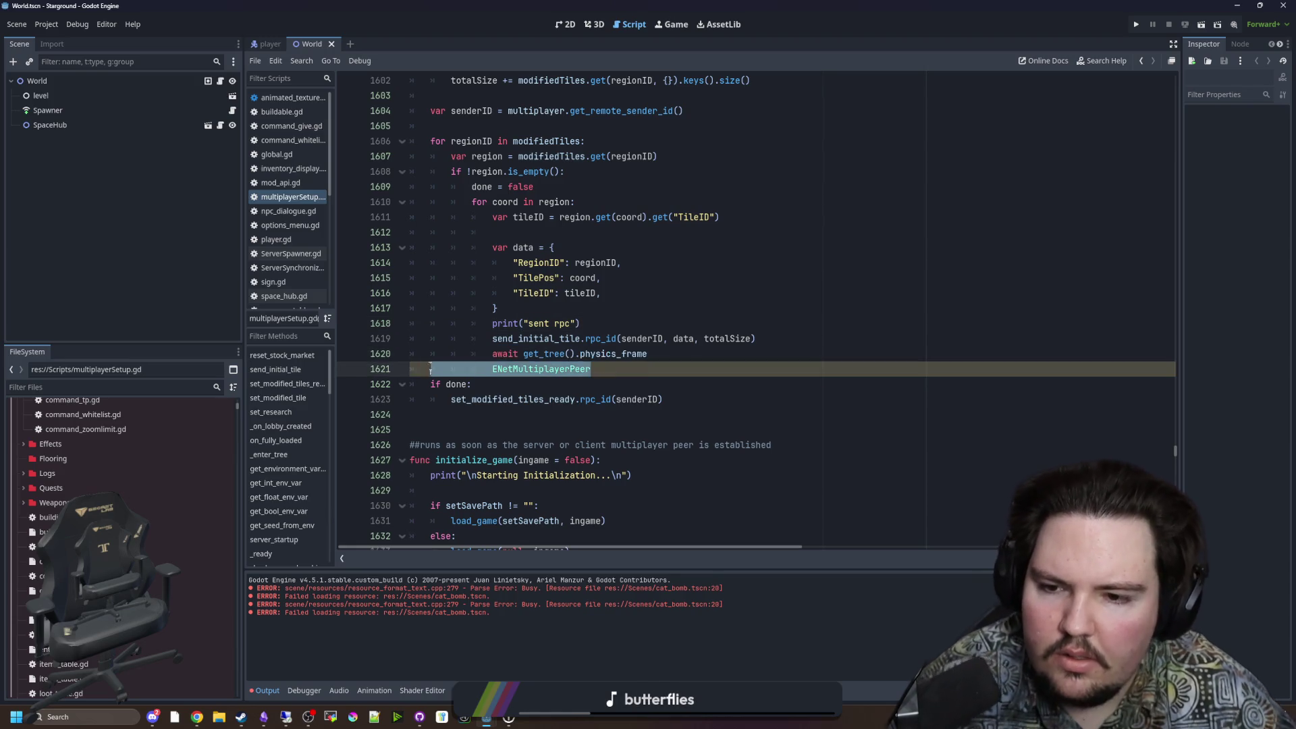
pyautogui.press('BackSpace')
pyautogui.press('BackSpace')
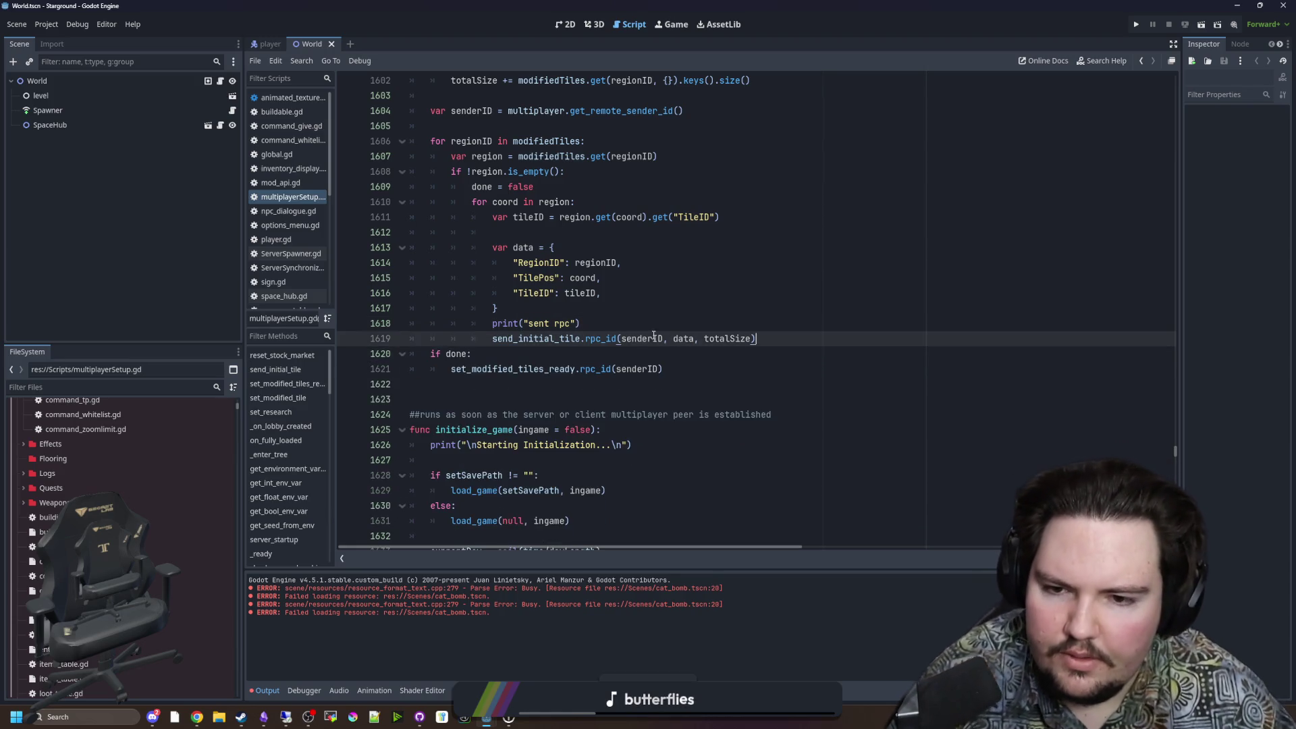
# Step: Jump from the send_initial_tile call on line 1619 to its definition at line 107
pyautogui.click(698, 317)
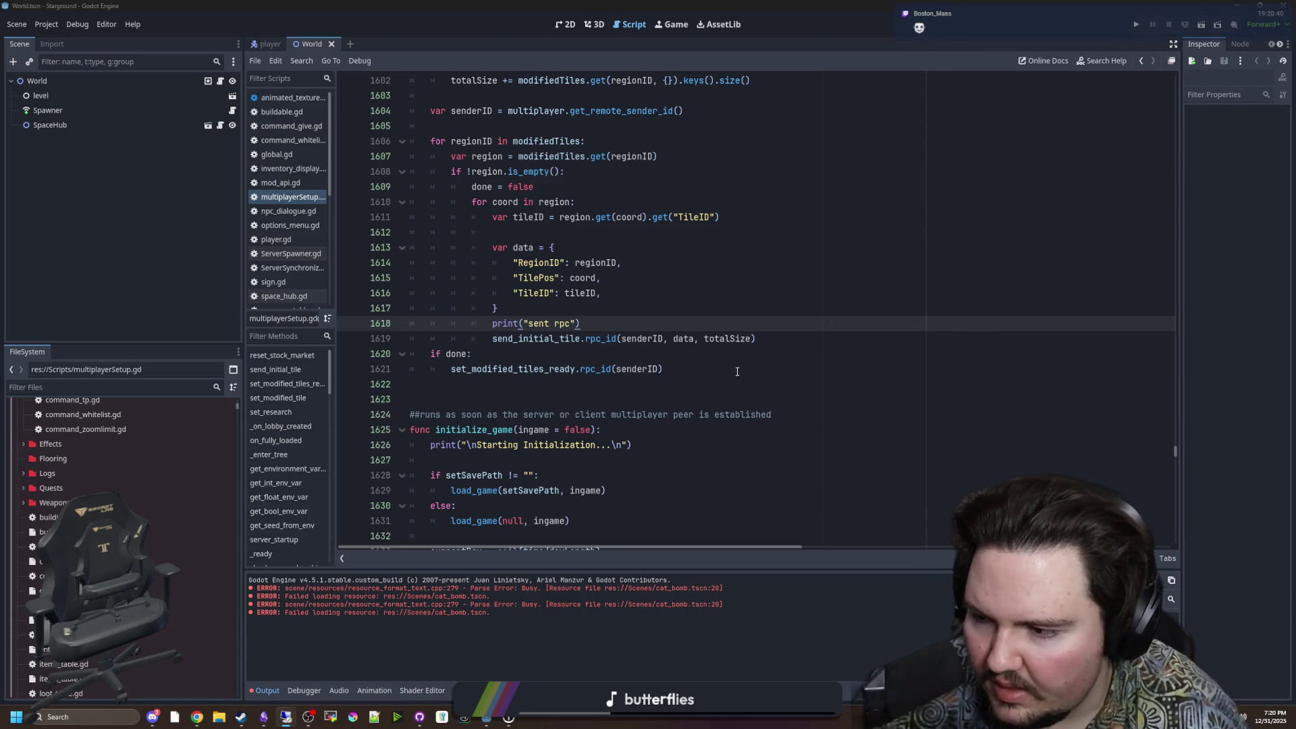
pyautogui.click(654, 415)
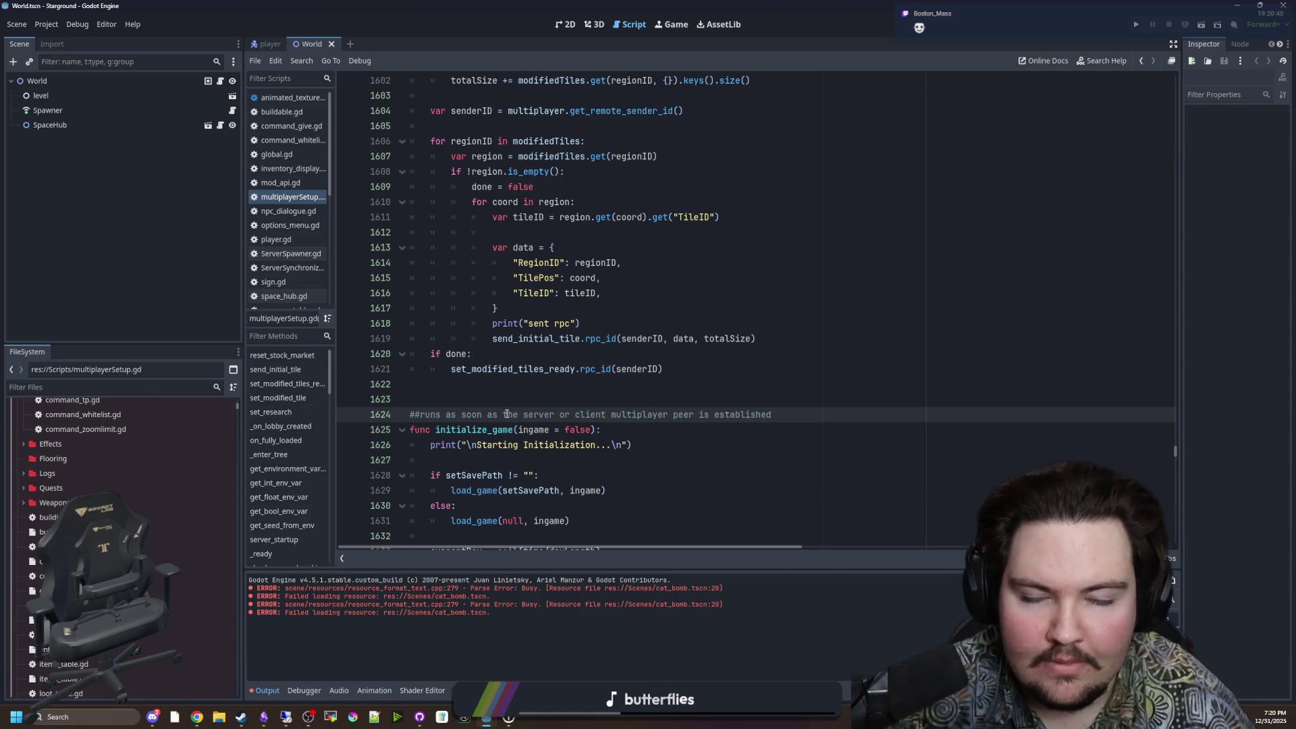
pyautogui.click(581, 348)
pyautogui.scroll(2, 581, 349)
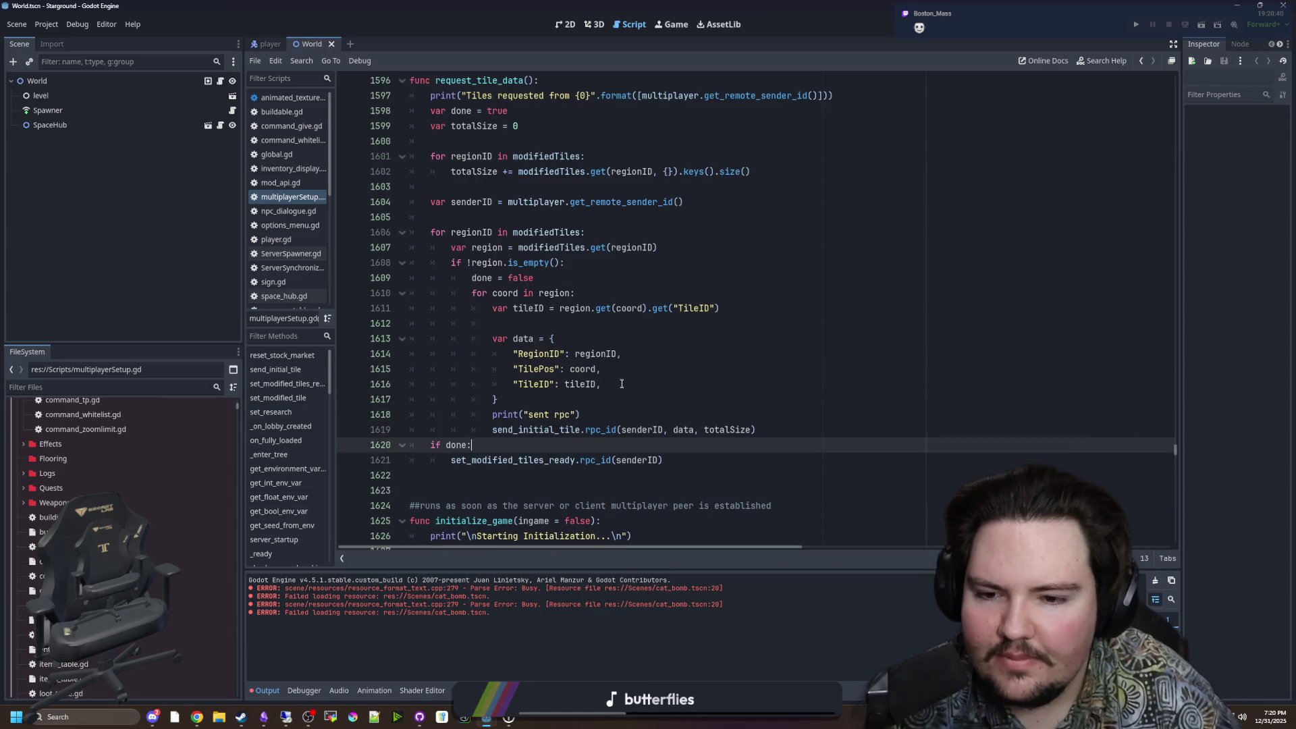
pyautogui.click(612, 417)
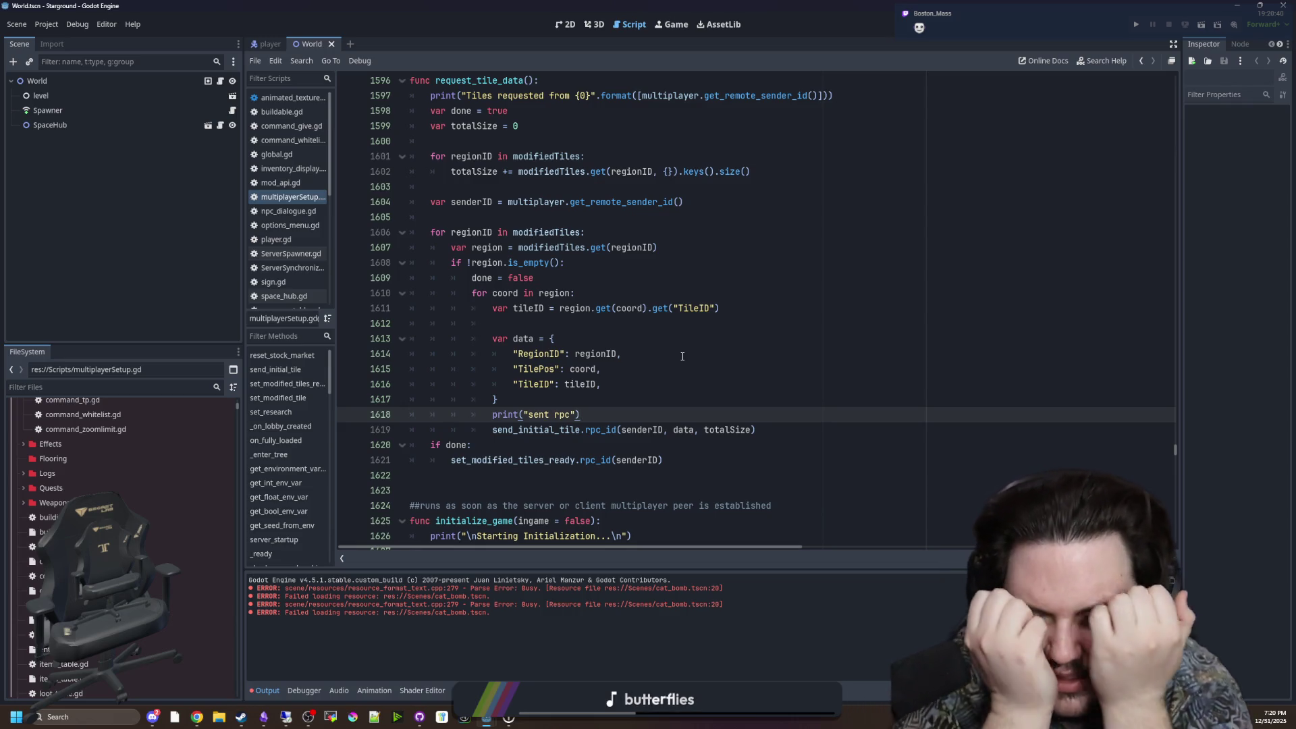
pyautogui.click(545, 430)
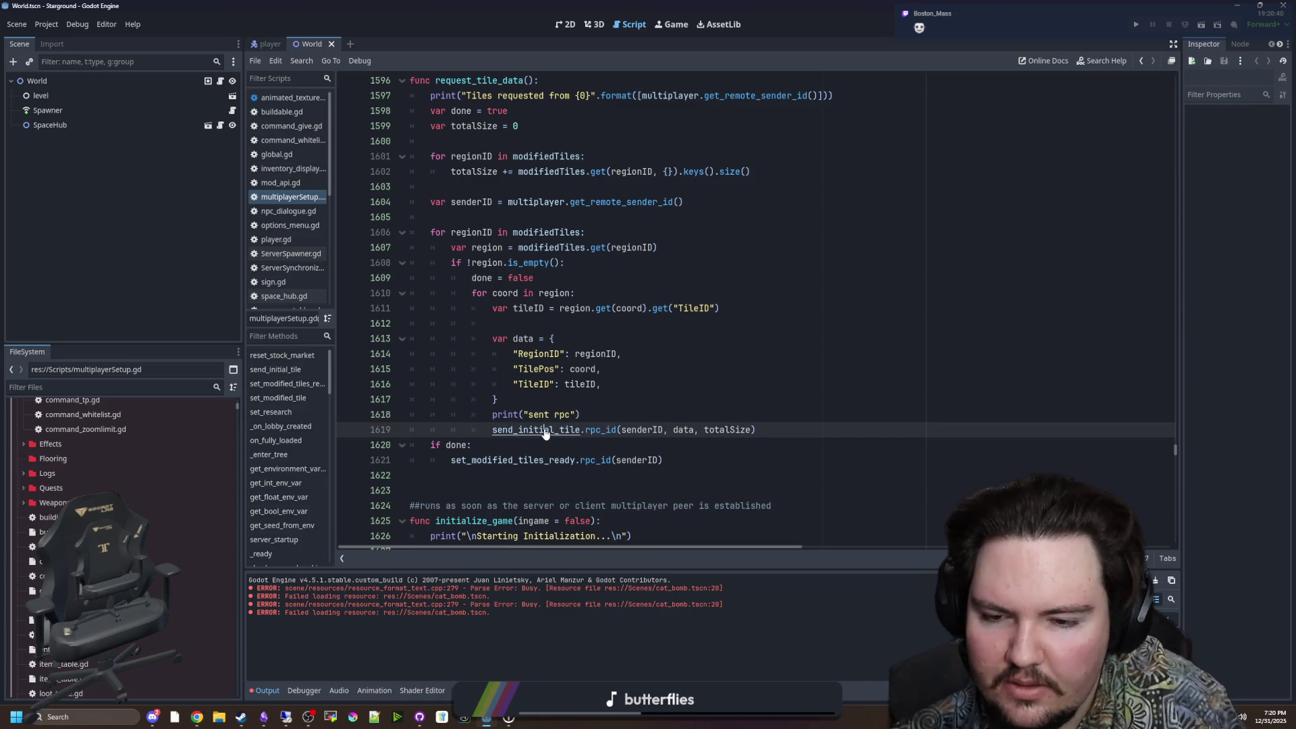
pyautogui.keyDown('ctrl'); pyautogui.click(545, 430); pyautogui.keyUp('ctrl')
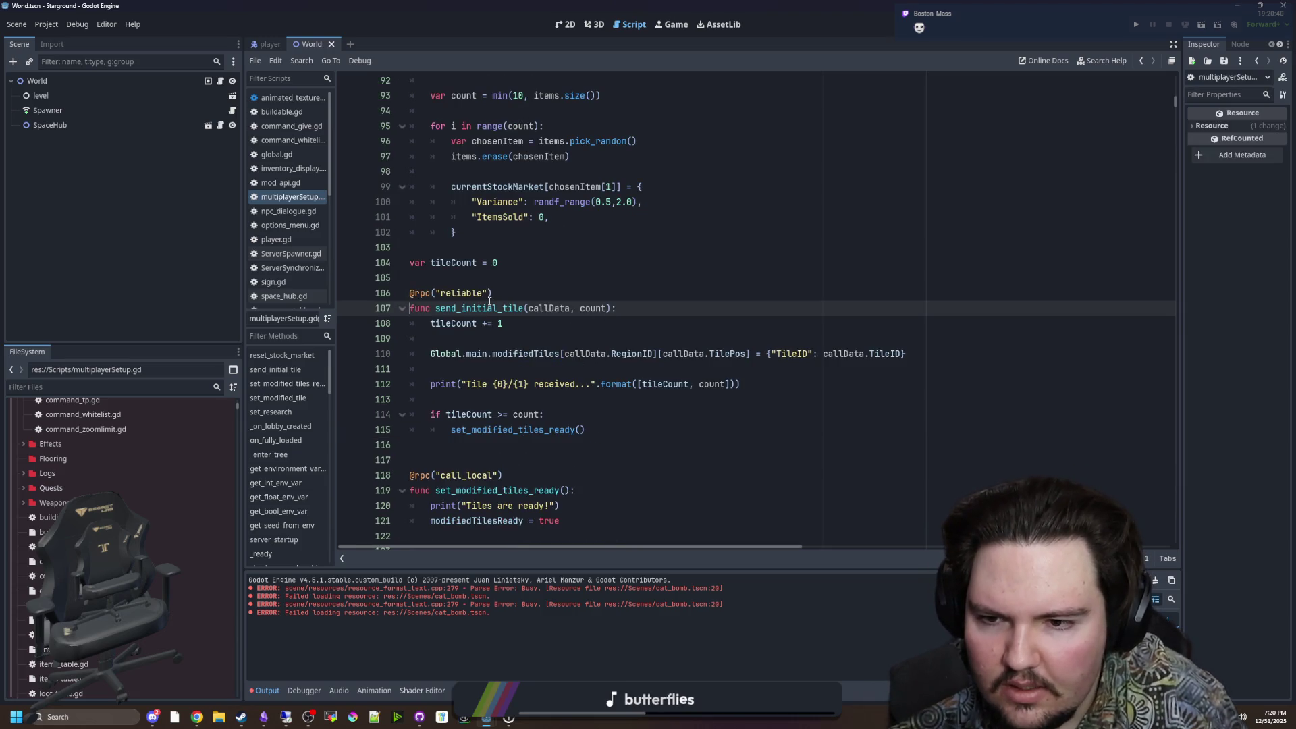
pyautogui.click(489, 295)
pyautogui.write(', 10')
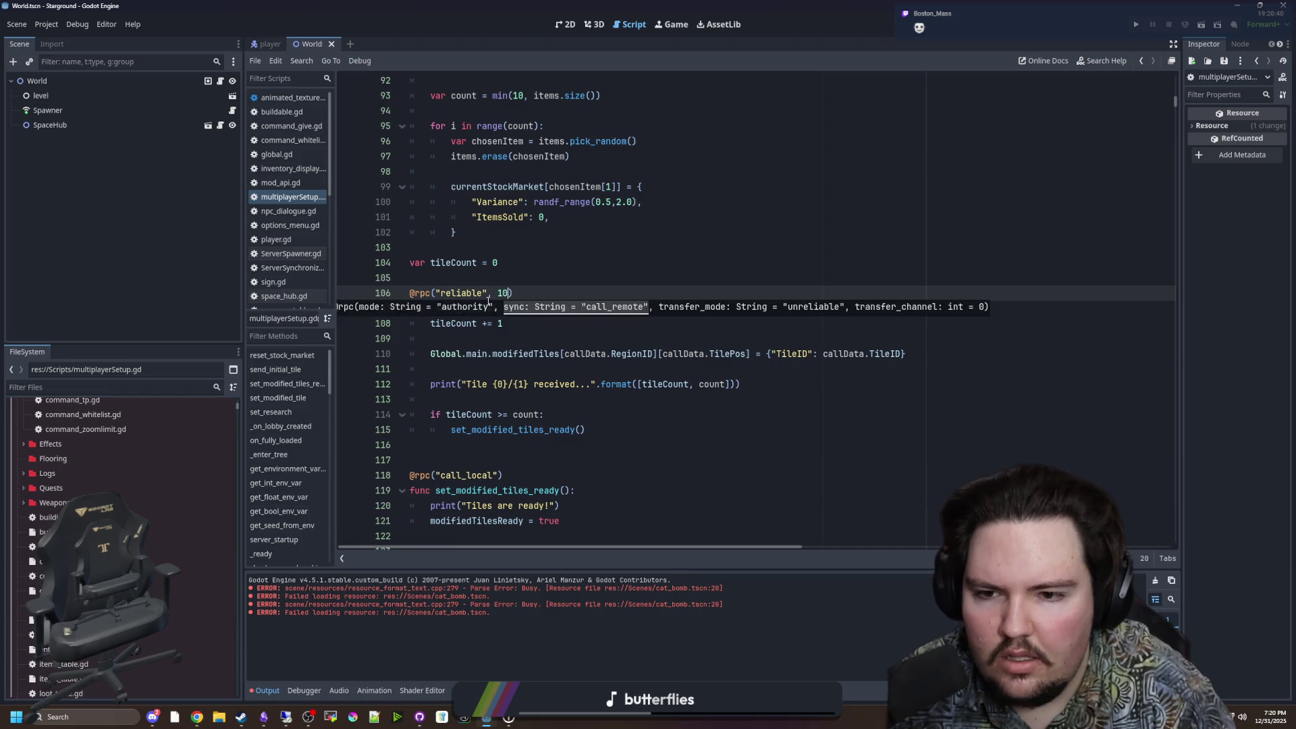
pyautogui.click(567, 254)
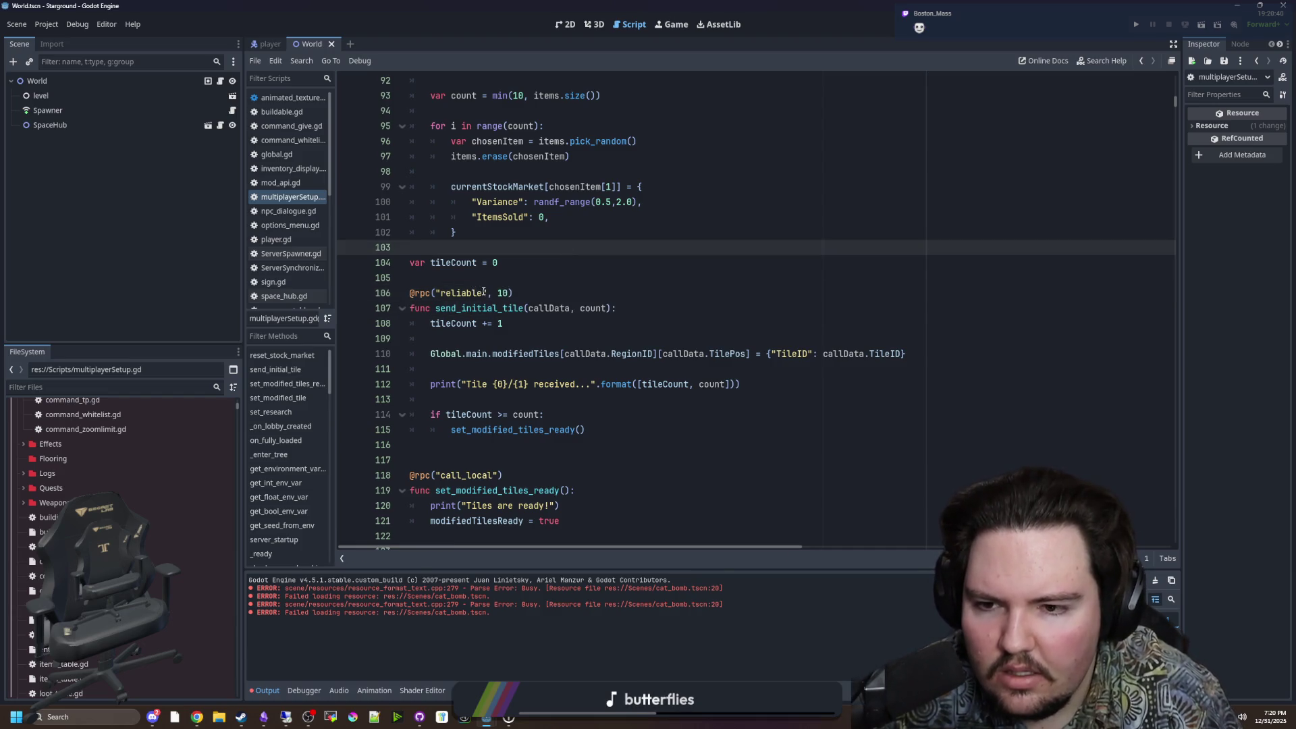
pyautogui.click(436, 293)
pyautogui.write('"", ')
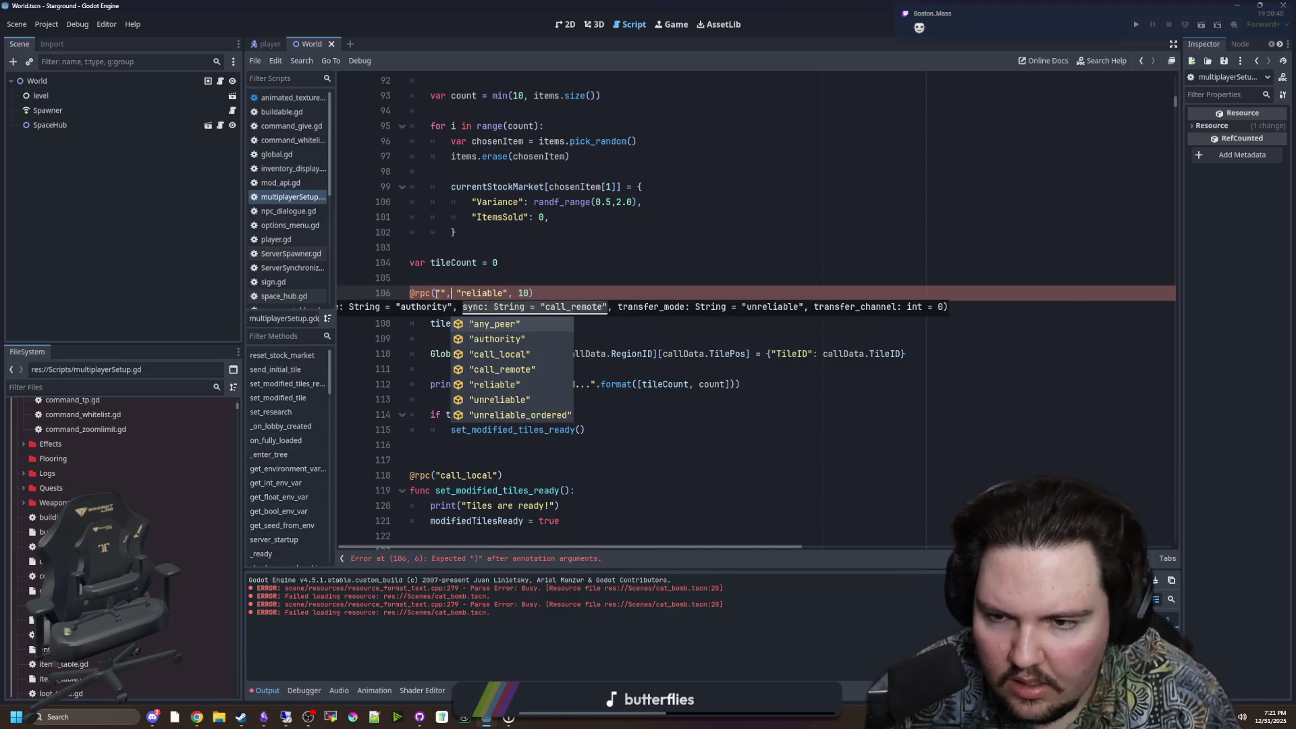
pyautogui.write('autho')
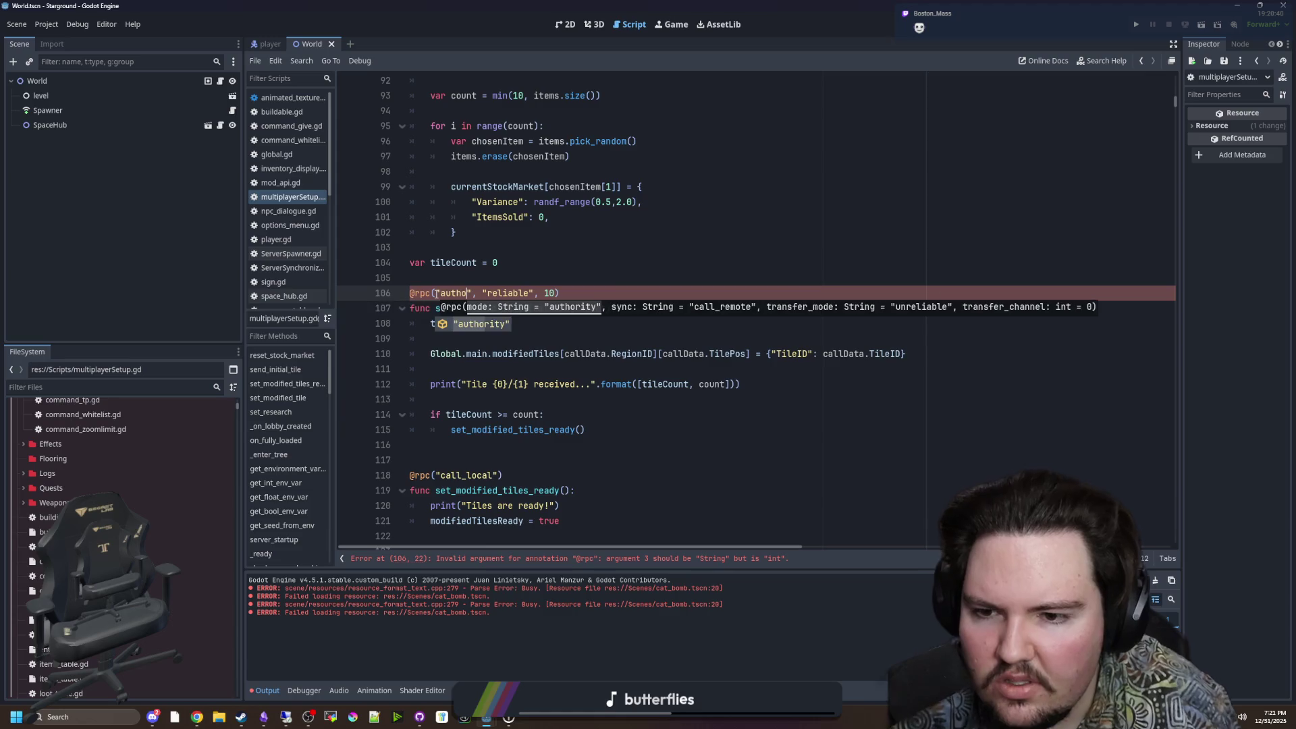
pyautogui.press('Return')
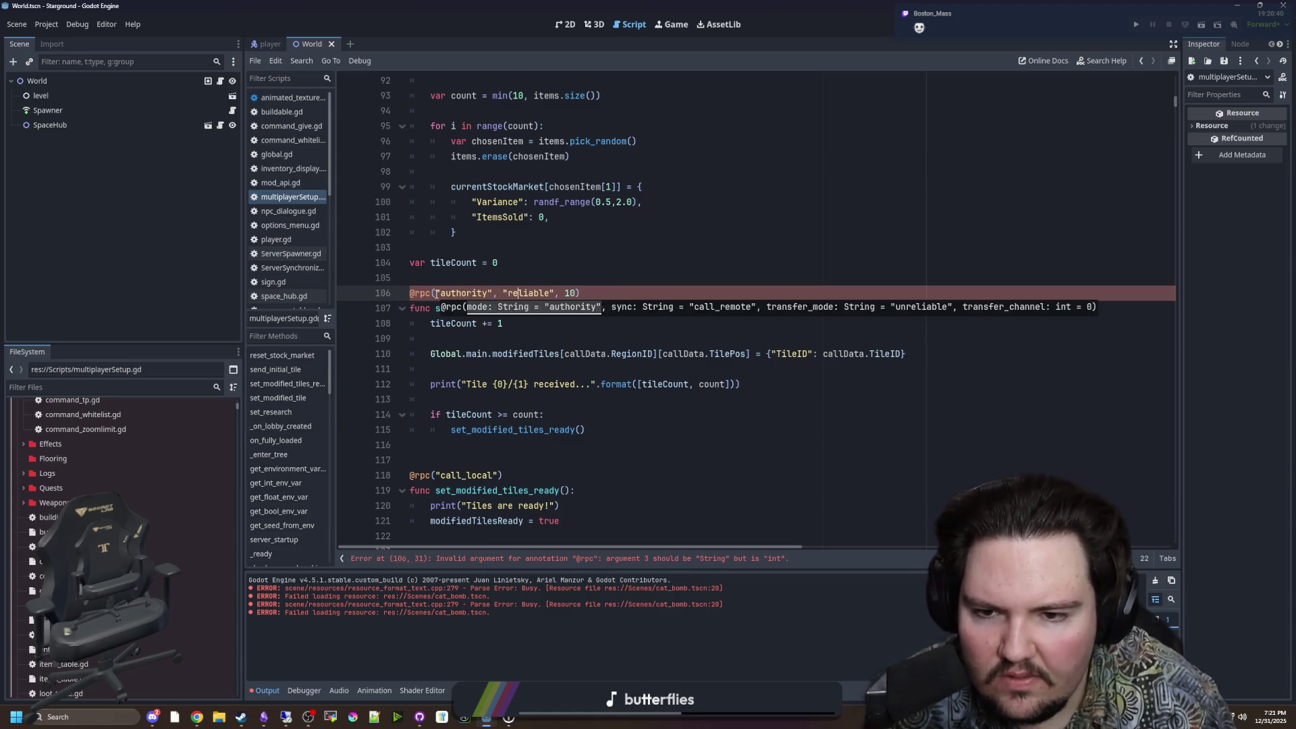
pyautogui.write('", ')
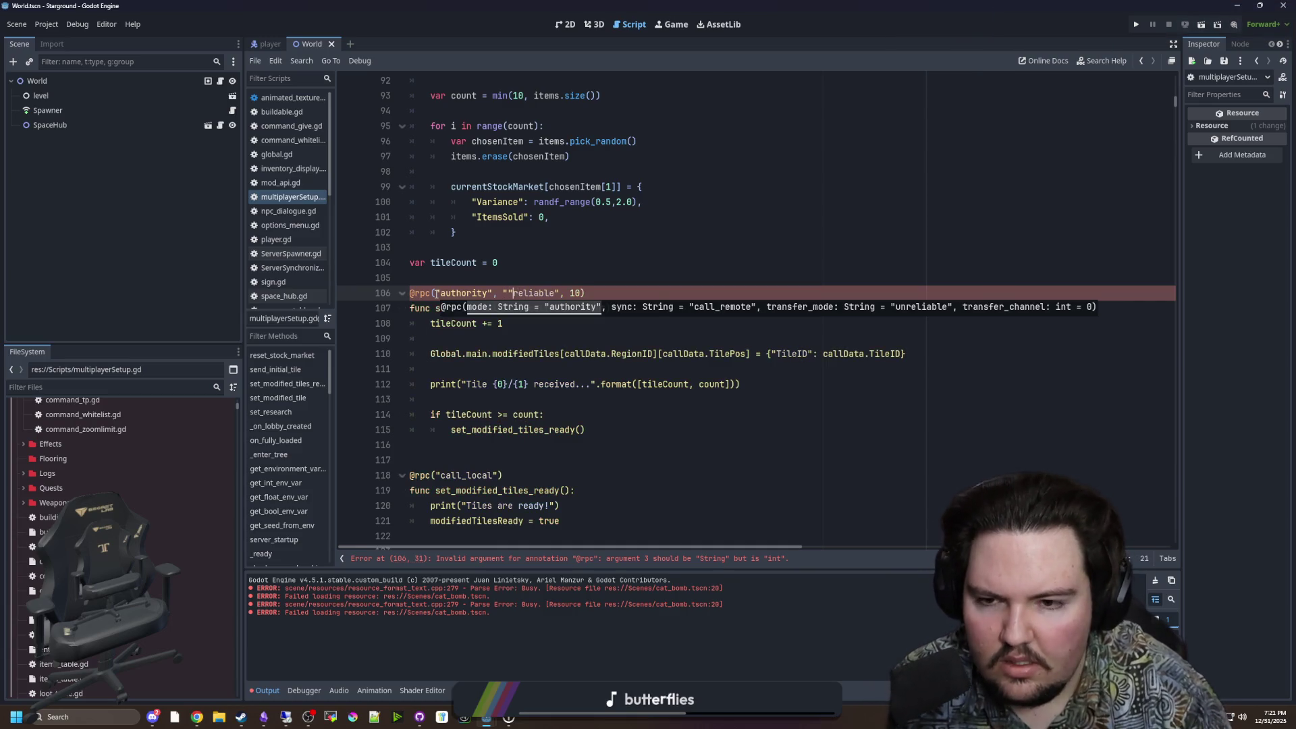
pyautogui.write('"')
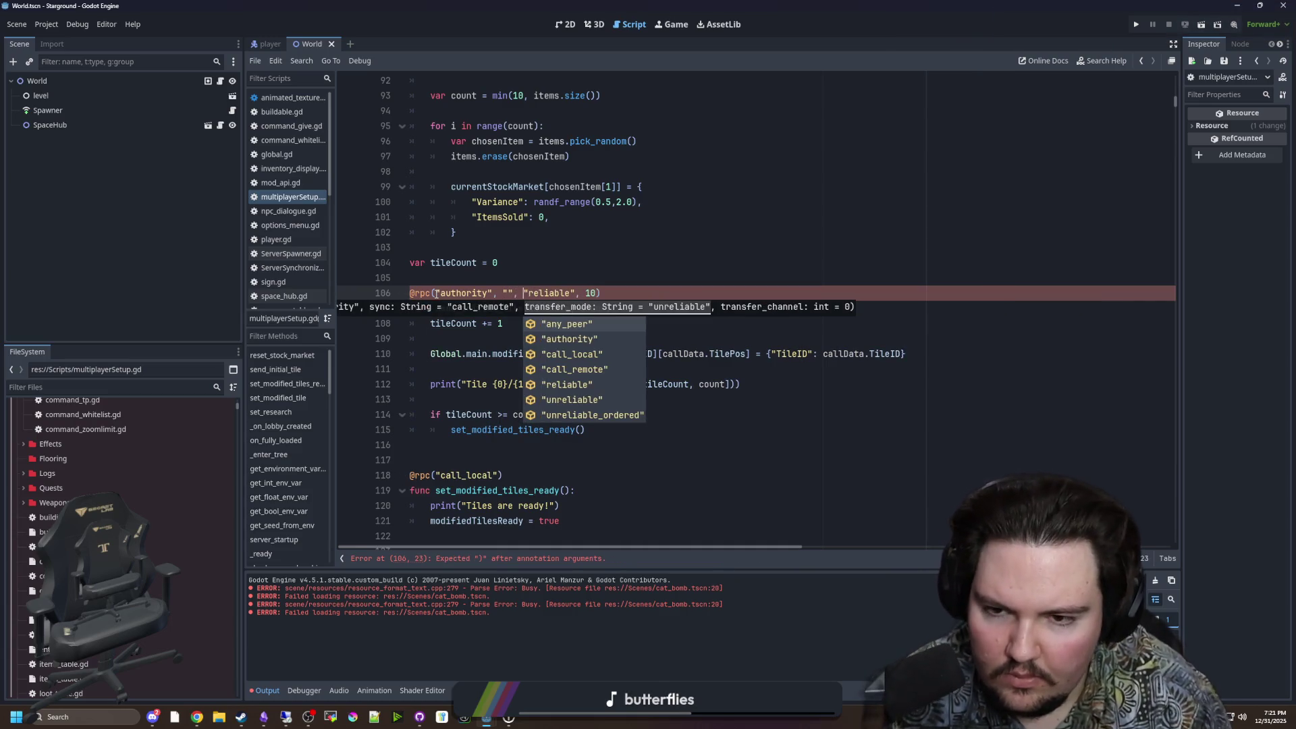
pyautogui.press('Left')
pyautogui.press('Left')
pyautogui.press('Left')
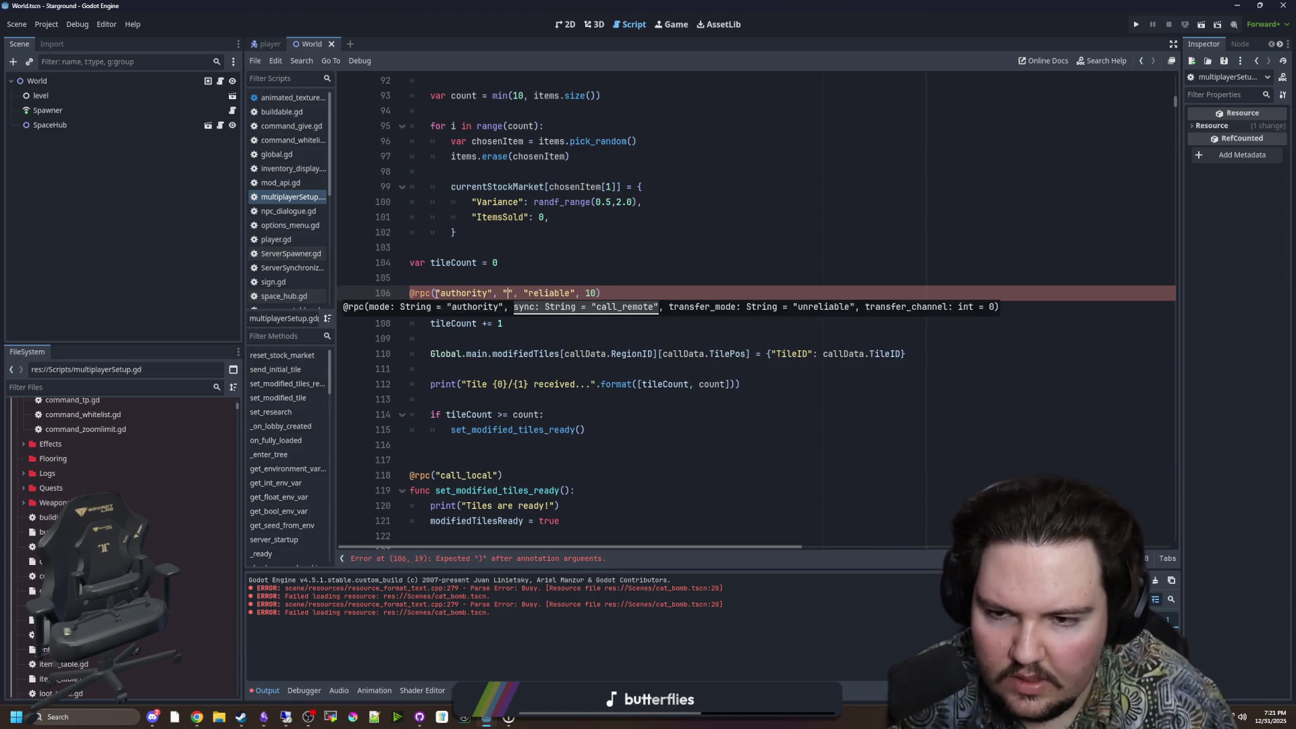
pyautogui.write('re')
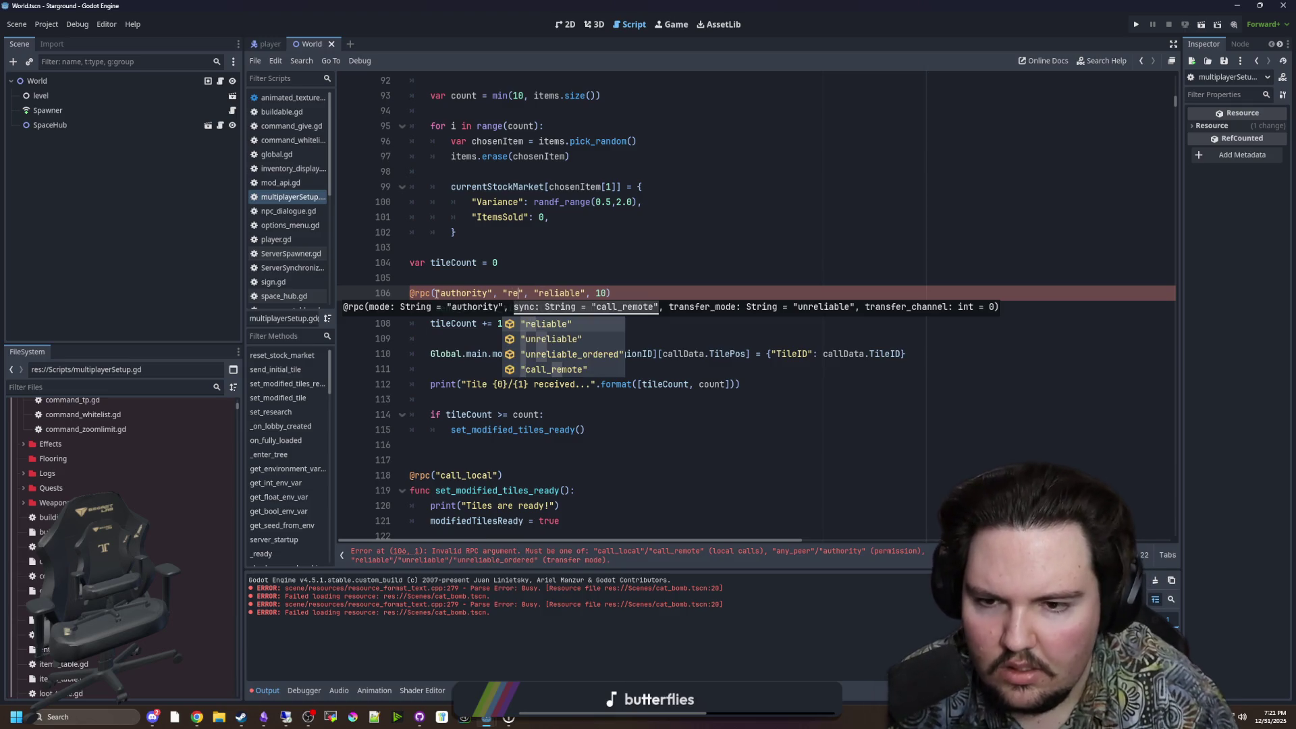
pyautogui.press('BackSpace')
pyautogui.press('BackSpace')
pyautogui.write('call_re')
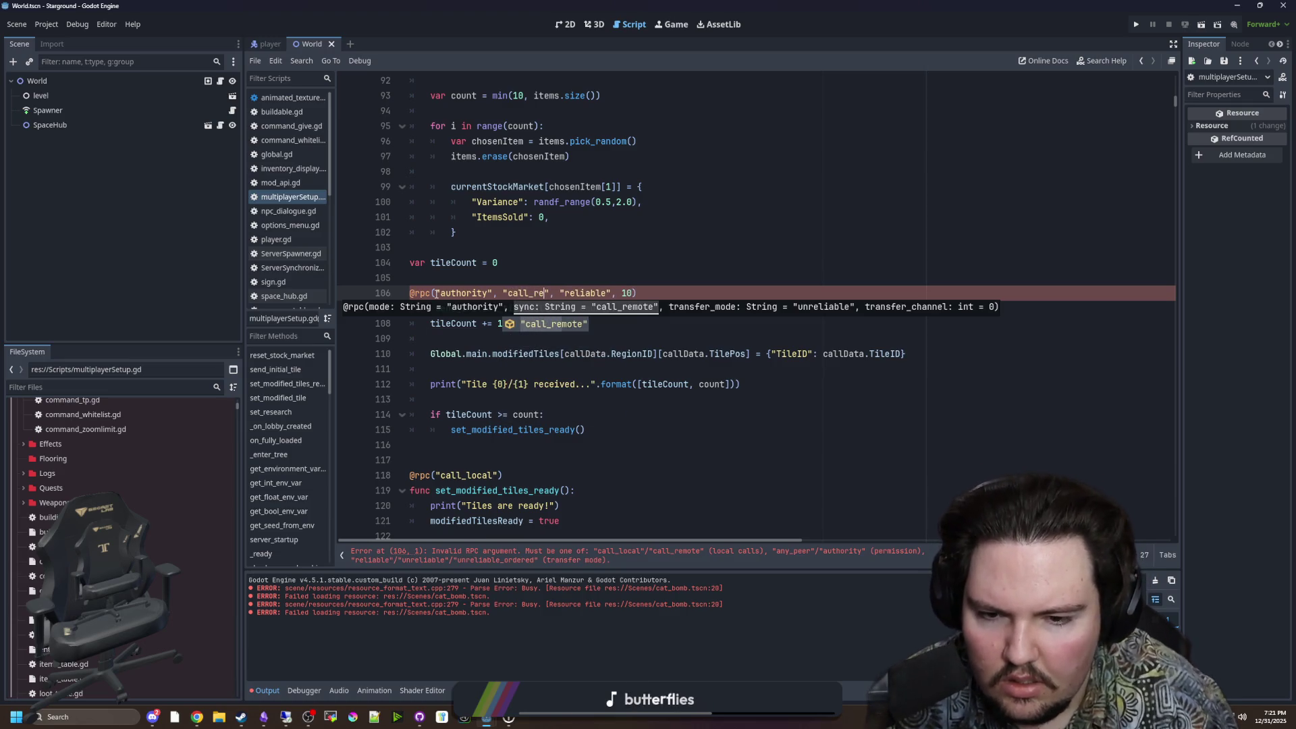
pyautogui.press('Return')
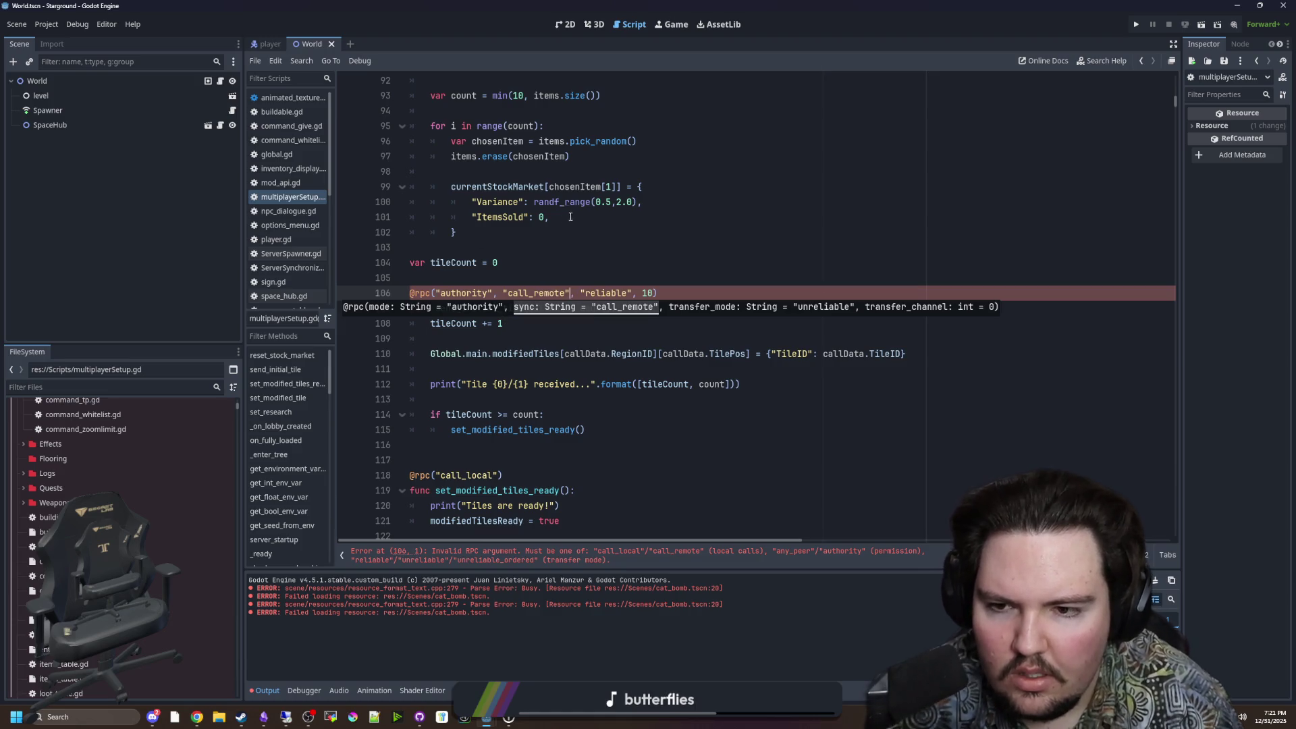
pyautogui.click(565, 217)
pyautogui.tripleClick(514, 293)
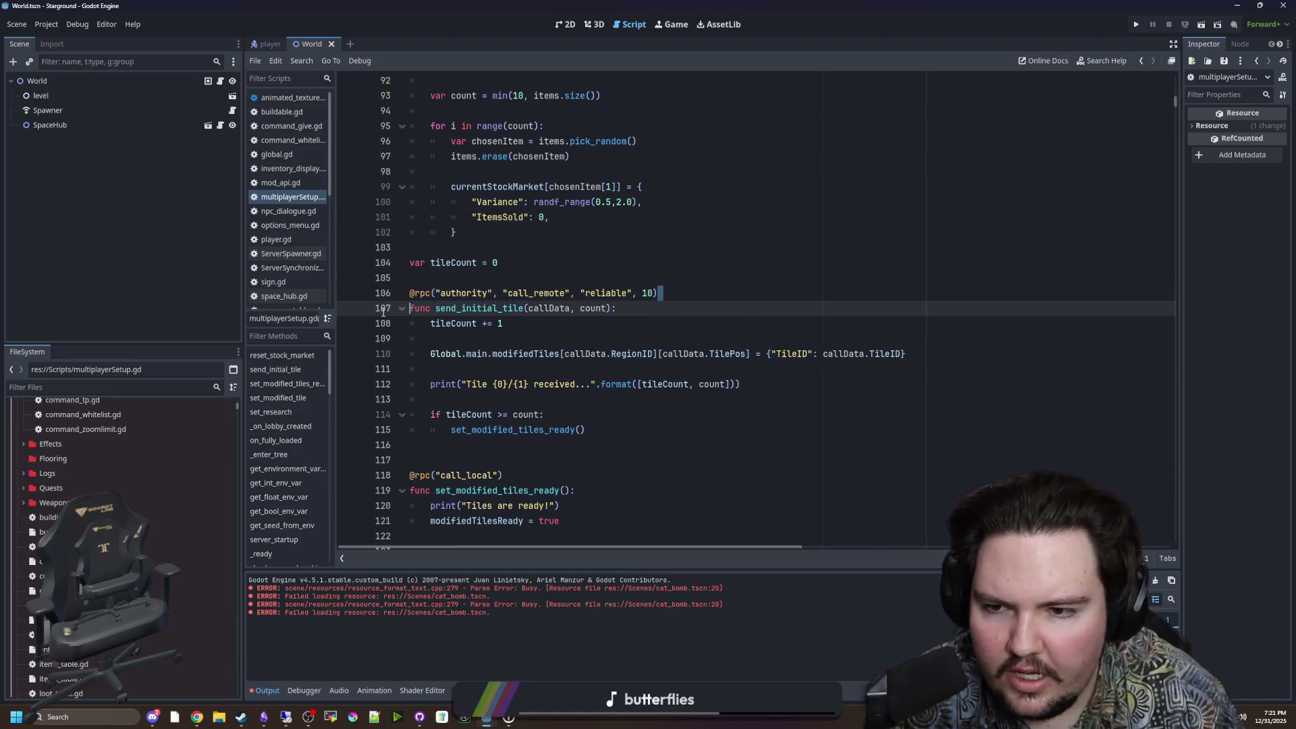
pyautogui.click(547, 280)
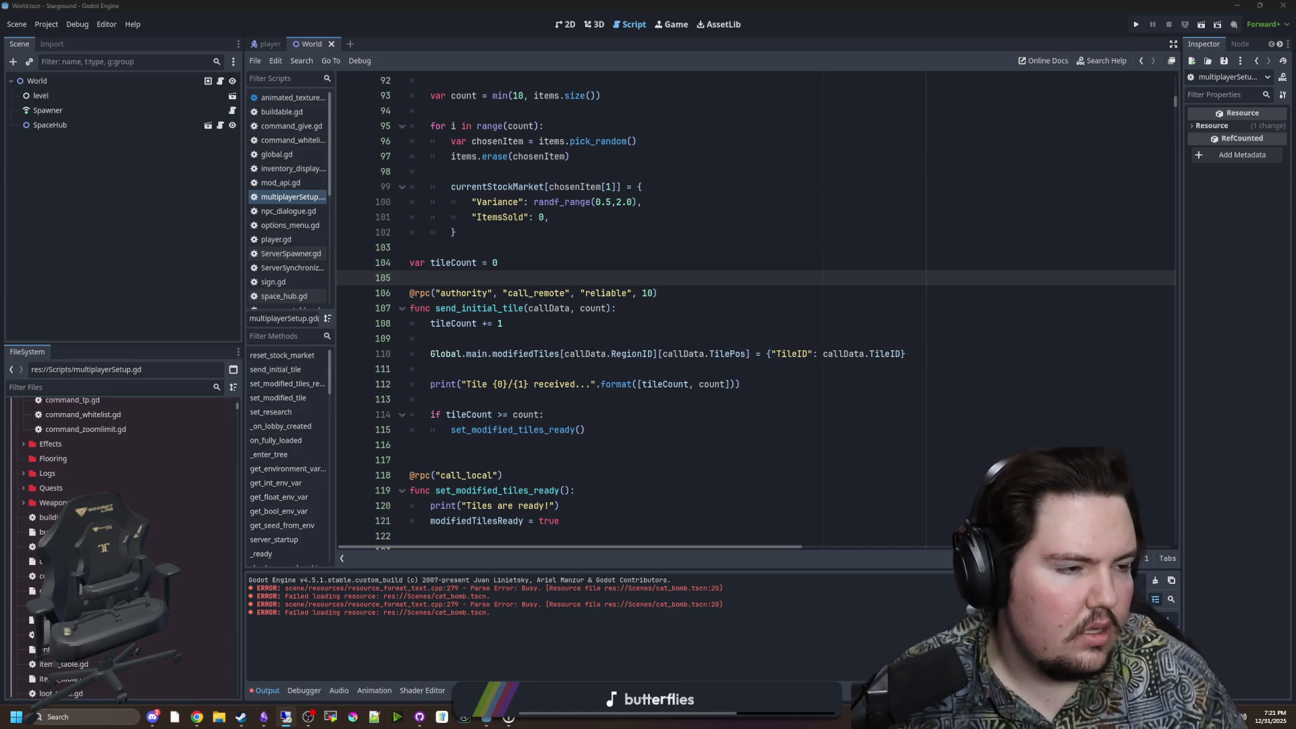
# Step: Save the script, run the project, and bring the GitHub issue window forward
pyautogui.hotkey('ctrl', 's')
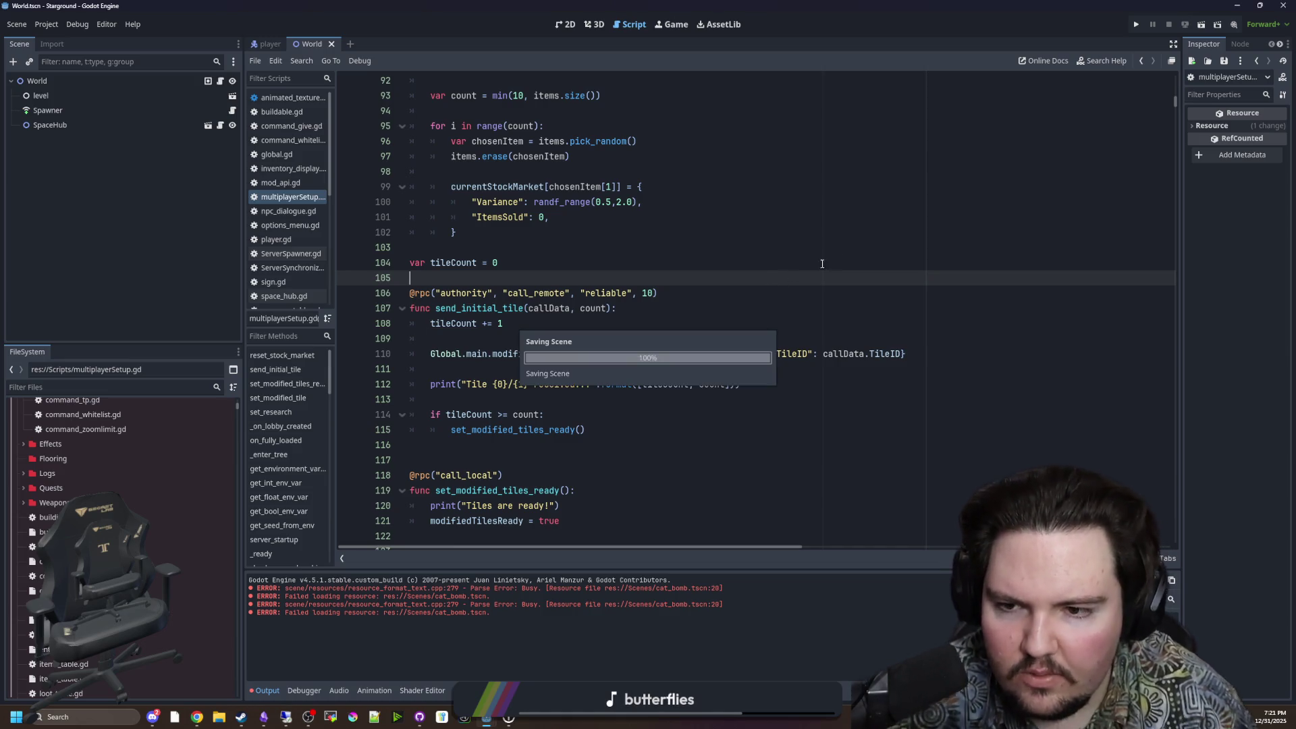
pyautogui.click(1136, 25)
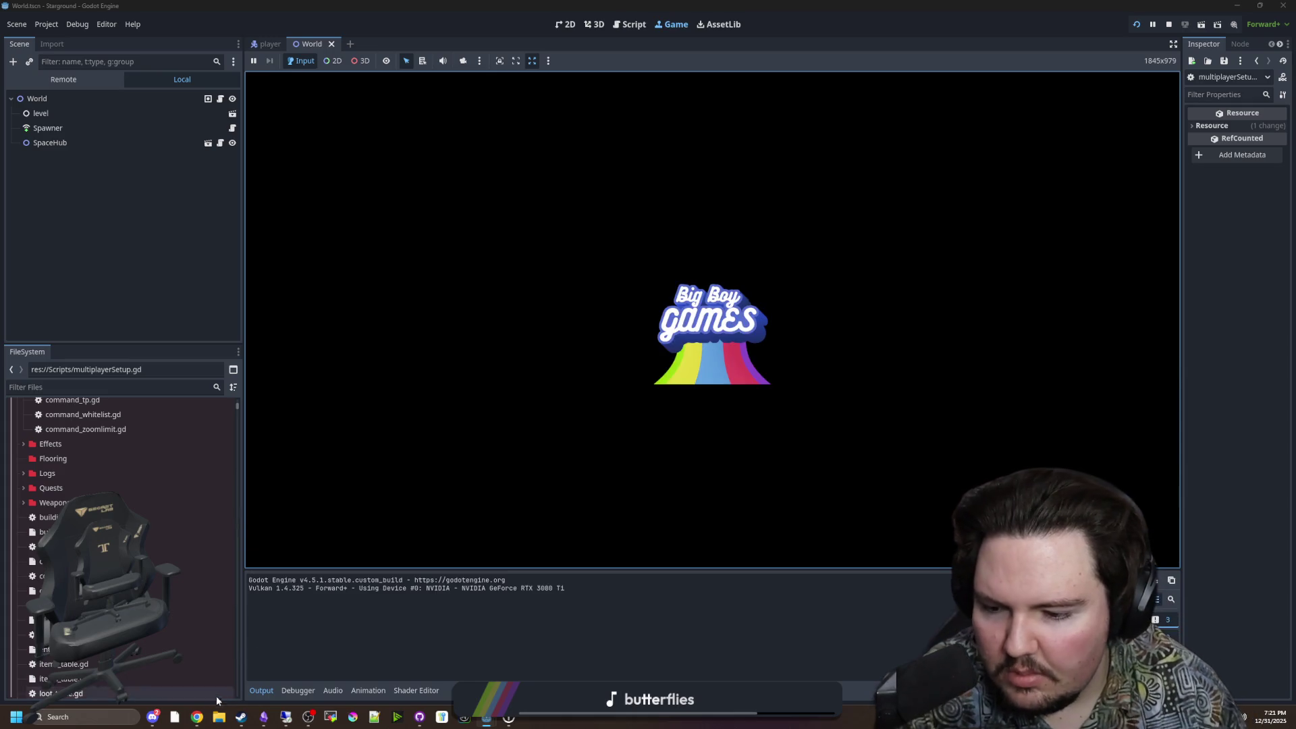
pyautogui.moveTo(196, 717)
pyautogui.click(252, 674)
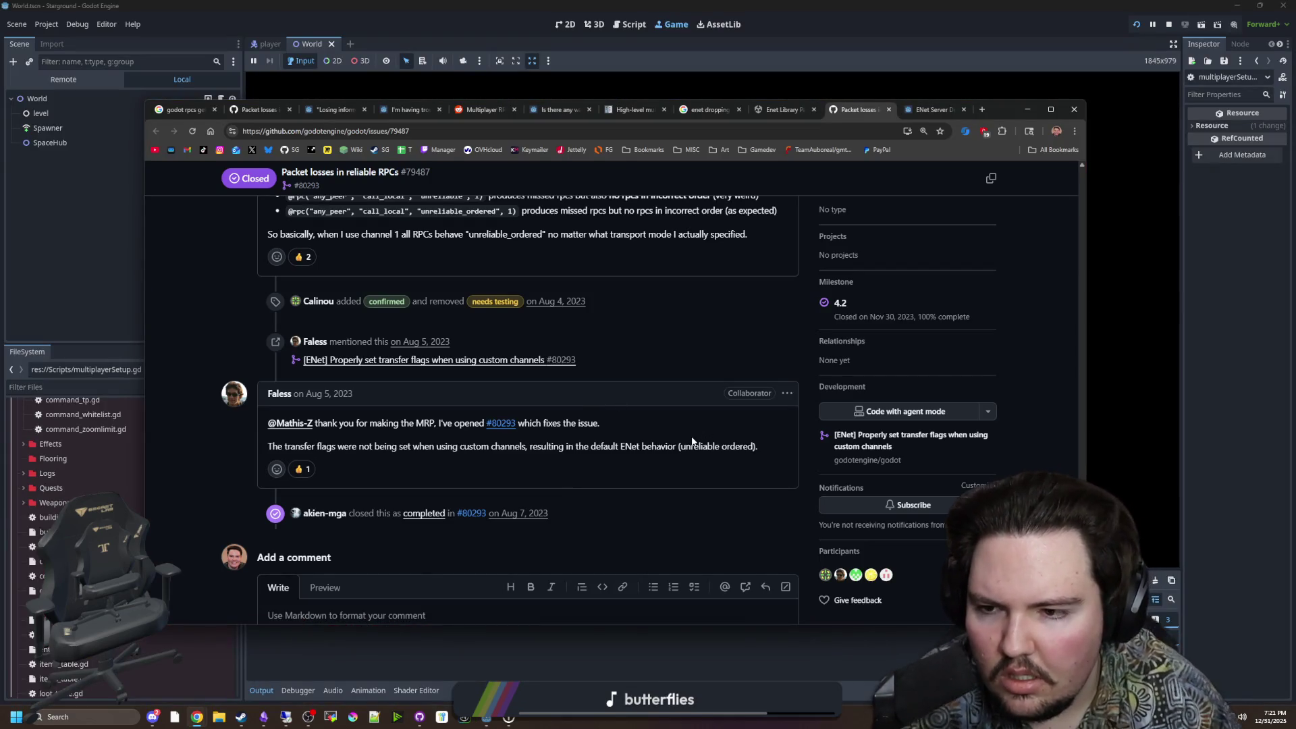
# Step: Re-read issue #79487, then return to the running Starground game and its multiplayer menu
pyautogui.scroll(3, 692, 441)
pyautogui.scroll(4, 597, 363)
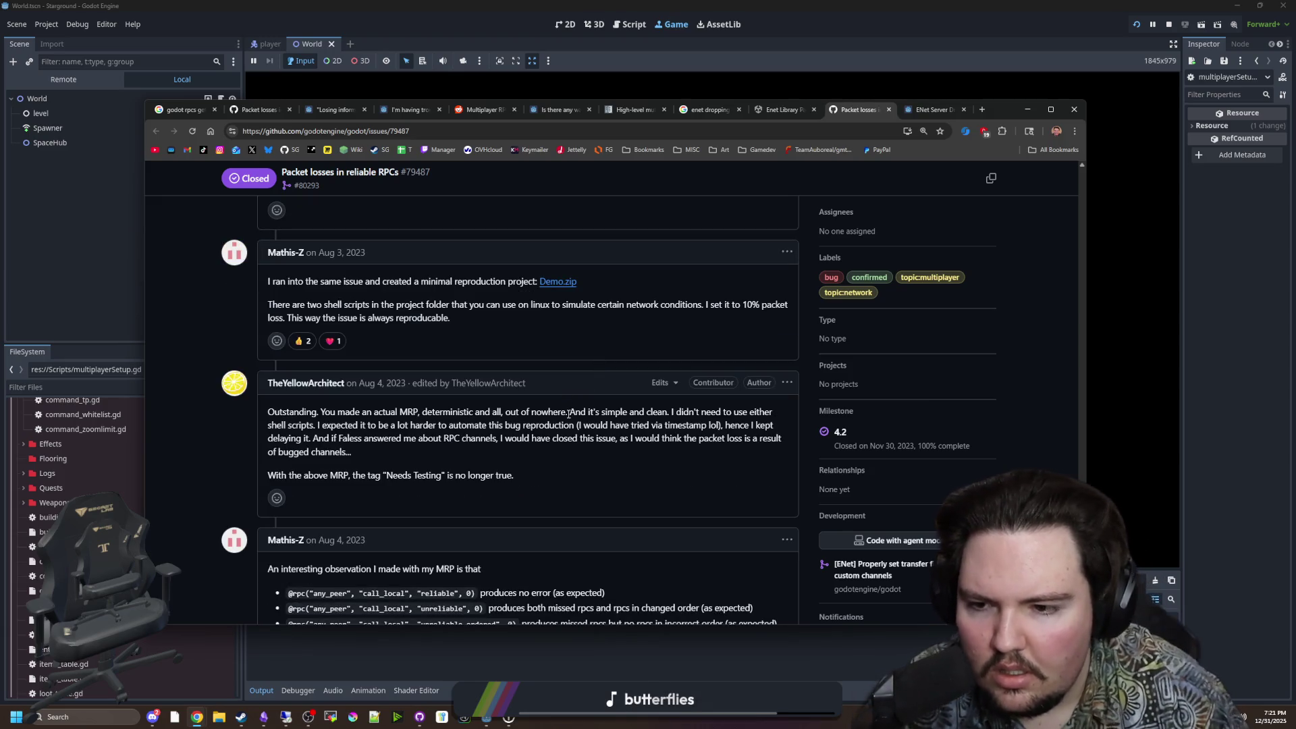
pyautogui.scroll(-2, 538, 409)
pyautogui.scroll(10, 556, 399)
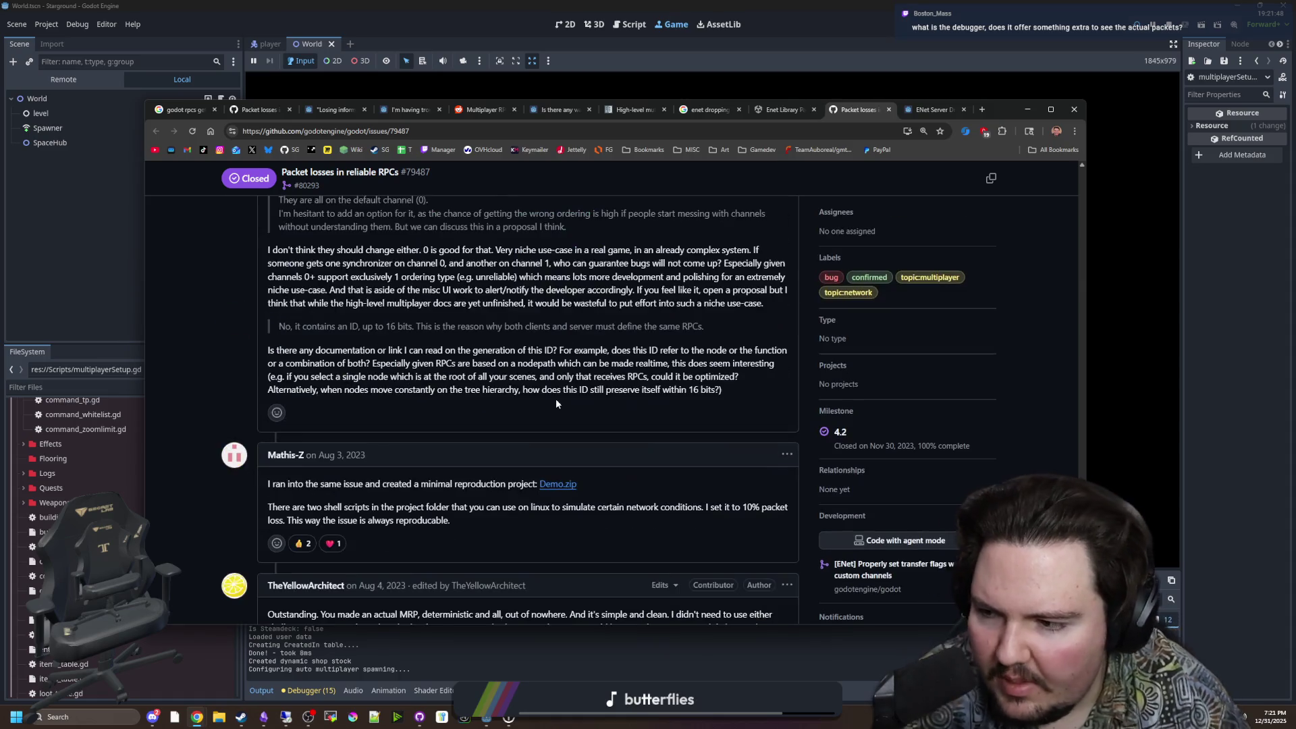
pyautogui.scroll(15, 556, 403)
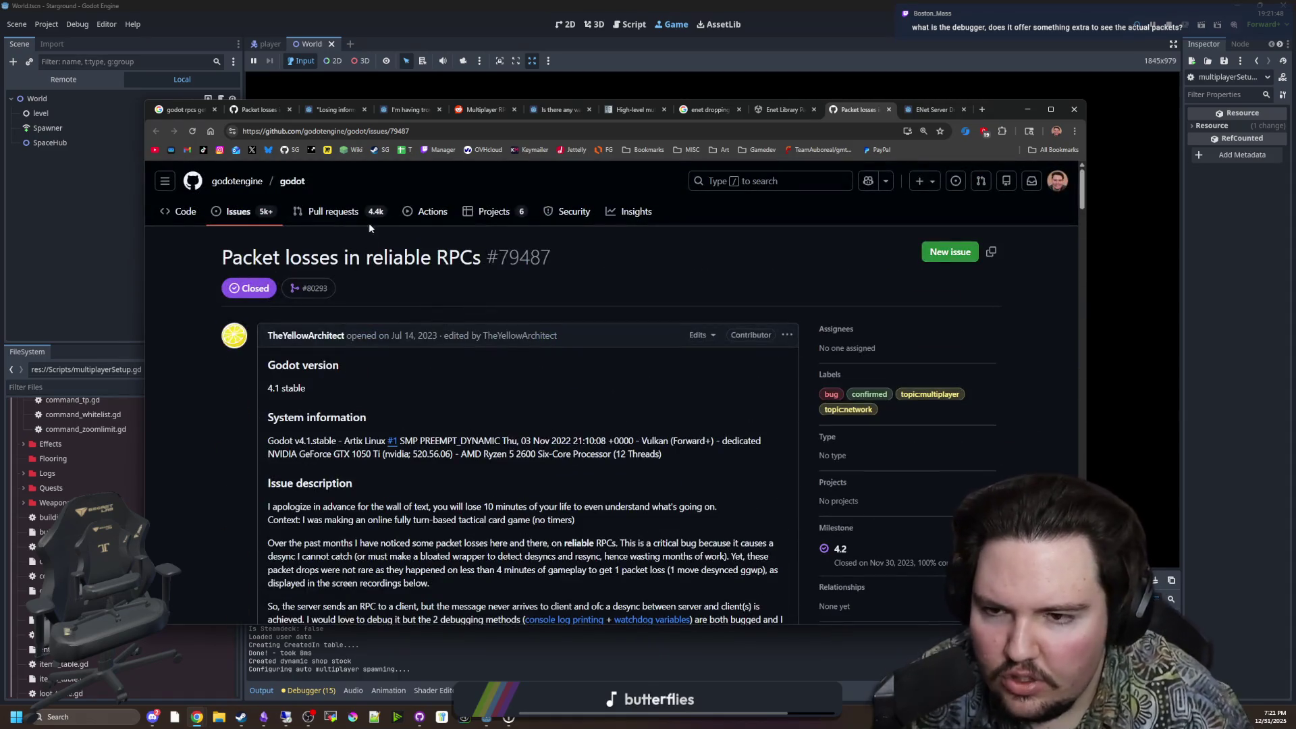
pyautogui.moveTo(439, 257); pyautogui.dragTo(224, 257)
pyautogui.click(566, 486)
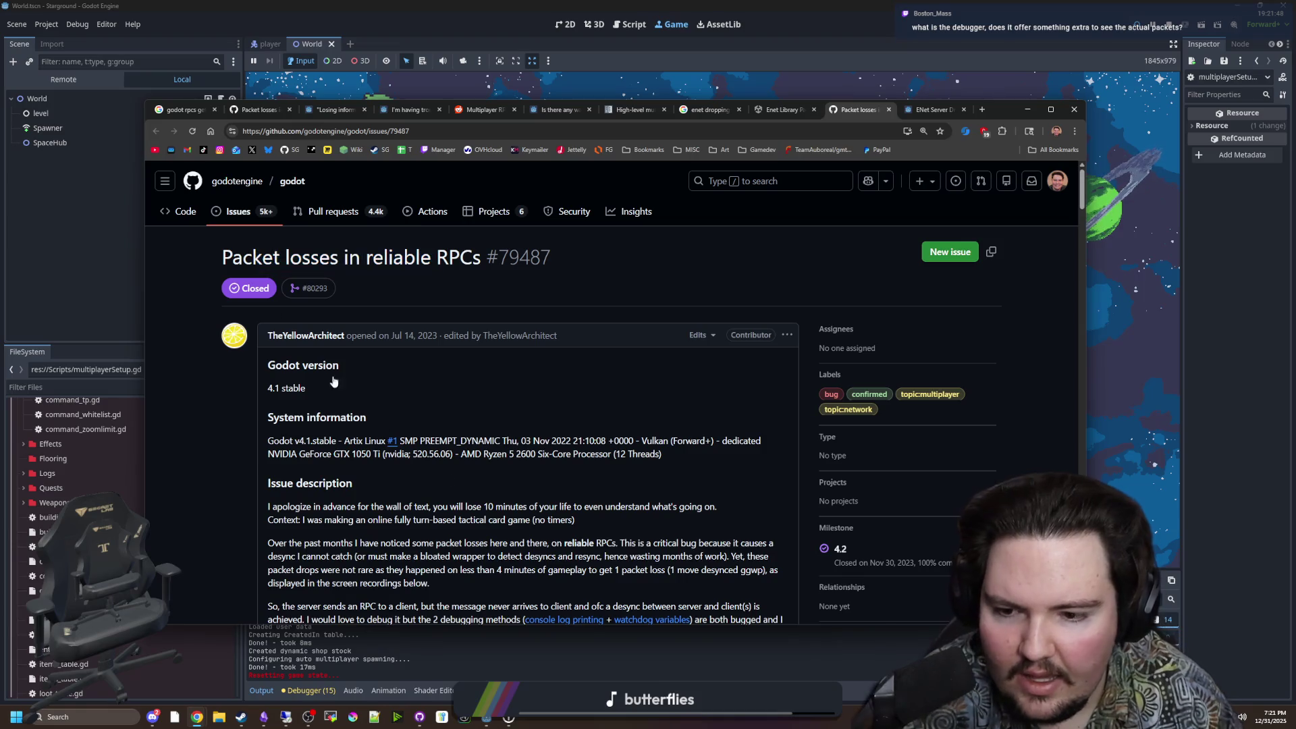
pyautogui.scroll(-1, 566, 486)
pyautogui.scroll(-3, 558, 470)
pyautogui.scroll(-2, 559, 471)
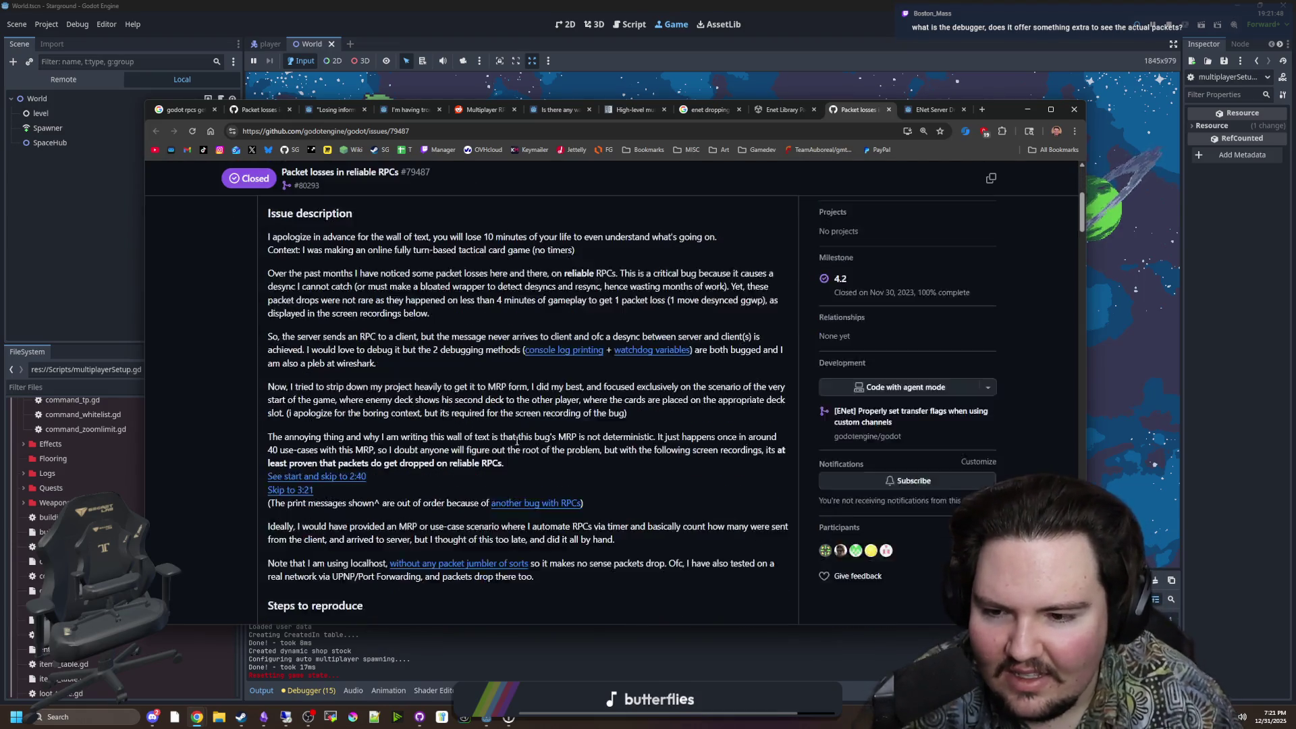
pyautogui.scroll(-4, 1004, 419)
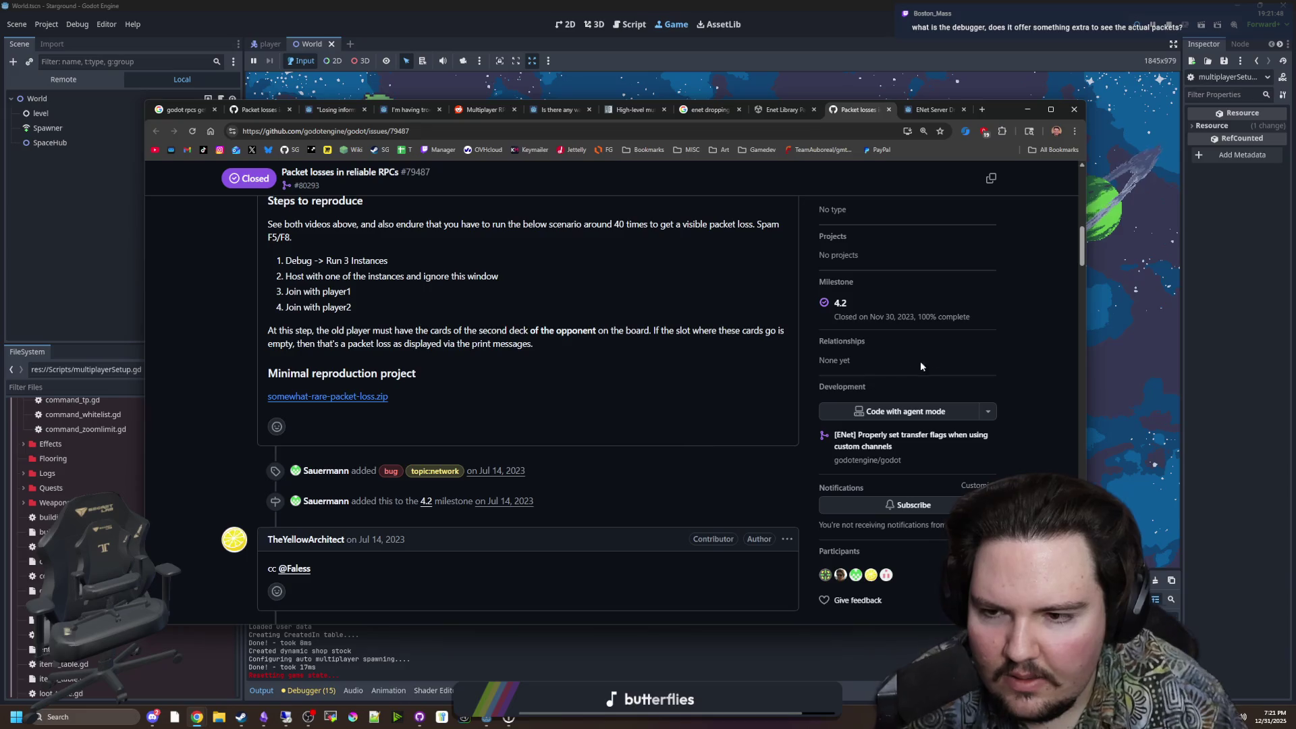
pyautogui.click(1102, 299)
pyautogui.click(378, 292)
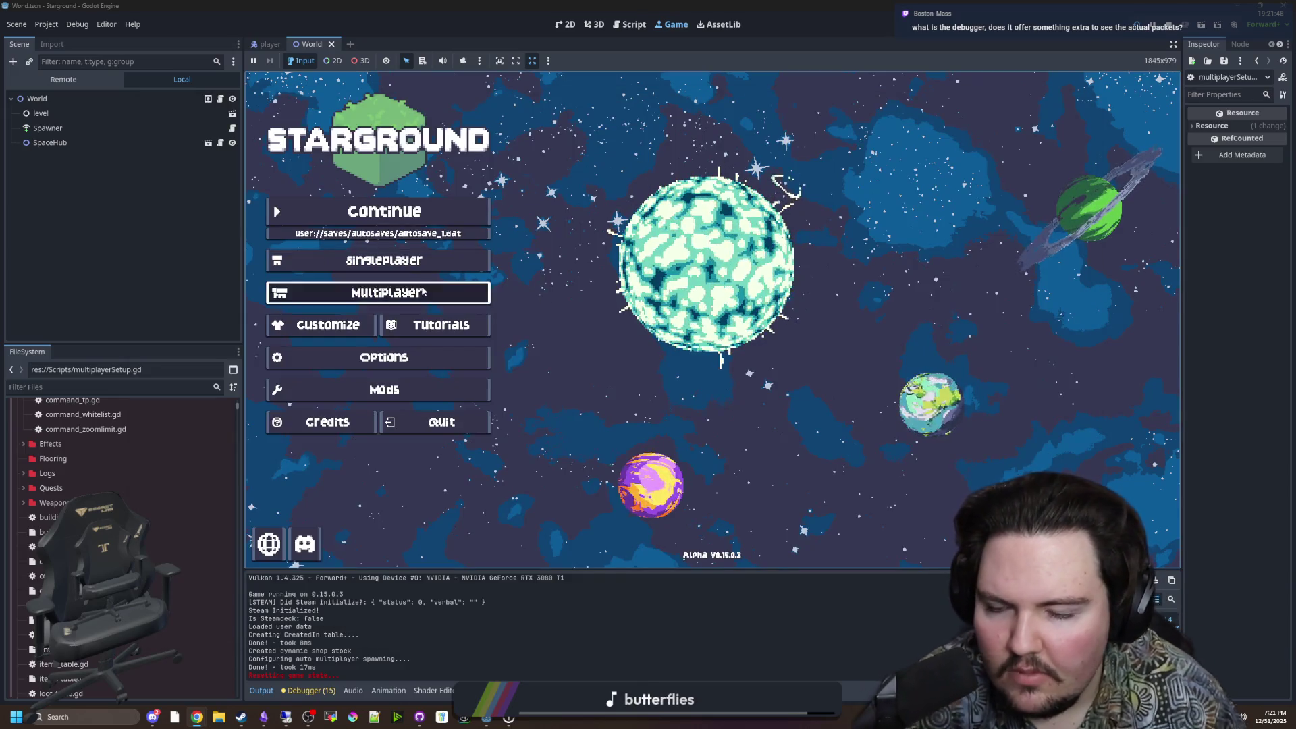
# Step: Host via Steam, filter saves by 'yes', and load the Yes World 31 save
pyautogui.click(868, 283)
pyautogui.click(828, 291)
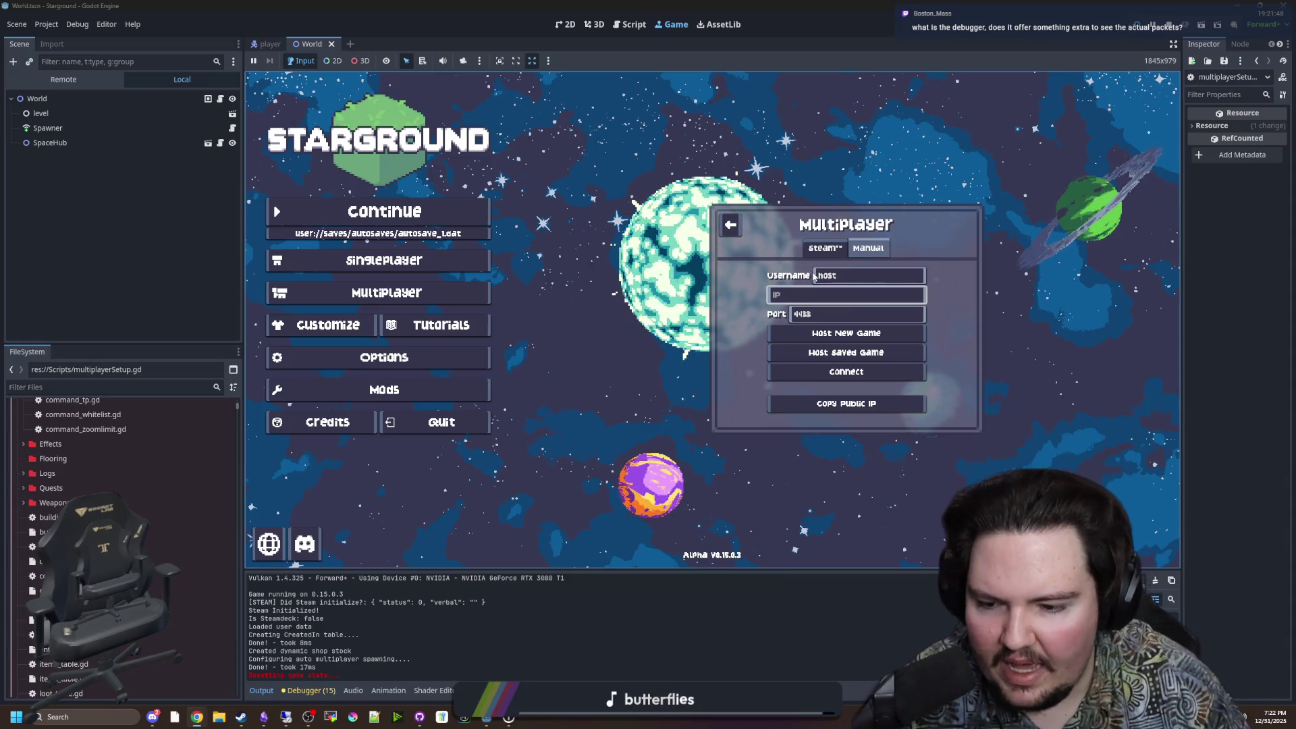
pyautogui.click(824, 247)
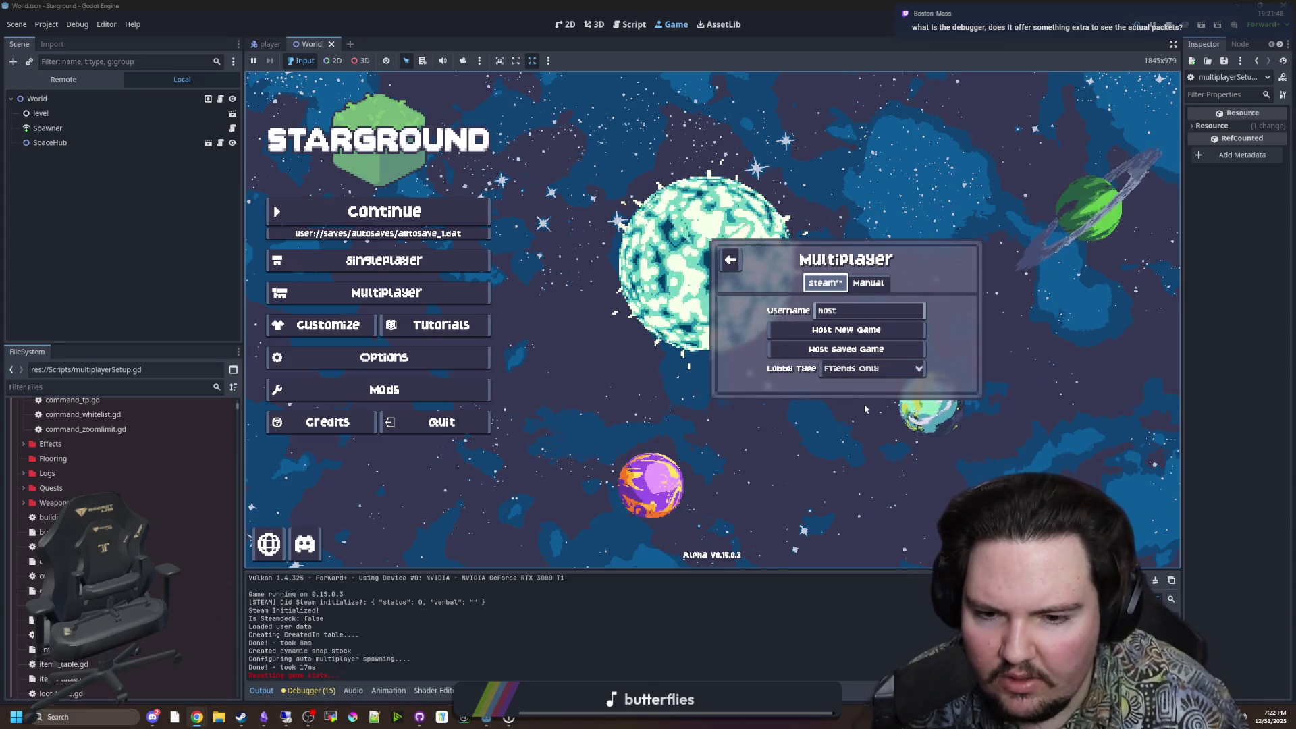
pyautogui.click(847, 351)
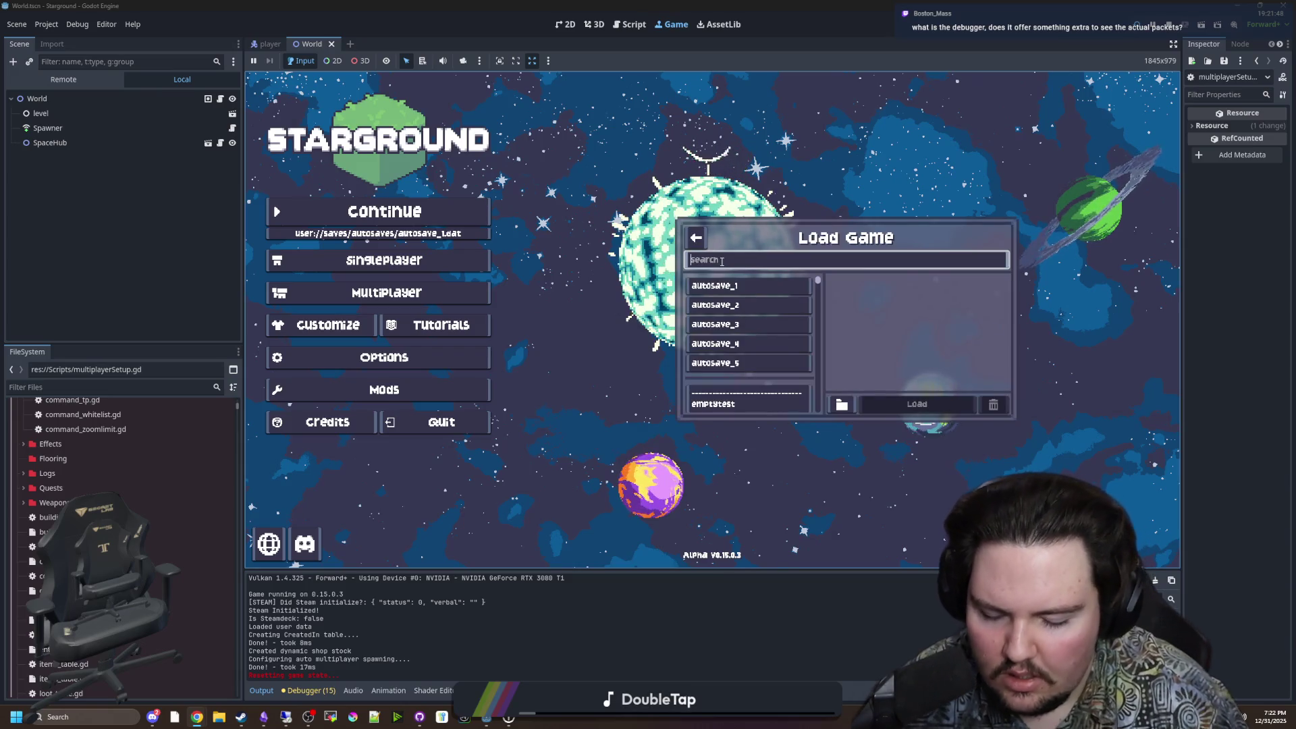
pyautogui.write('yes')
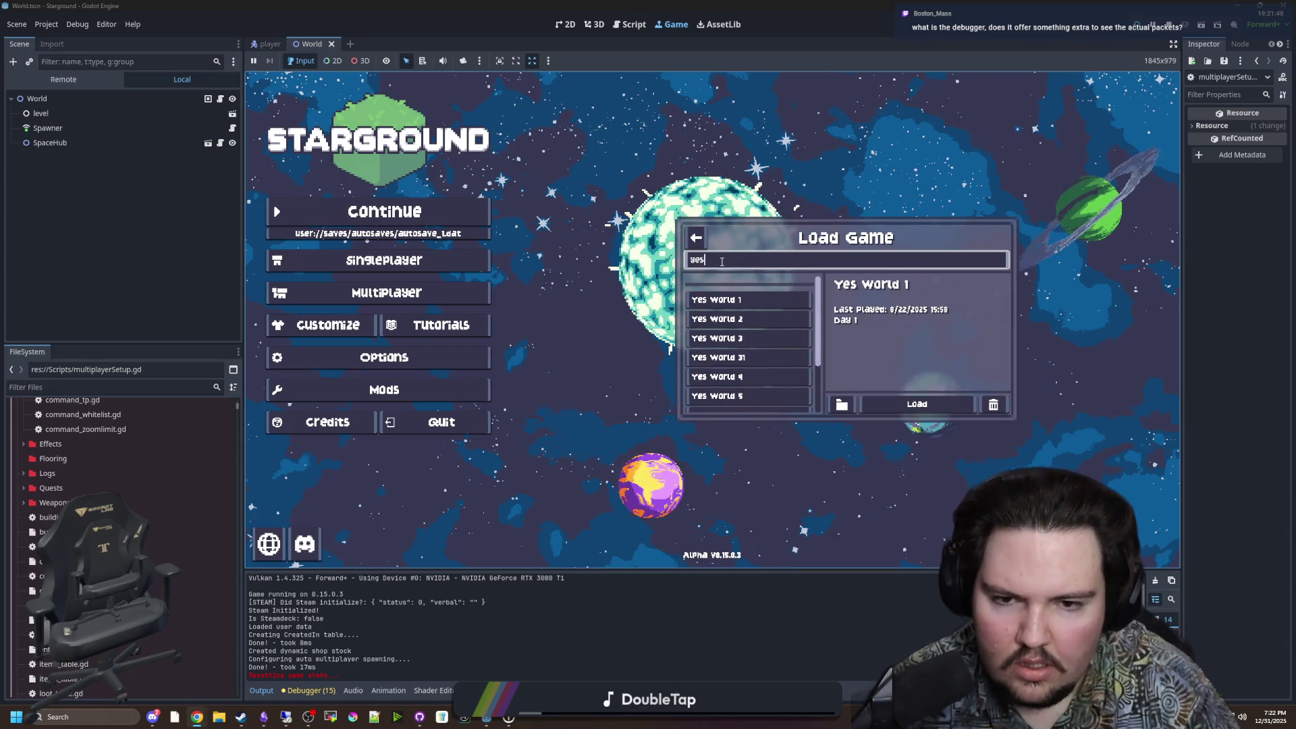
pyautogui.click(718, 357)
pyautogui.click(917, 404)
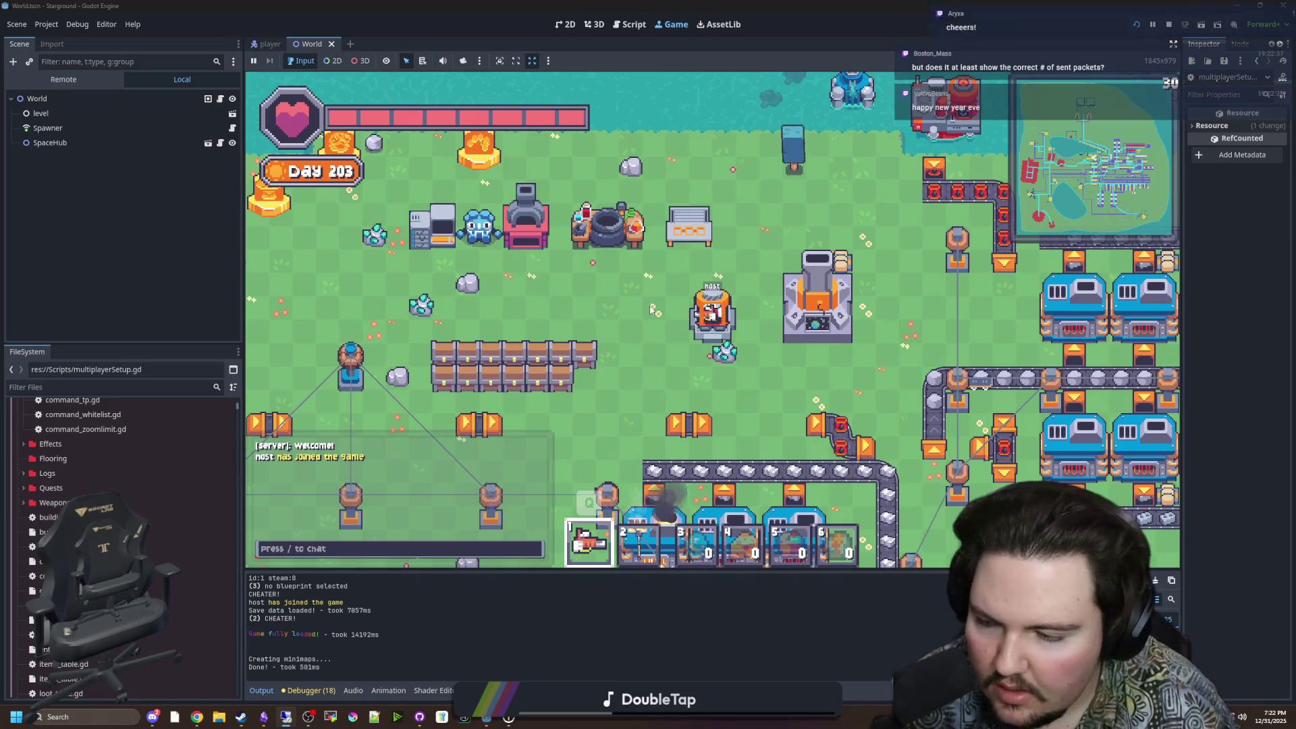
# Step: Walk the host character left, down and right, then show the debugger's 419 errors
pyautogui.press('a')
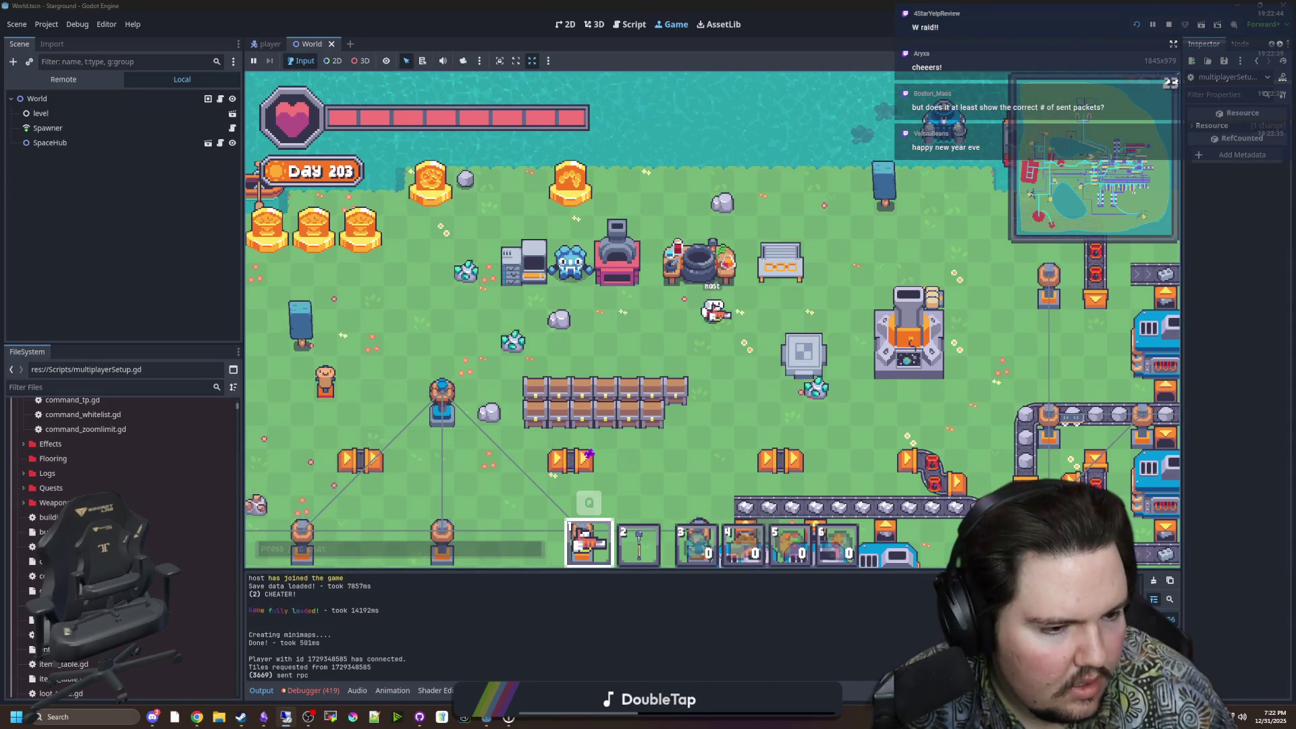
pyautogui.press('s')
pyautogui.press('d')
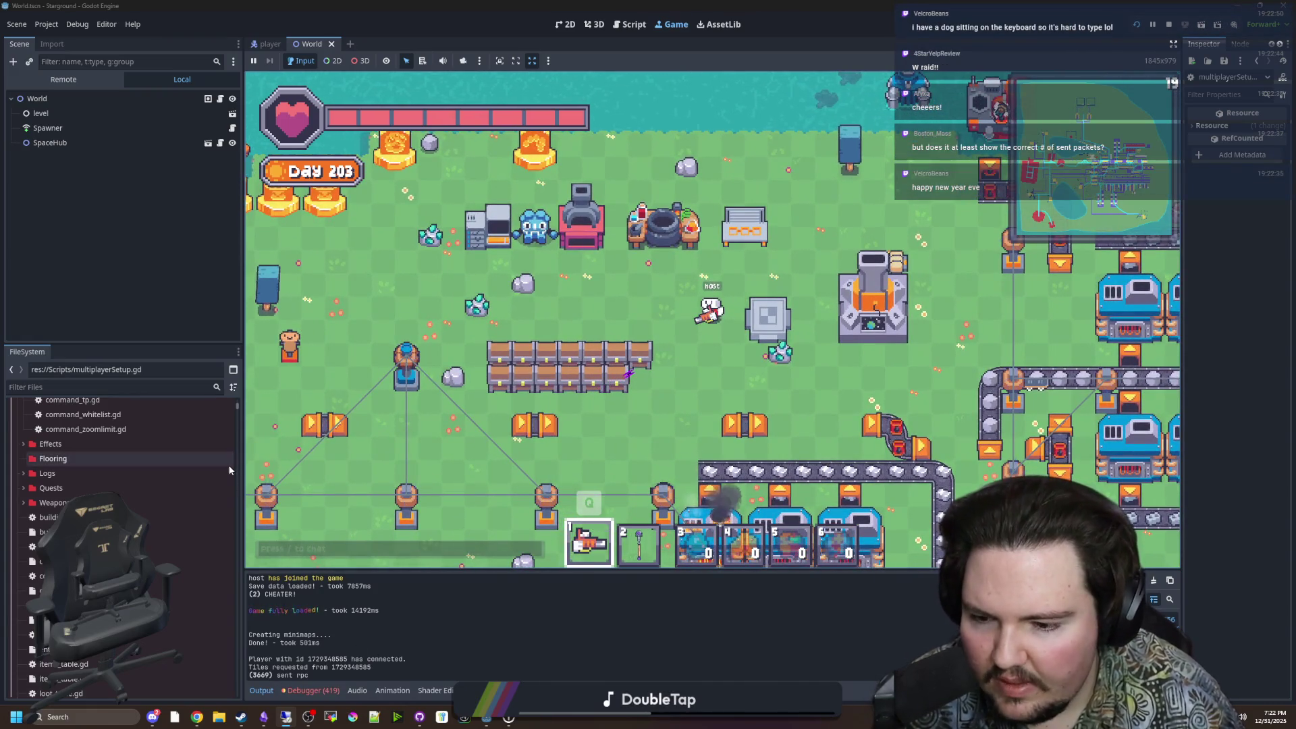
pyautogui.click(329, 689)
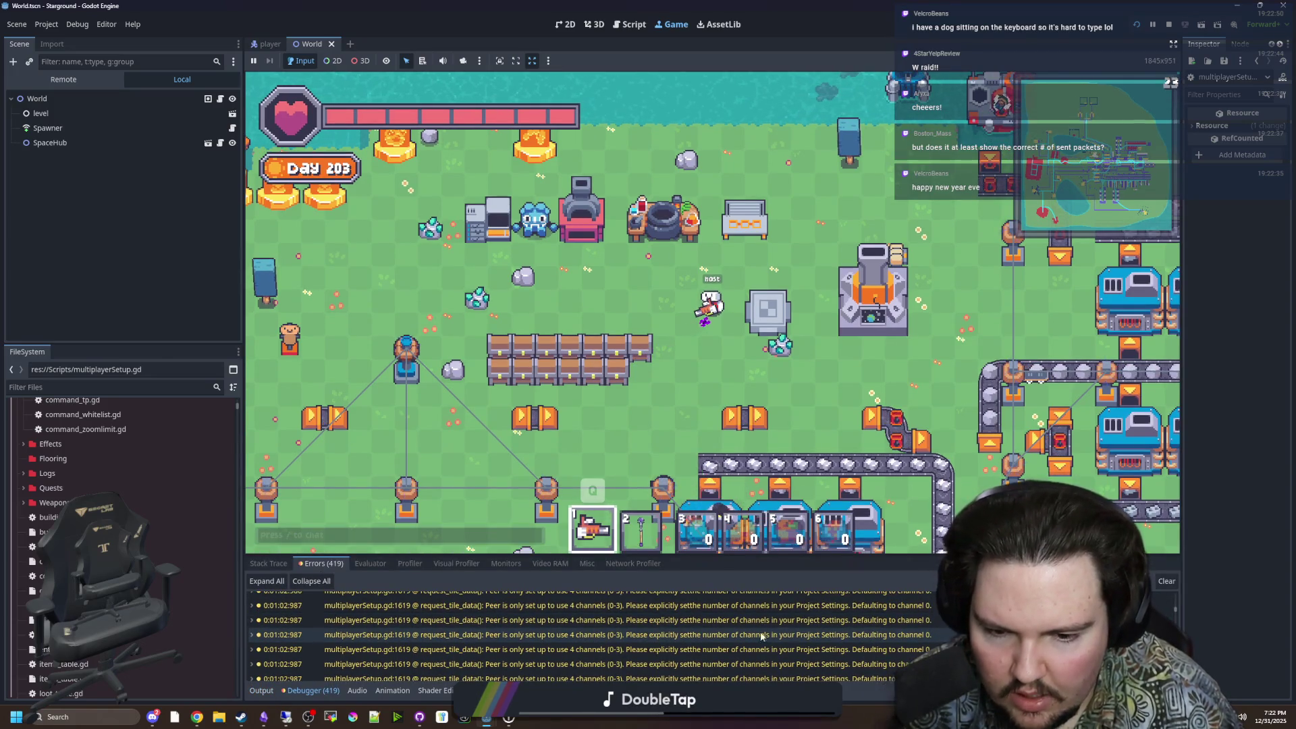
# Step: Expand the channel warning and jump to multiplayerSetup.gd line 1619
pyautogui.doubleClick(913, 649)
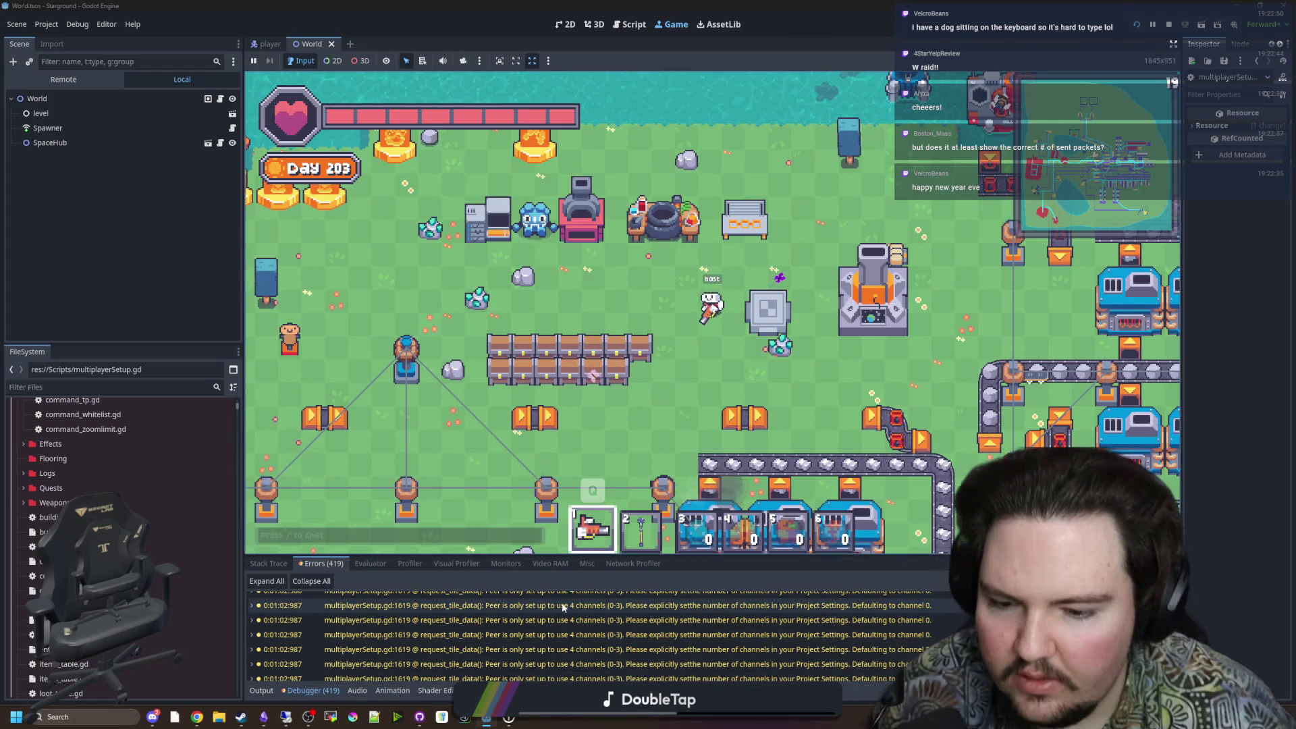
pyautogui.scroll(-5, 704, 668)
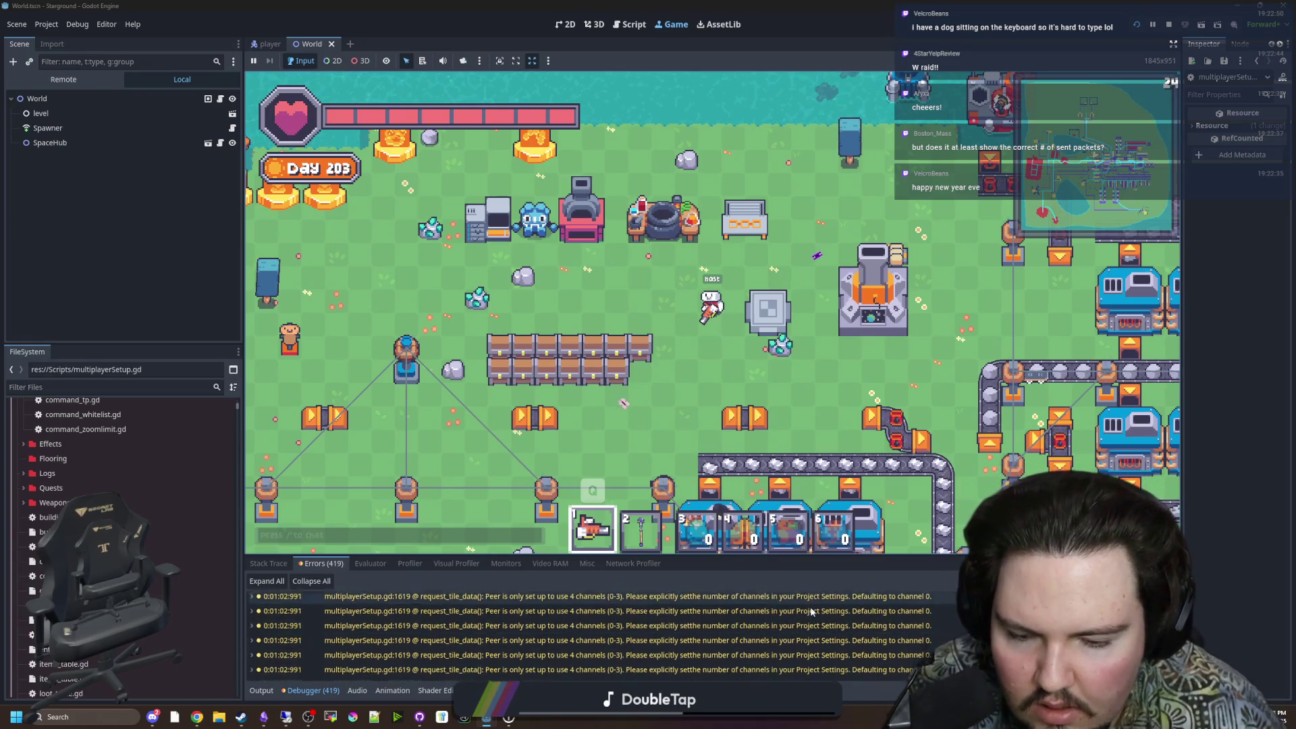
pyautogui.rightClick(686, 641)
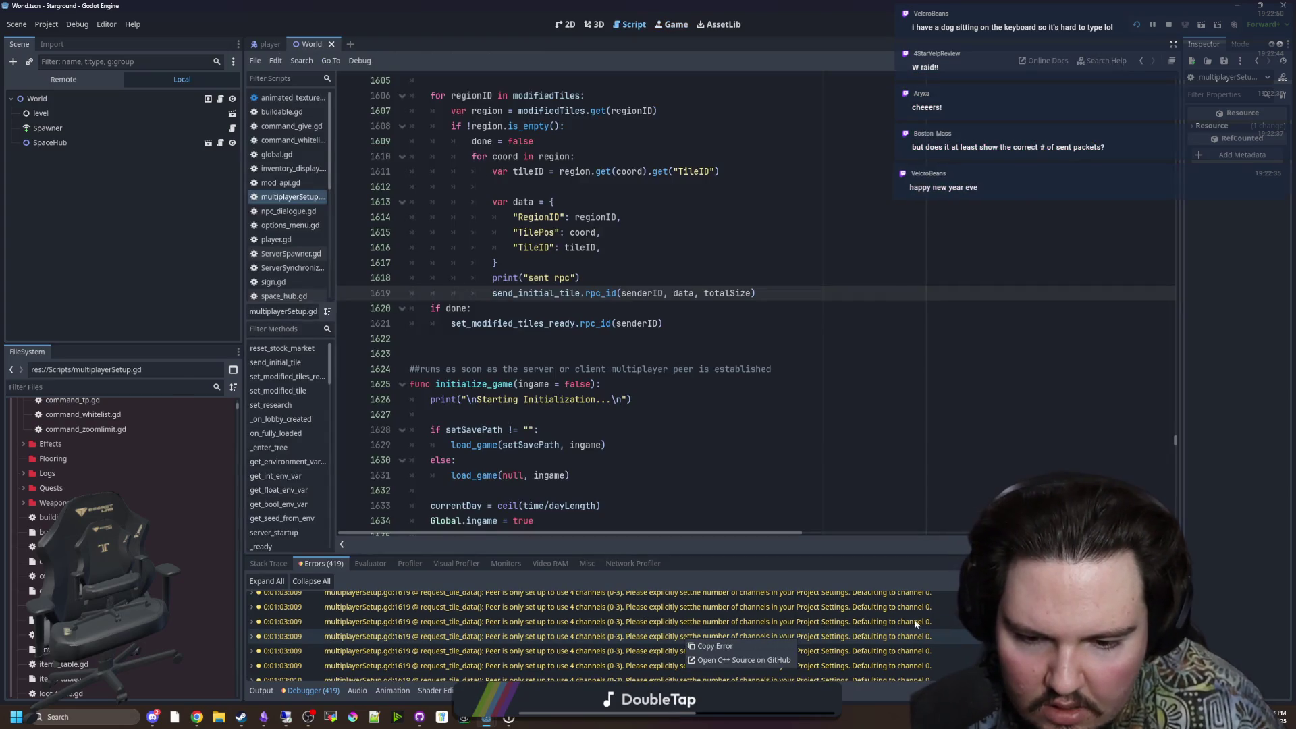
# Step: Review the tile-sending loop code around line 1619, then bring up Project Settings
pyautogui.moveTo(411, 80); pyautogui.dragTo(749, 481)
pyautogui.click(689, 432)
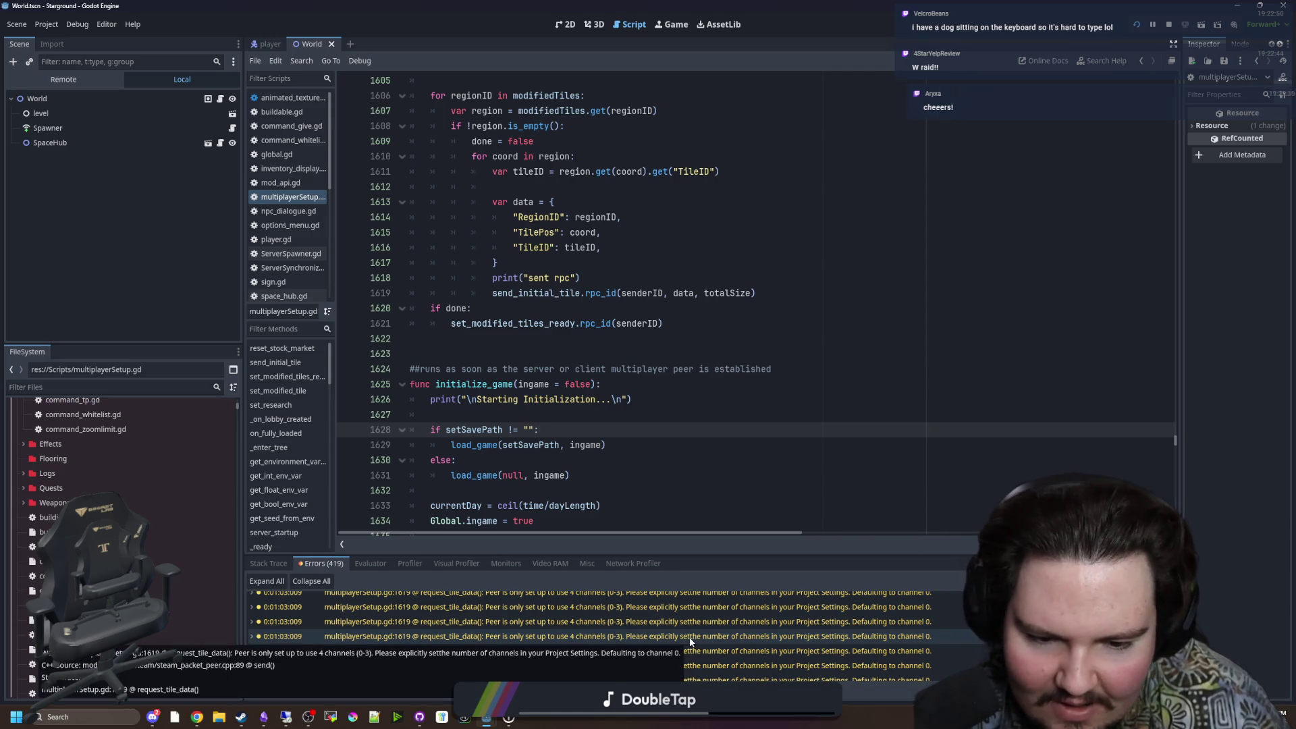
pyautogui.click(641, 384)
pyautogui.click(596, 359)
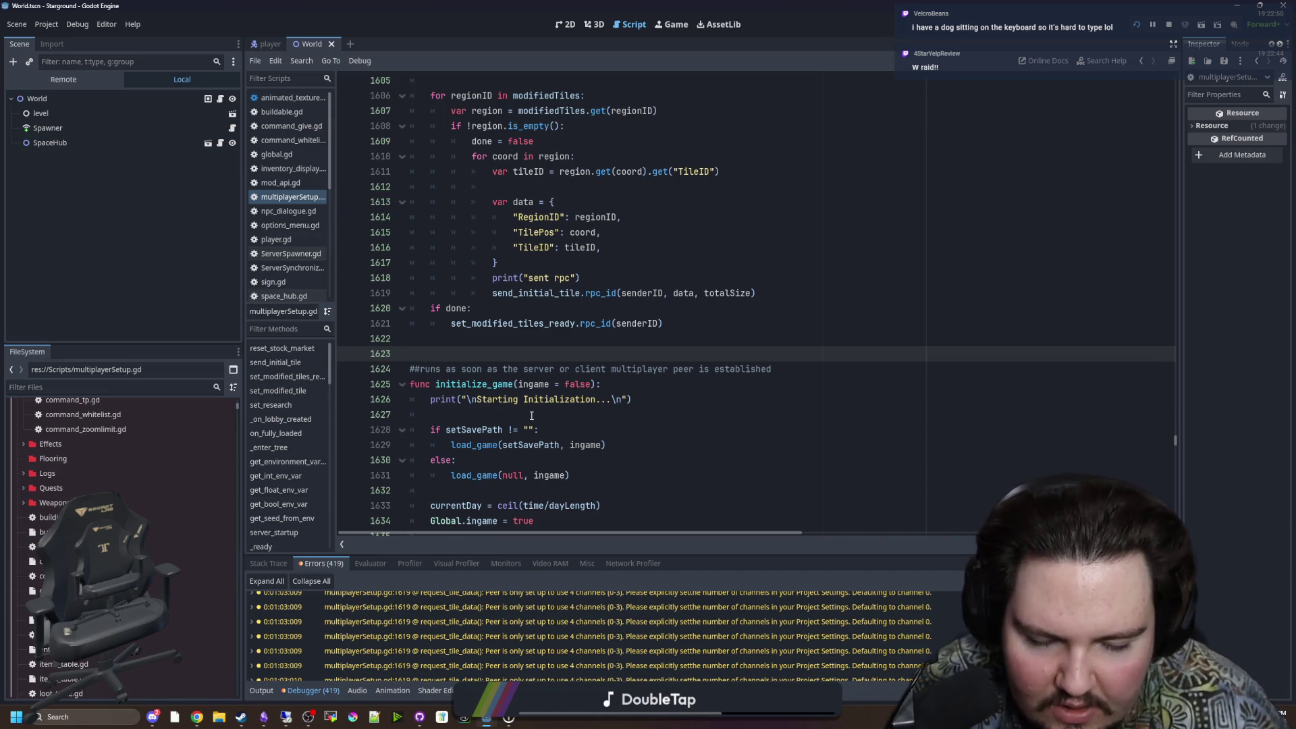
pyautogui.click(47, 25)
pyautogui.click(60, 39)
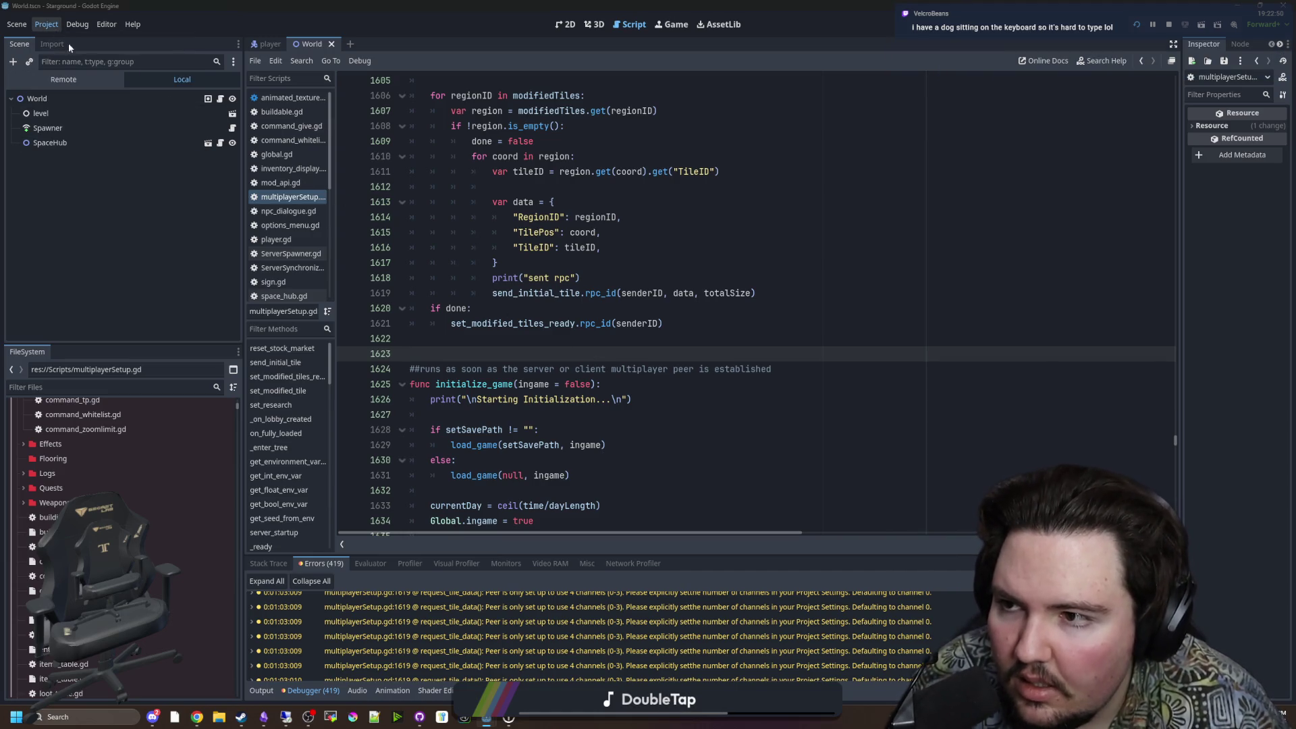
# Step: Filter settings by 'channel', untick Steam Multiplayer Peer Max Channels, close, and save the scene
pyautogui.write('channel')
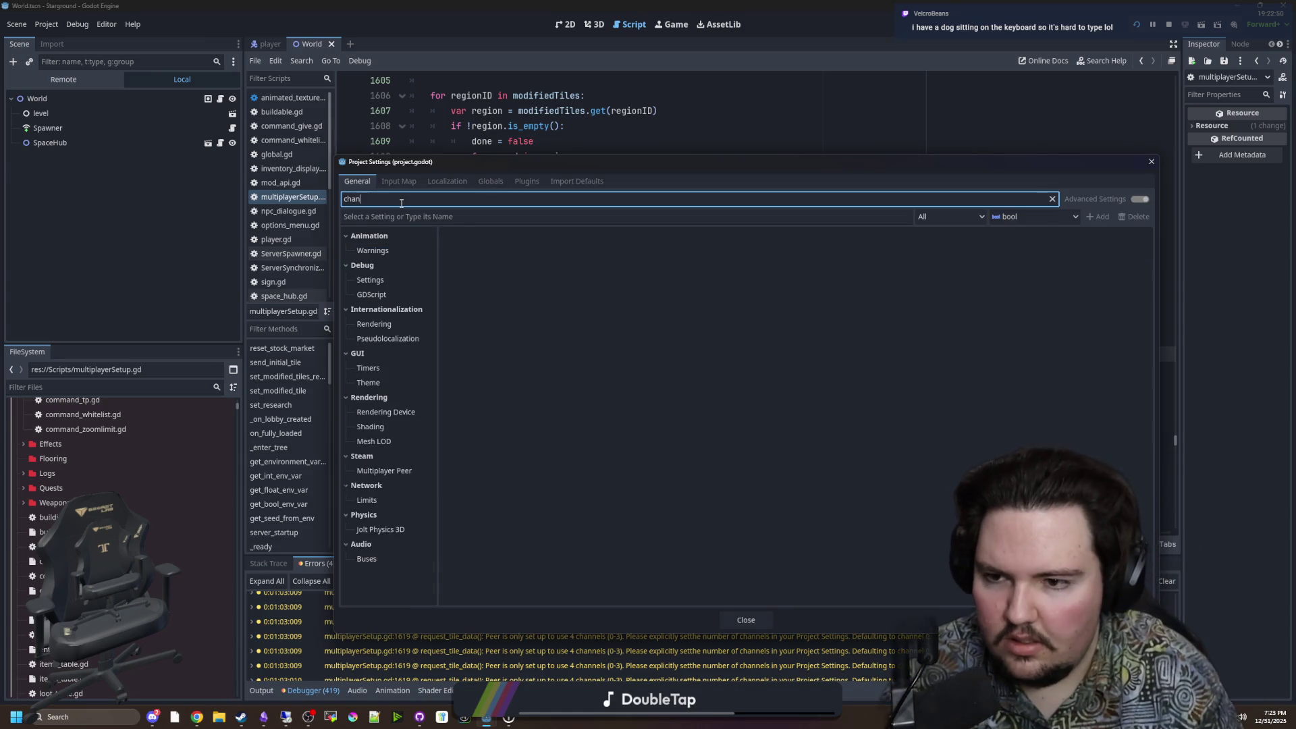
pyautogui.click(407, 278)
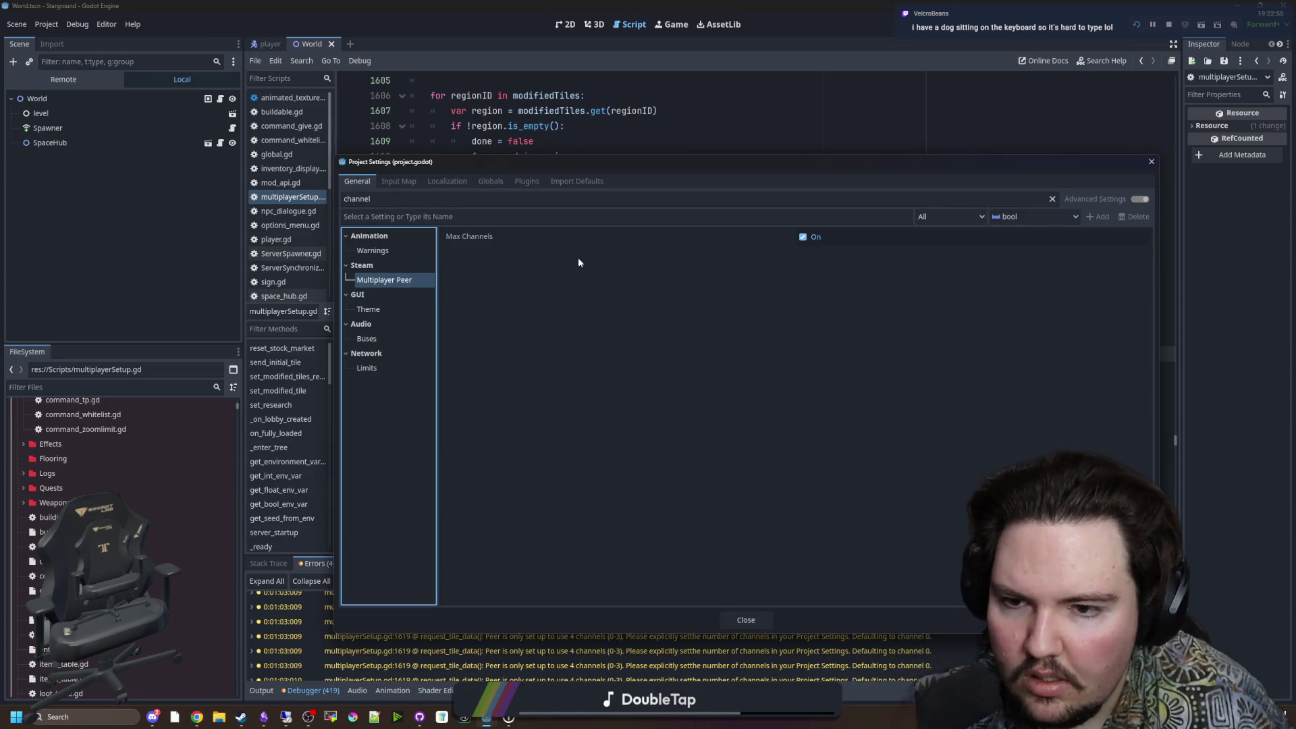
pyautogui.moveTo(571, 236)
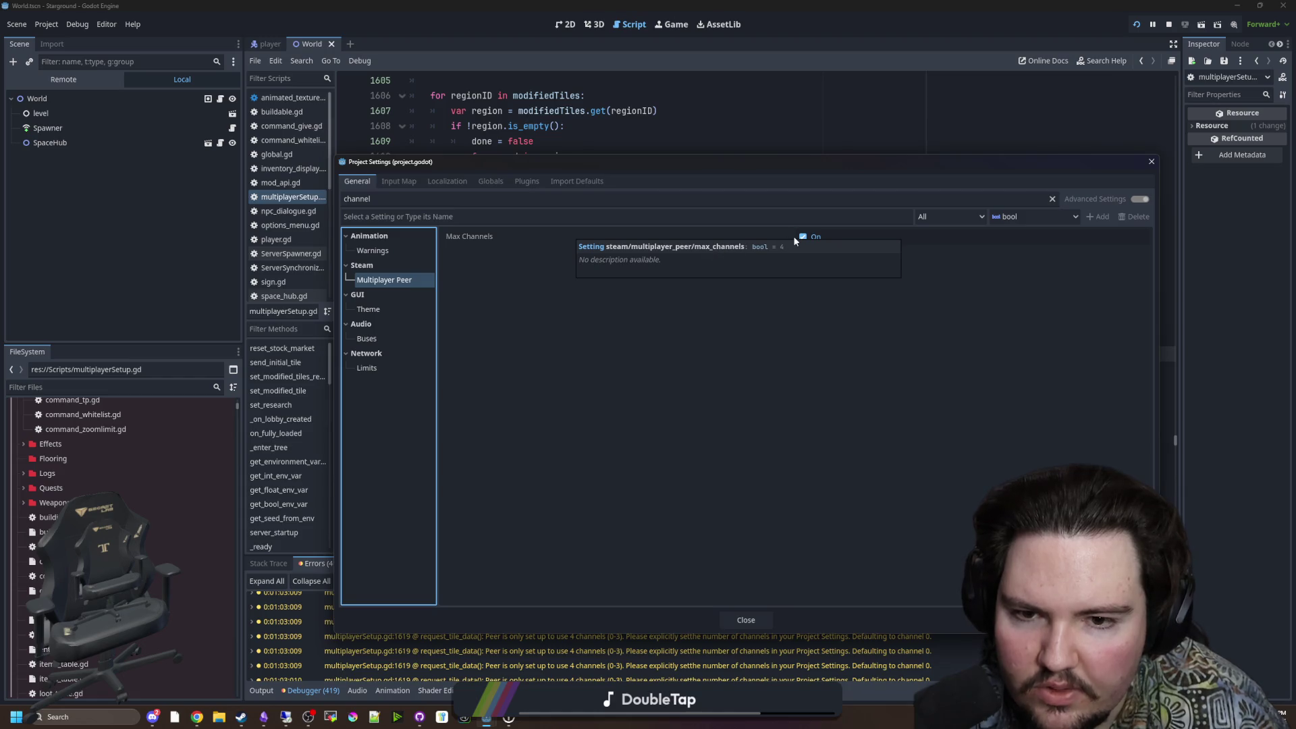
pyautogui.click(388, 369)
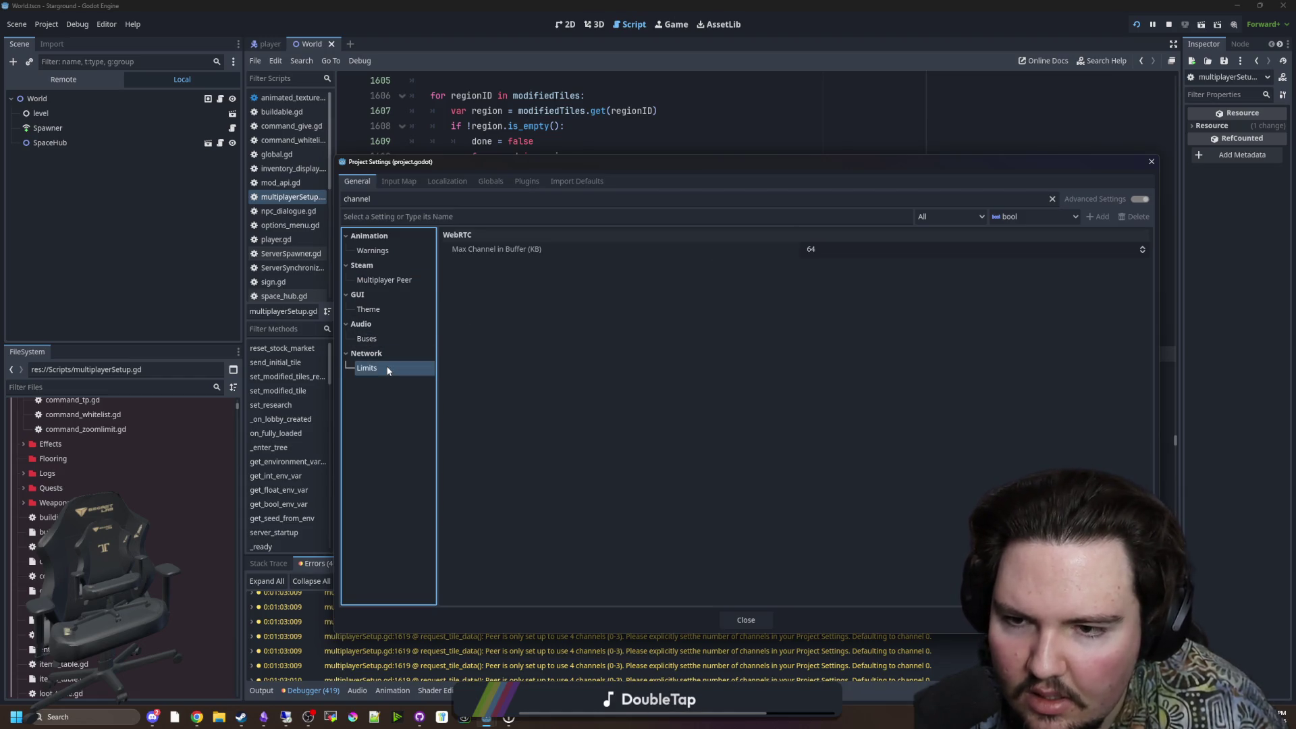
pyautogui.click(387, 340)
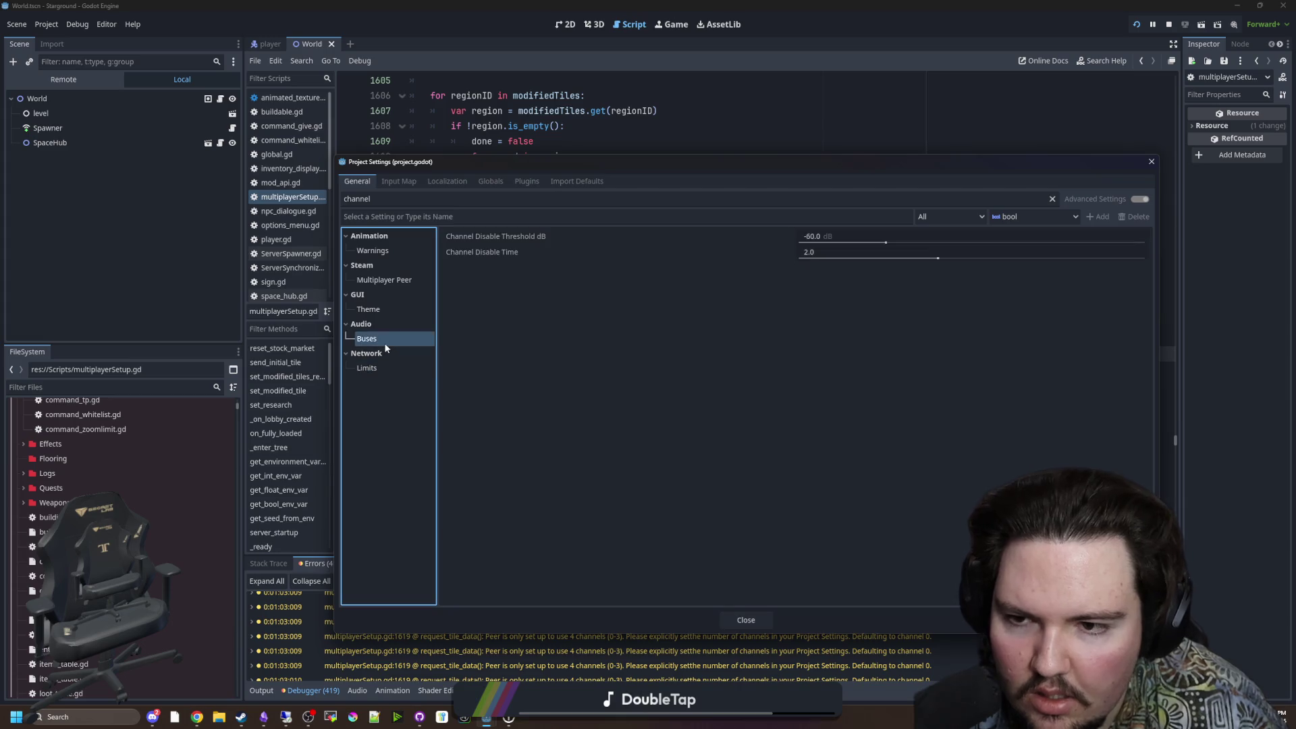
pyautogui.click(387, 279)
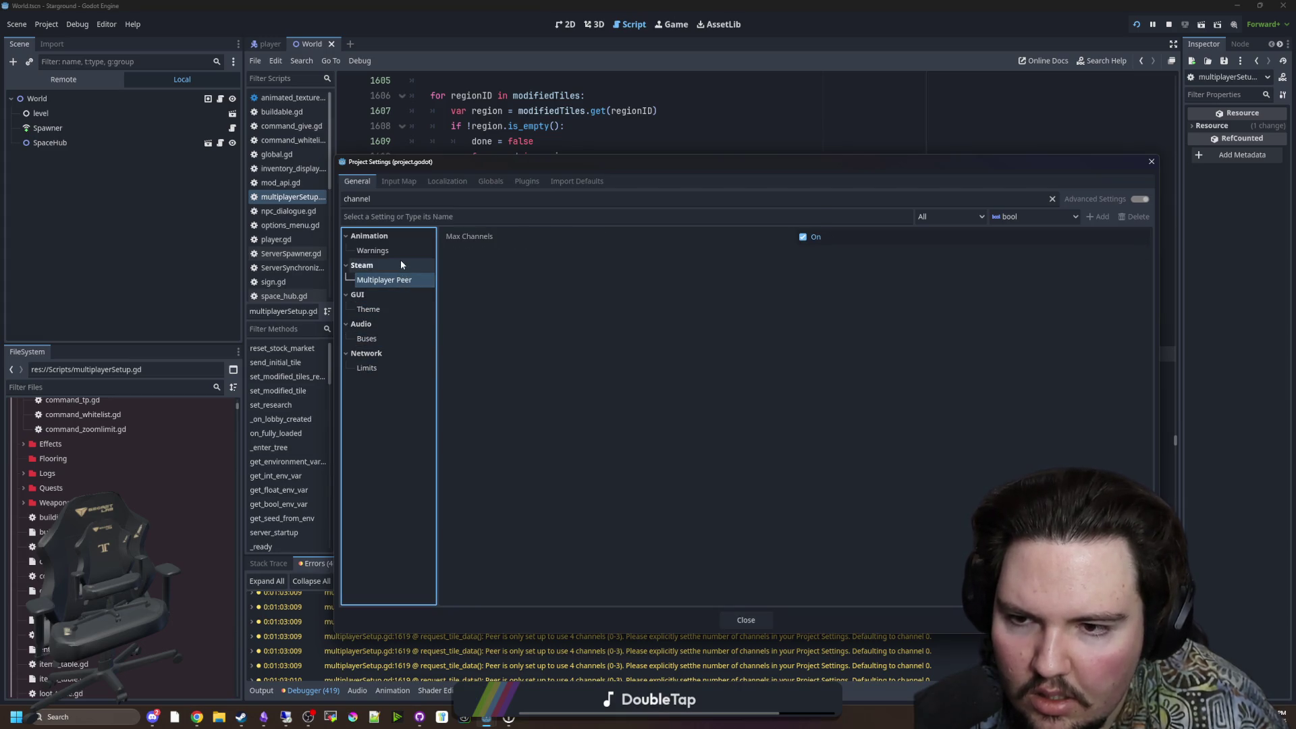
pyautogui.click(388, 280)
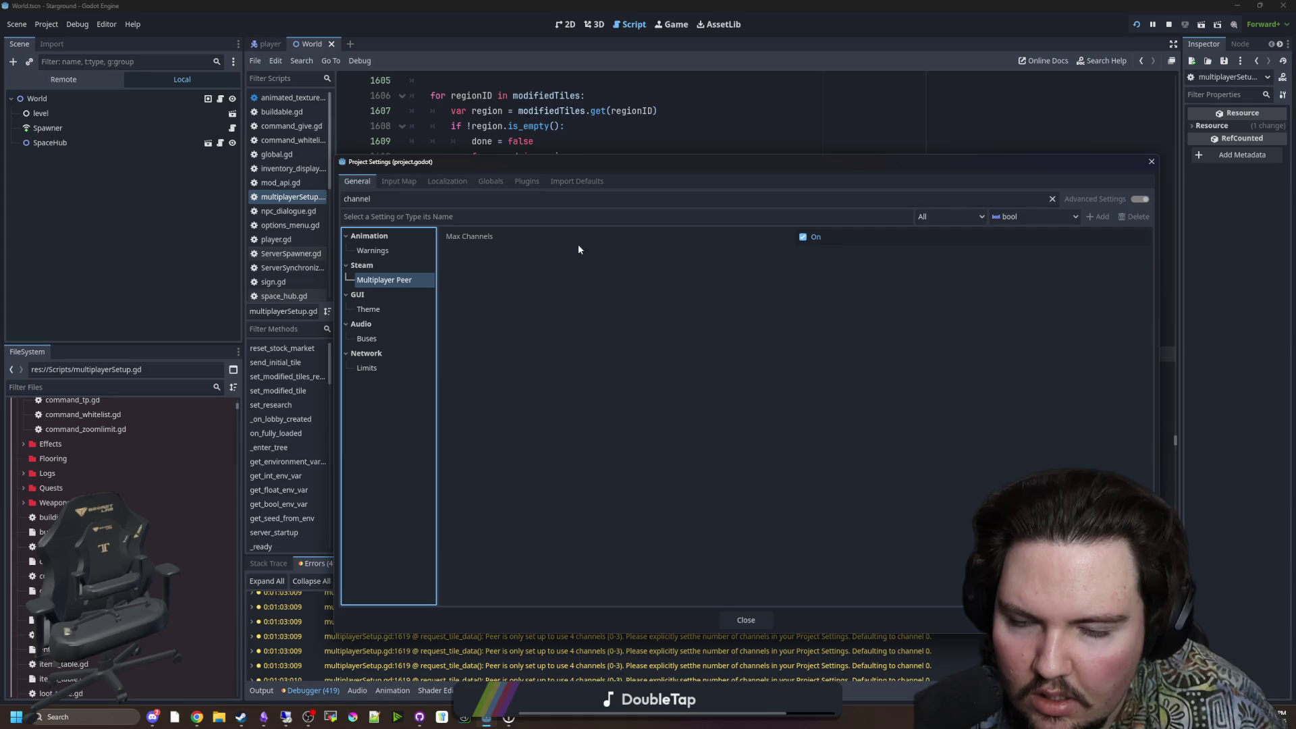
pyautogui.click(563, 238)
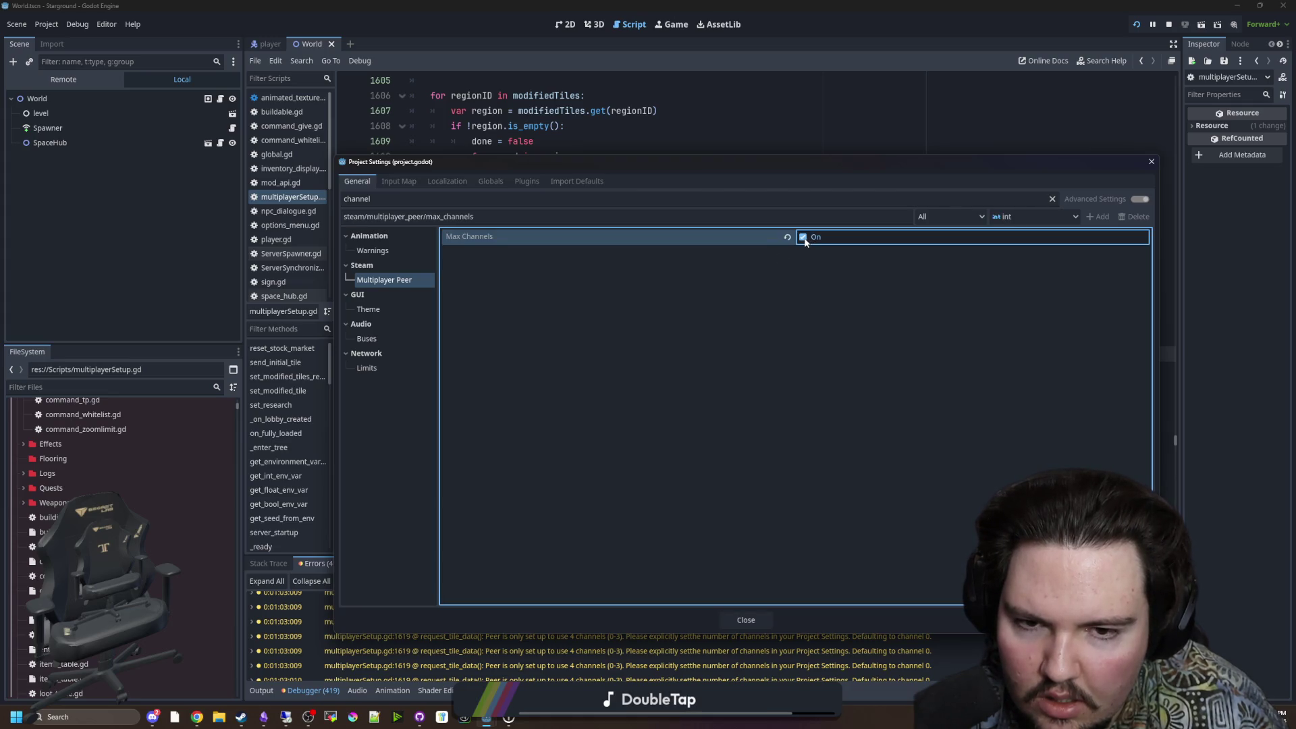
pyautogui.click(745, 619)
pyautogui.hotkey('ctrl', 's')
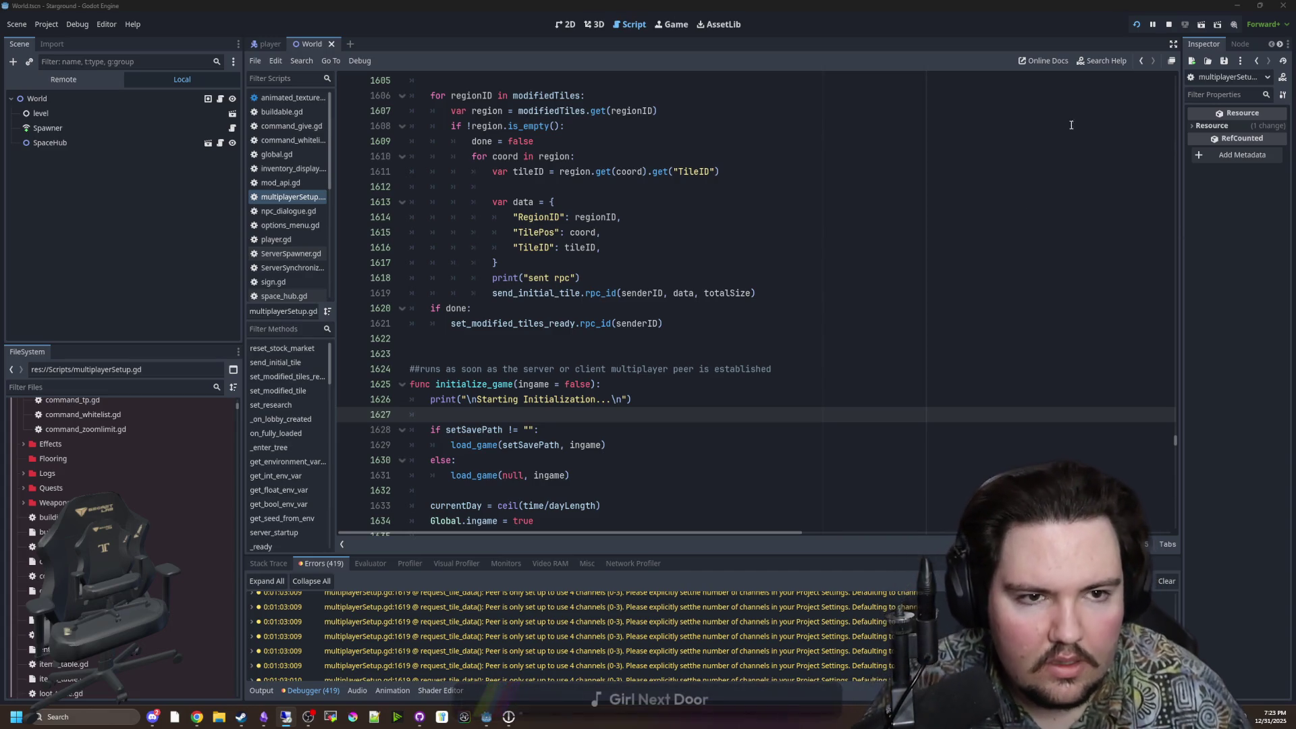
# Step: Save the changes, stop the running game, and relaunch it with F5
pyautogui.hotkey('ctrl', 's')
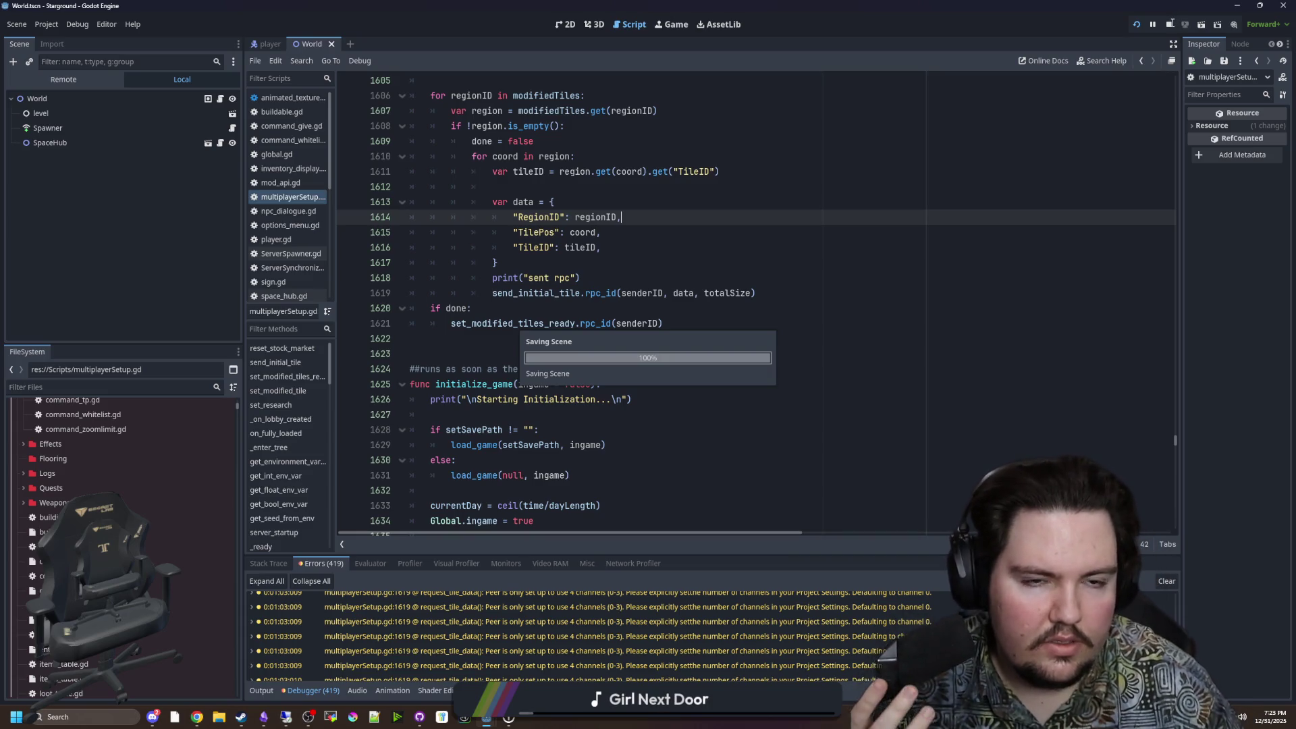
pyautogui.click(1170, 24)
pyautogui.press('F5')
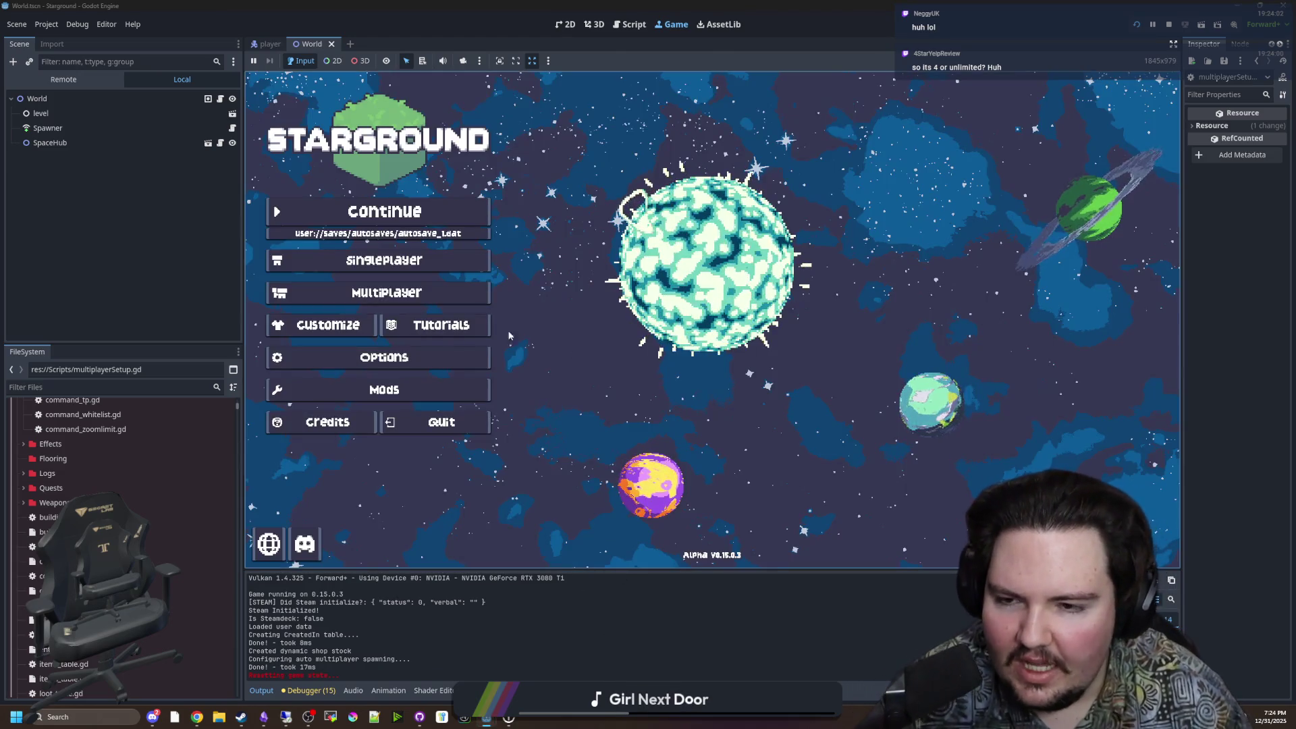
# Step: Choose Multiplayer > Host Saved Game, filter by 'yes', and load Yes World 31
pyautogui.click(432, 298)
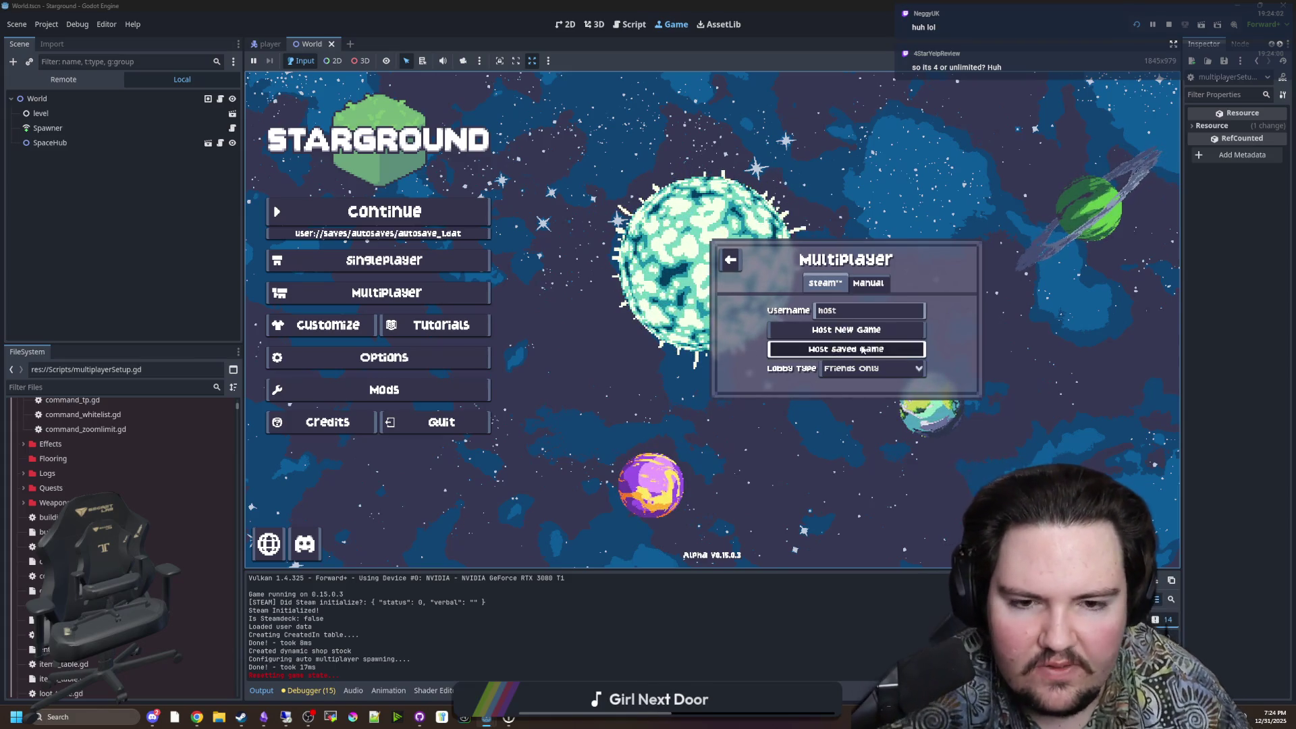
pyautogui.click(846, 348)
pyautogui.write('yes')
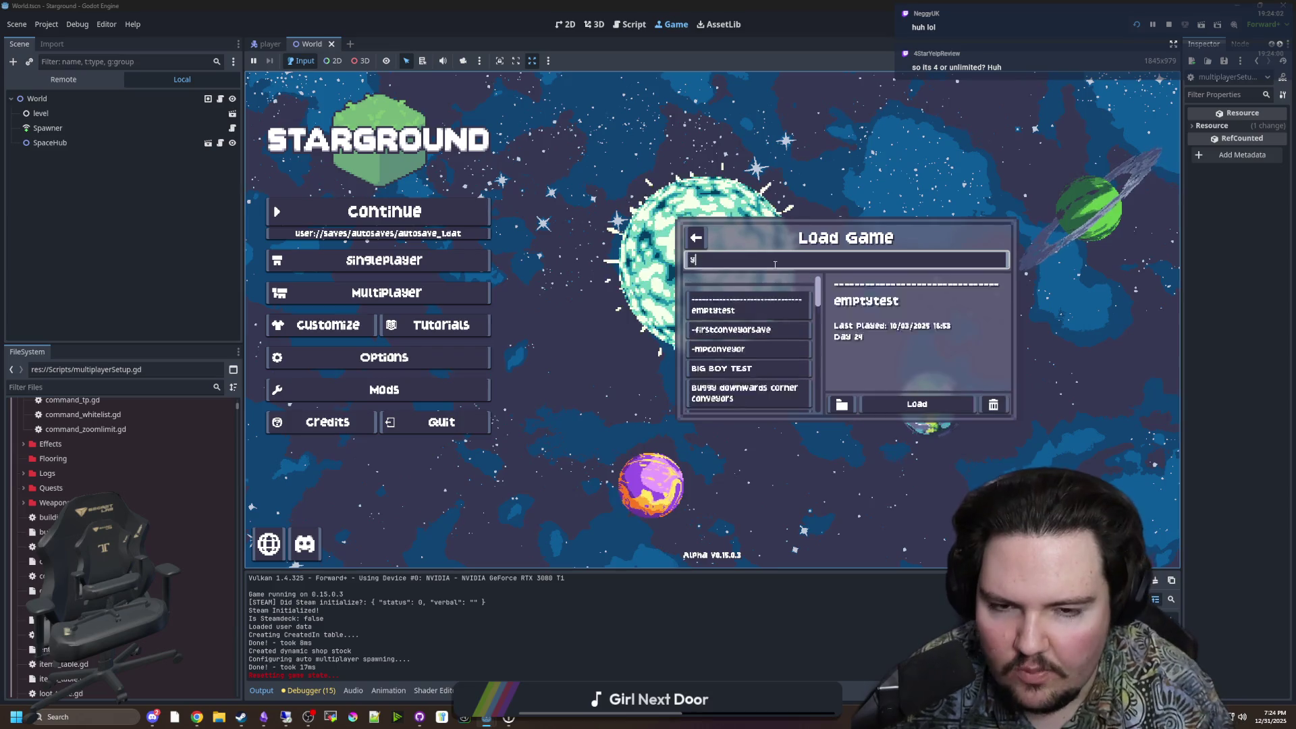
pyautogui.click(780, 351)
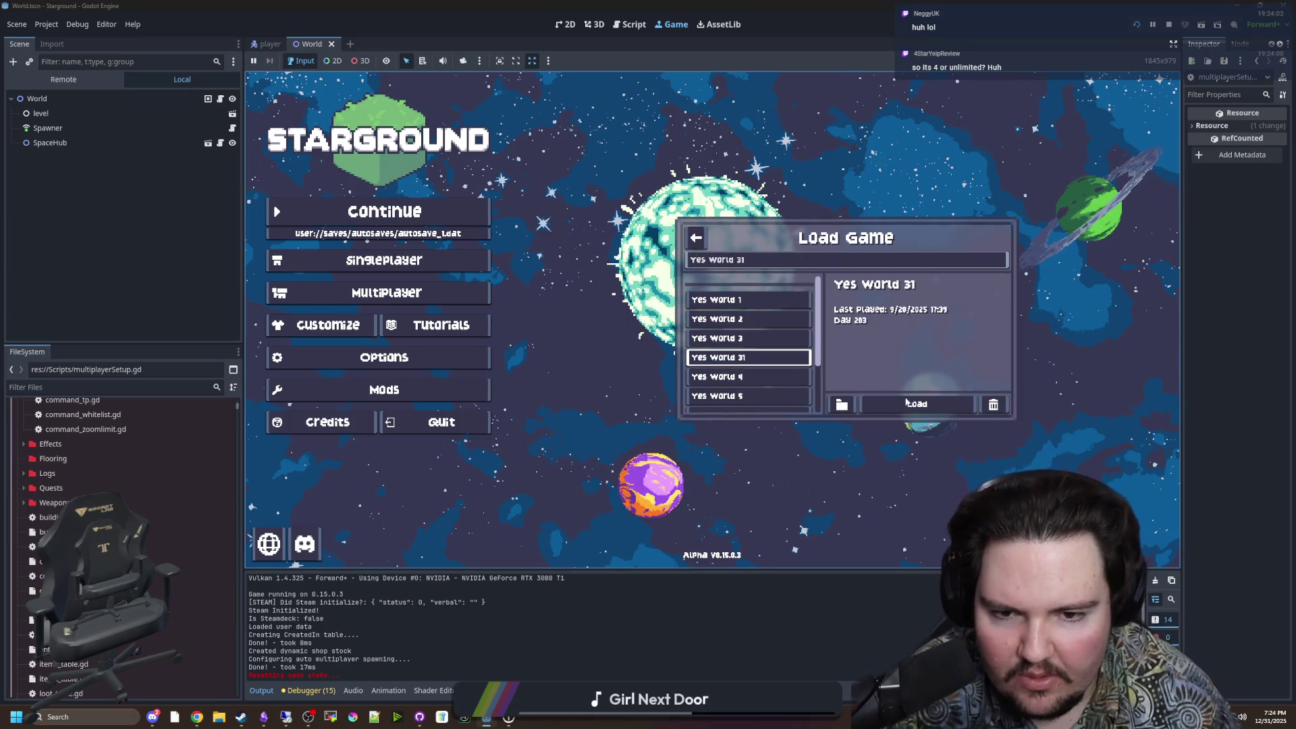
pyautogui.click(927, 401)
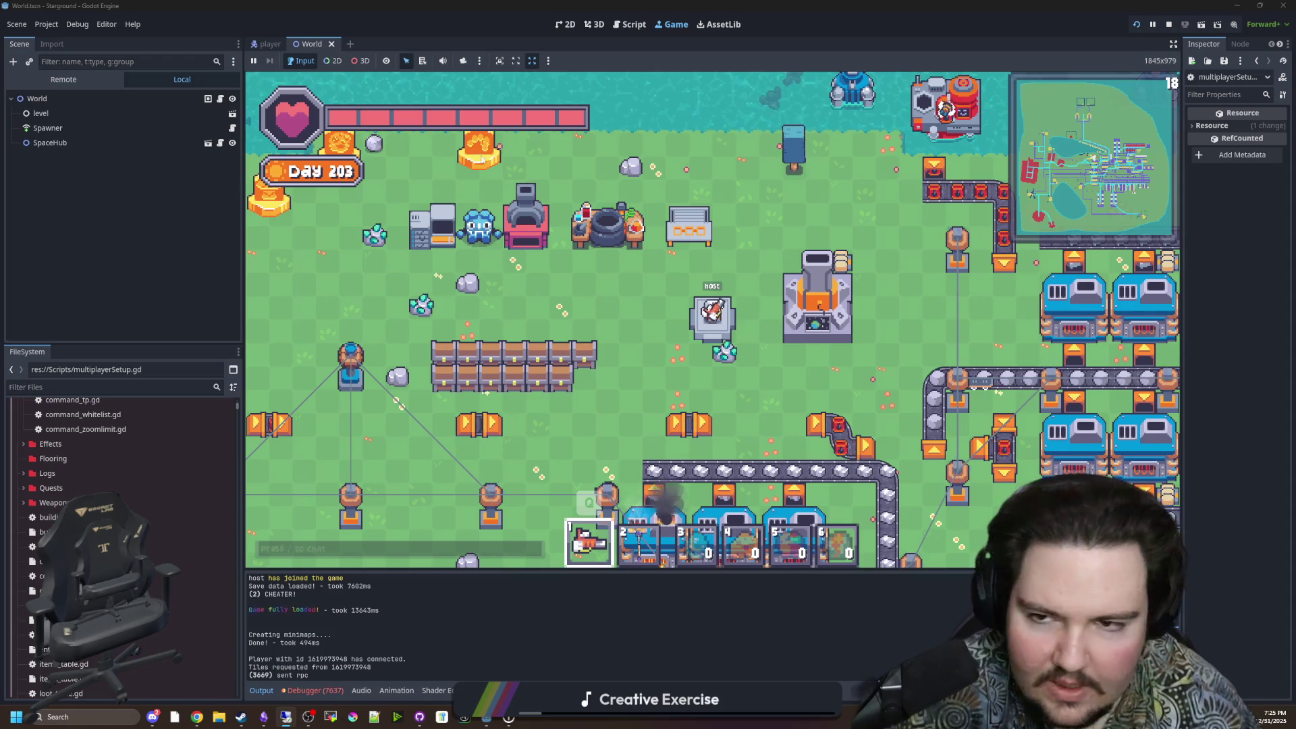
# Step: Re-tick Steam Multiplayer Peer Max Channels in Project Settings, close it, and stop the game with F8
pyautogui.click(46, 24)
pyautogui.click(61, 54)
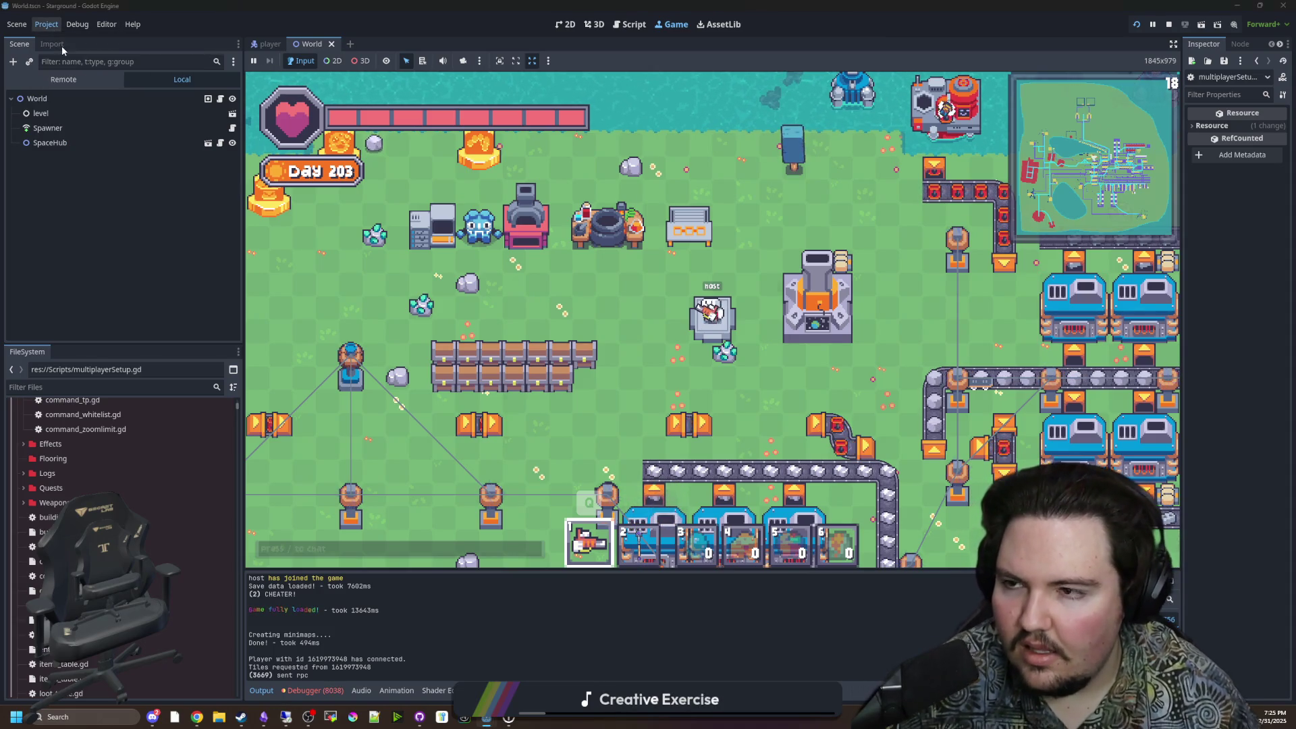
pyautogui.press('Escape')
pyautogui.click(46, 24)
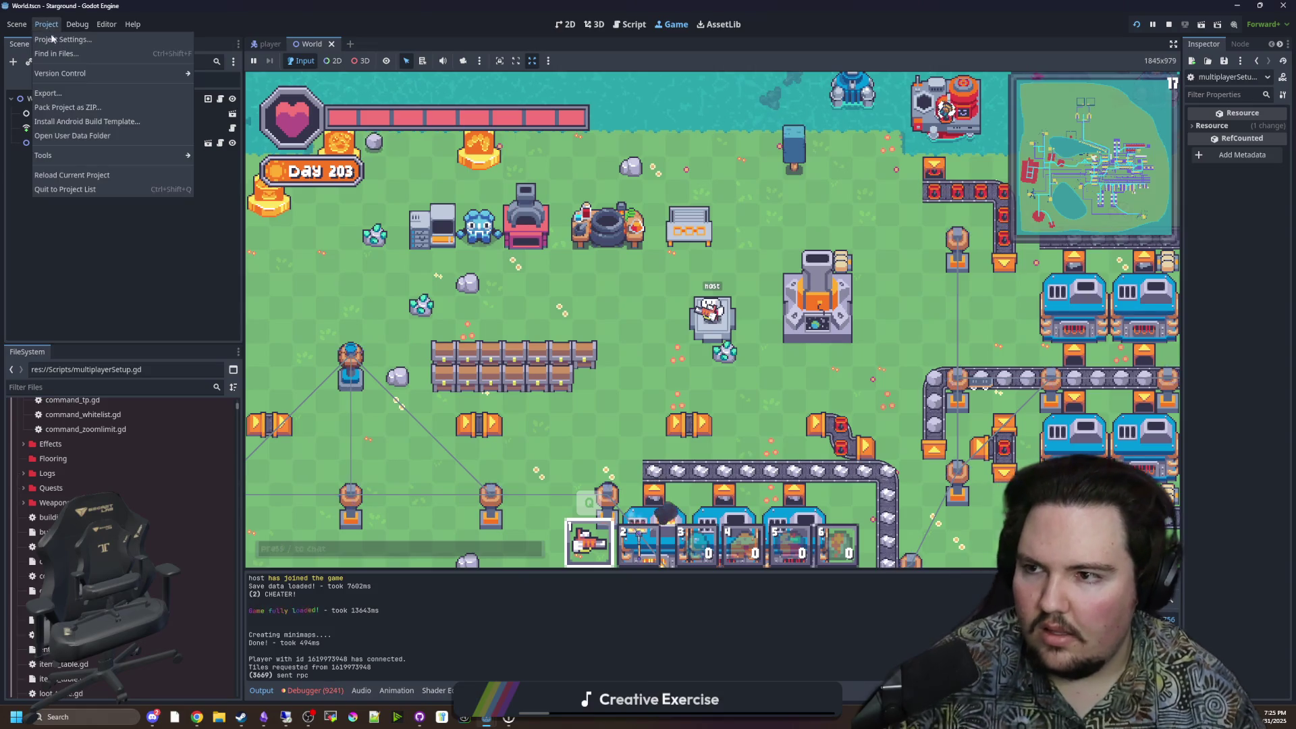
pyautogui.click(61, 38)
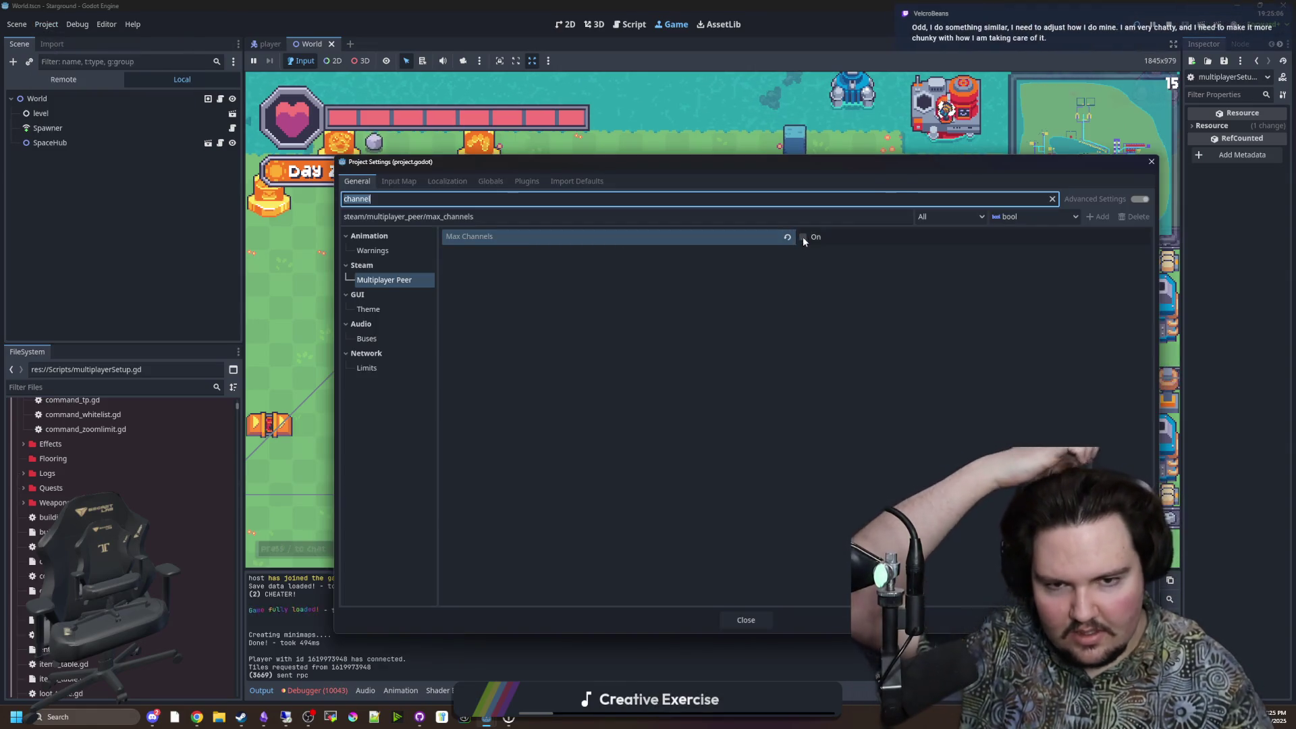
pyautogui.click(802, 237)
pyautogui.click(746, 620)
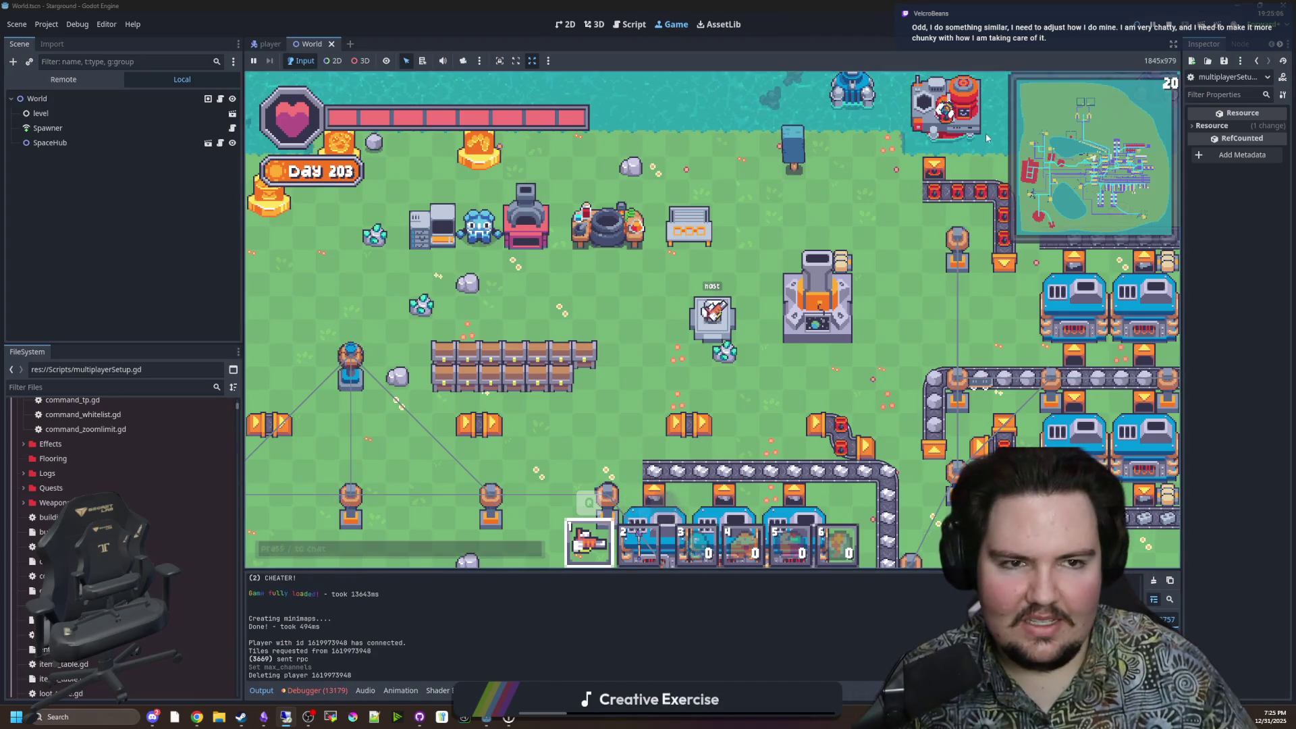
pyautogui.press('F8')
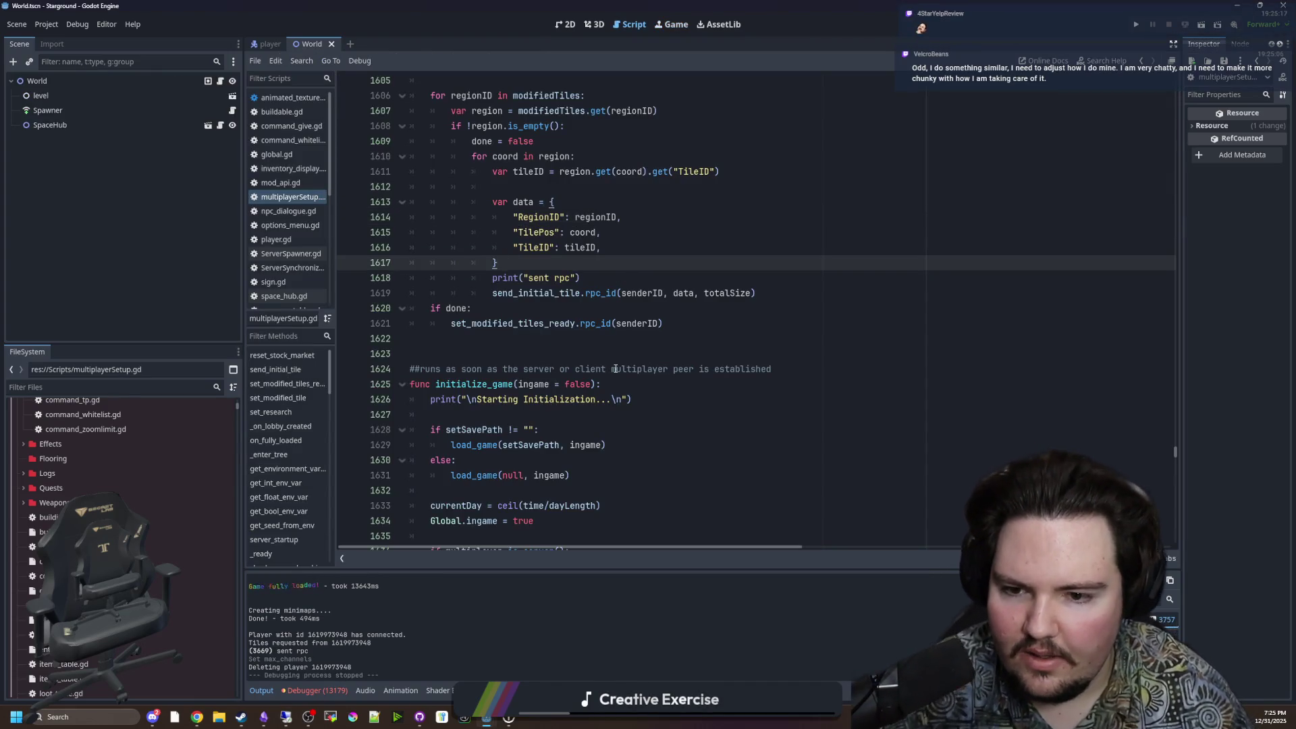
pyautogui.click(472, 338)
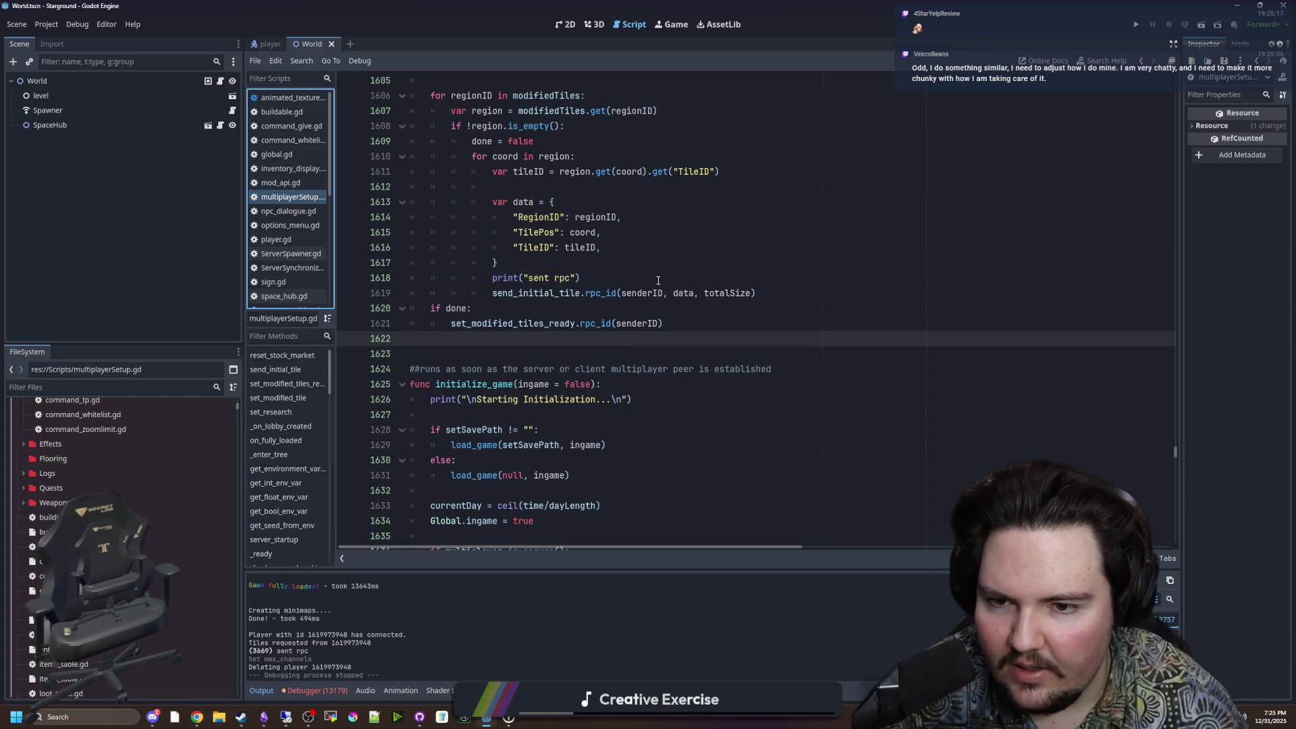
pyautogui.scroll(5, 559, 270)
pyautogui.click(559, 232)
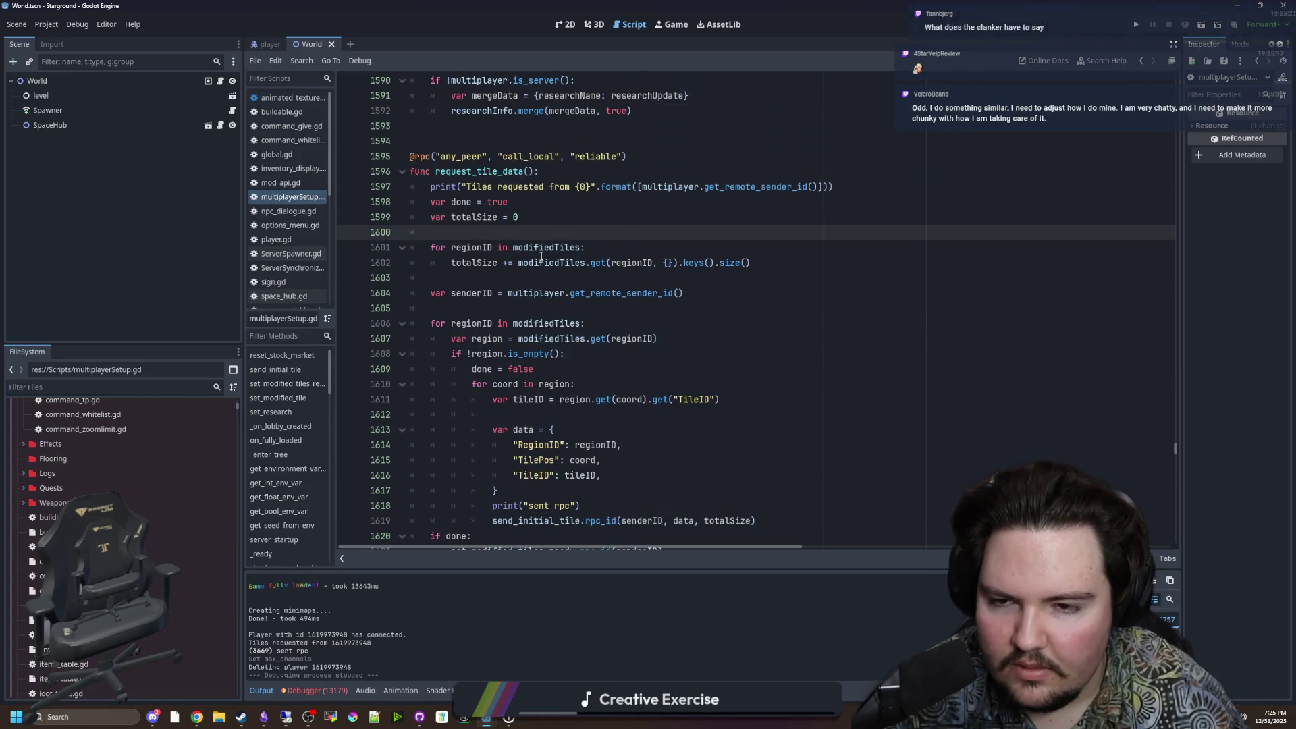
pyautogui.scroll(-2, 562, 353)
pyautogui.click(546, 430)
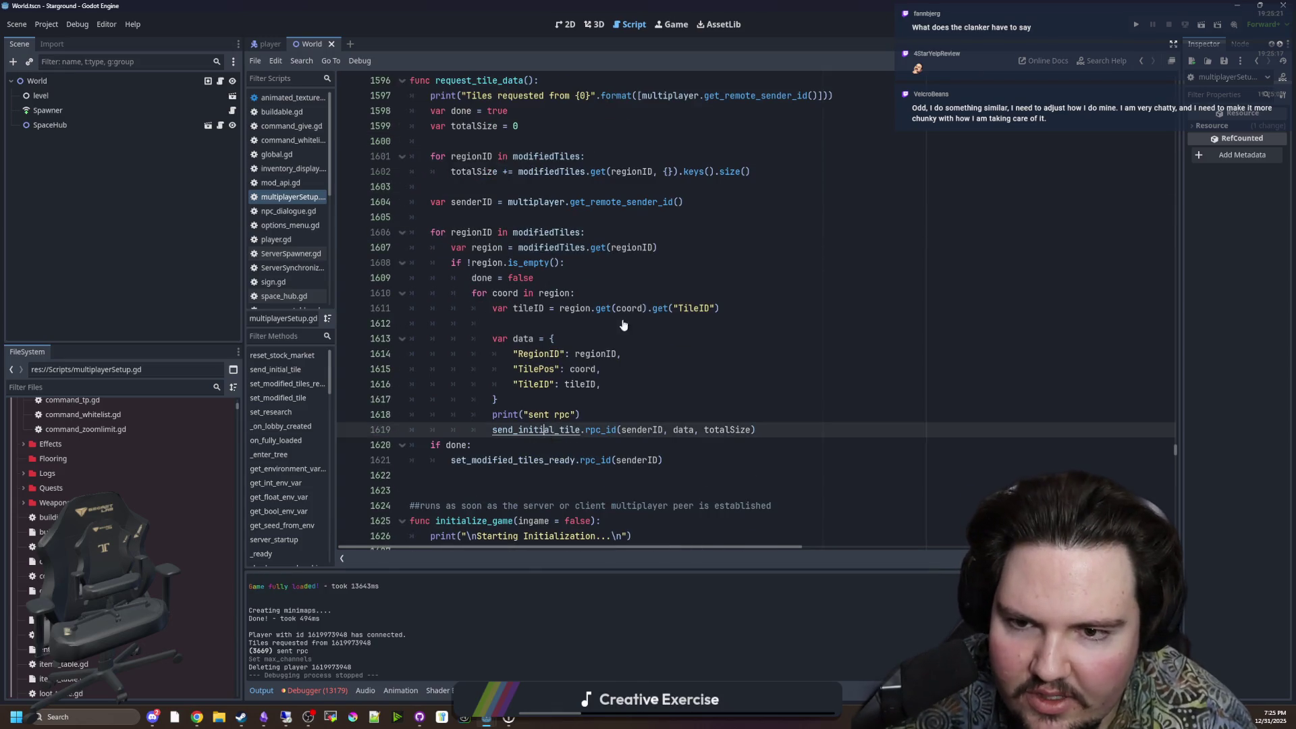
pyautogui.click(654, 293)
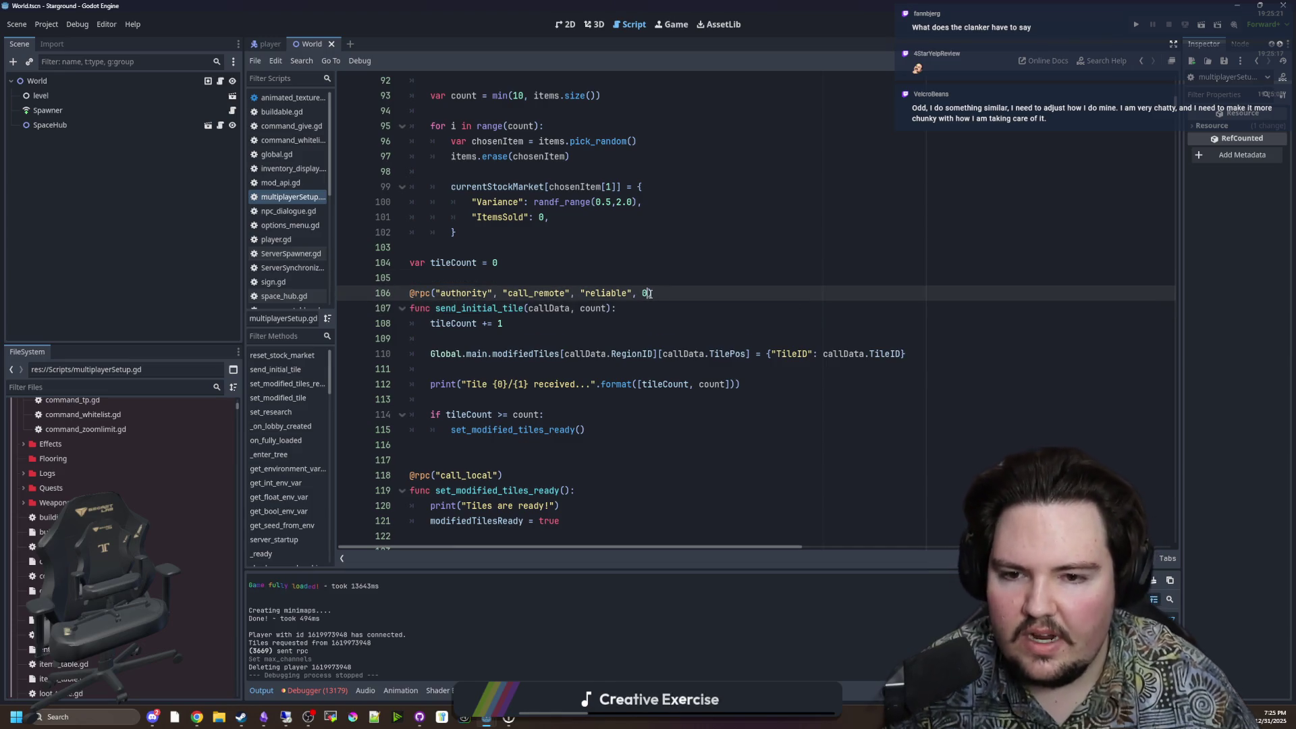
pyautogui.moveTo(654, 293); pyautogui.dragTo(384, 293)
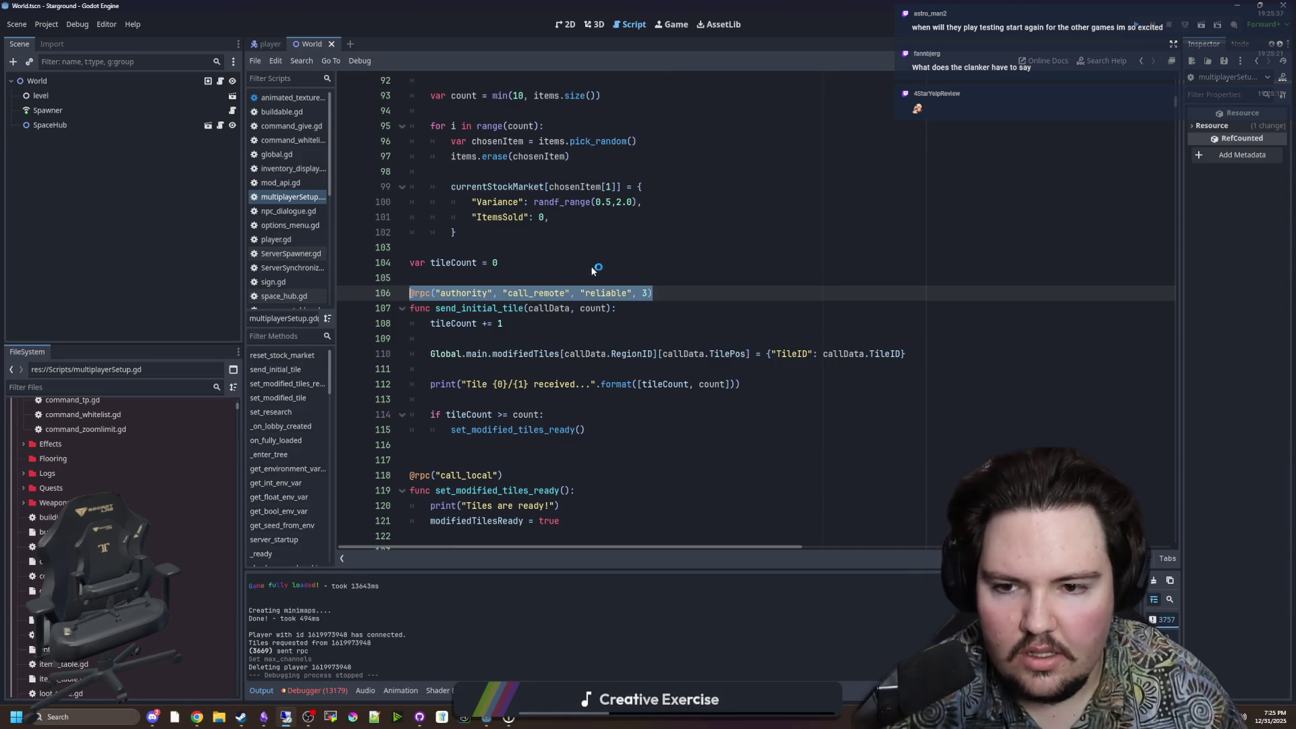
pyautogui.press('F5')
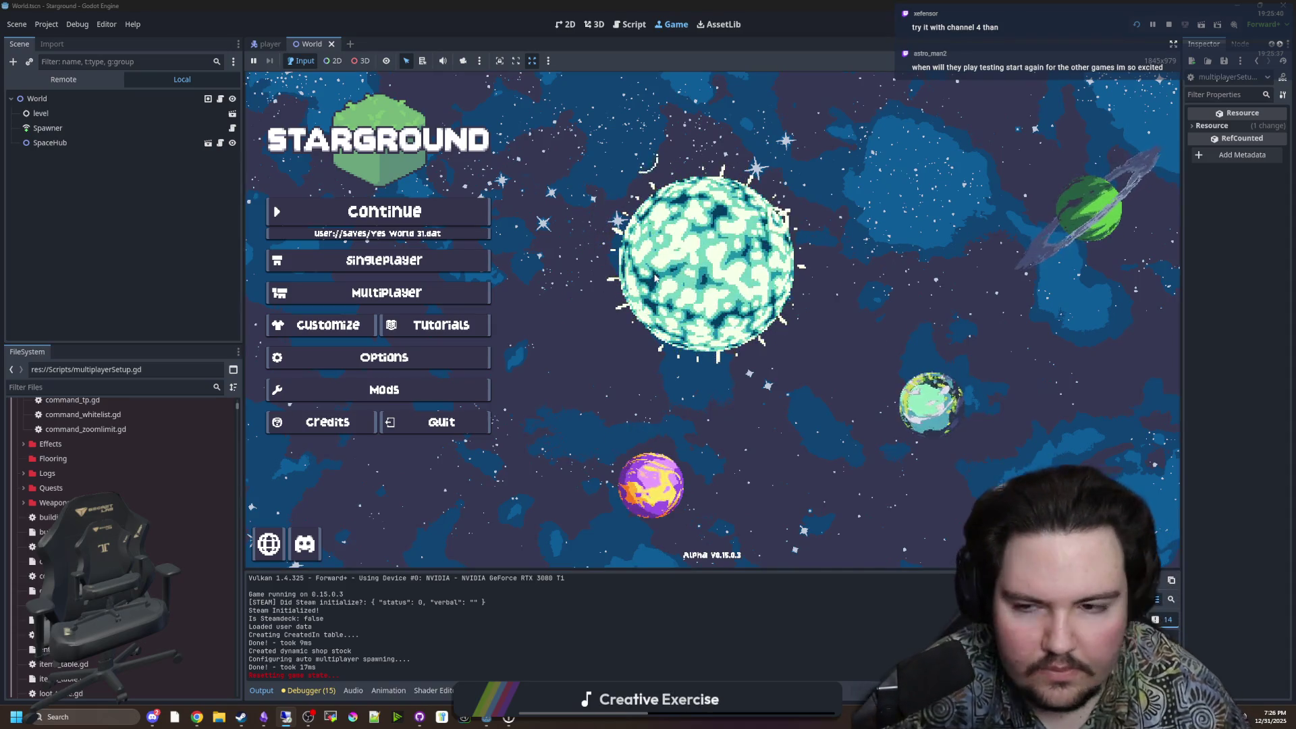
# Step: Continue the saved game, walk the host character left, then view GitHub Desktop's pending changes
pyautogui.click(417, 214)
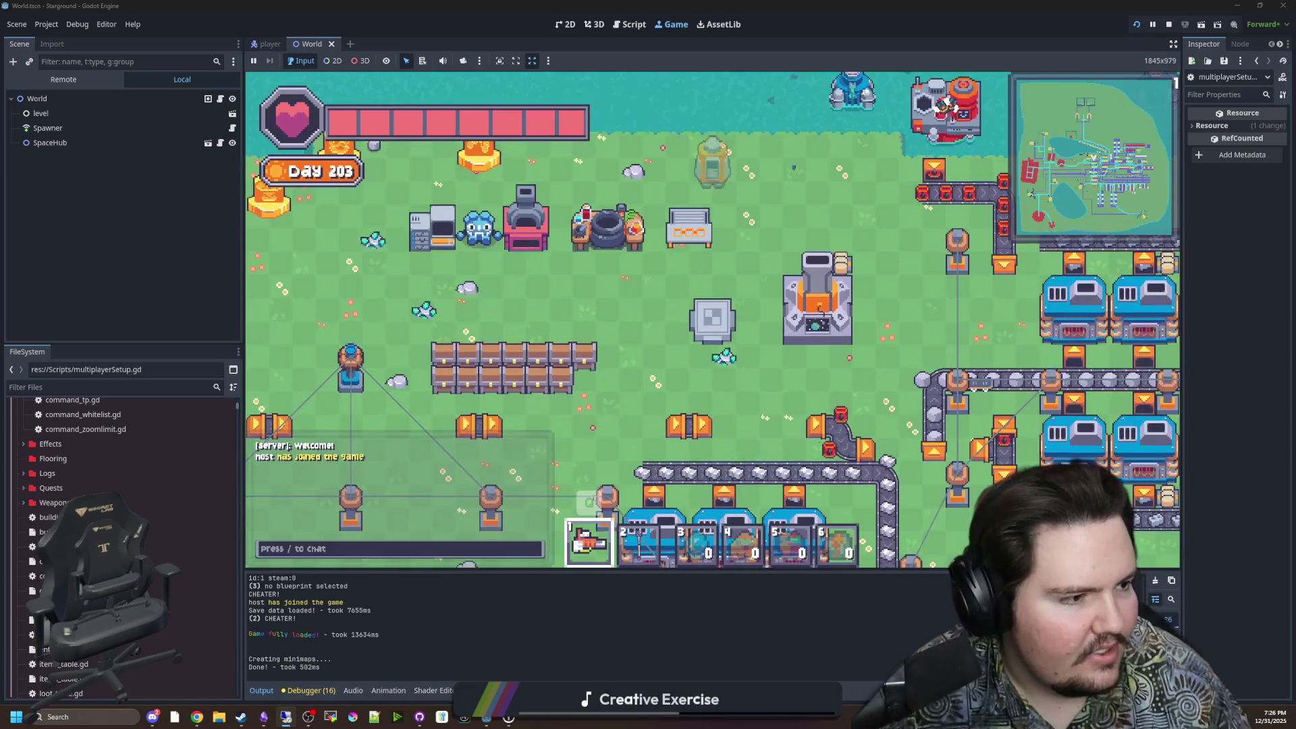
pyautogui.press('a')
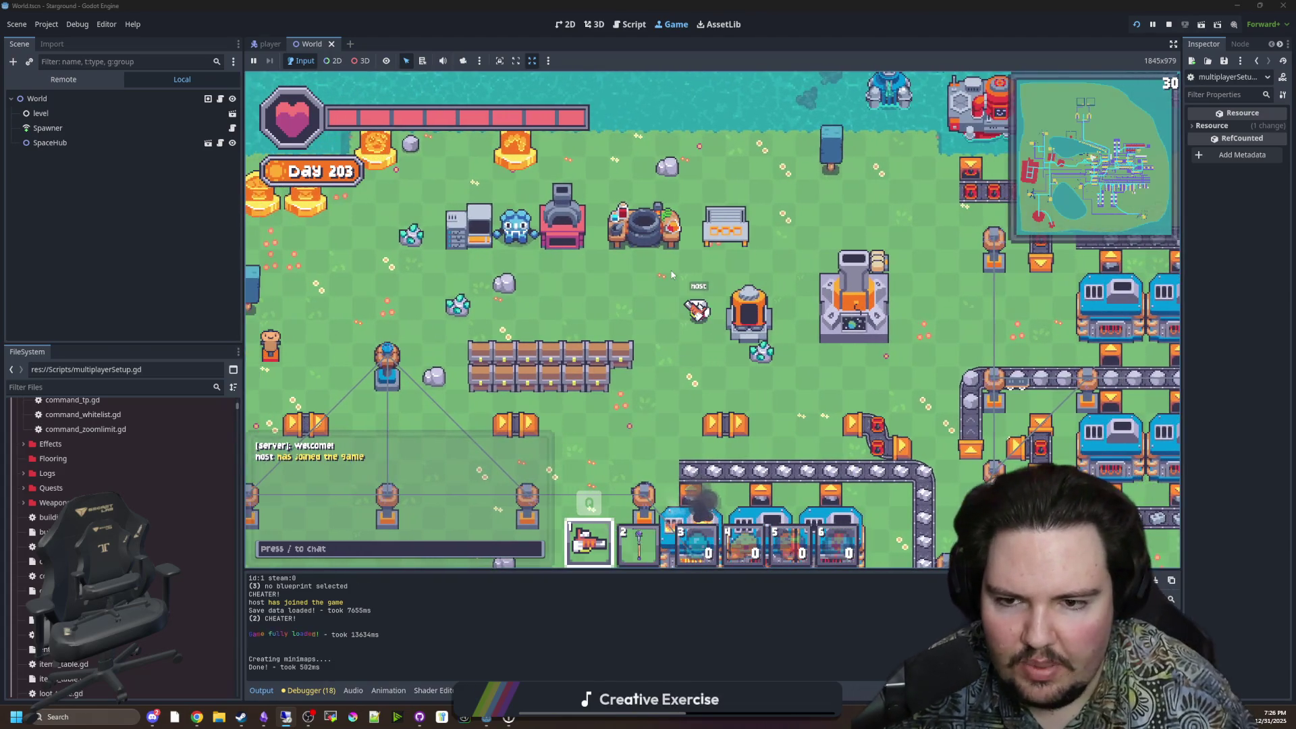
pyautogui.press('a')
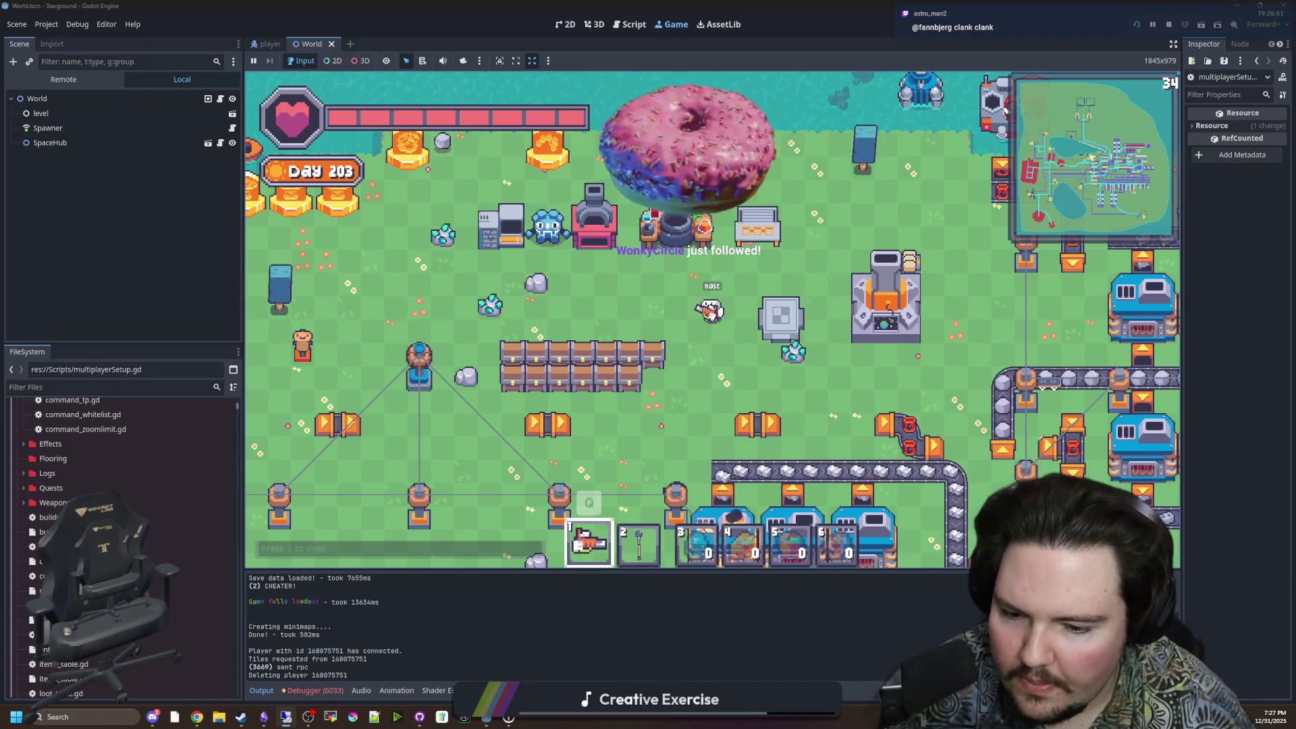
pyautogui.click(419, 717)
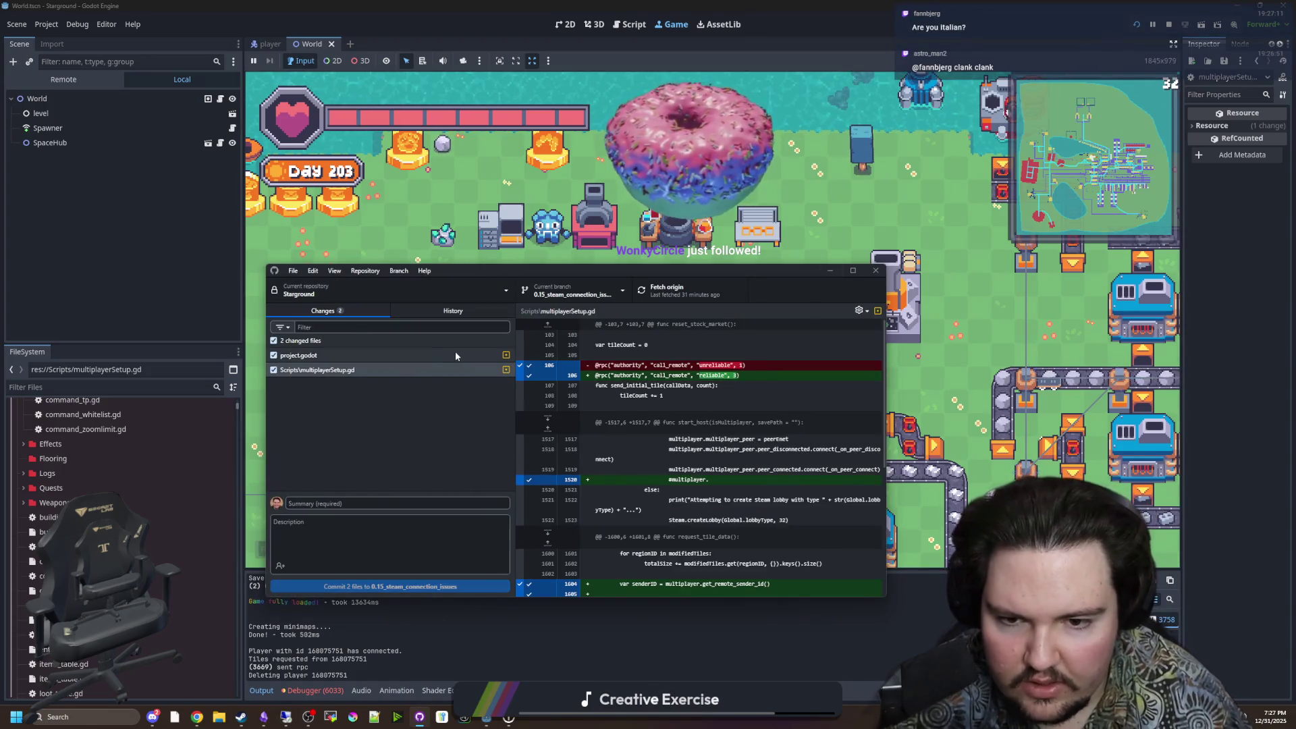
# Step: Discard the project.godot changes in GitHub Desktop, then reload the changed files from disk in Godot
pyautogui.click(342, 355)
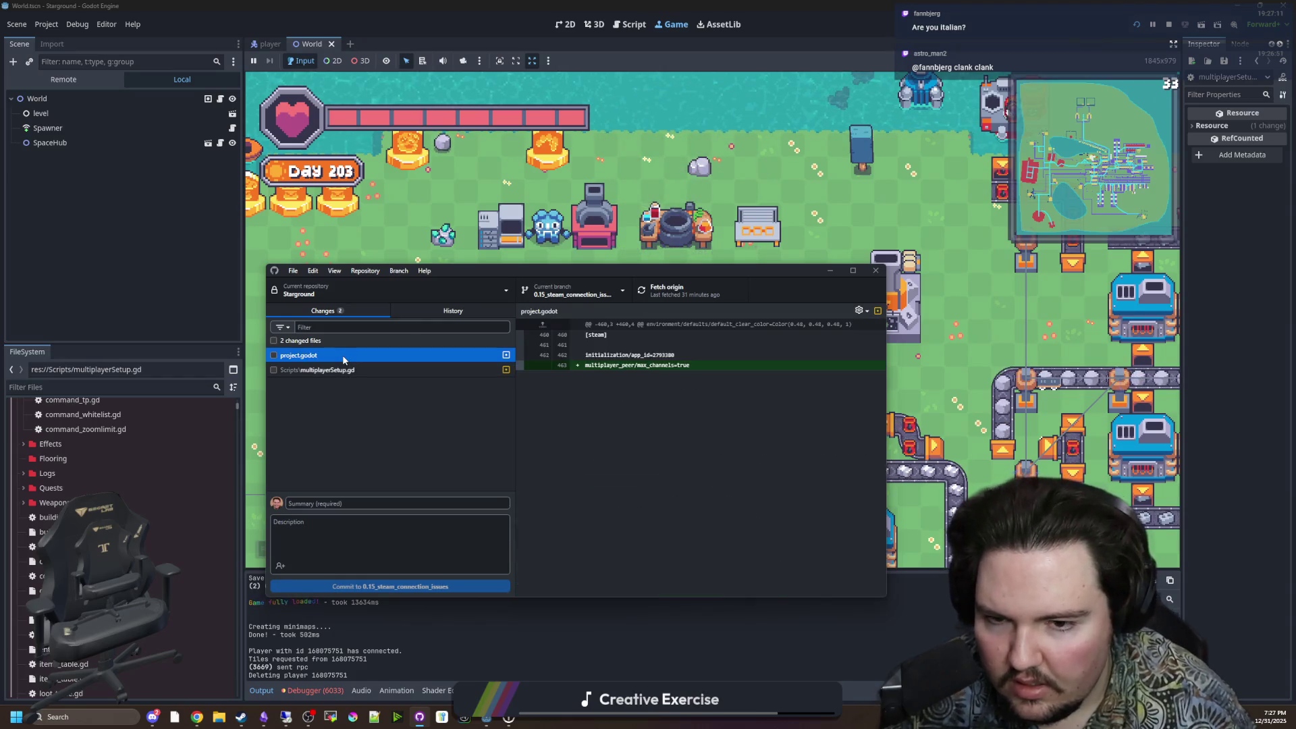
pyautogui.rightClick(342, 355)
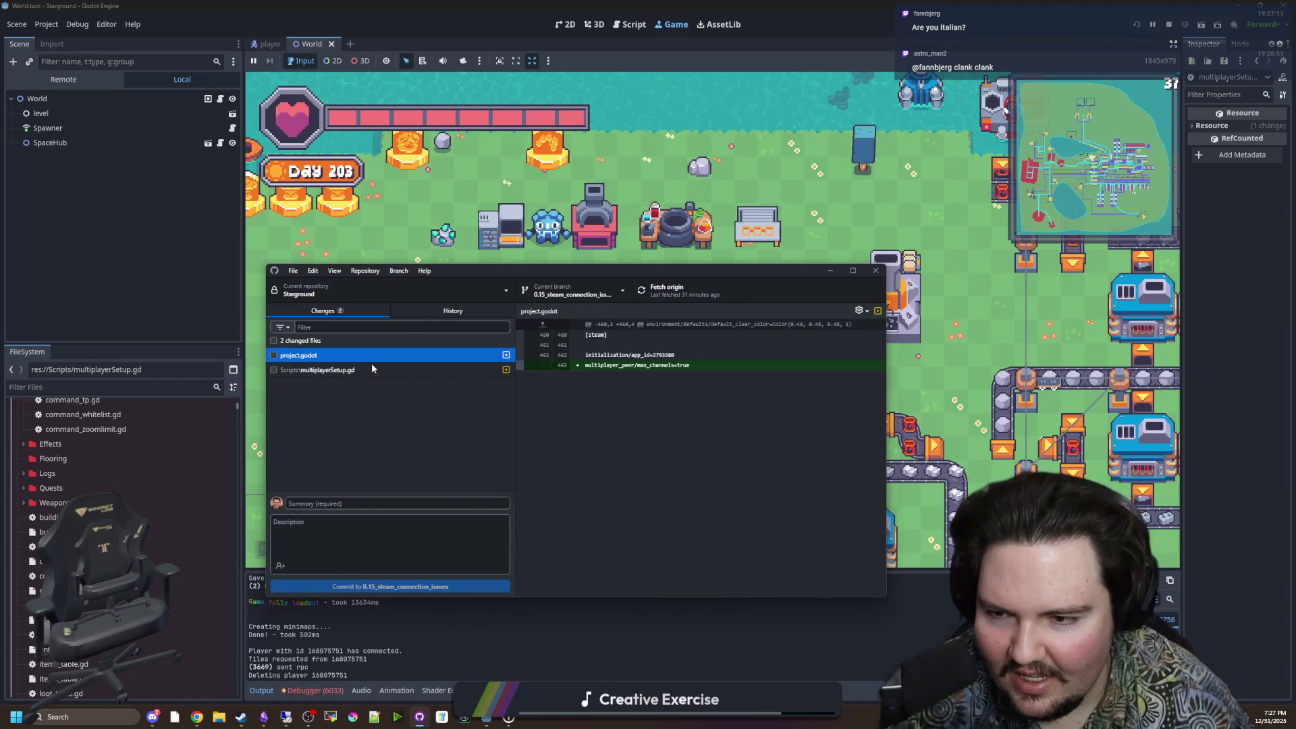
pyautogui.click(375, 369)
pyautogui.click(600, 486)
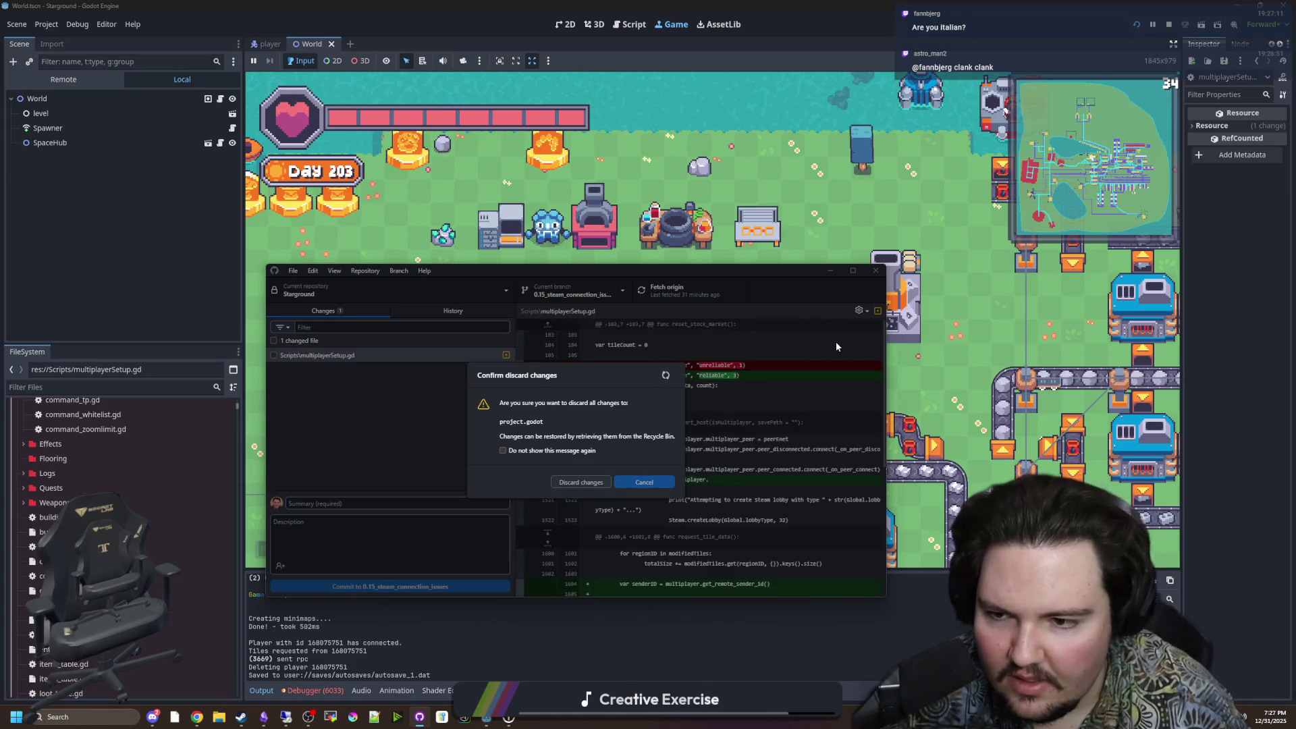
pyautogui.click(924, 626)
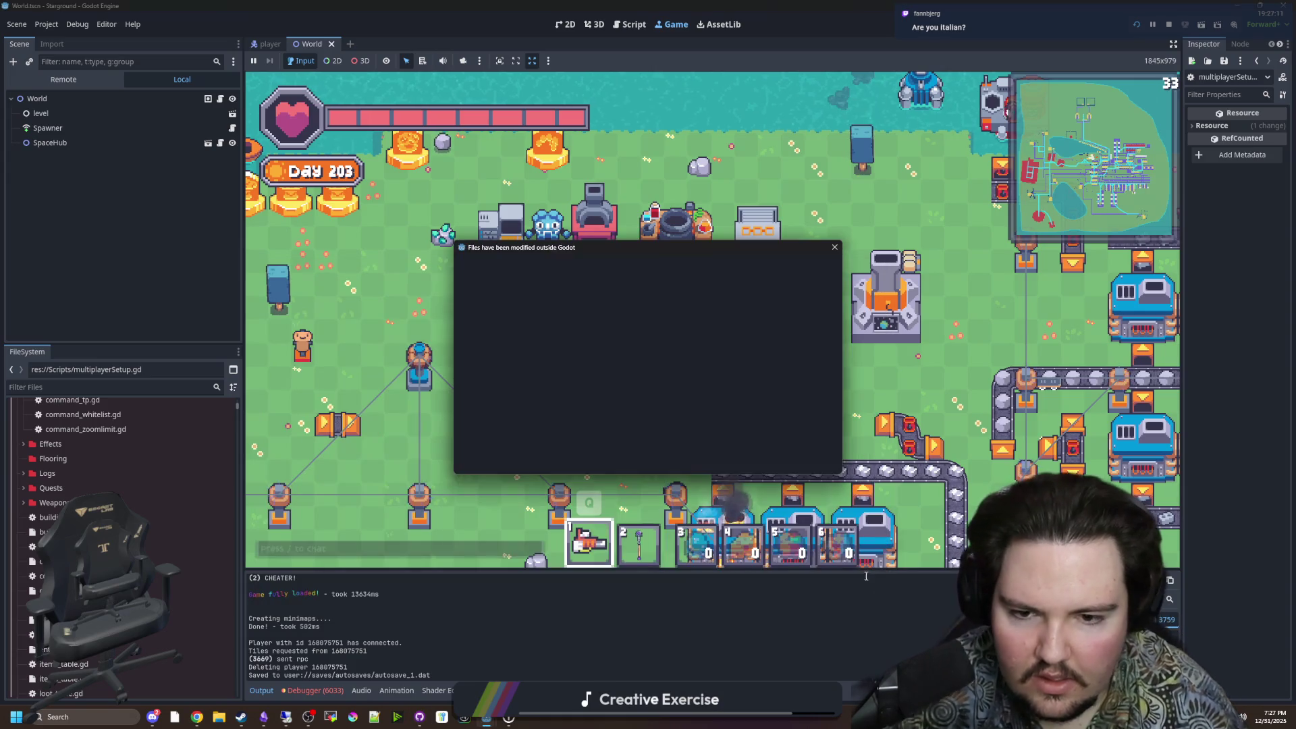
pyautogui.click(670, 459)
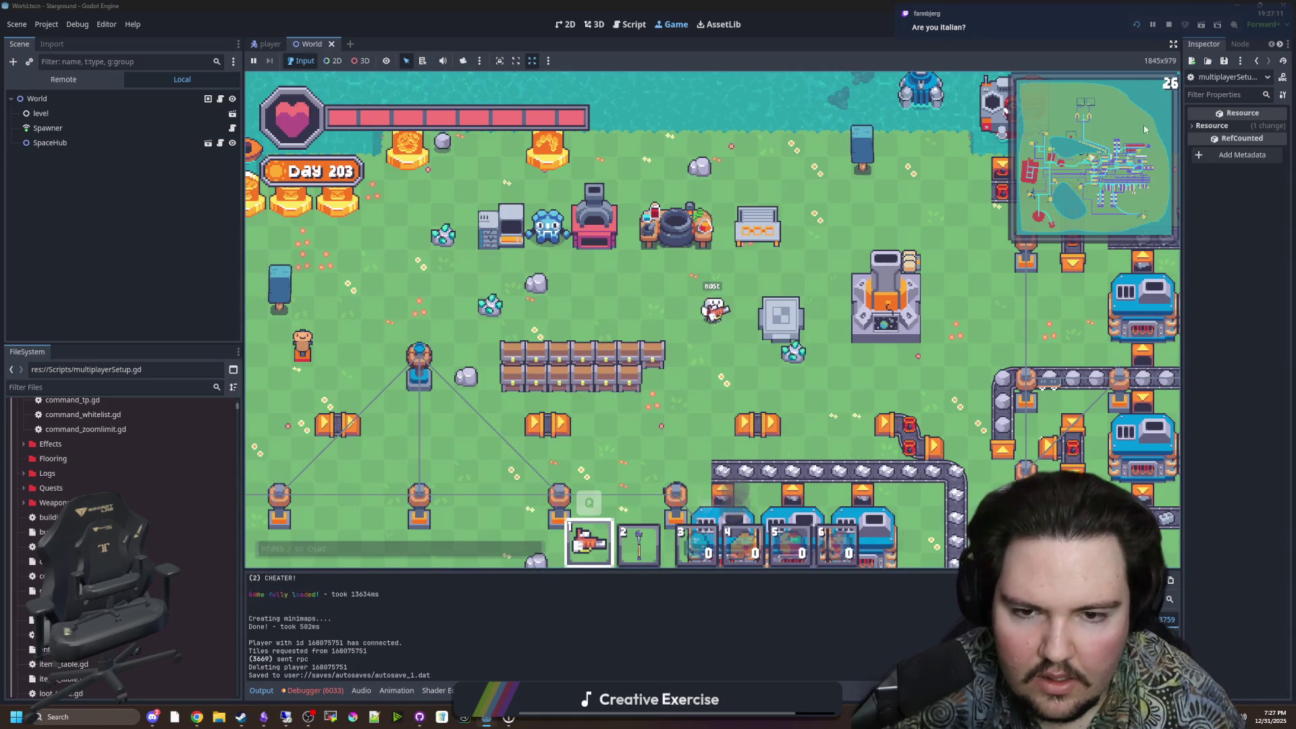
pyautogui.press('Up')
pyautogui.press('Up')
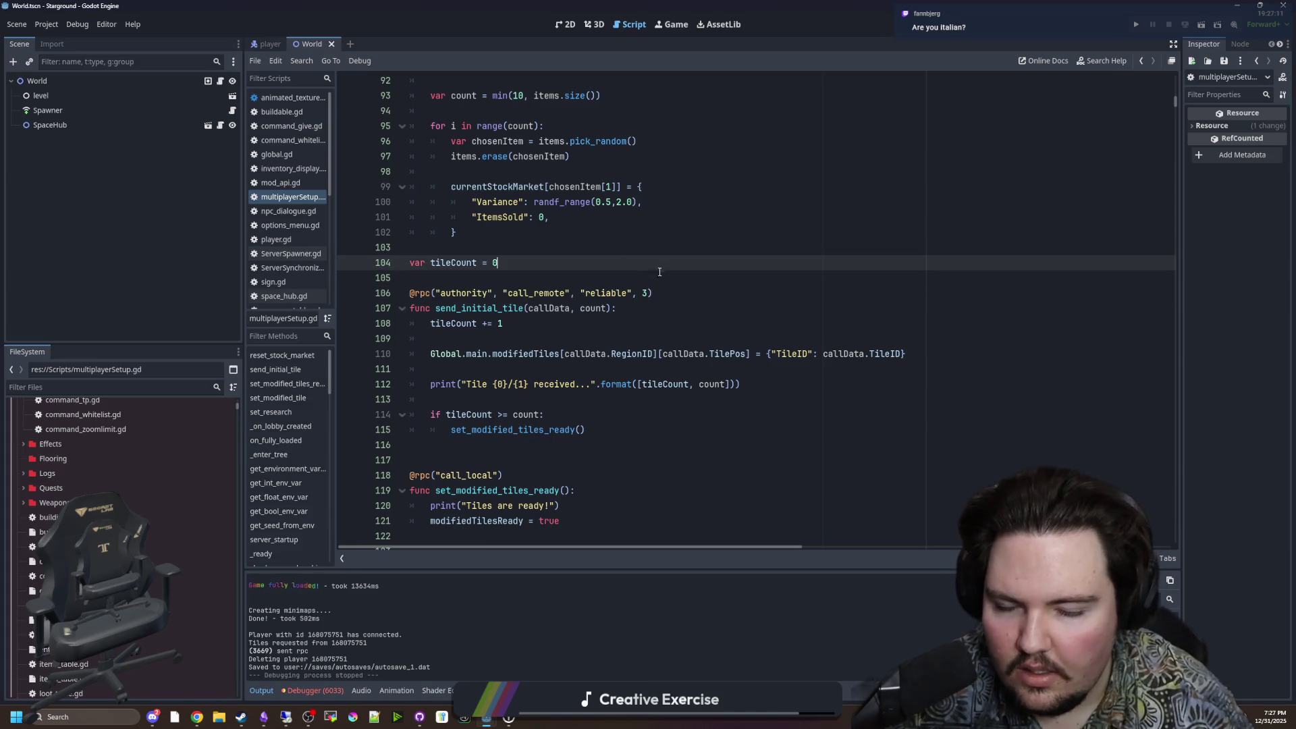
pyautogui.press('Down')
pyautogui.press('Down')
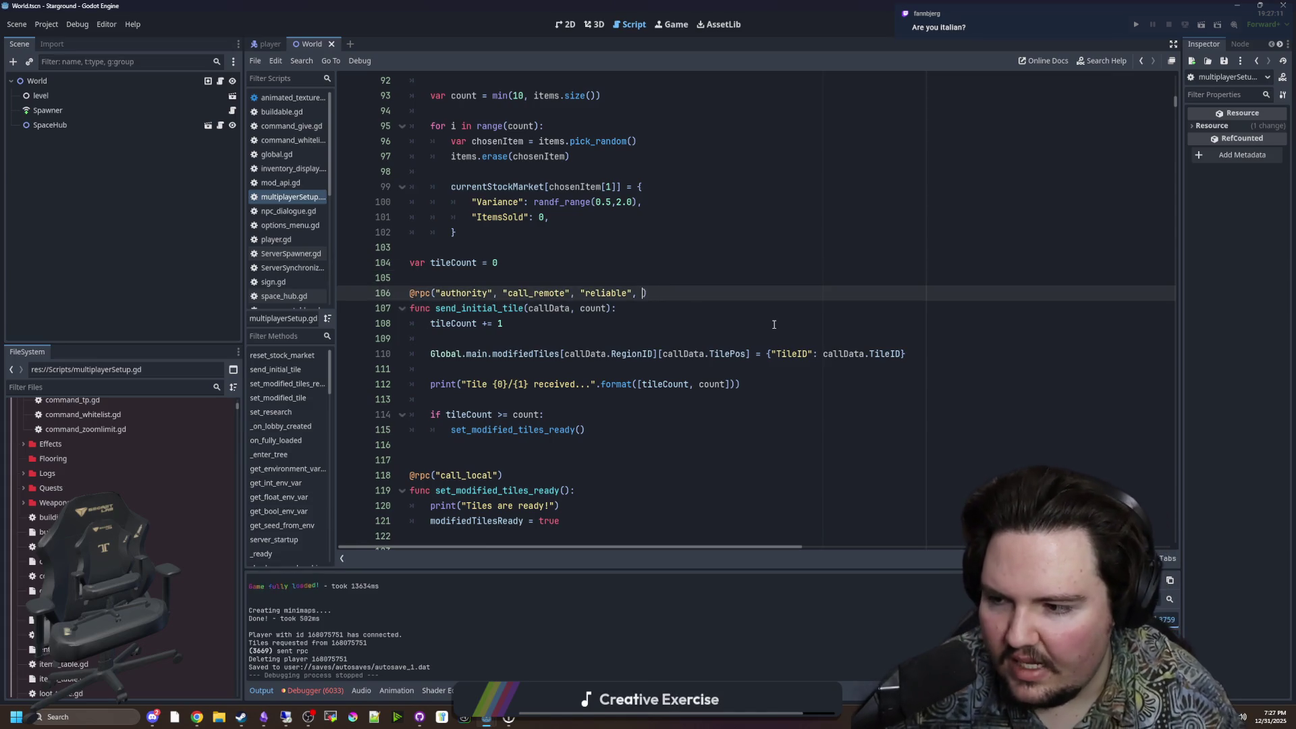
pyautogui.click(644, 293)
pyautogui.press('BackSpace')
pyautogui.write('4')
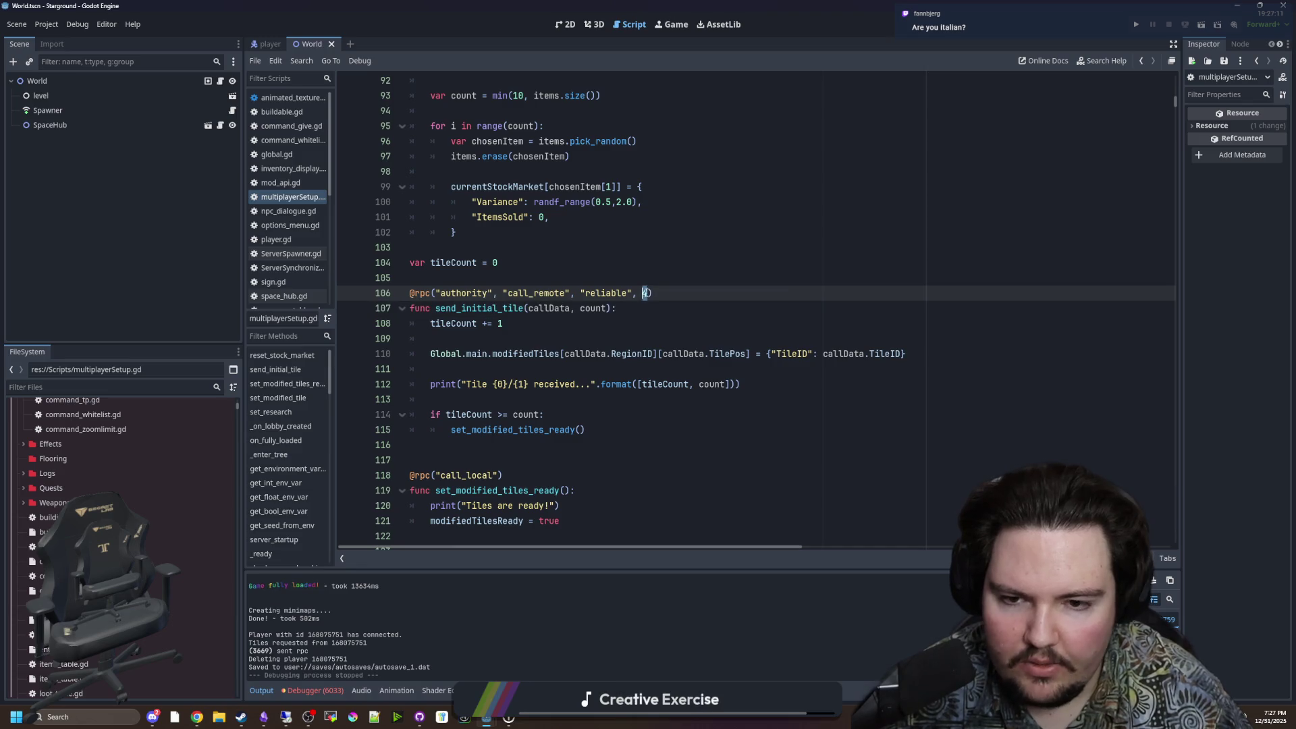
pyautogui.press('Up')
pyautogui.press('Up')
pyautogui.press('Up')
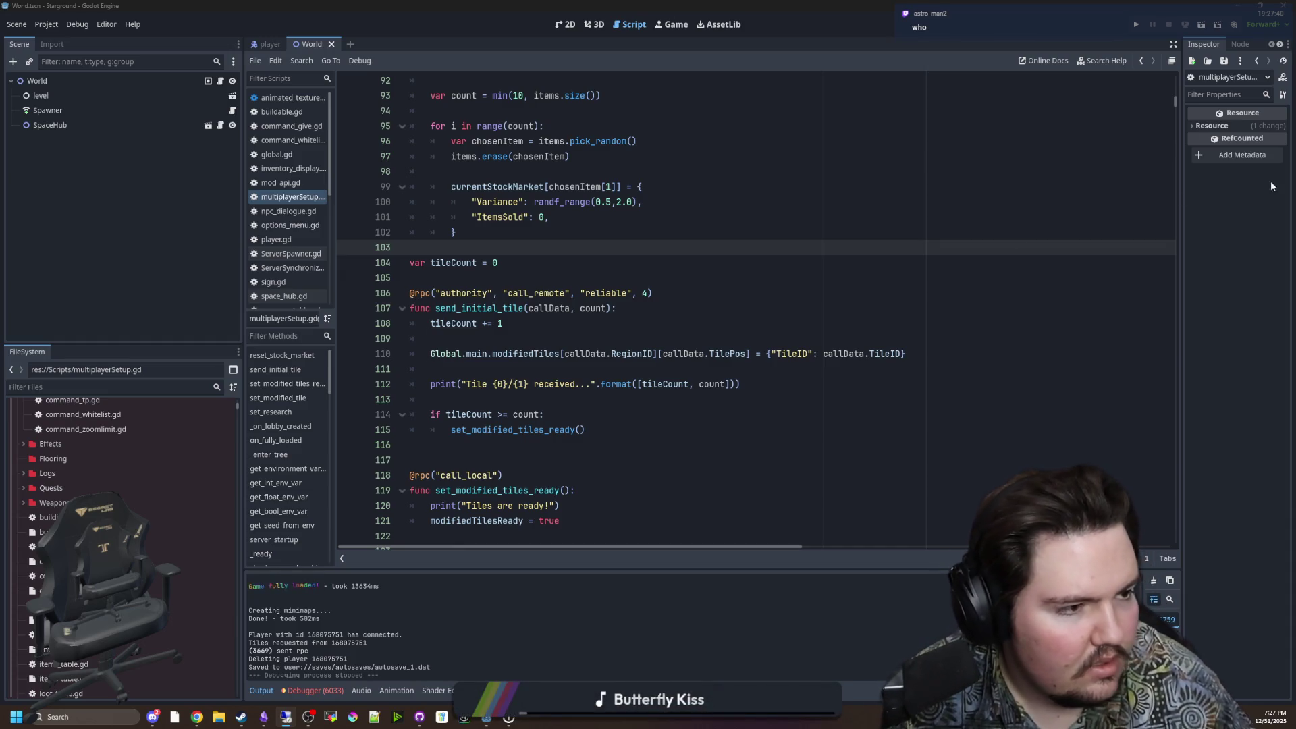
# Step: Save multiplayerSetup.gd and relaunch the project to its main menu
pyautogui.press('Down')
pyautogui.press('Down')
pyautogui.hotkey('ctrl', 's')
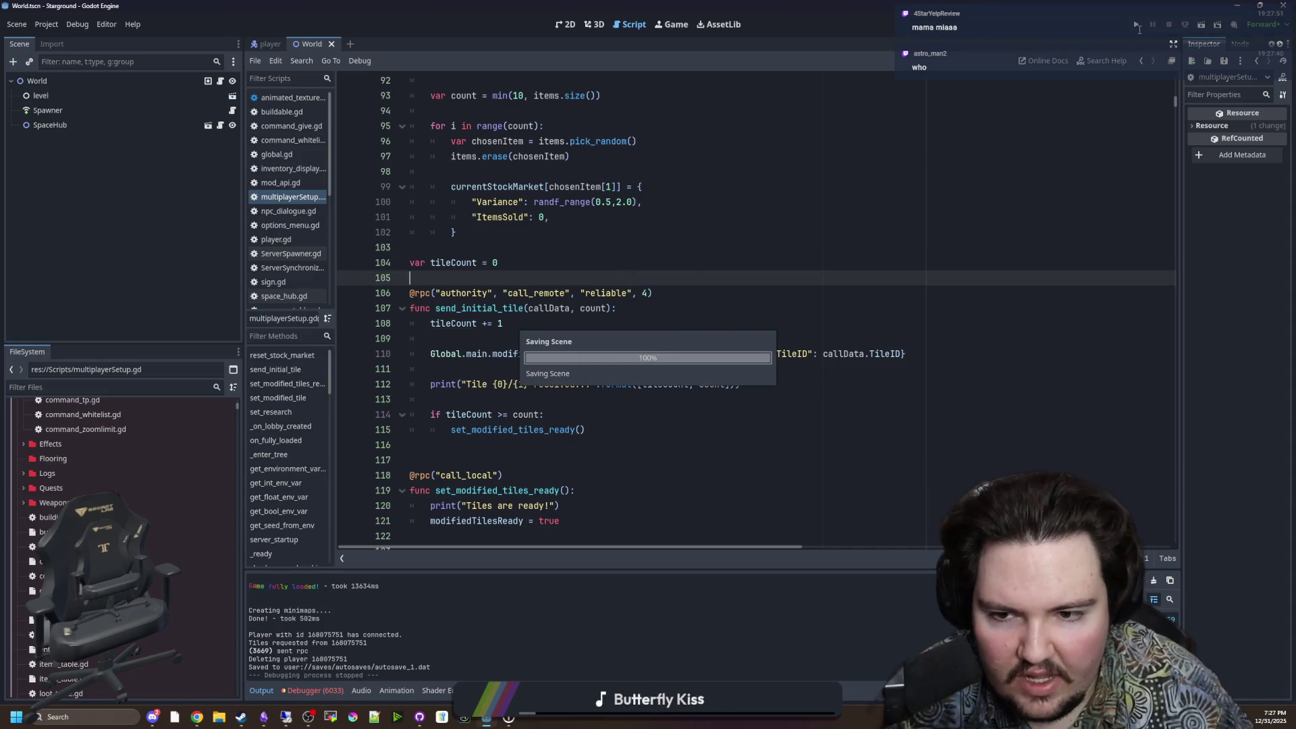
pyautogui.click(1138, 30)
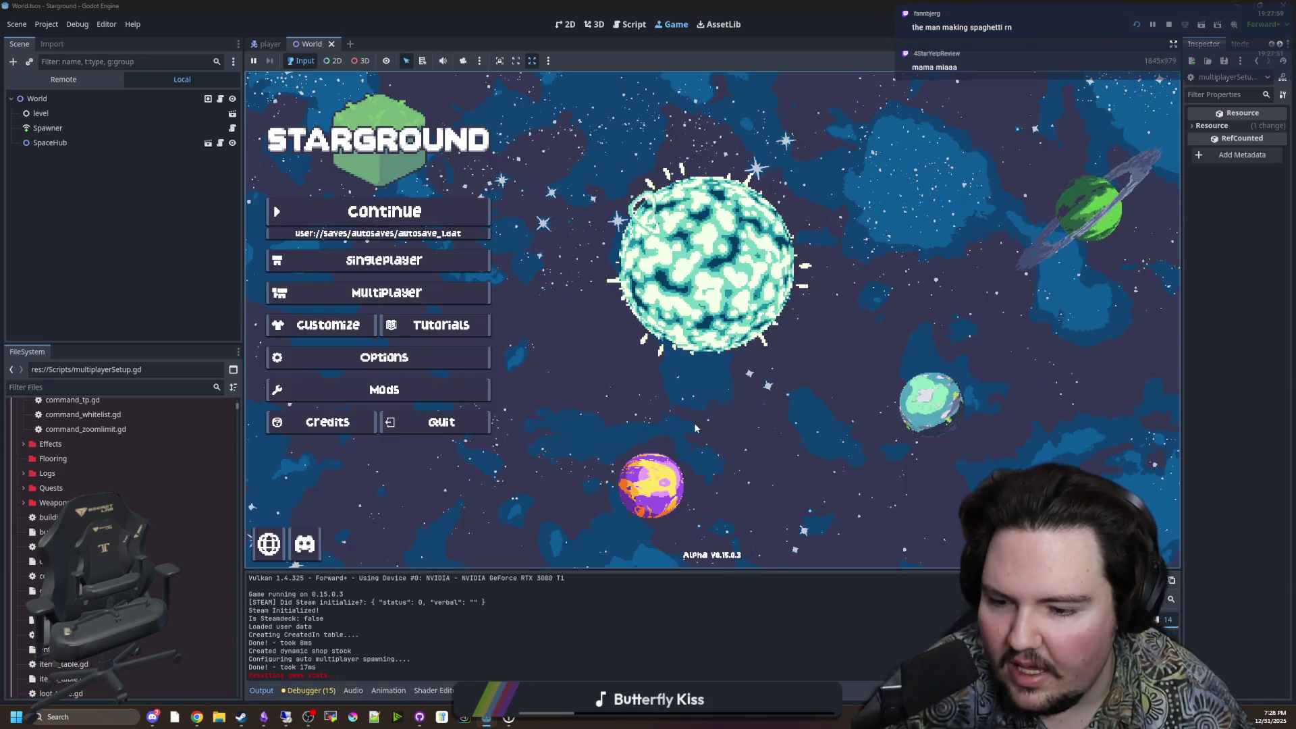
pyautogui.click(81, 414)
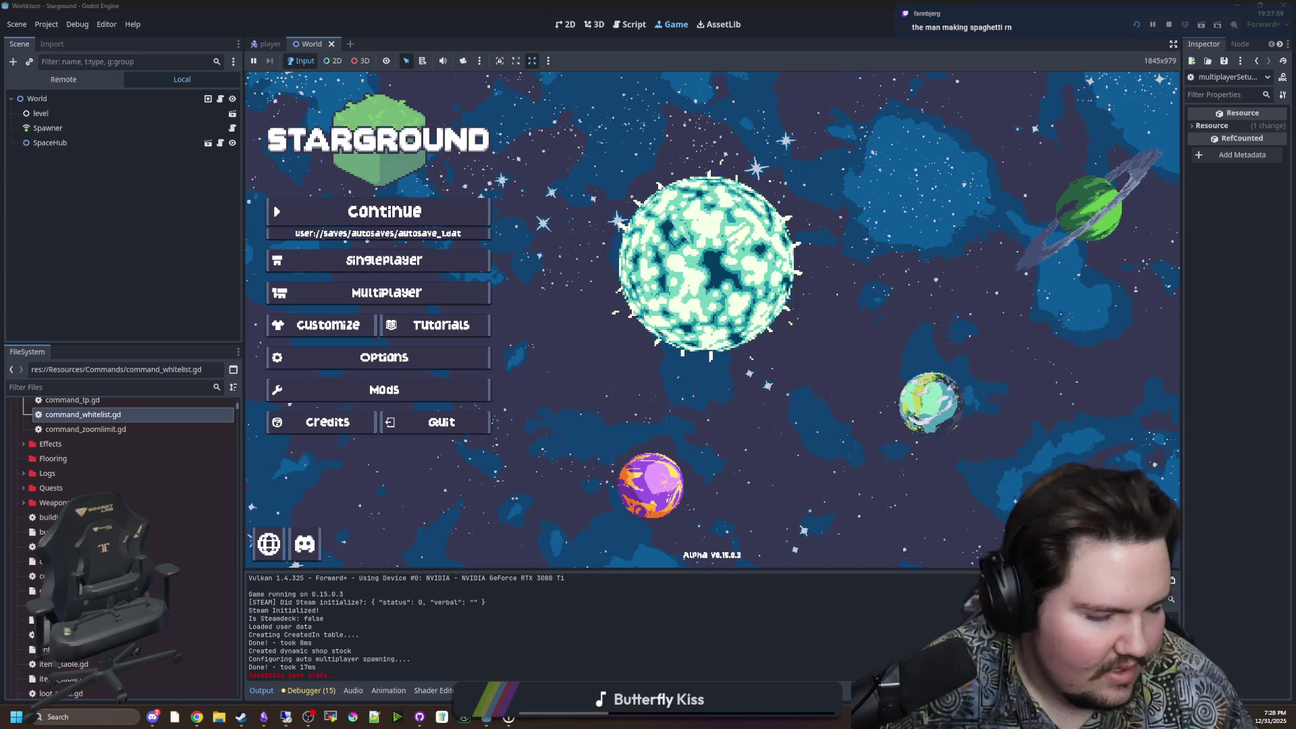
pyautogui.click(1271, 717)
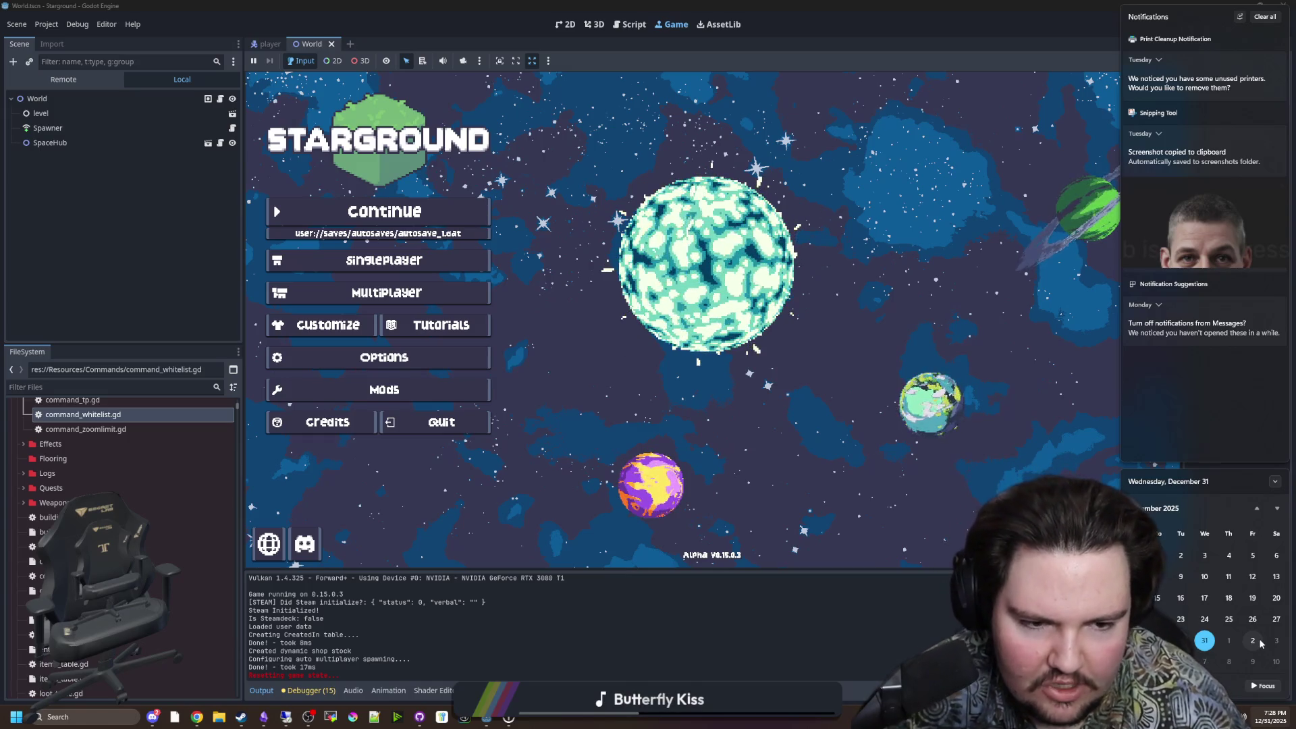
pyautogui.click(896, 450)
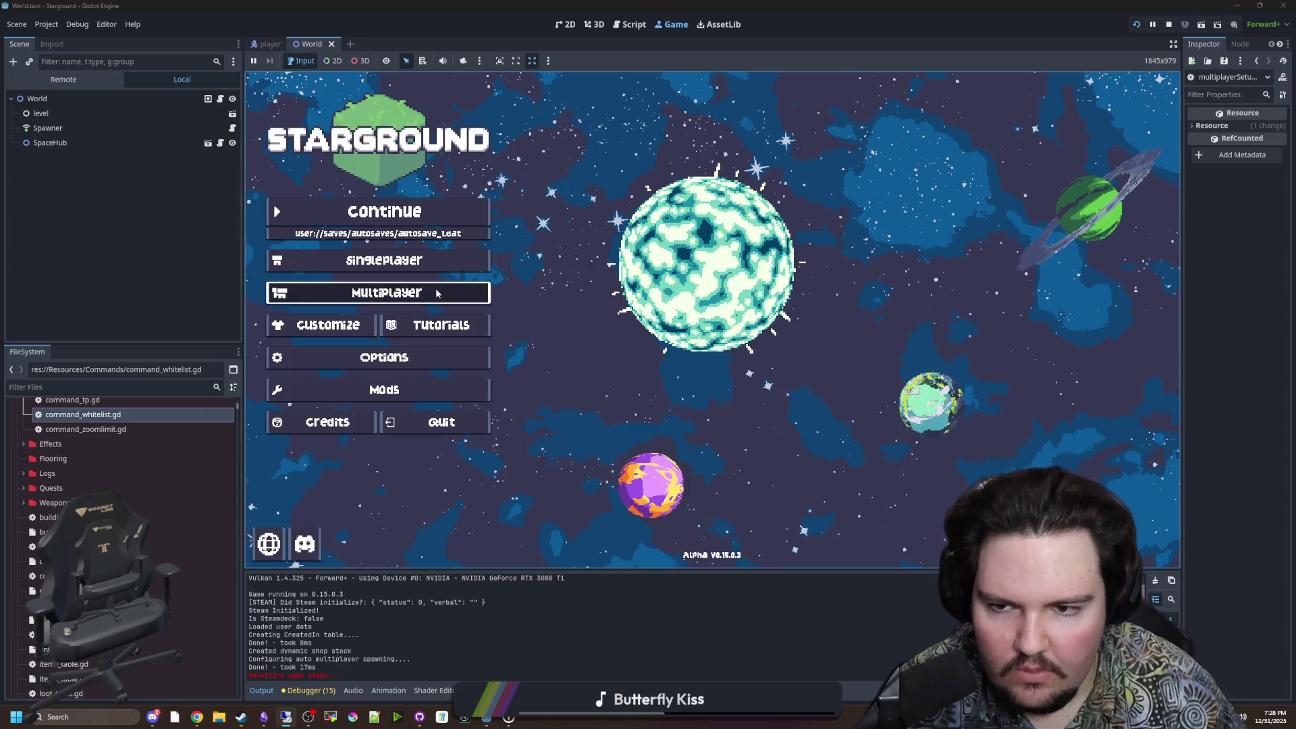
# Step: Host the saved game, skip the Load Game picker, continue into Day 203, and check debugger errors
pyautogui.click(387, 293)
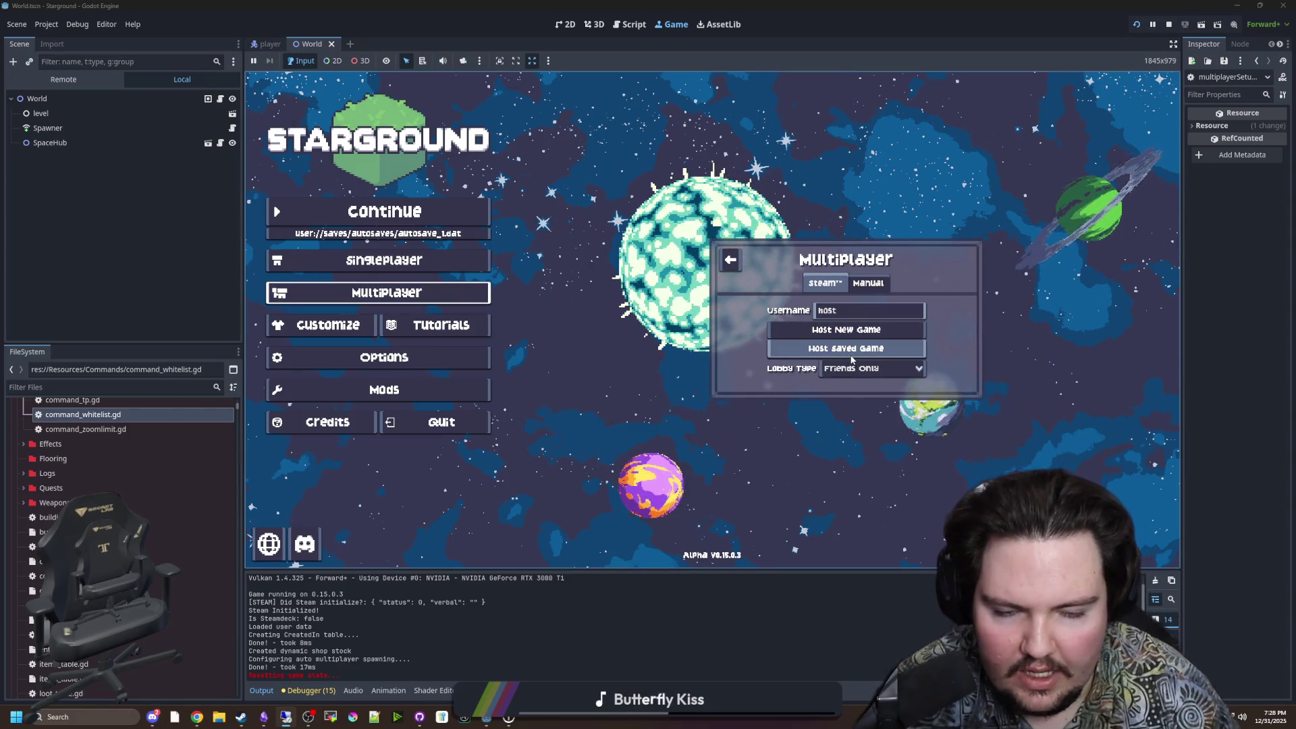
pyautogui.click(851, 357)
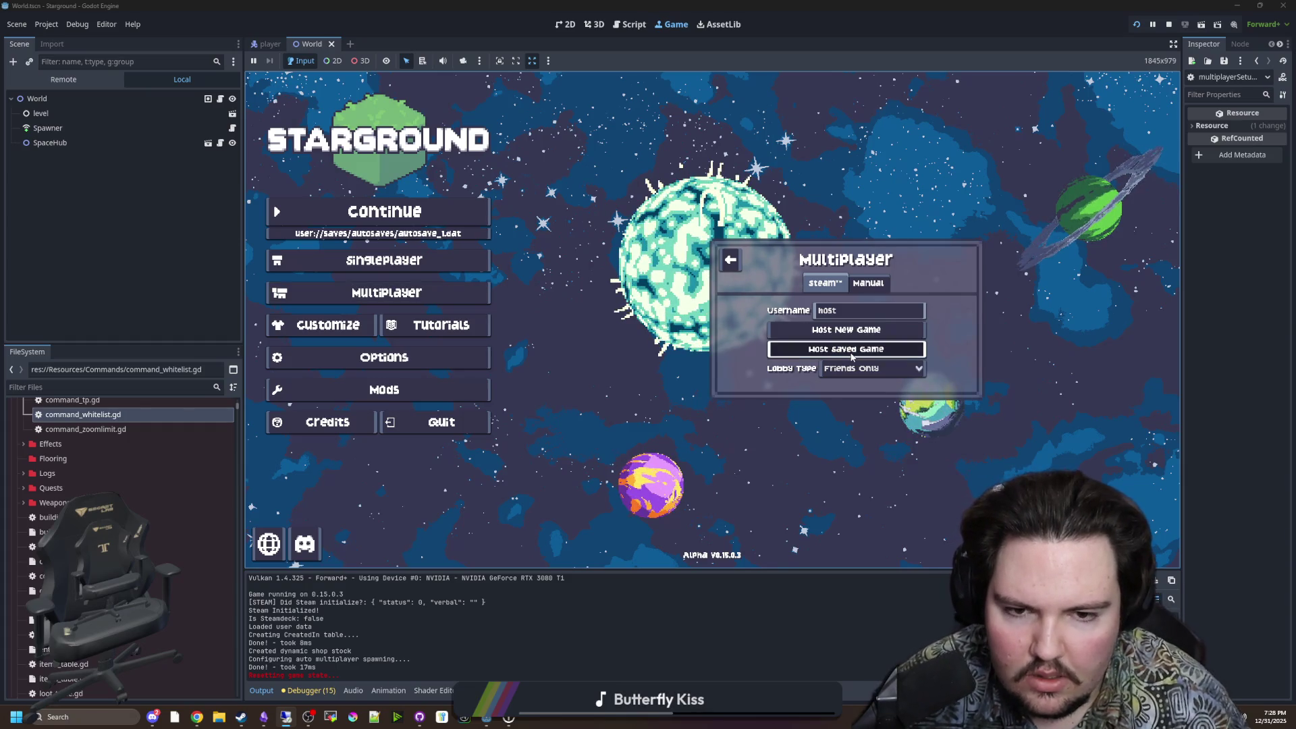
pyautogui.scroll(-3, 782, 336)
pyautogui.scroll(-5, 769, 322)
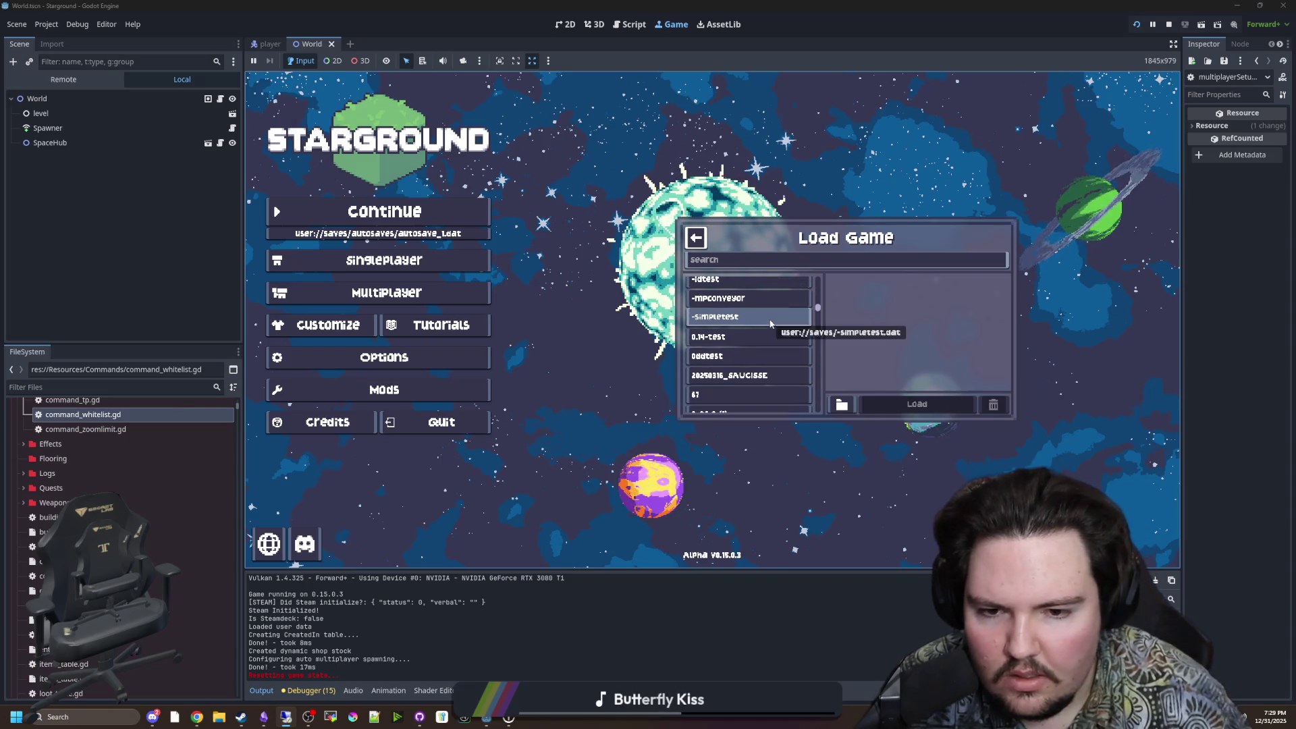
pyautogui.press('Escape')
pyautogui.click(430, 229)
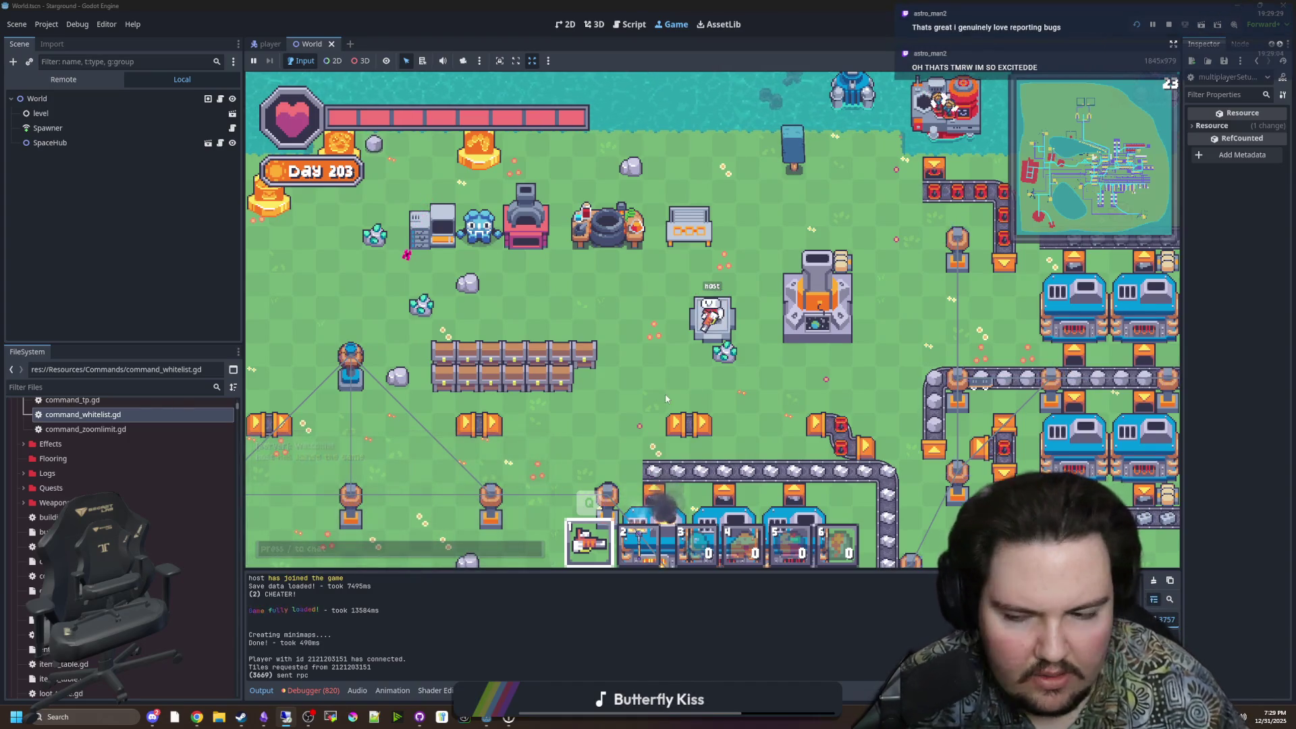
pyautogui.click(327, 695)
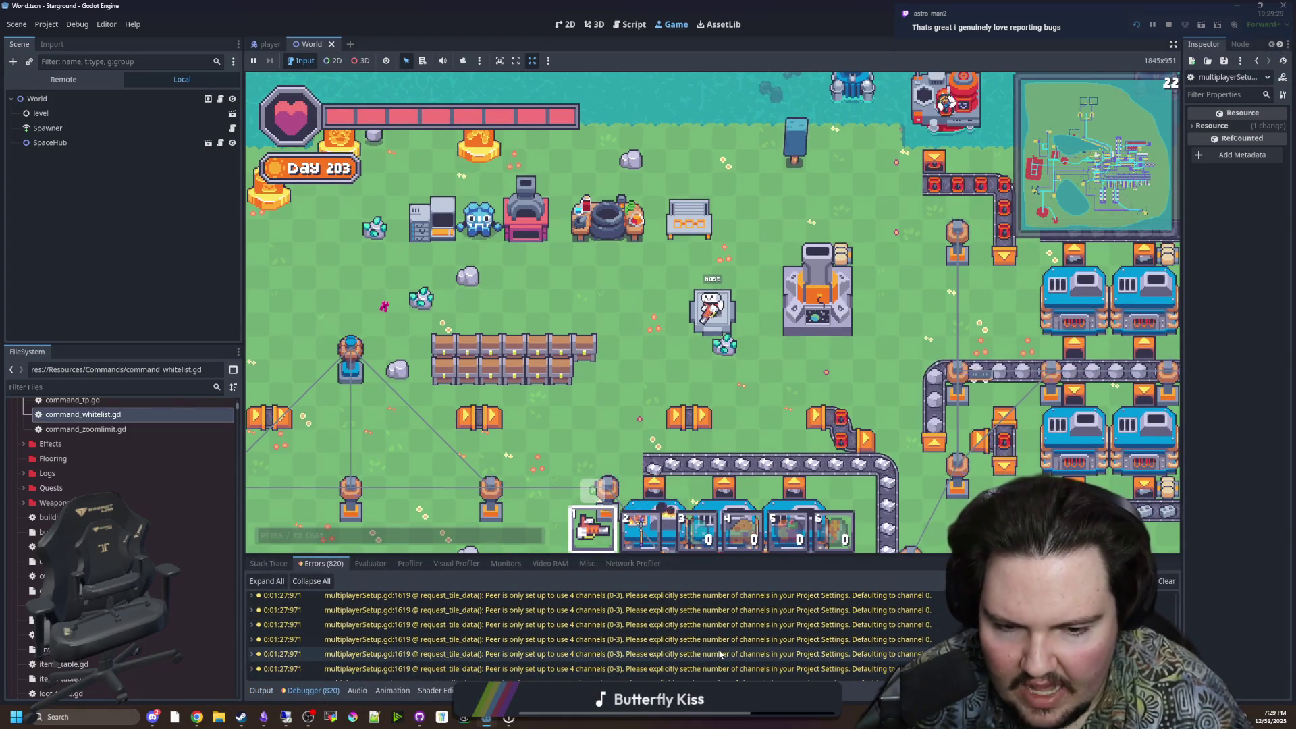
pyautogui.scroll(10, 139, 438)
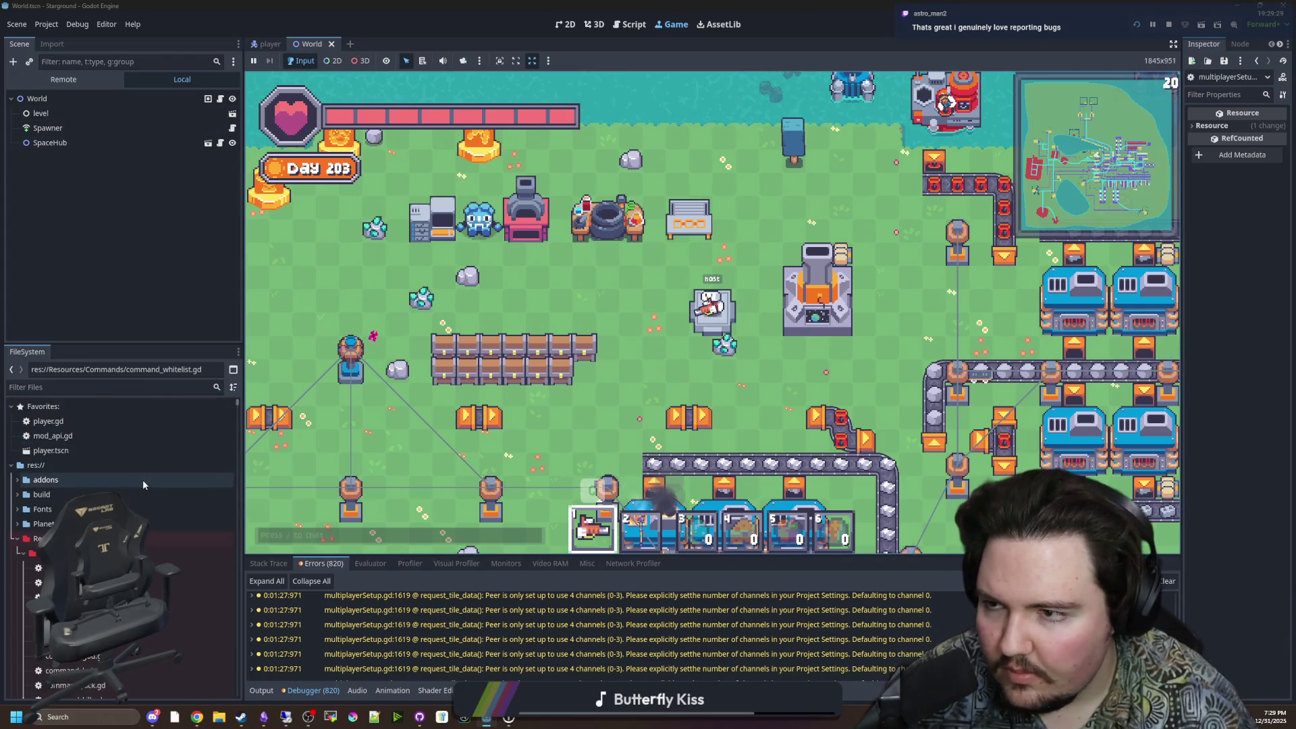
pyautogui.click(218, 99)
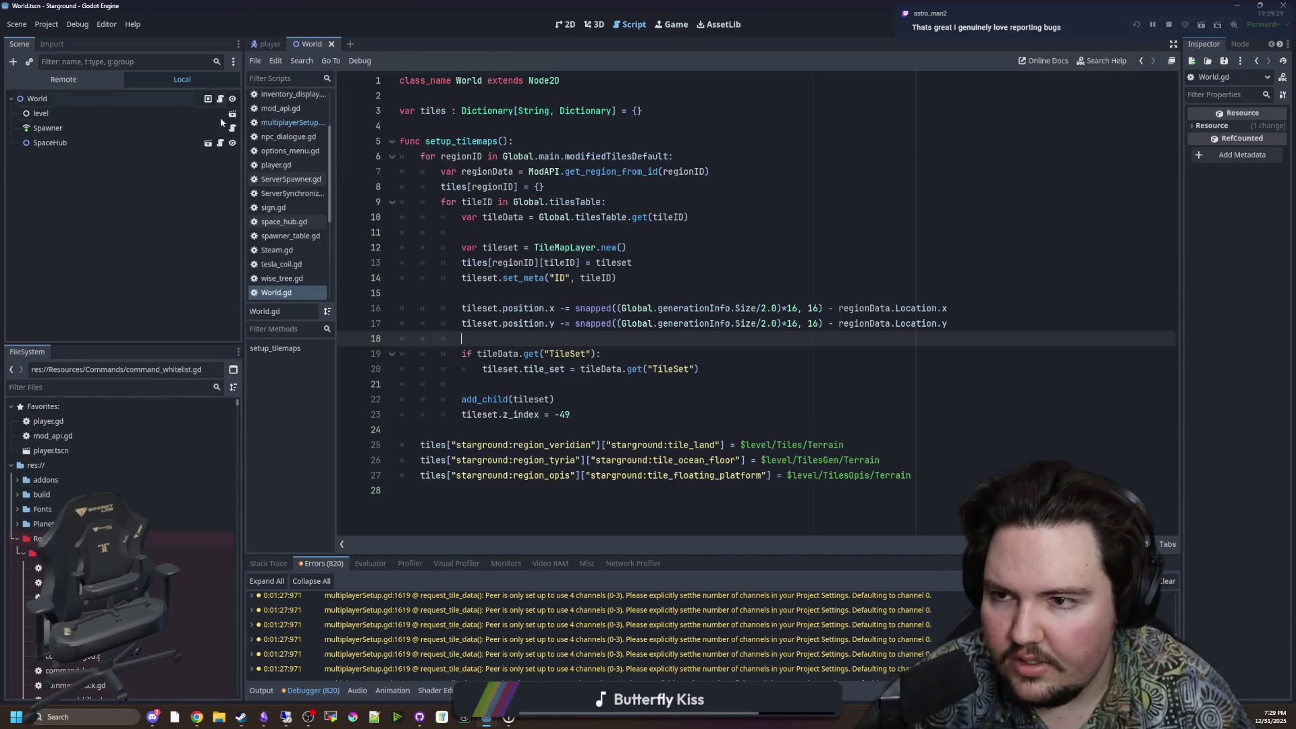
pyautogui.click(301, 123)
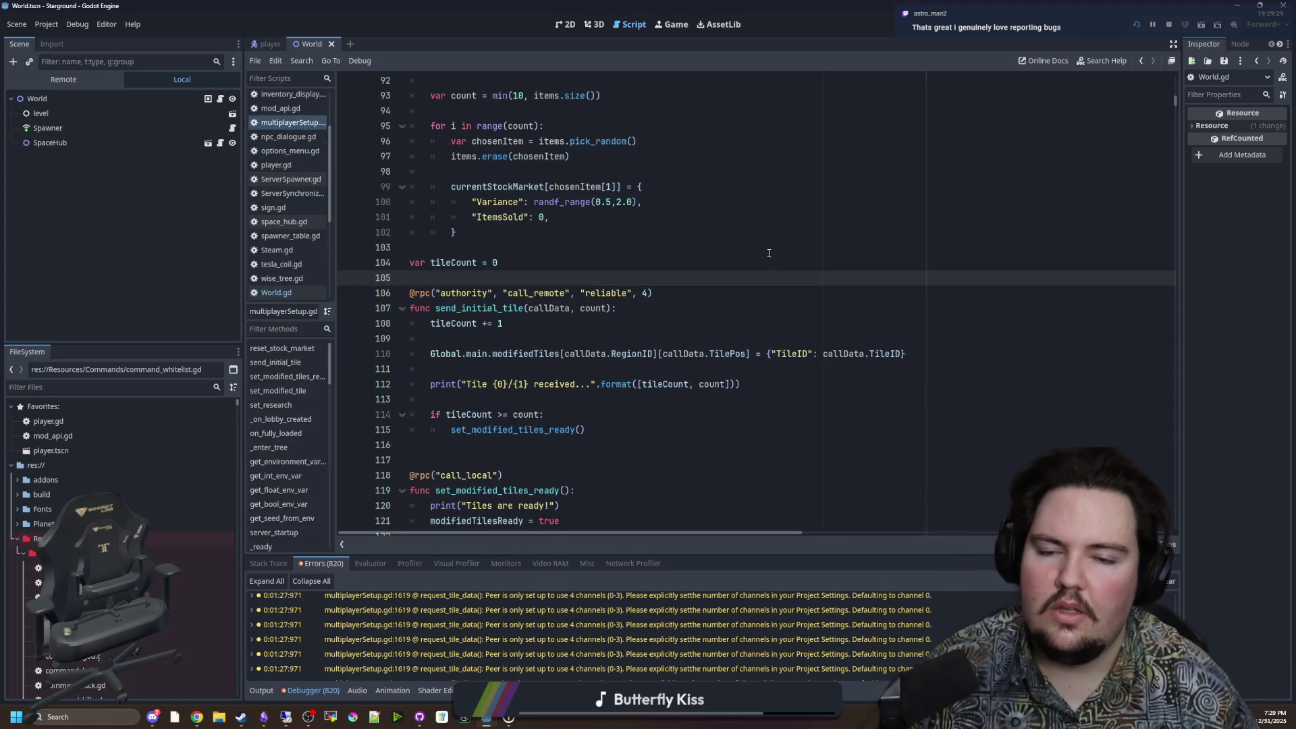
pyautogui.click(732, 260)
pyautogui.click(648, 291)
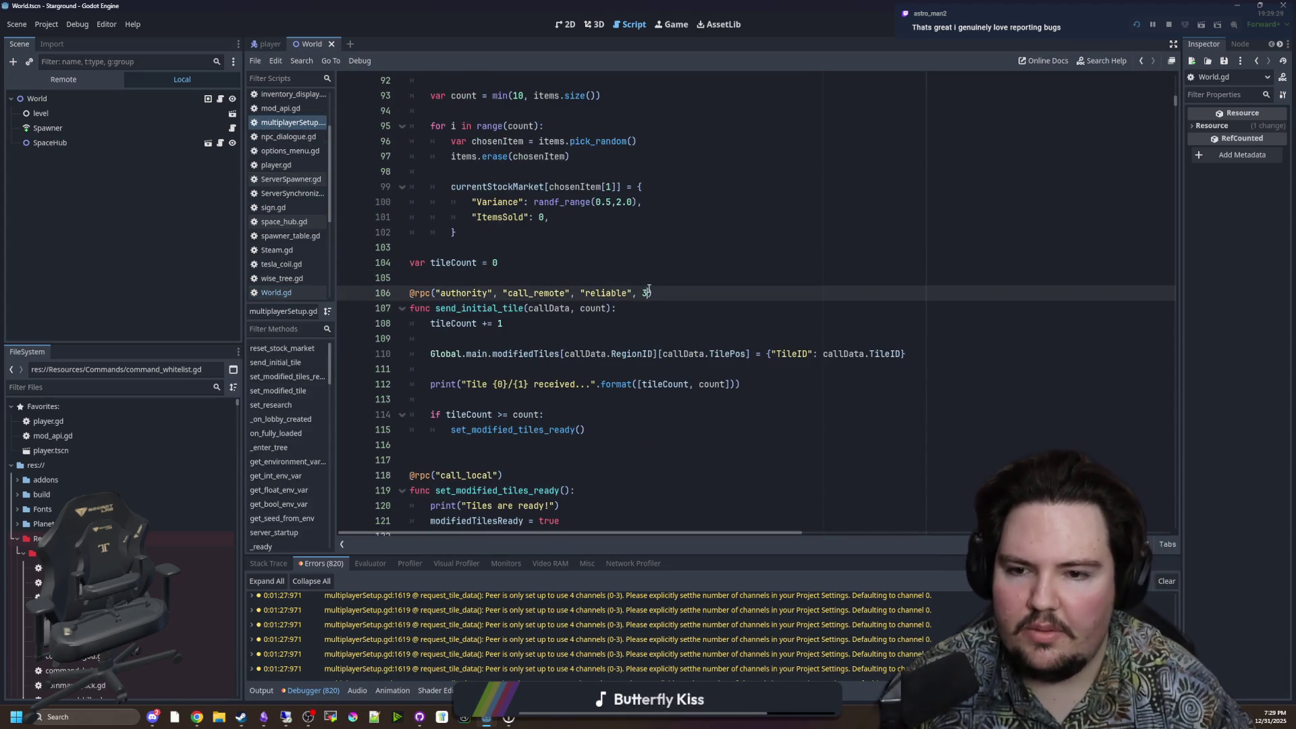
pyautogui.keyDown('ctrl'); pyautogui.click(418, 294); pyautogui.keyUp('ctrl')
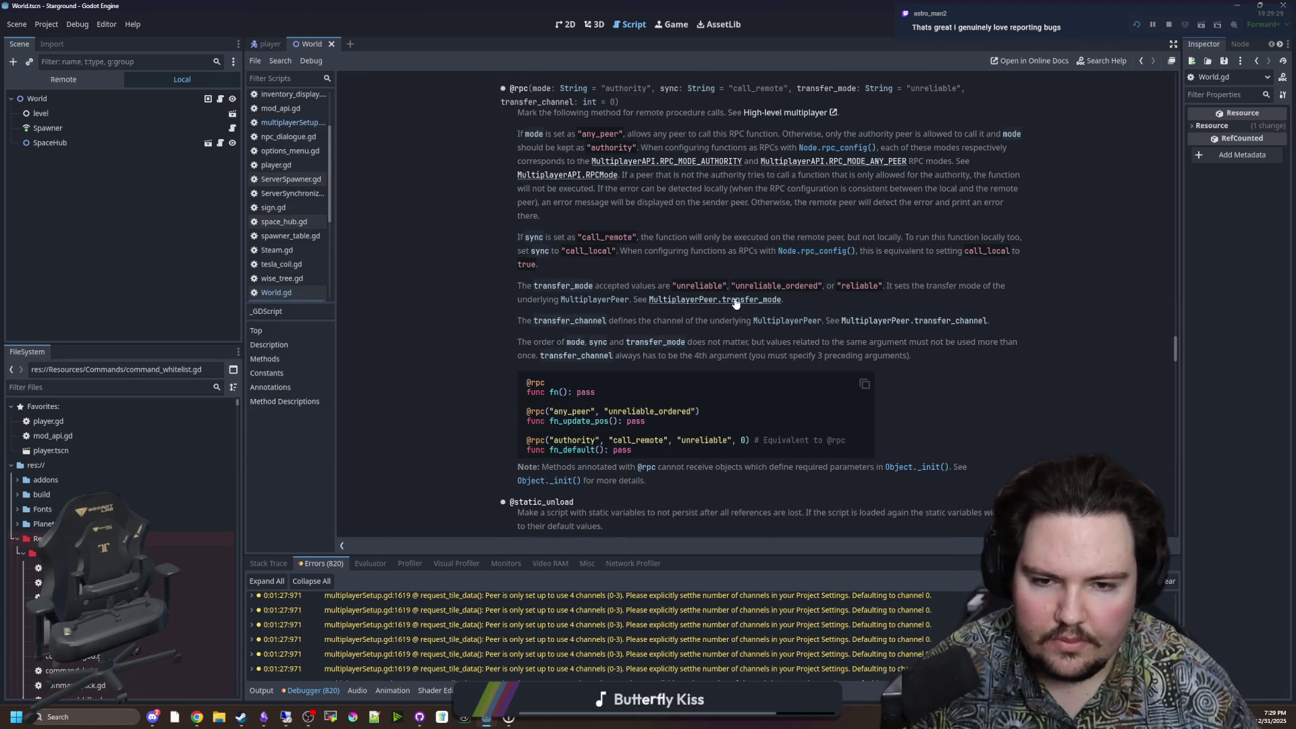
pyautogui.click(736, 300)
pyautogui.click(538, 94)
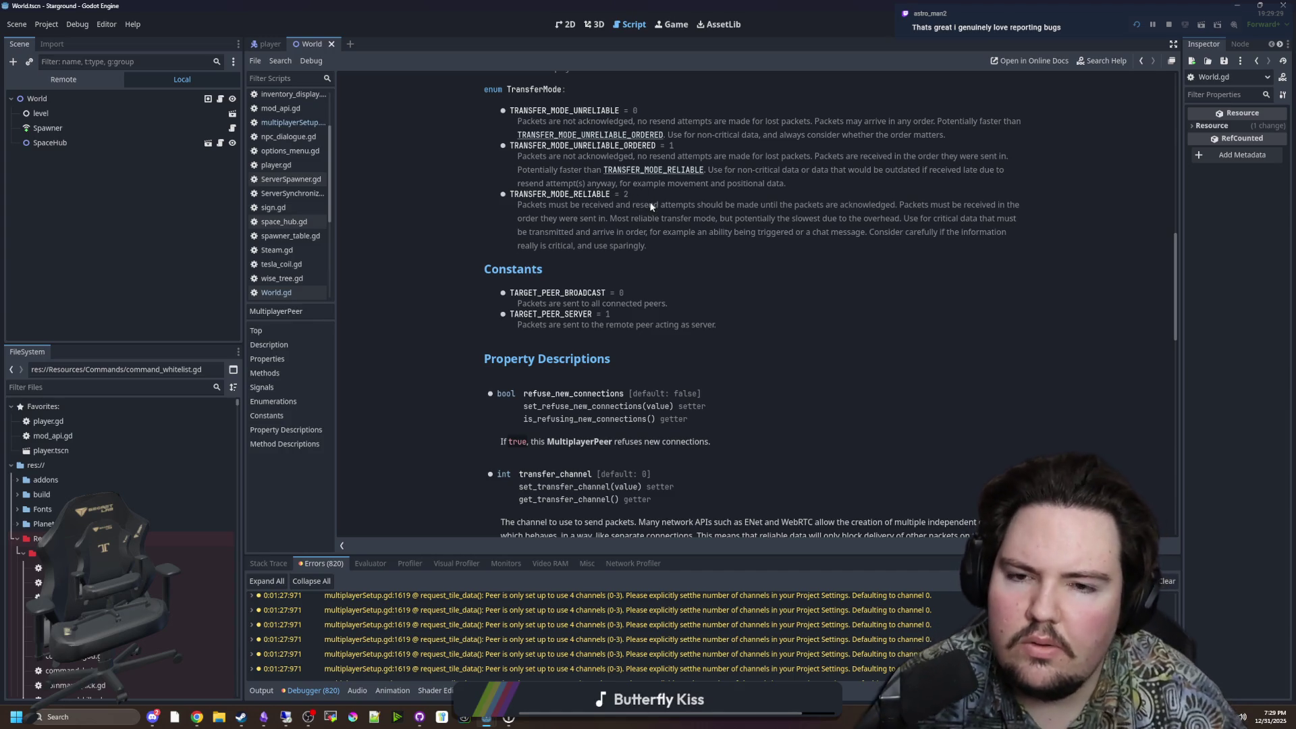
pyautogui.hotkey('alt', 'Left')
pyautogui.hotkey('alt', 'Left')
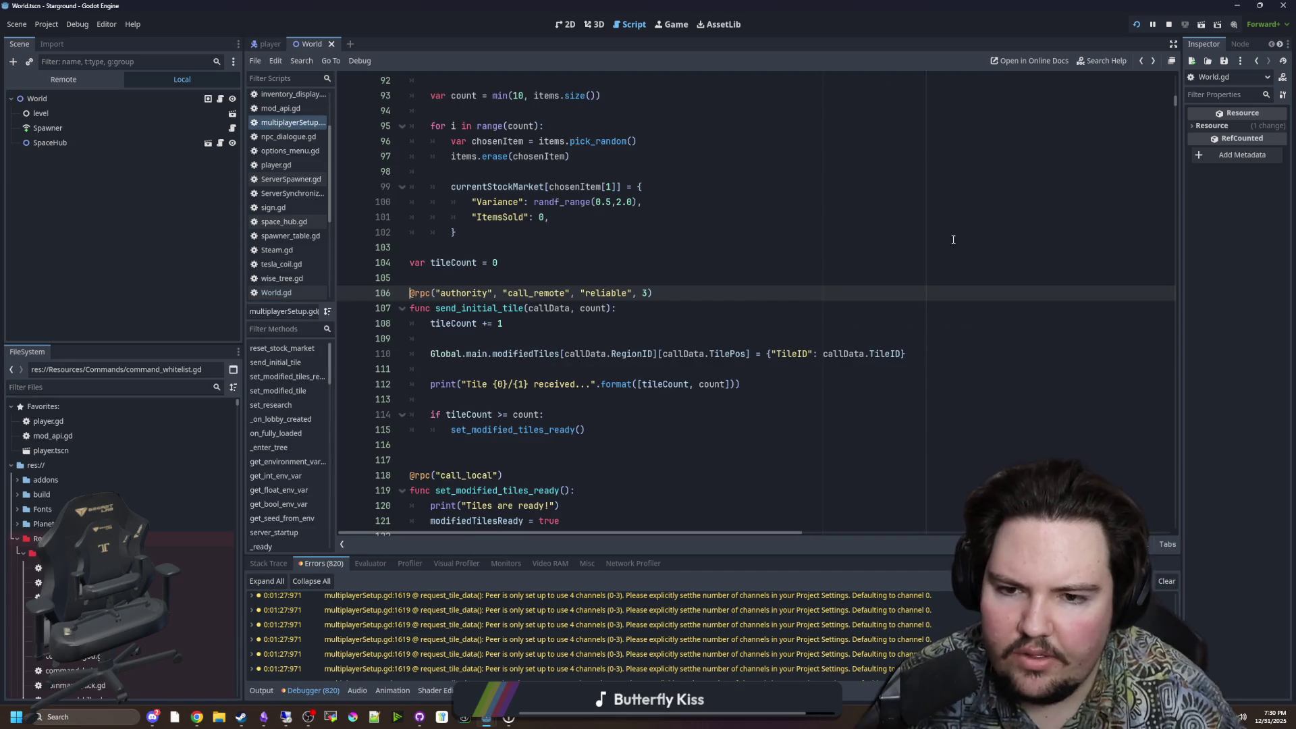
# Step: Stop the running game and relaunch the project with the edited RPC
pyautogui.hotkey('alt', 'Tab')
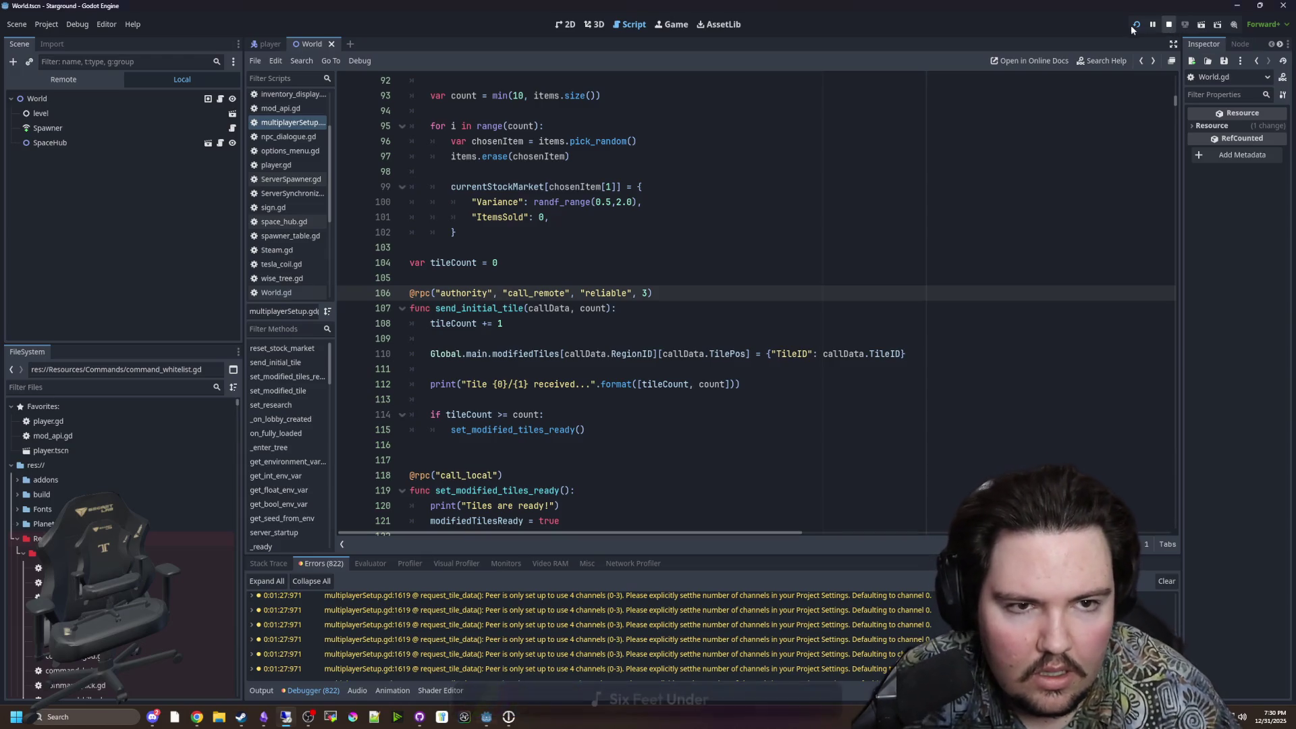
pyautogui.click(1168, 24)
pyautogui.click(1136, 25)
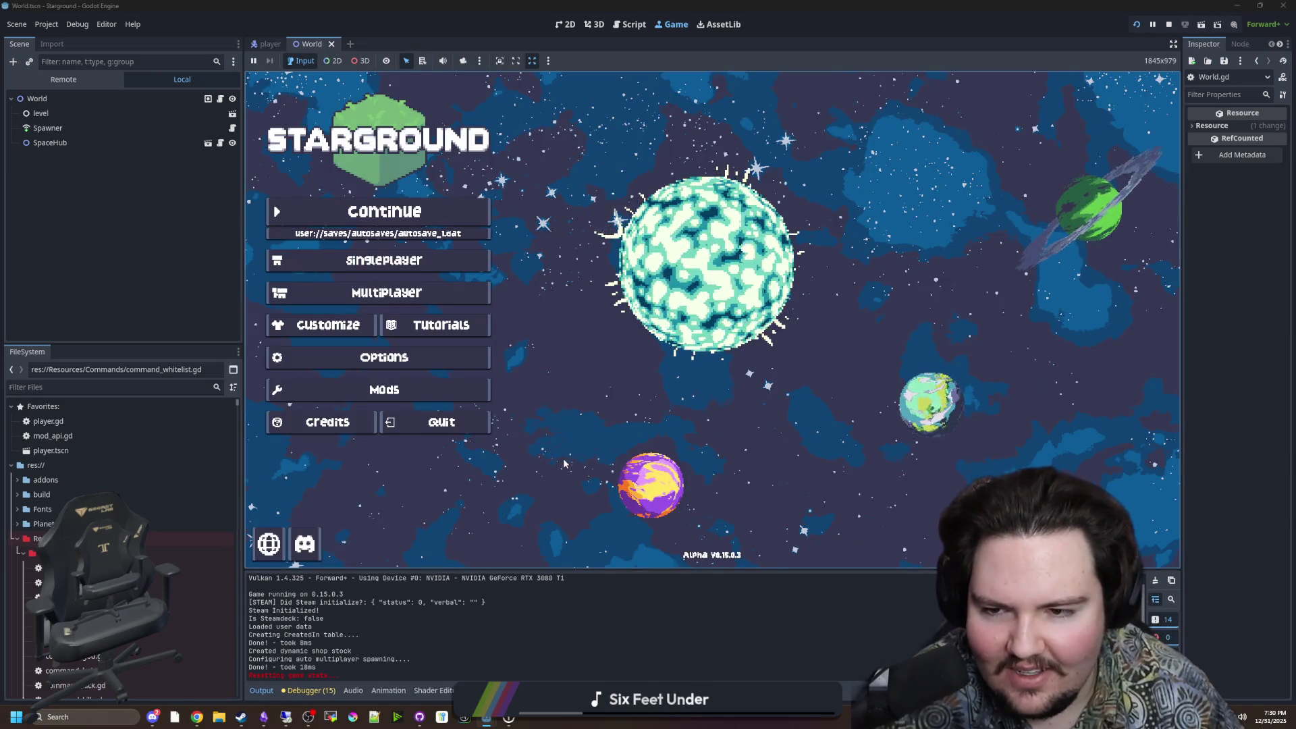
# Step: Host the saved game from the Multiplayer menu and walk the host character while waiting
pyautogui.click(384, 292)
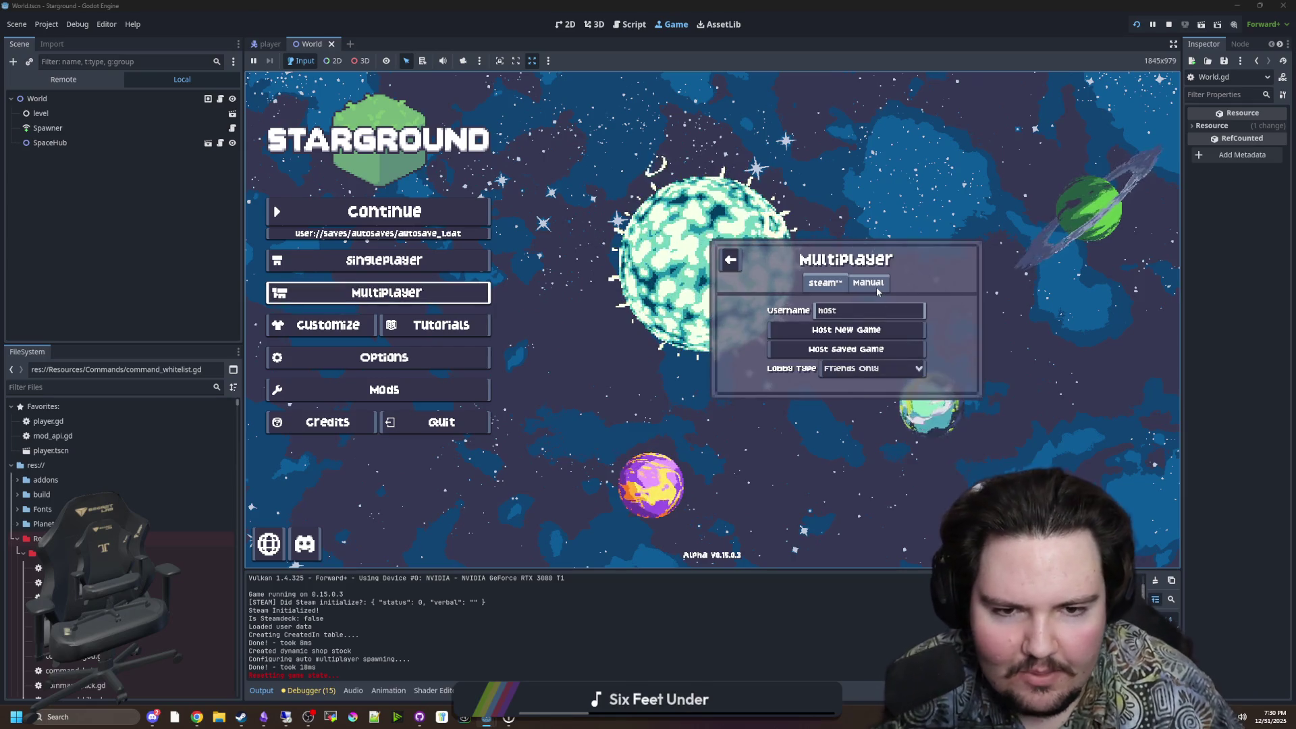
pyautogui.click(451, 214)
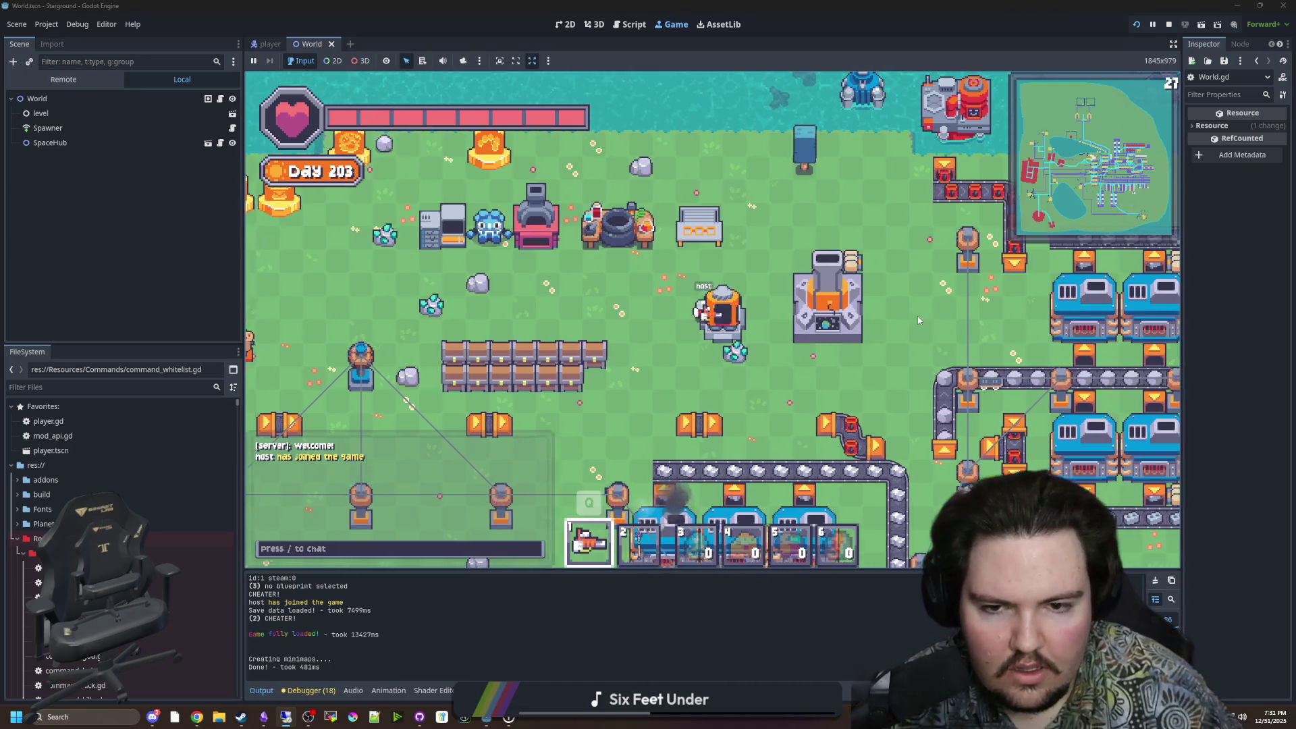
pyautogui.press('a')
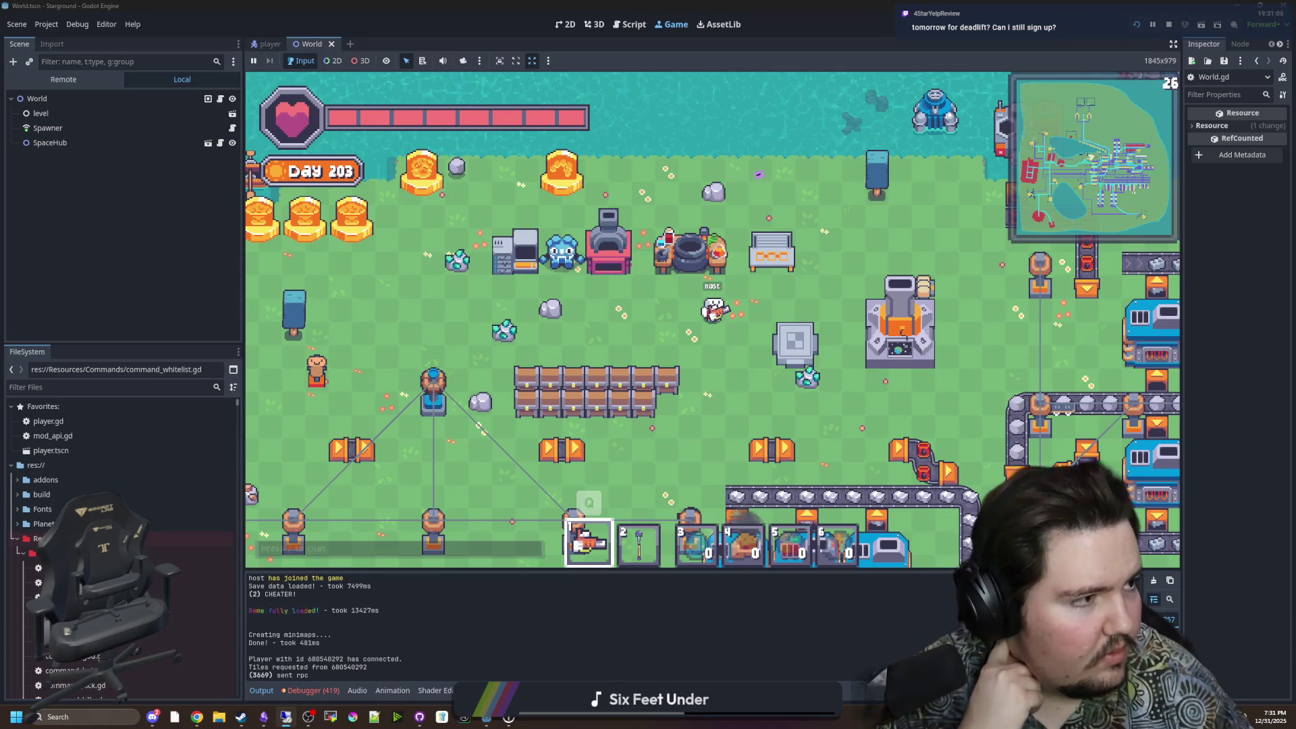
# Step: Clear the debugger's channel warnings and stop the running game
pyautogui.click(312, 690)
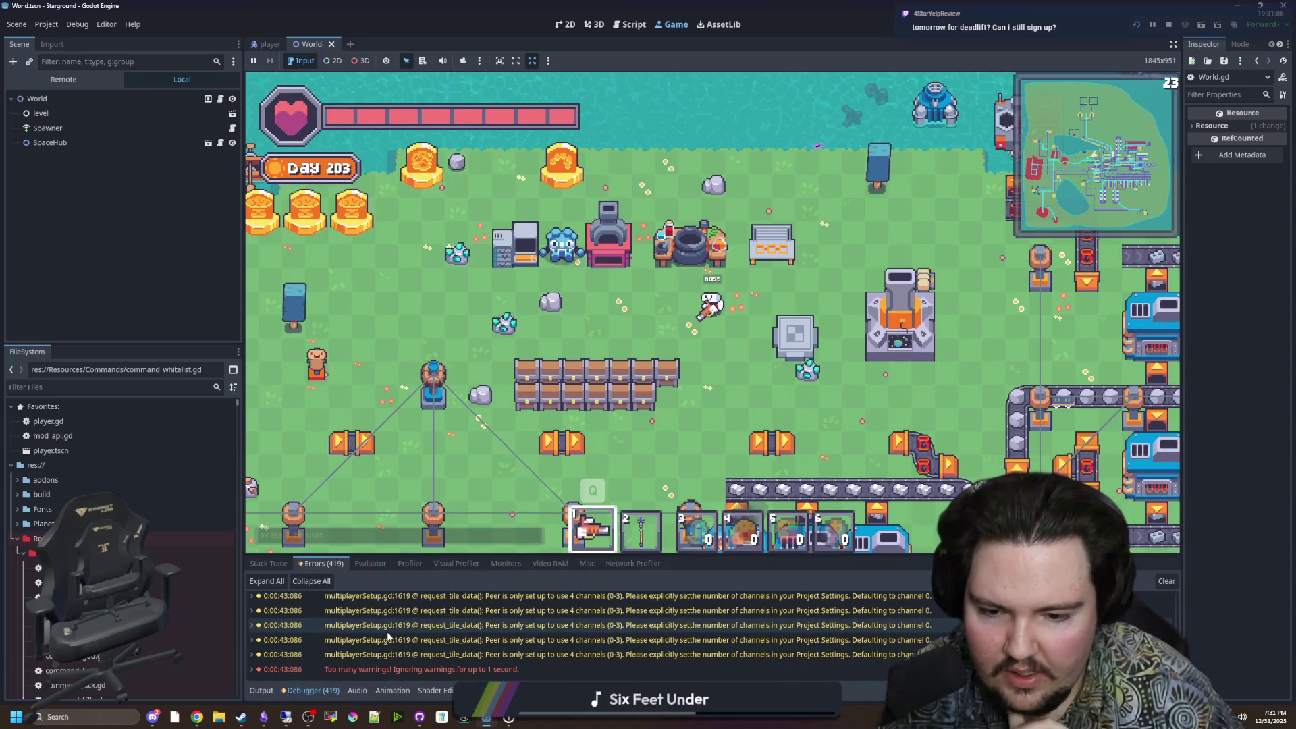
pyautogui.moveTo(532, 654)
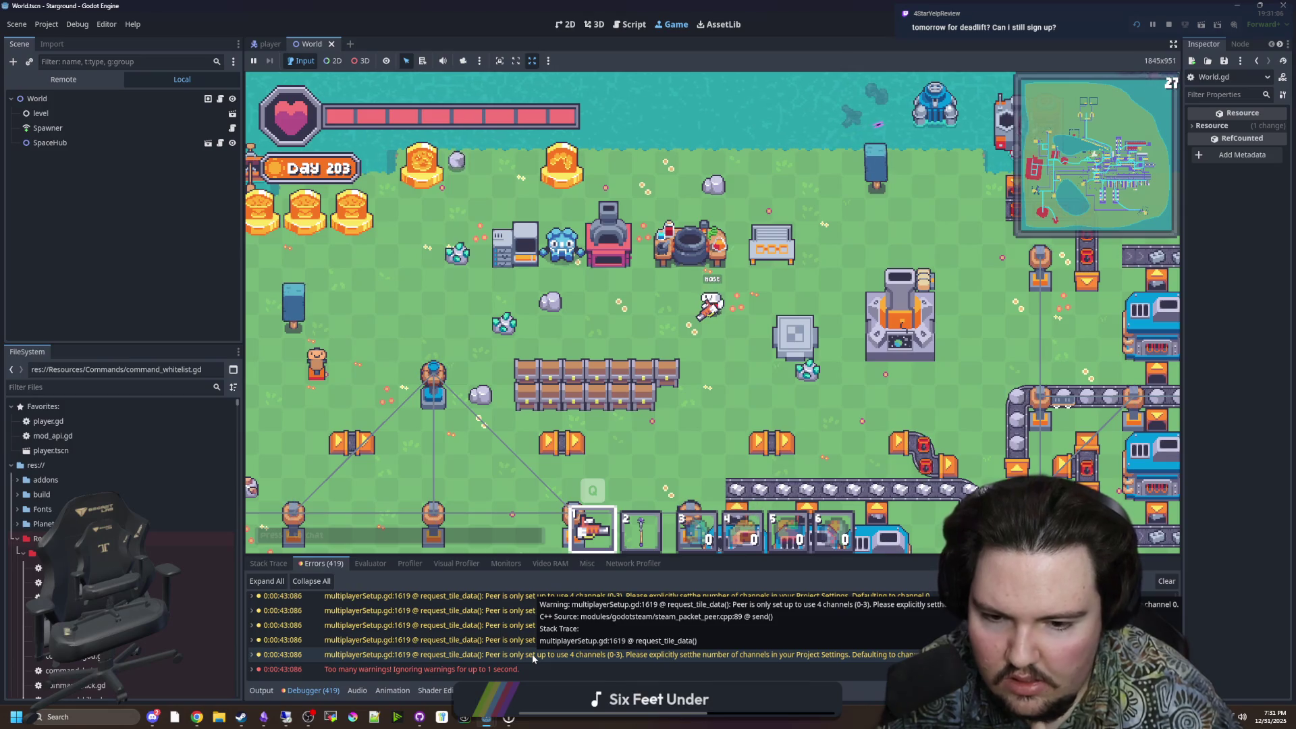
pyautogui.click(1165, 581)
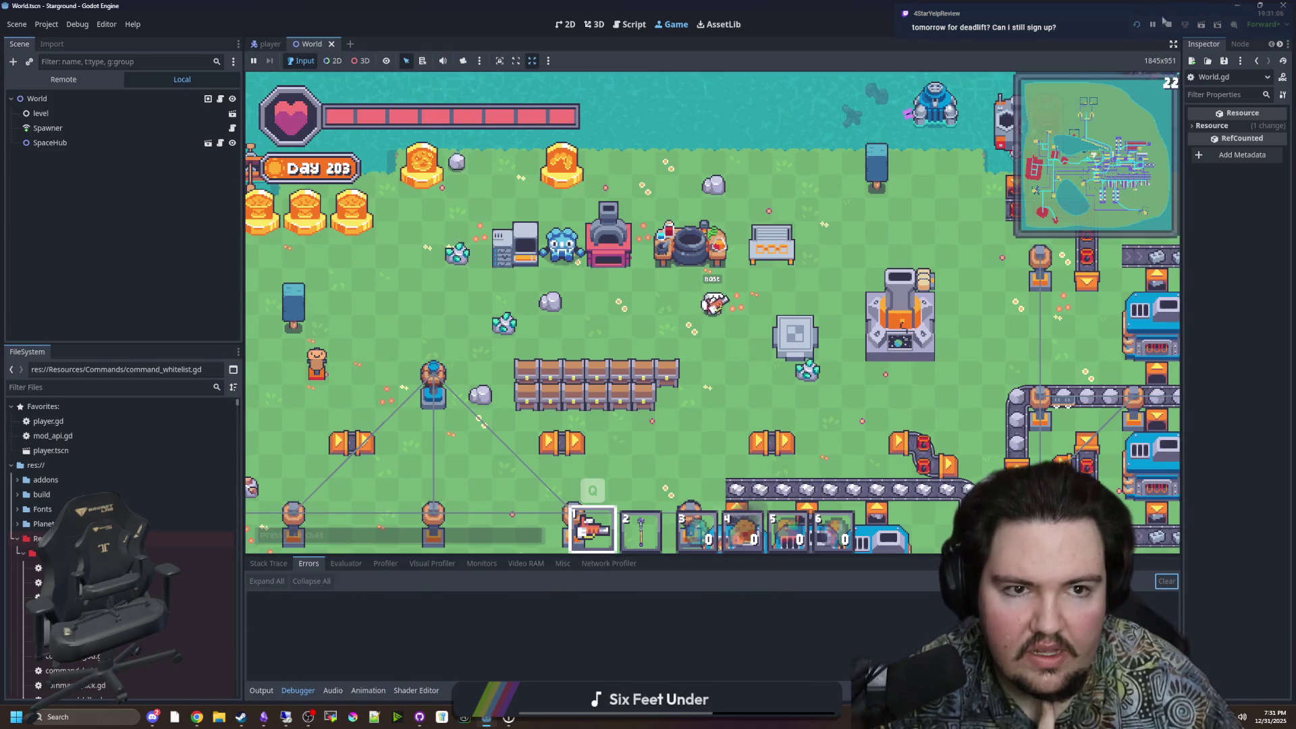
pyautogui.click(1170, 25)
pyautogui.click(648, 285)
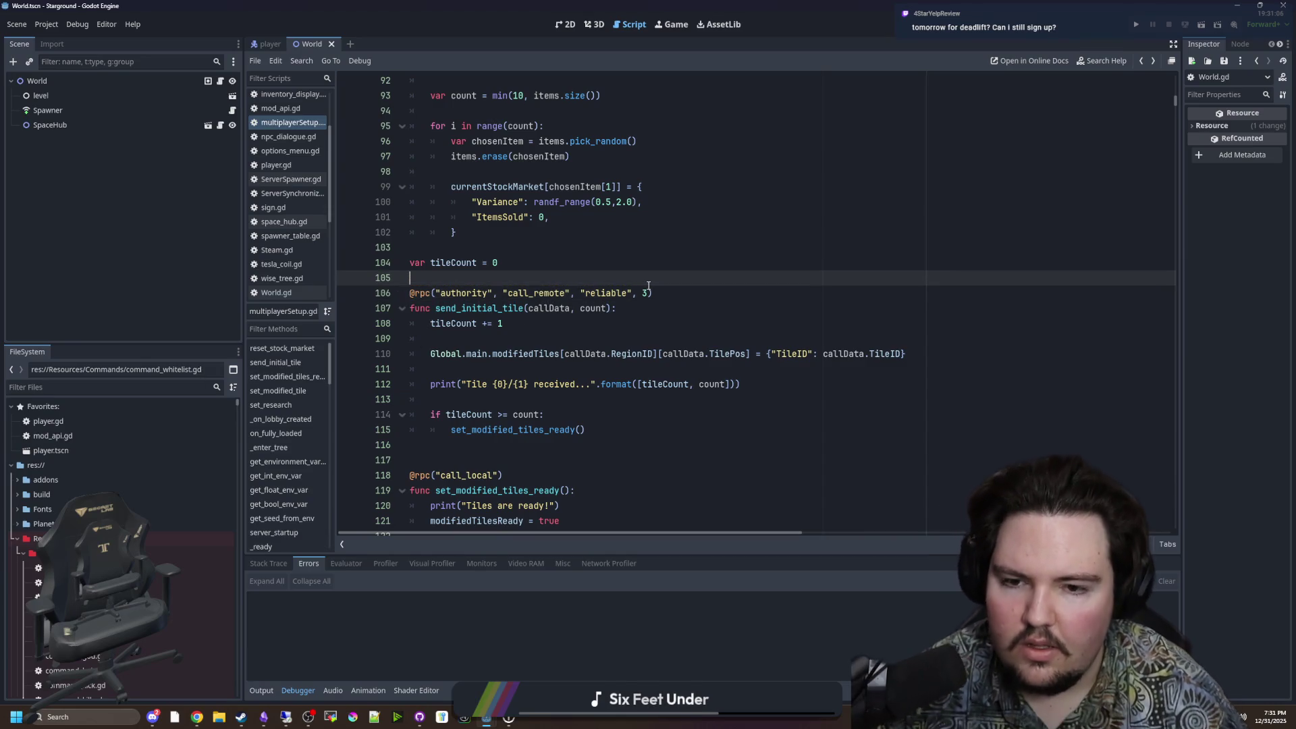
pyautogui.click(650, 295)
pyautogui.press('BackSpace')
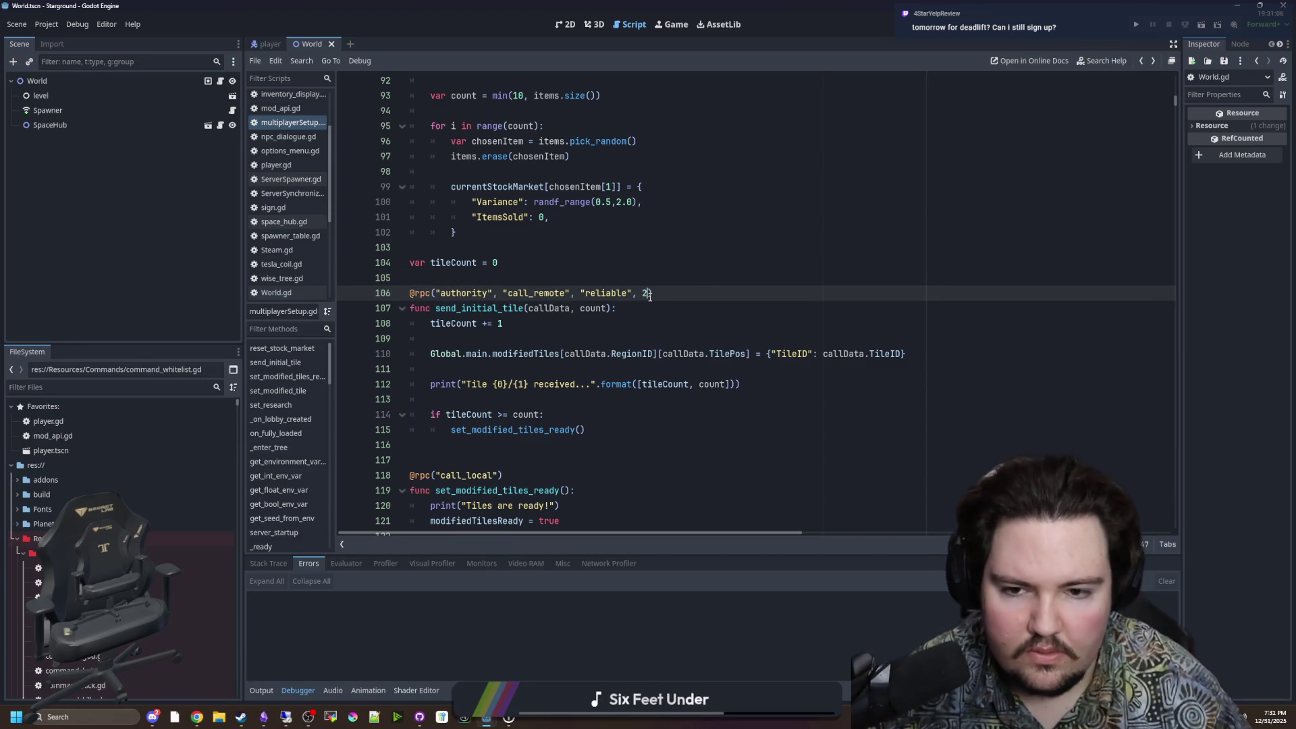
pyautogui.write('2')
pyautogui.press('Up')
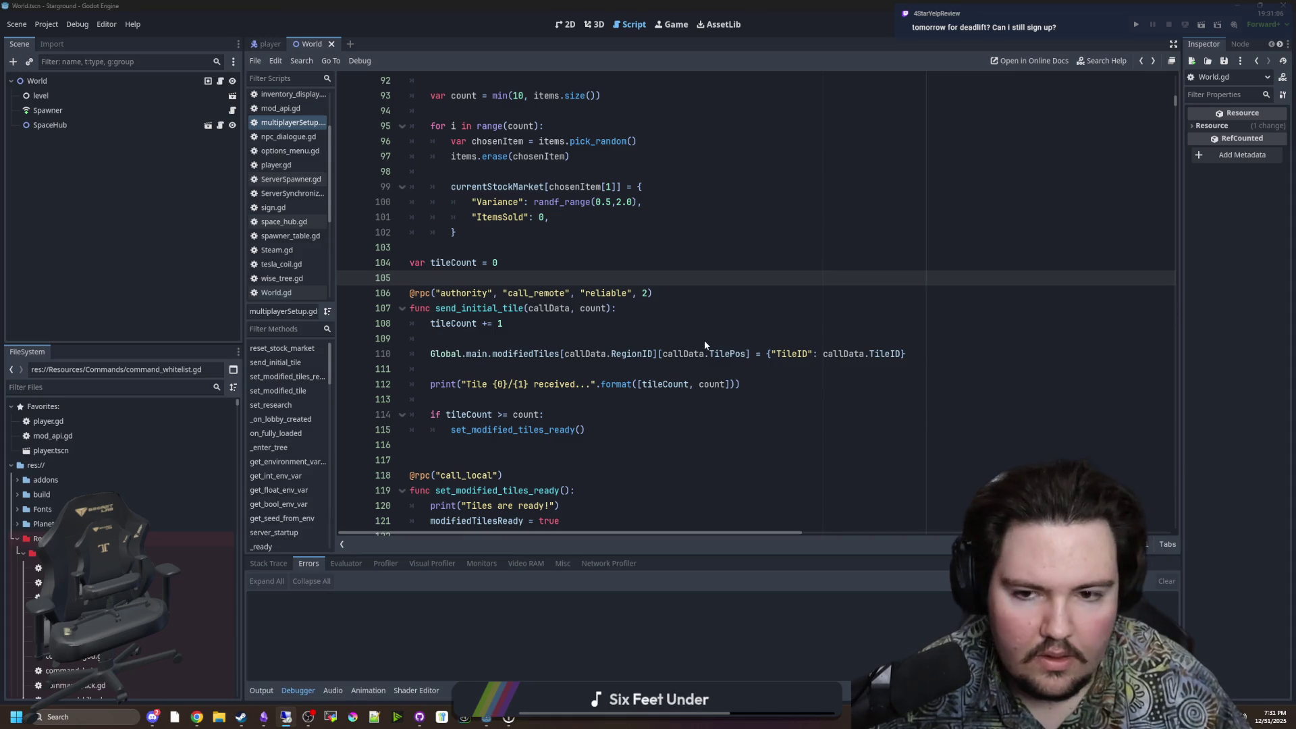
pyautogui.click(809, 309)
pyautogui.hotkey('ctrl', 's')
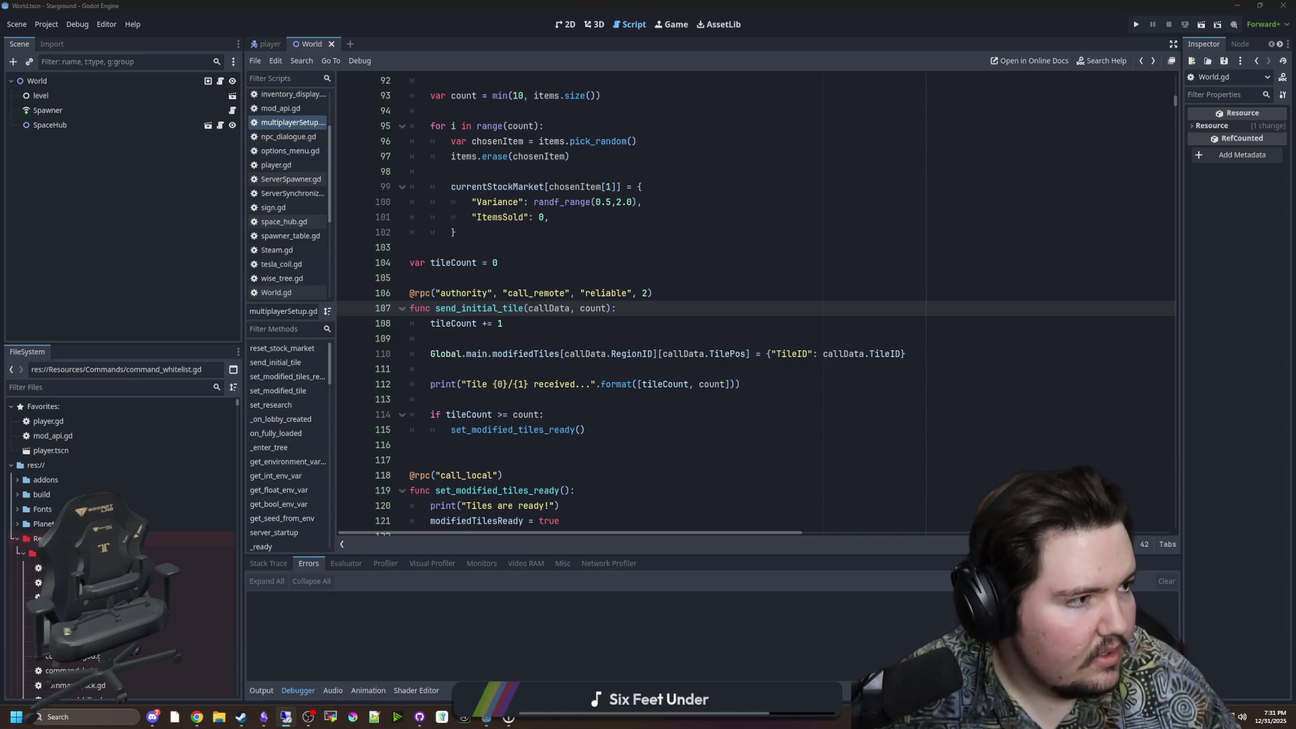
# Step: Run the project with F5 to launch the channel-2 build
pyautogui.click(1002, 202)
pyautogui.press('F5')
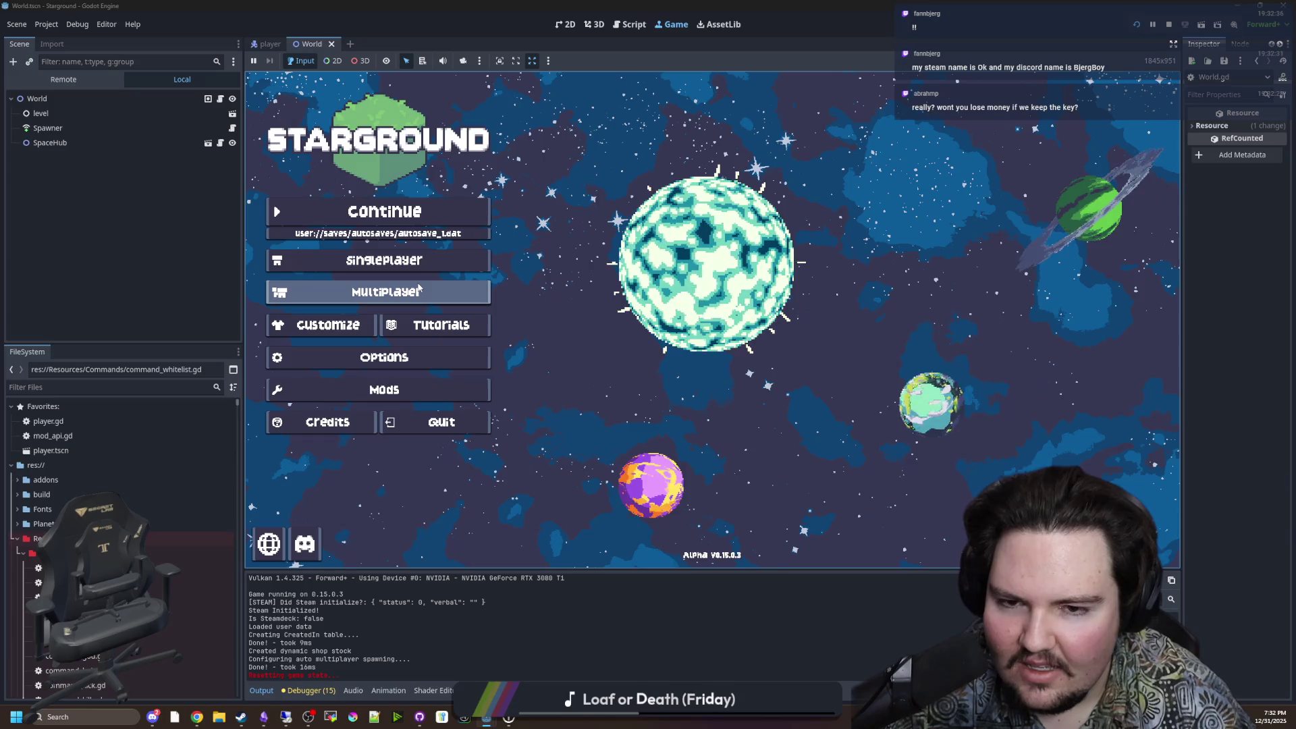
# Step: Open Multiplayer on the main menu and host the saved game
pyautogui.click(393, 291)
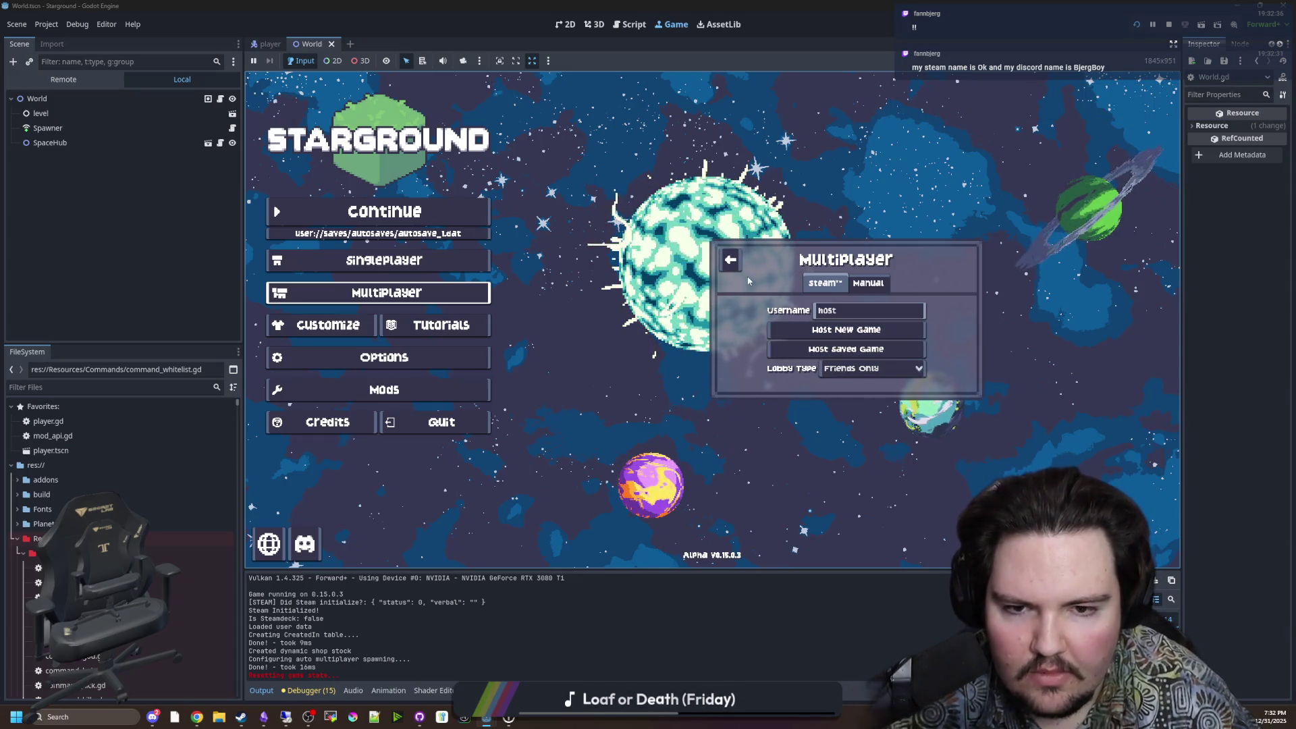
pyautogui.click(730, 259)
pyautogui.press('Return')
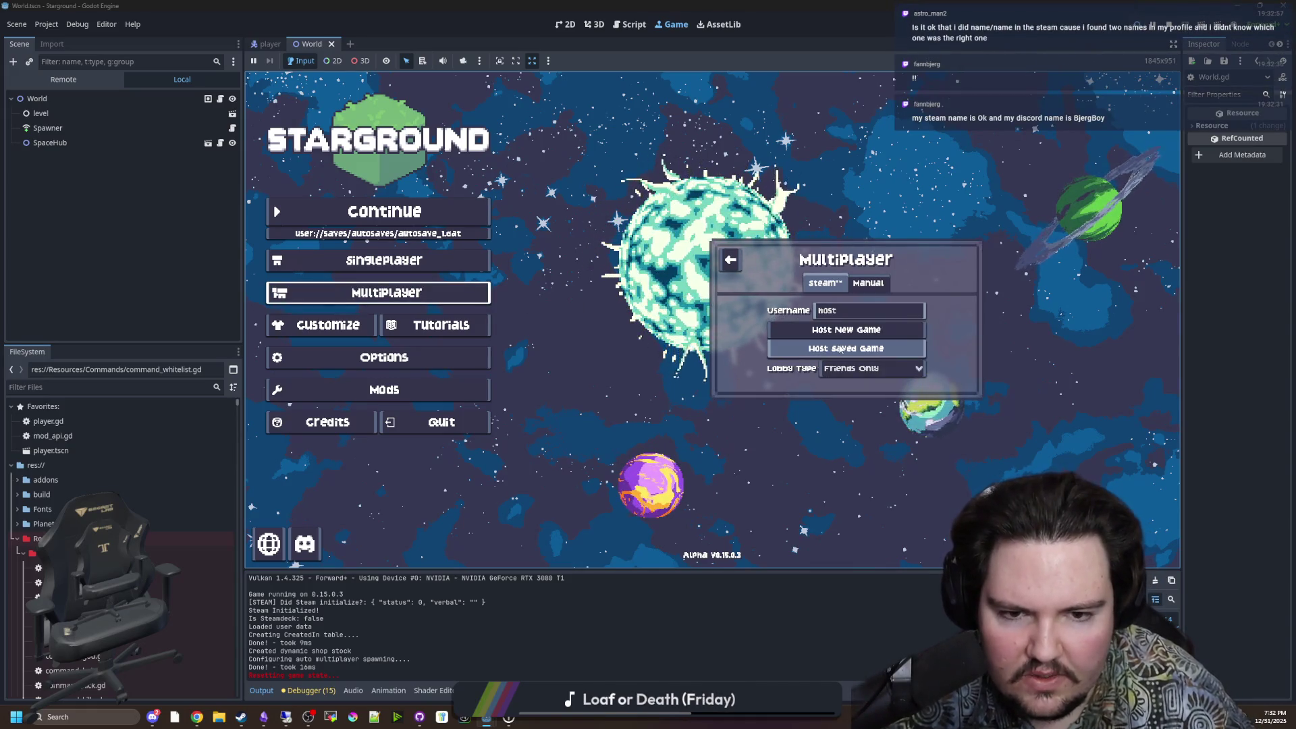
pyautogui.click(842, 349)
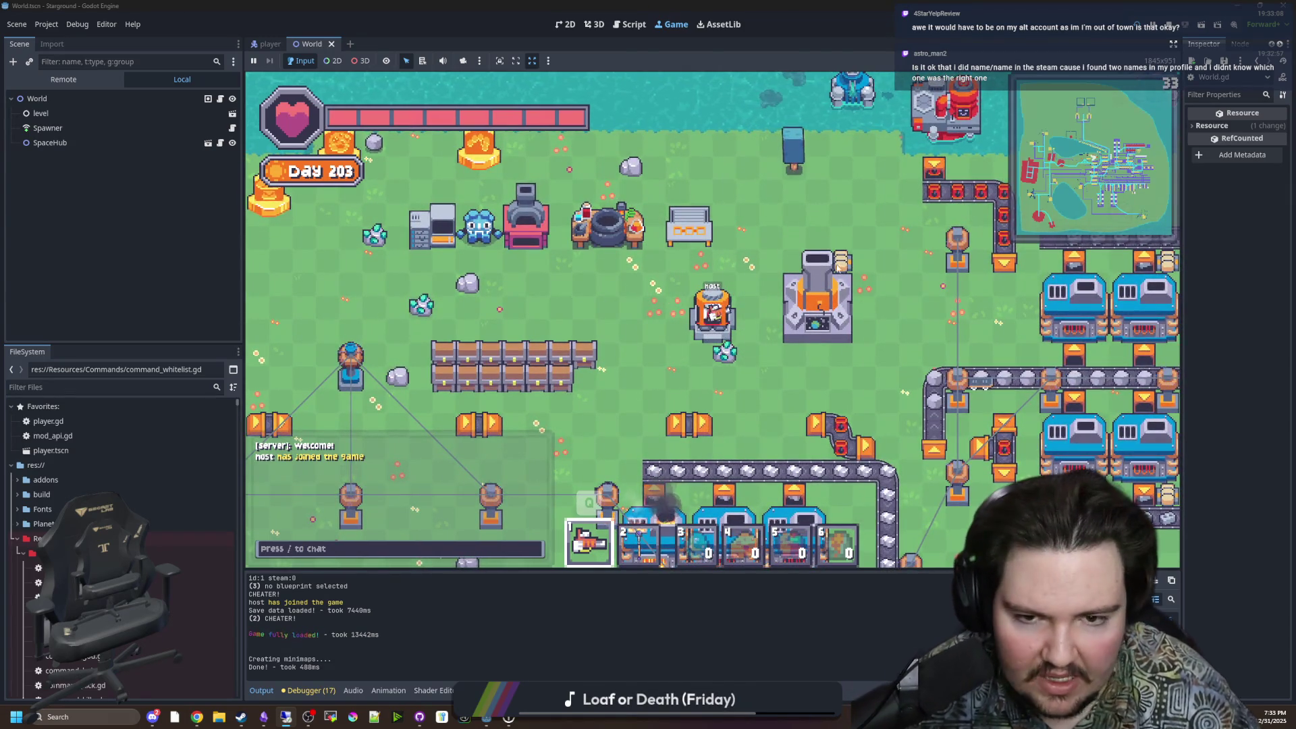
# Step: Walk the host character out of the spawn pod and past the workbench
pyautogui.hotkey('w', 'a')
pyautogui.scroll(3, 724, 286)
pyautogui.press('a')
pyautogui.scroll(-5, 783, 241)
pyautogui.scroll(1, 787, 233)
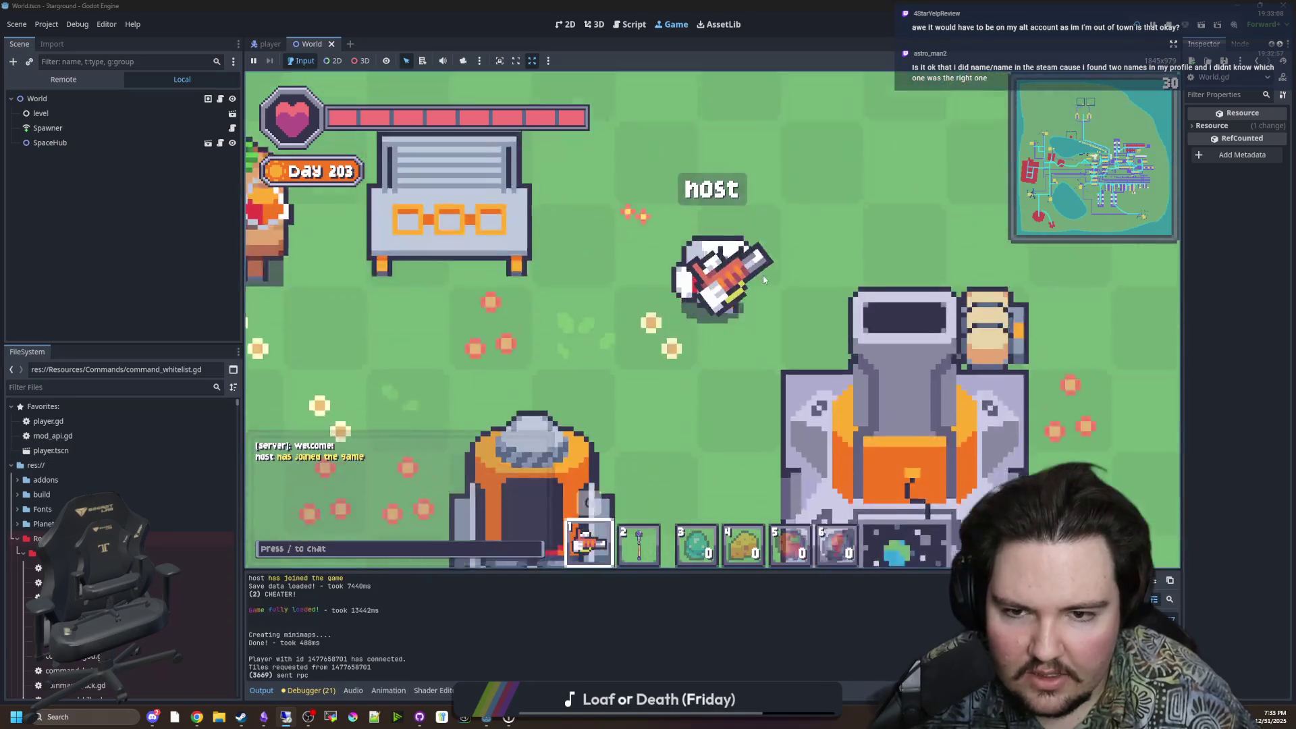
pyautogui.press('s')
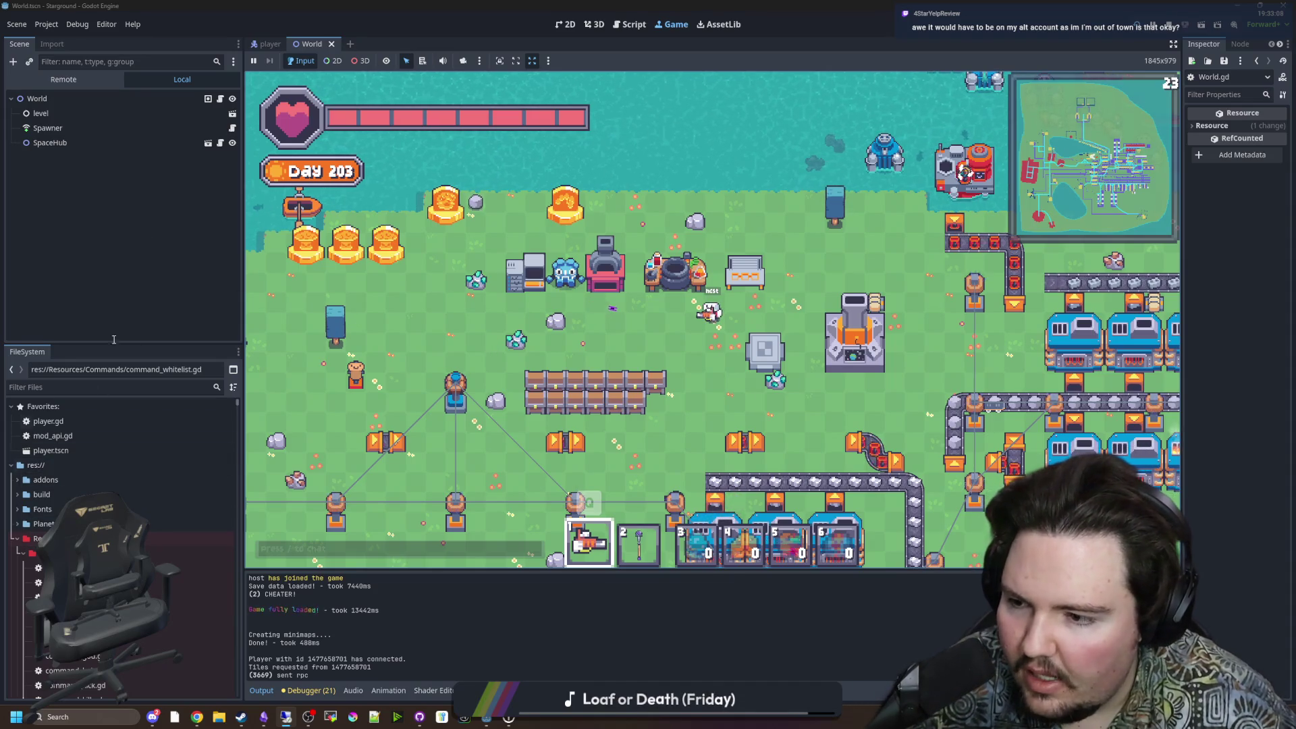
# Step: Filter files by 'mult' and open multiplayerSetup.gd at the send_initial_tile RPC
pyautogui.click(197, 386)
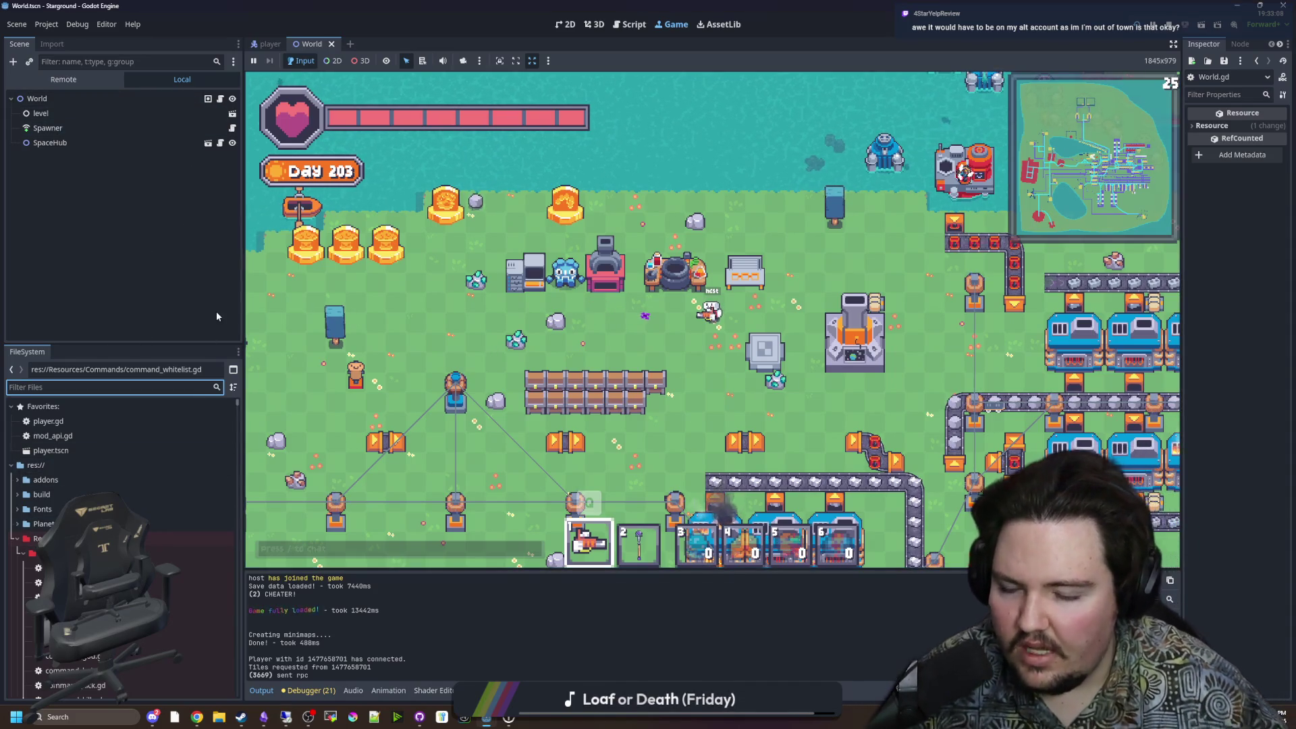
pyautogui.write('mult')
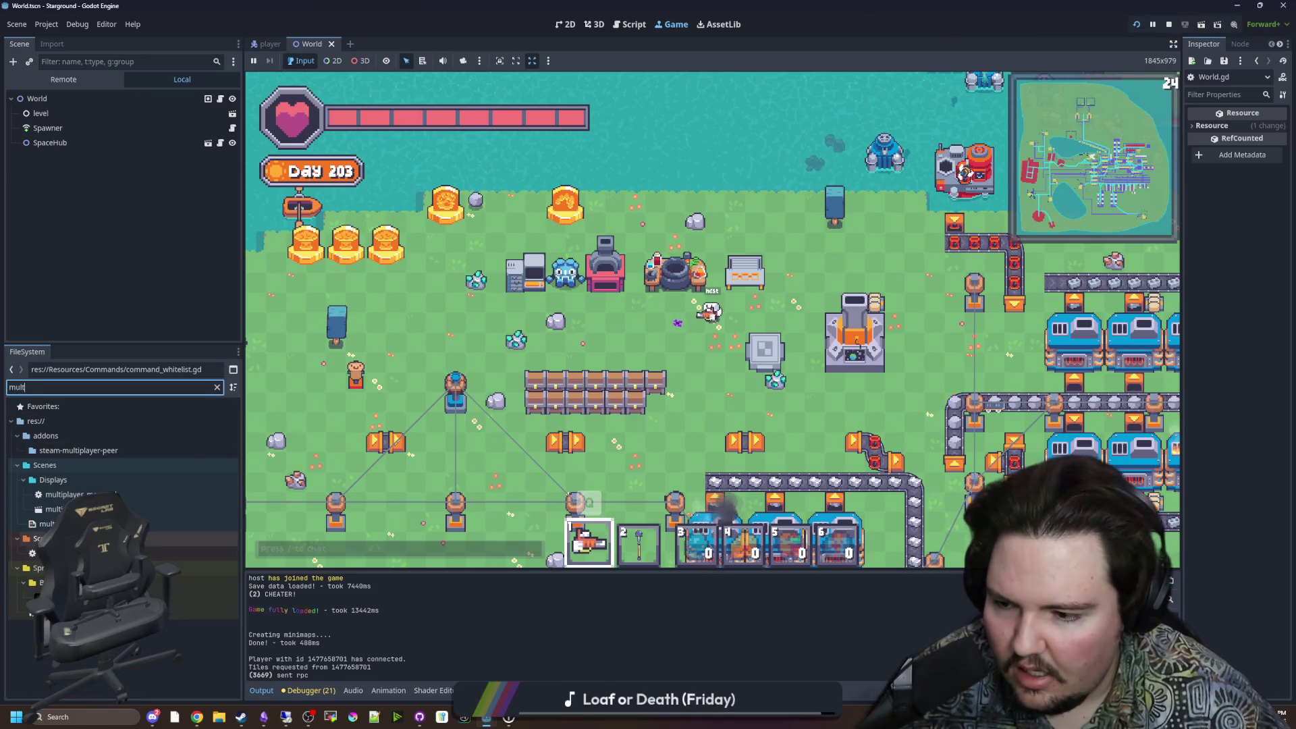
pyautogui.doubleClick(189, 553)
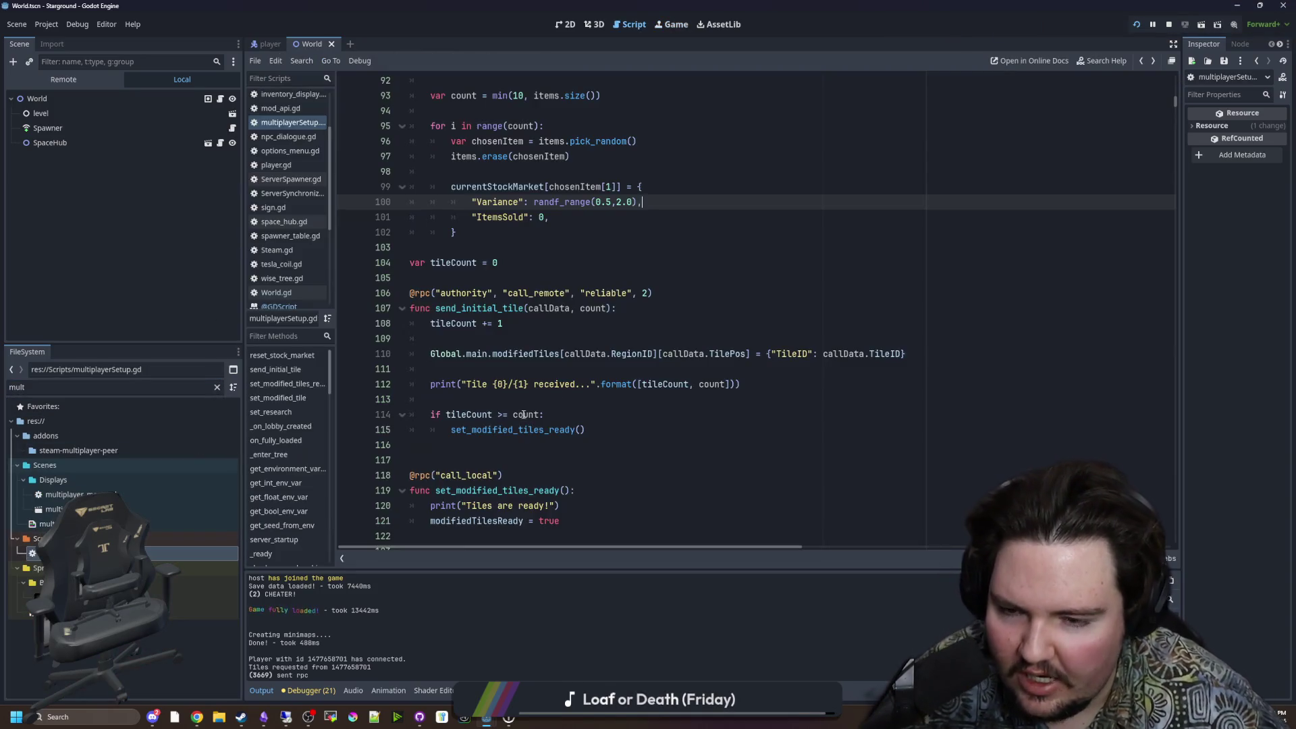
pyautogui.click(519, 384)
pyautogui.click(516, 398)
pyautogui.click(509, 247)
pyautogui.click(503, 277)
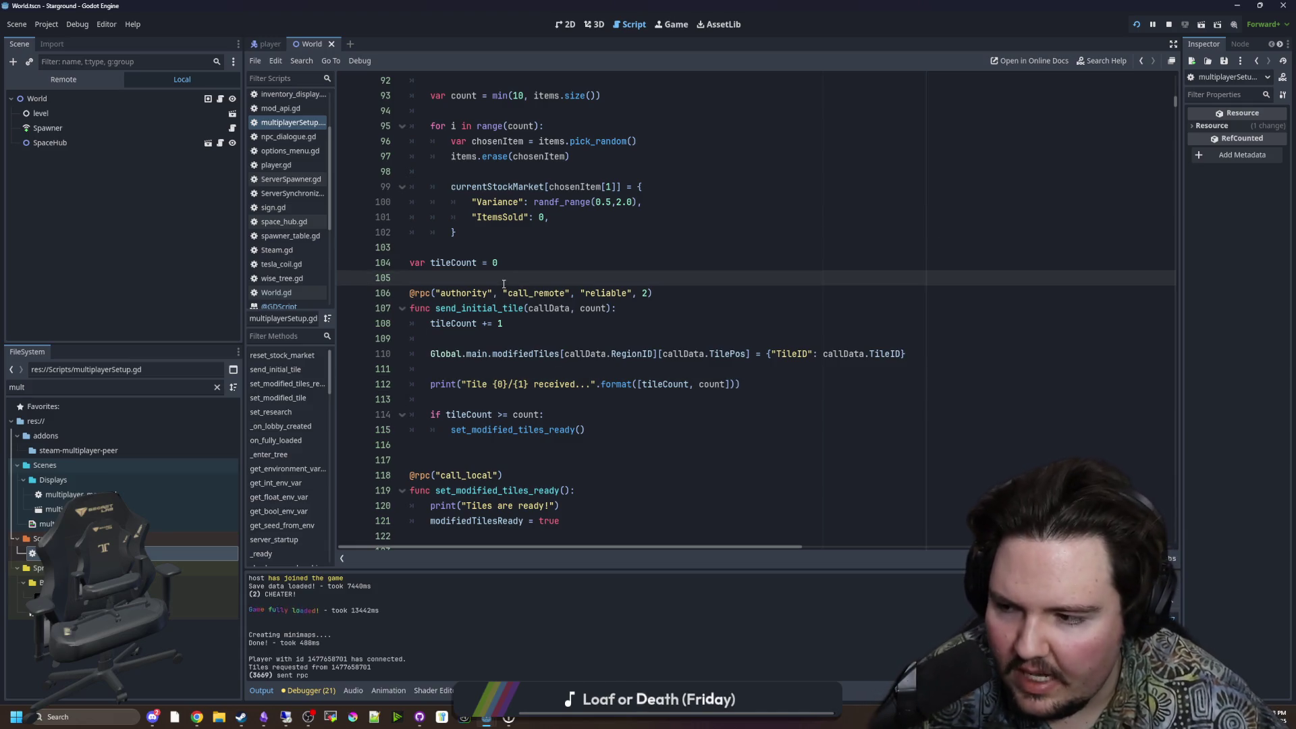
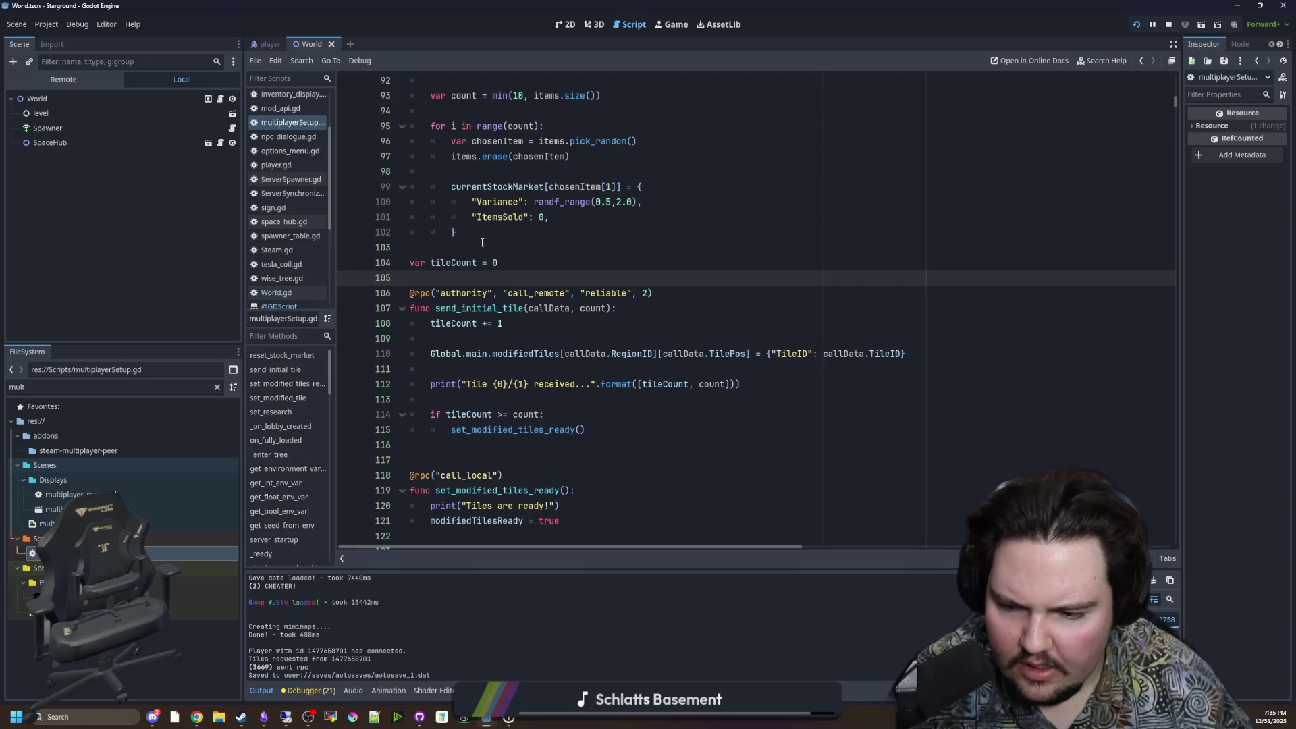
# Step: Bring up the Steam library window, reposition it, then hide it to return to the script
pyautogui.moveTo(241, 717)
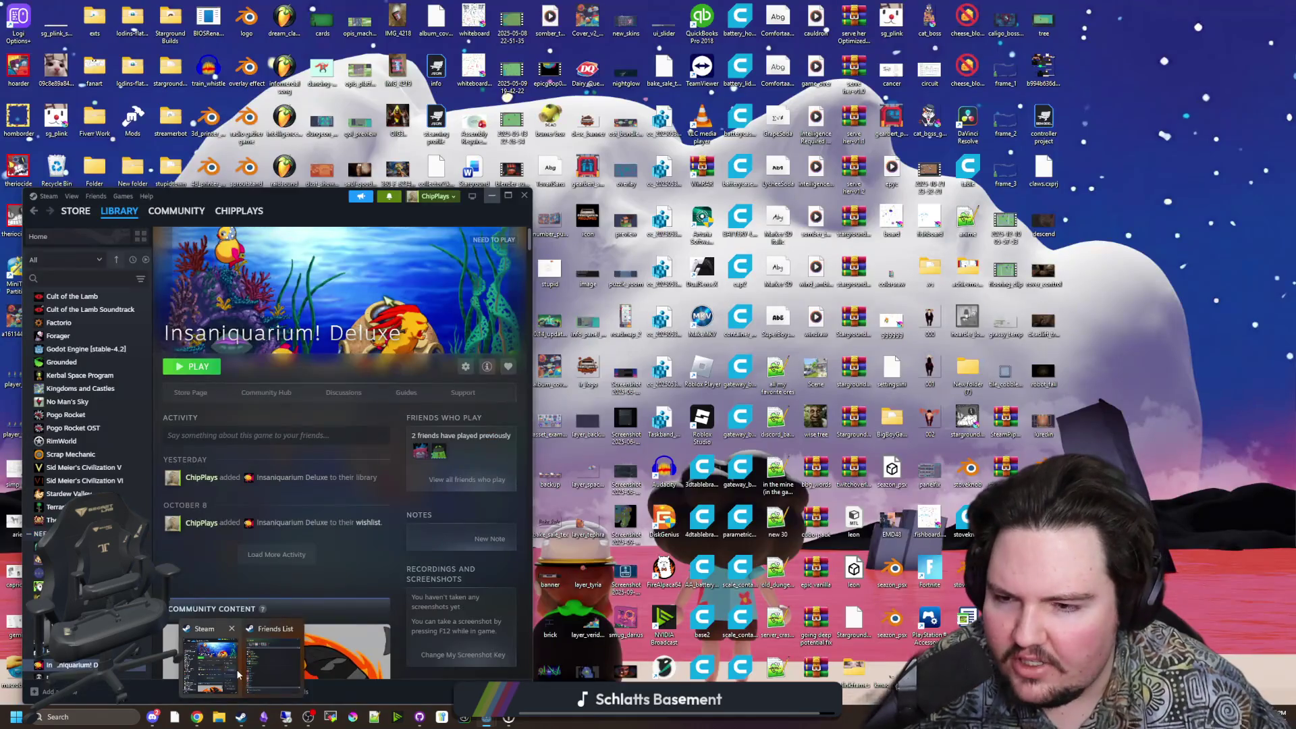
pyautogui.click(237, 669)
pyautogui.moveTo(282, 199); pyautogui.dragTo(600, 107)
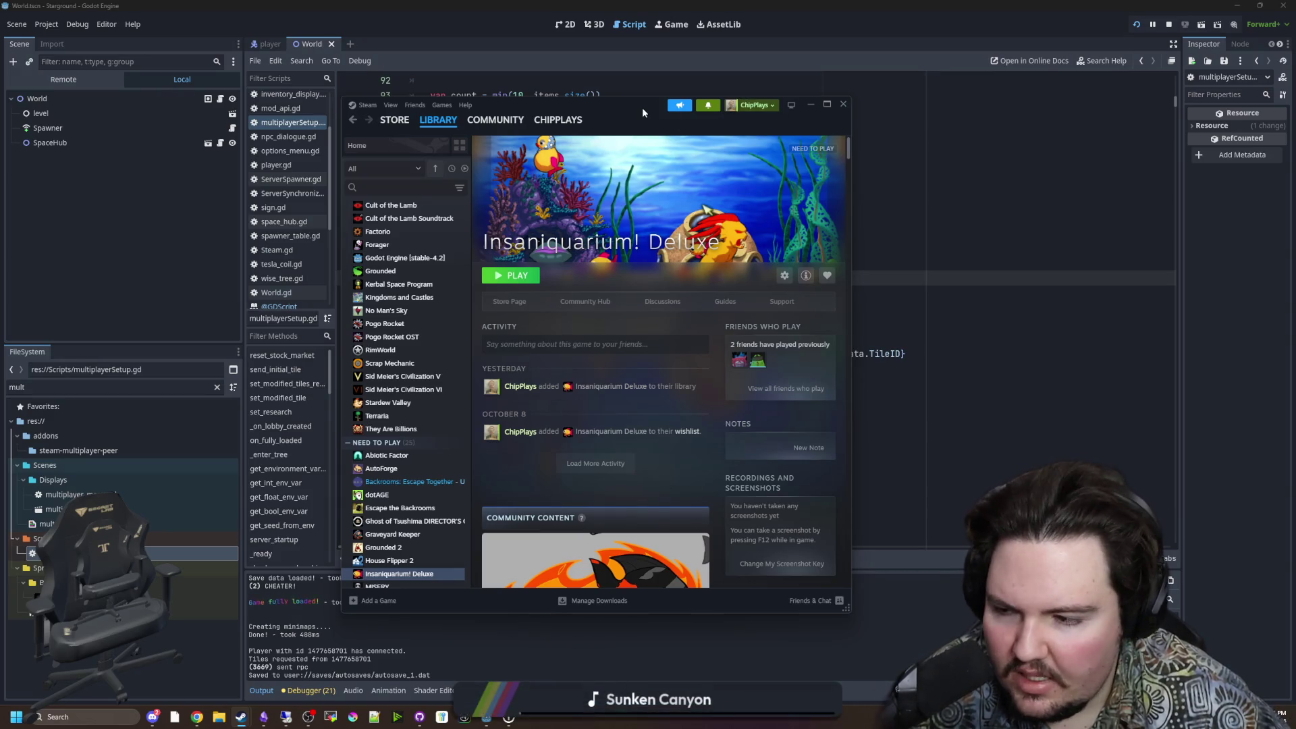
pyautogui.click(810, 104)
# Step: Declare 'var reportedTiles = []' on a new line below the tileCount declaration
pyautogui.click(775, 187)
pyautogui.click(772, 217)
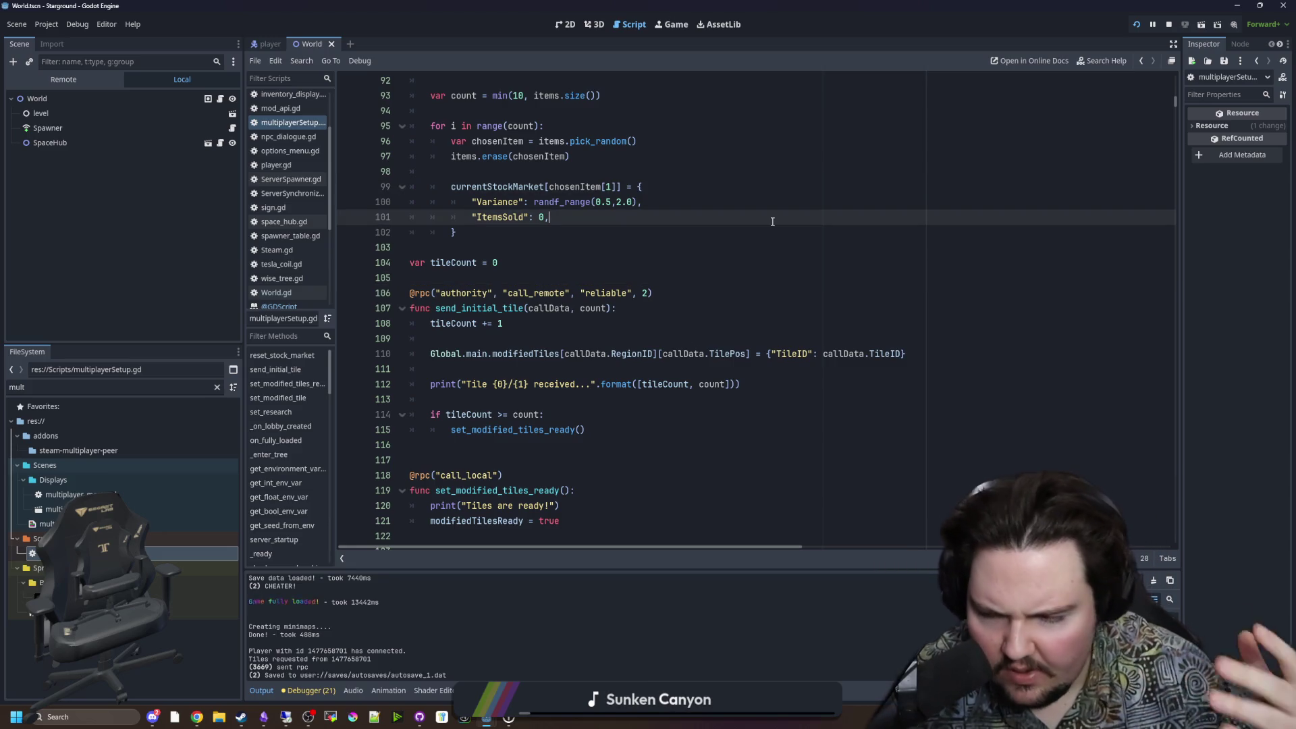
pyautogui.click(513, 278)
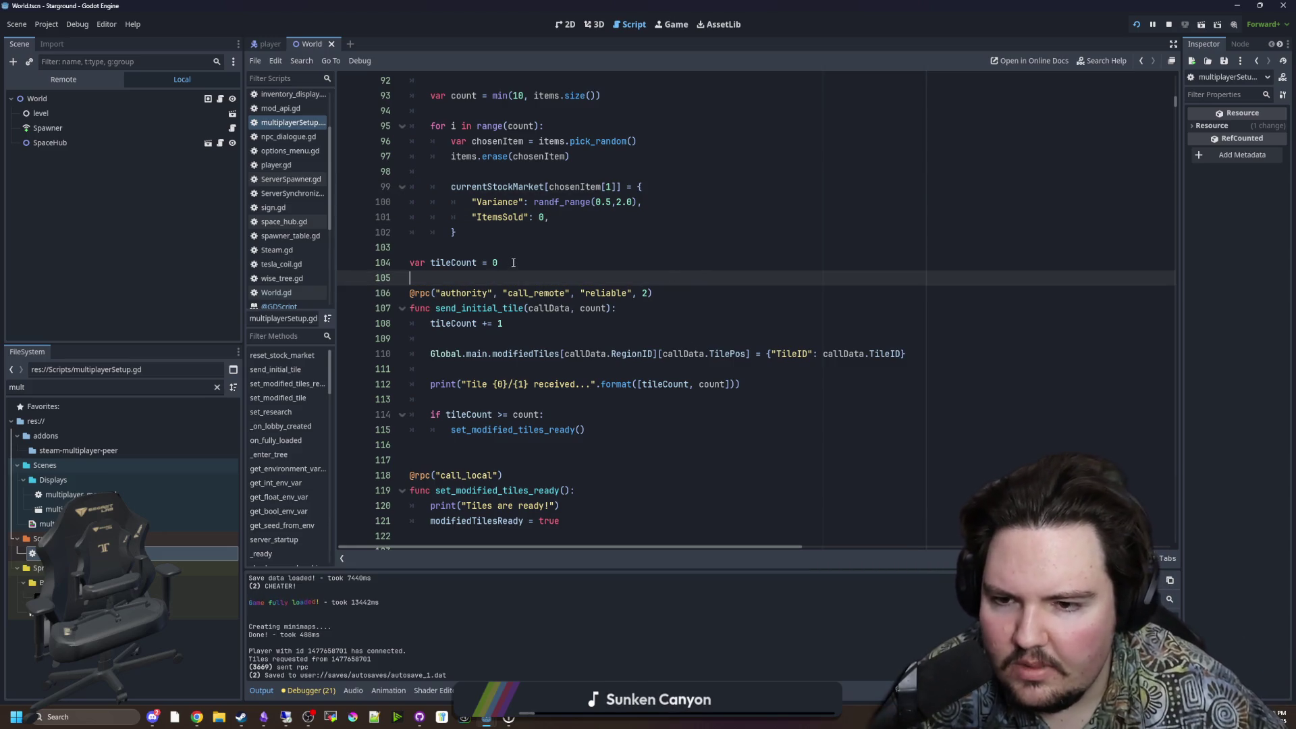
pyautogui.click(513, 263)
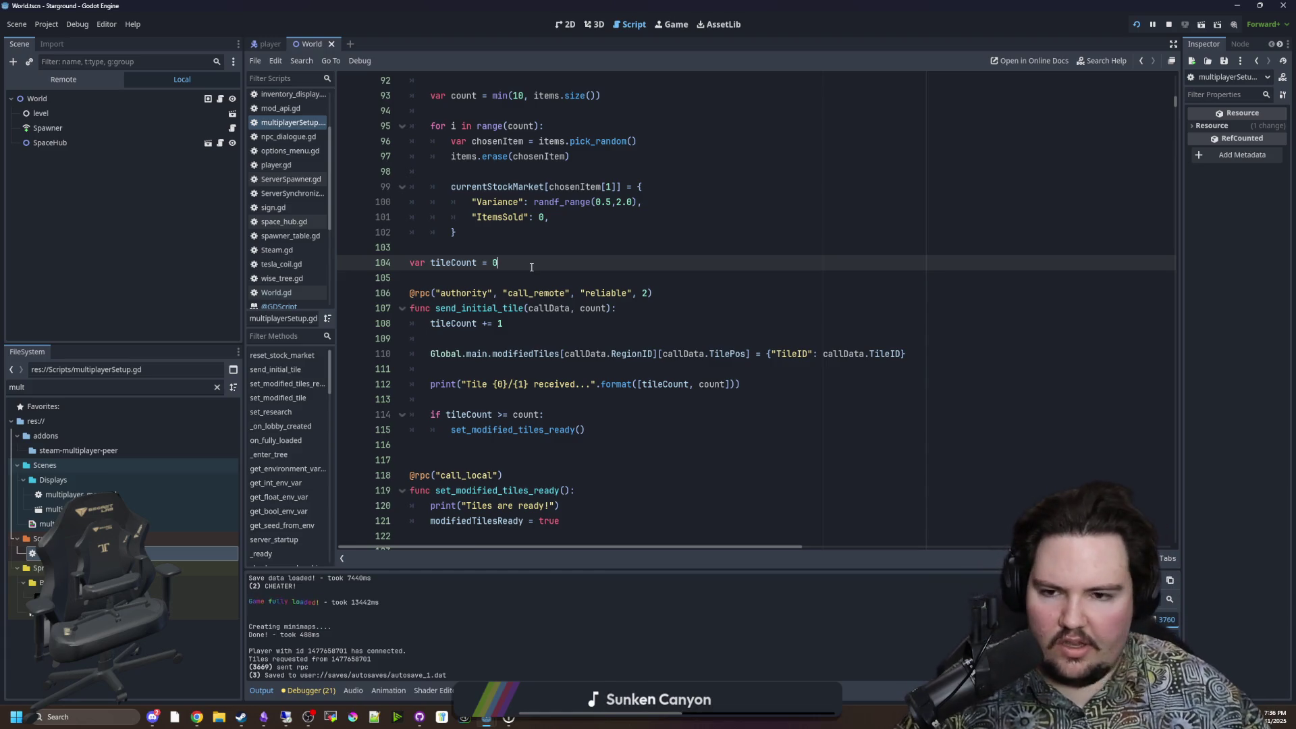
pyautogui.click(509, 275)
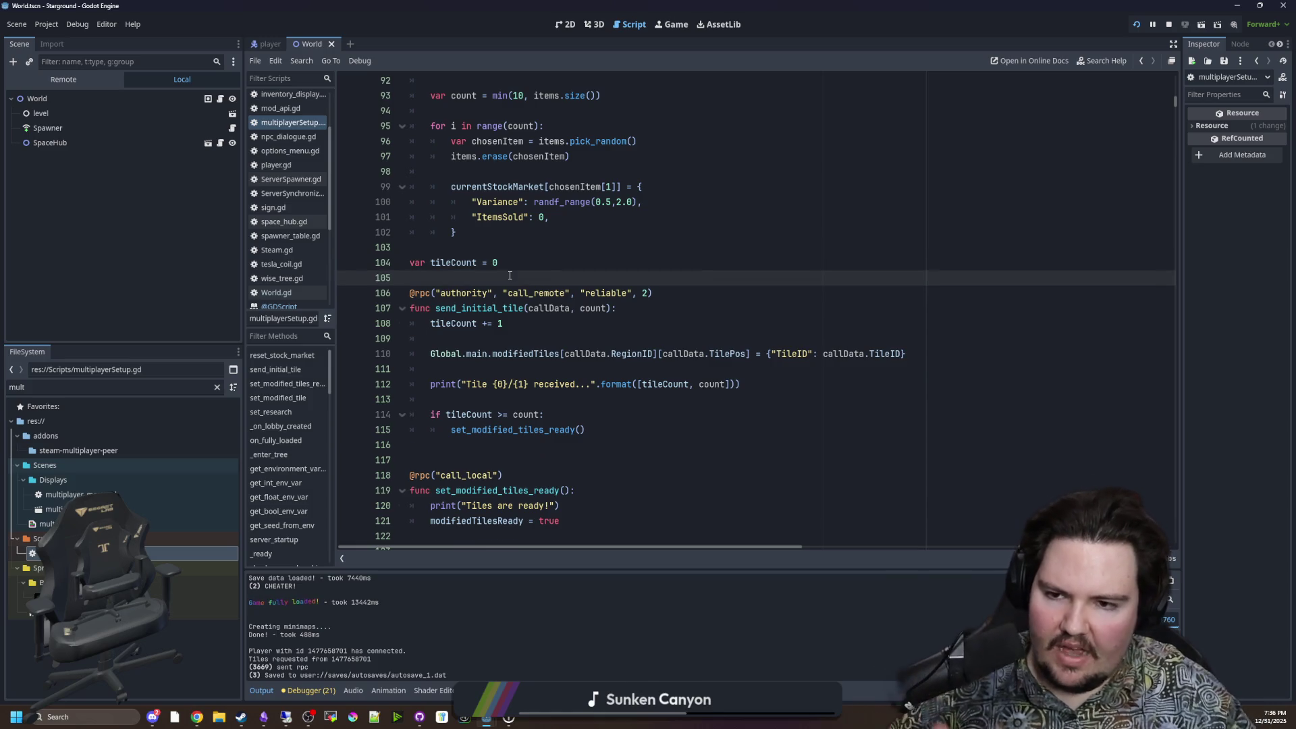
pyautogui.press('Return')
pyautogui.press('Return')
pyautogui.press('Up')
pyautogui.write('var reportedTiles')
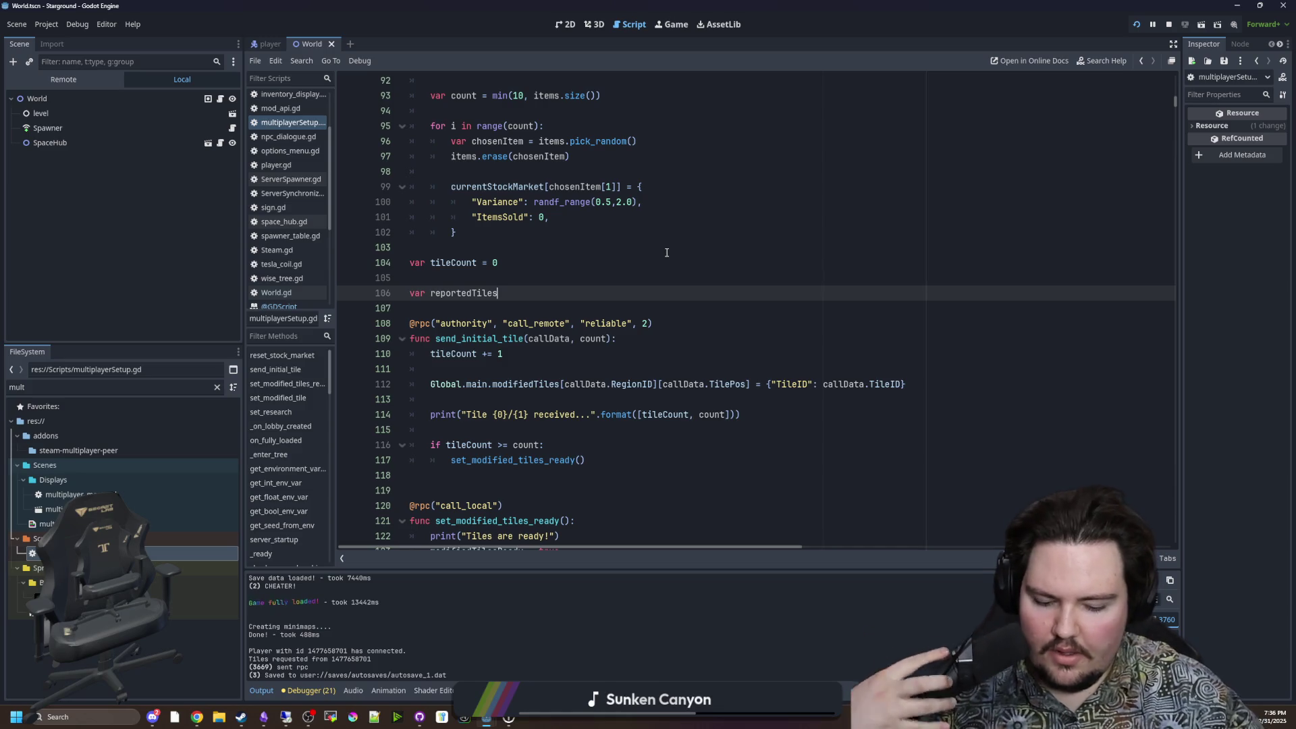
pyautogui.write(' = []')
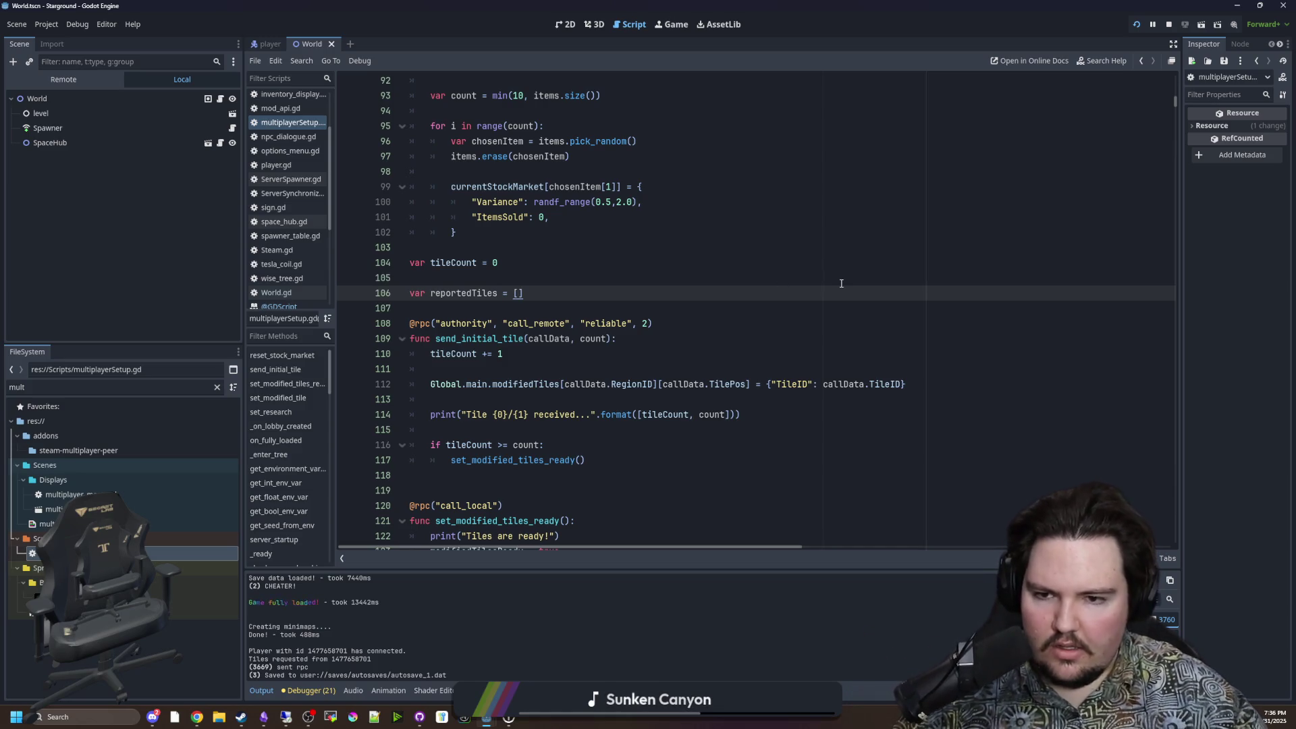
# Step: Start send_initial_tile with 'if reportedTiles.has(callData.TilePos): return' and 'reportedTiles.push_back(callData.TilePos)'
pyautogui.scroll(-1, 841, 282)
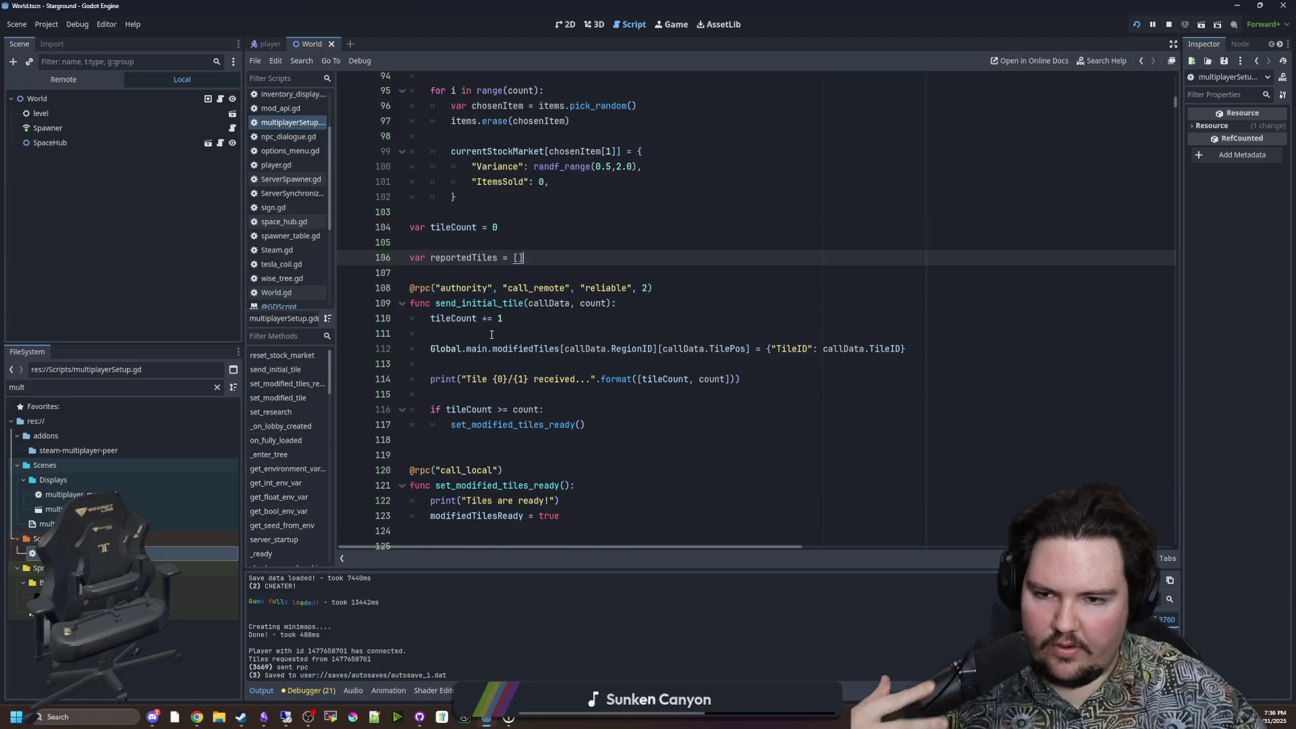
pyautogui.scroll(-1, 492, 334)
pyautogui.scroll(2, 527, 317)
pyautogui.click(551, 307)
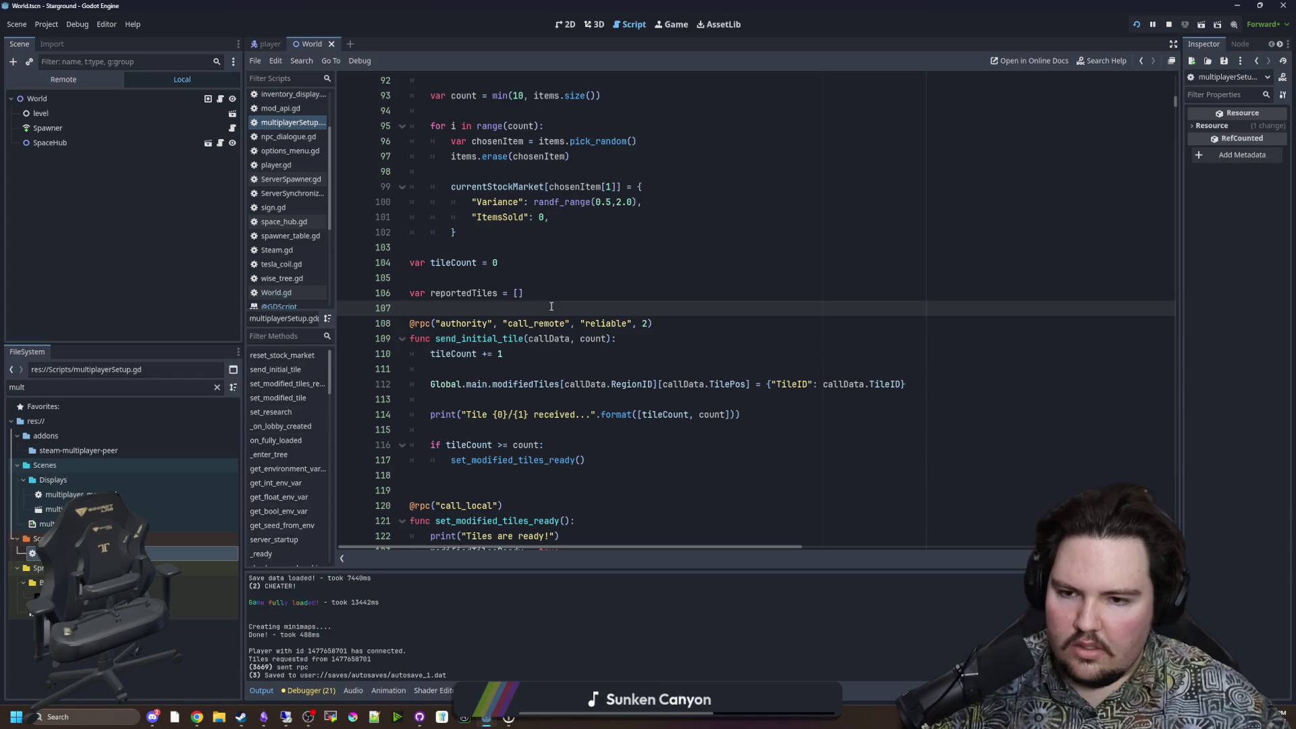
pyautogui.click(637, 340)
pyautogui.press('Return')
pyautogui.press('Return')
pyautogui.press('Up')
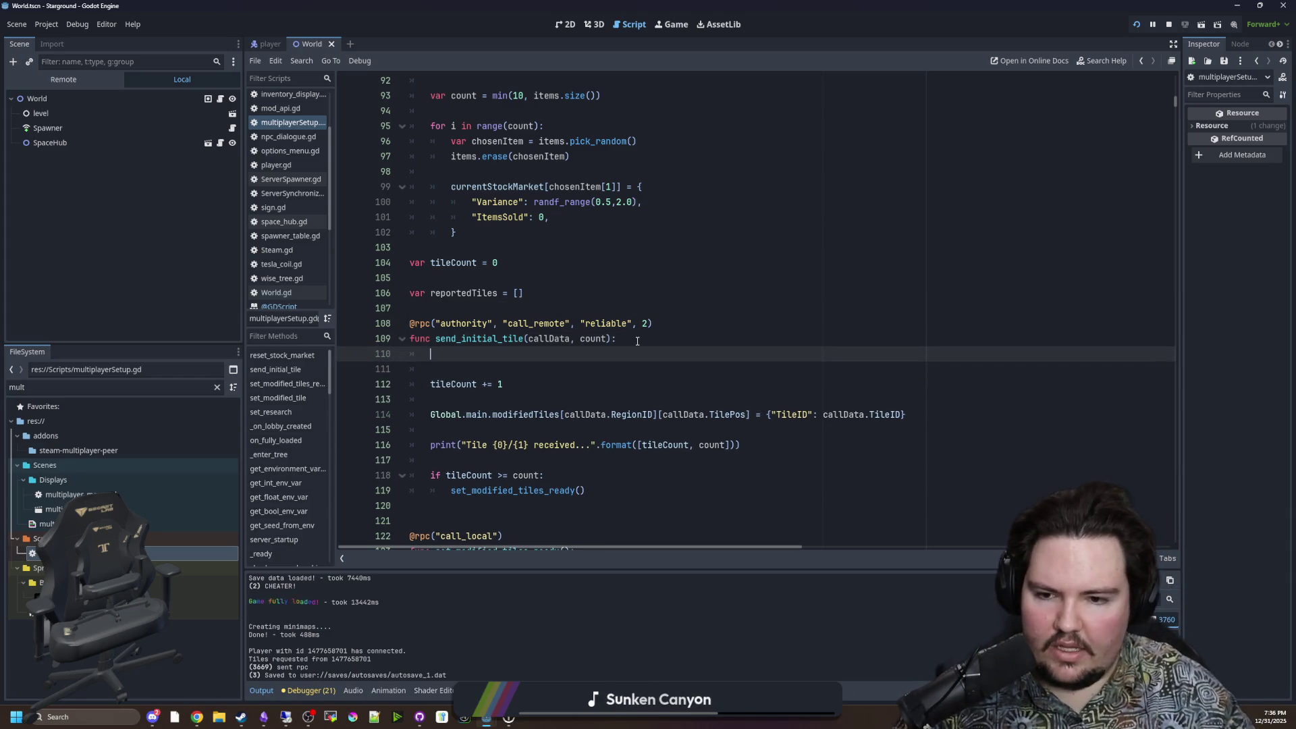
pyautogui.write('if ')
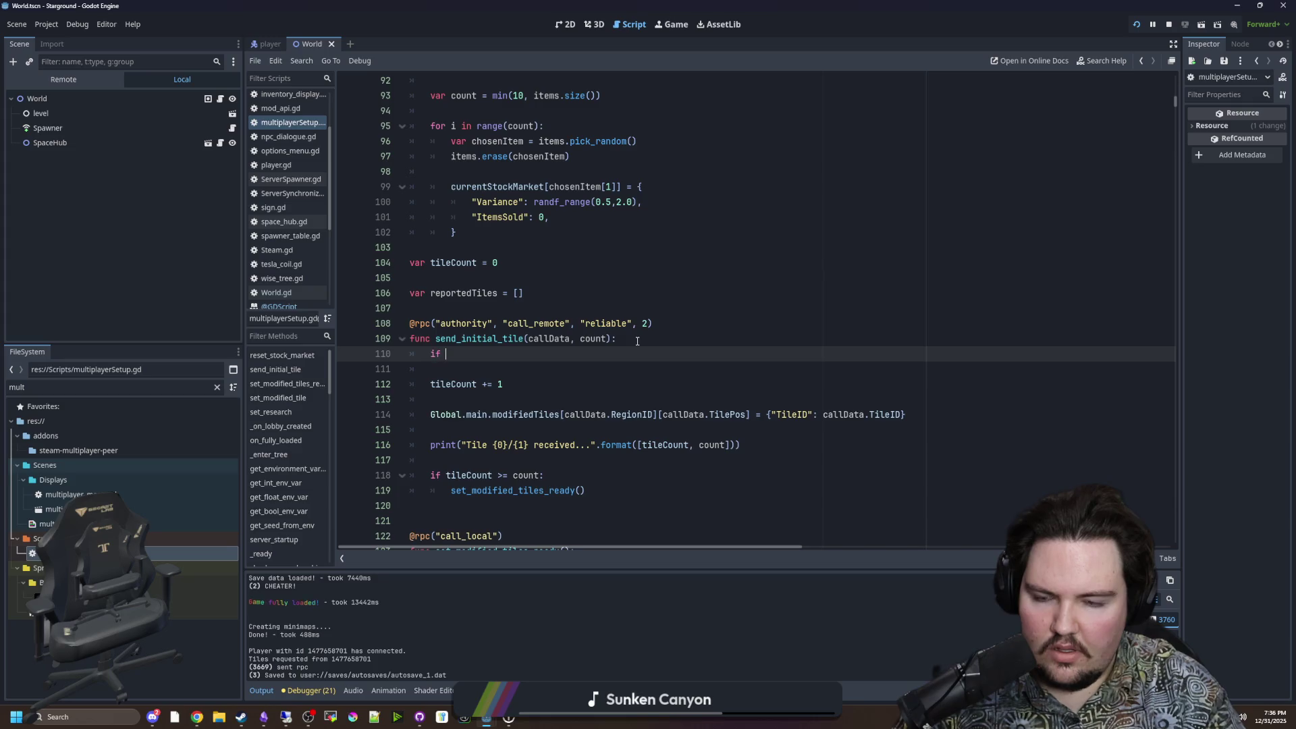
pyautogui.write('reportedTiles.has(callD')
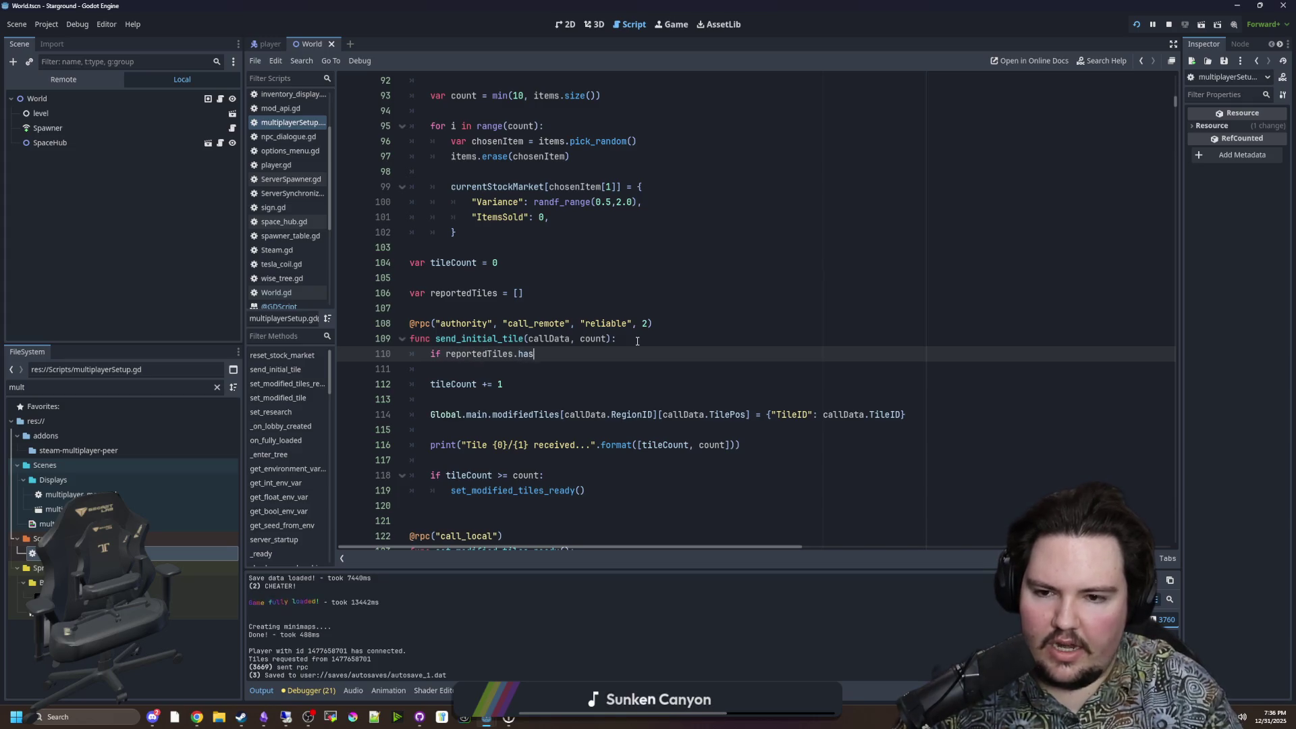
pyautogui.write('ata.TileP')
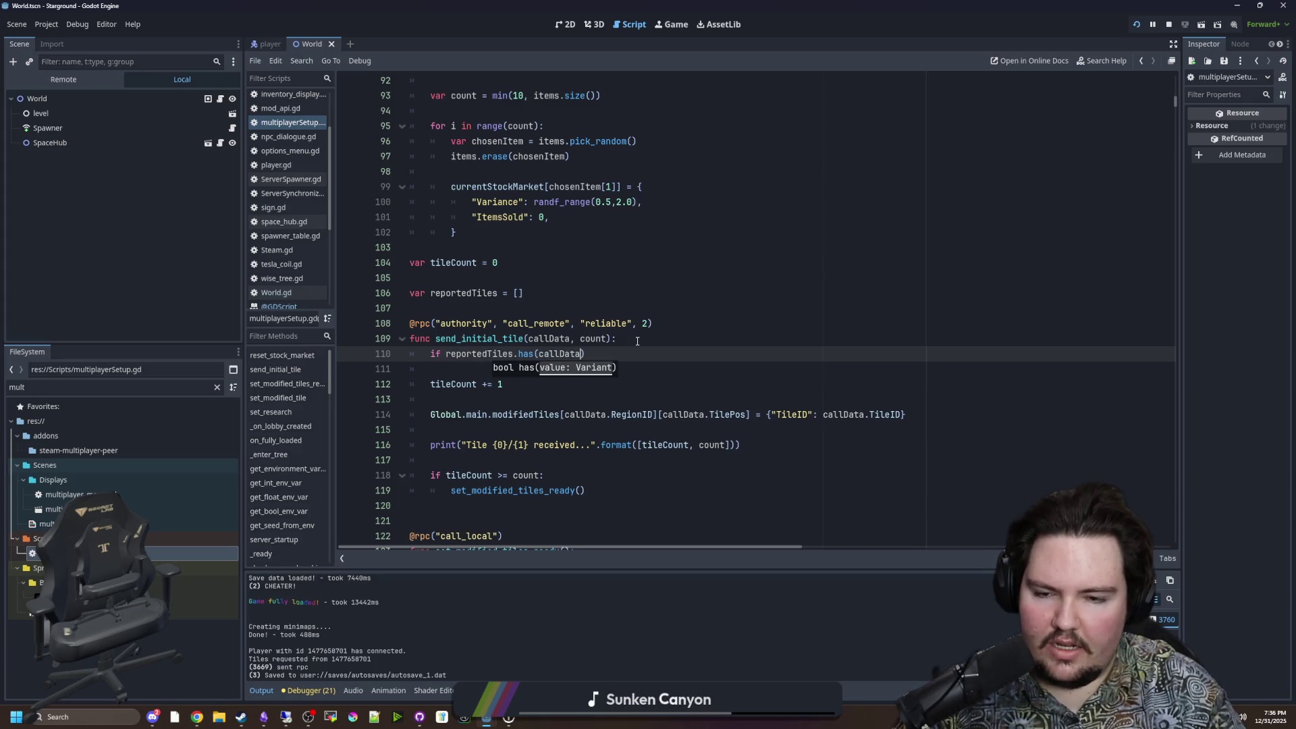
pyautogui.write('os): return')
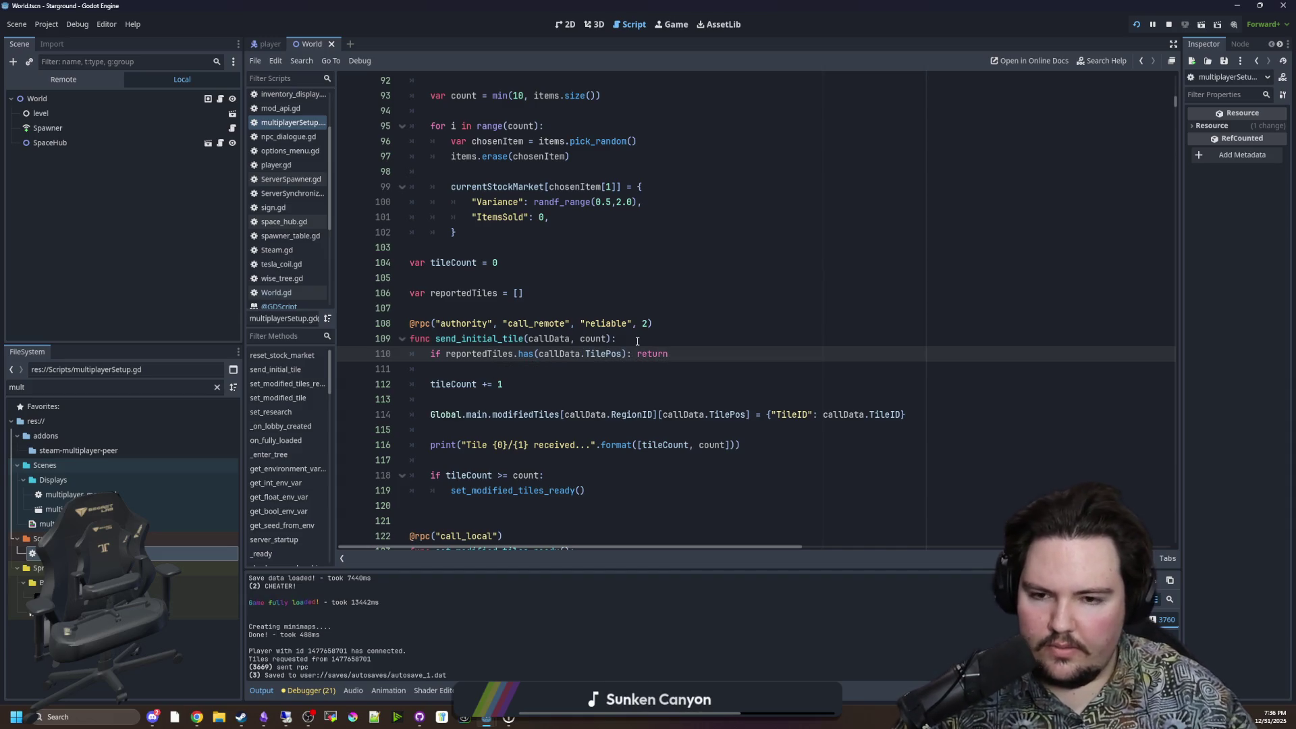
pyautogui.press('Return')
pyautogui.write('reportedTiles.push_back(callData.T')
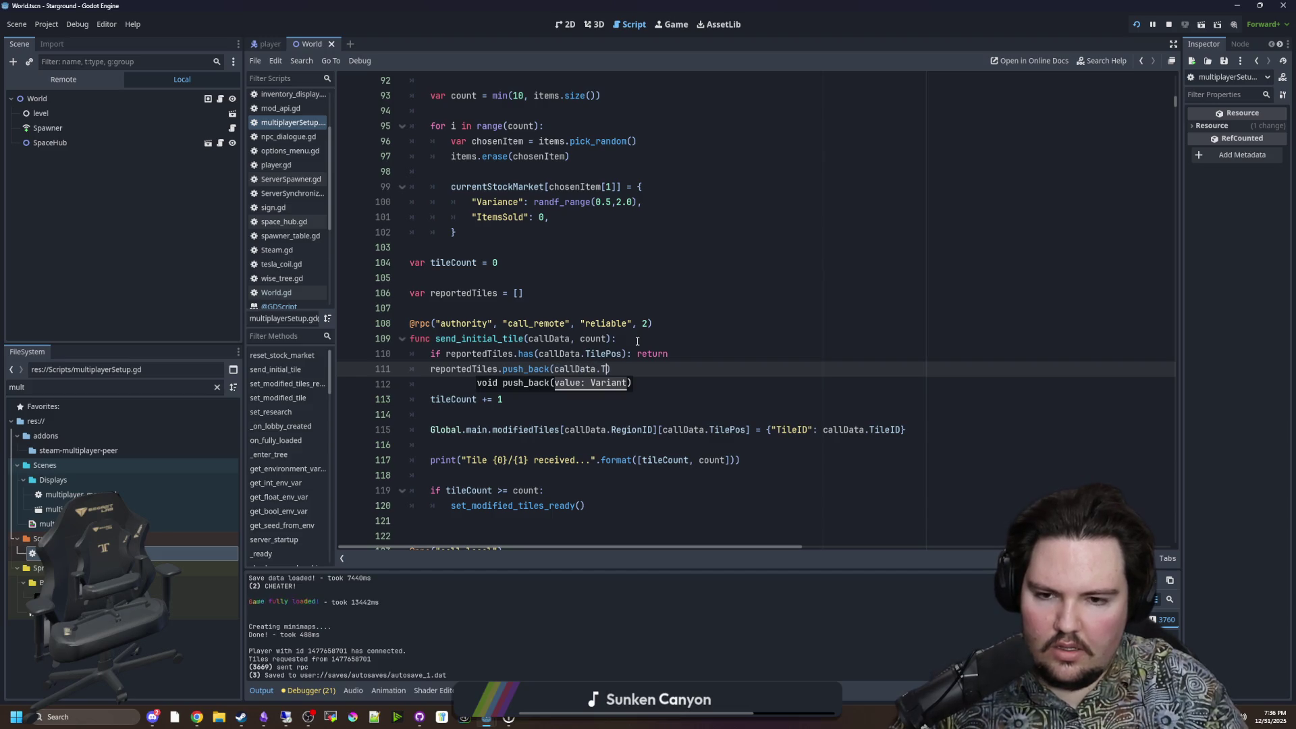
pyautogui.write('ilePos')
pyautogui.click(637, 341)
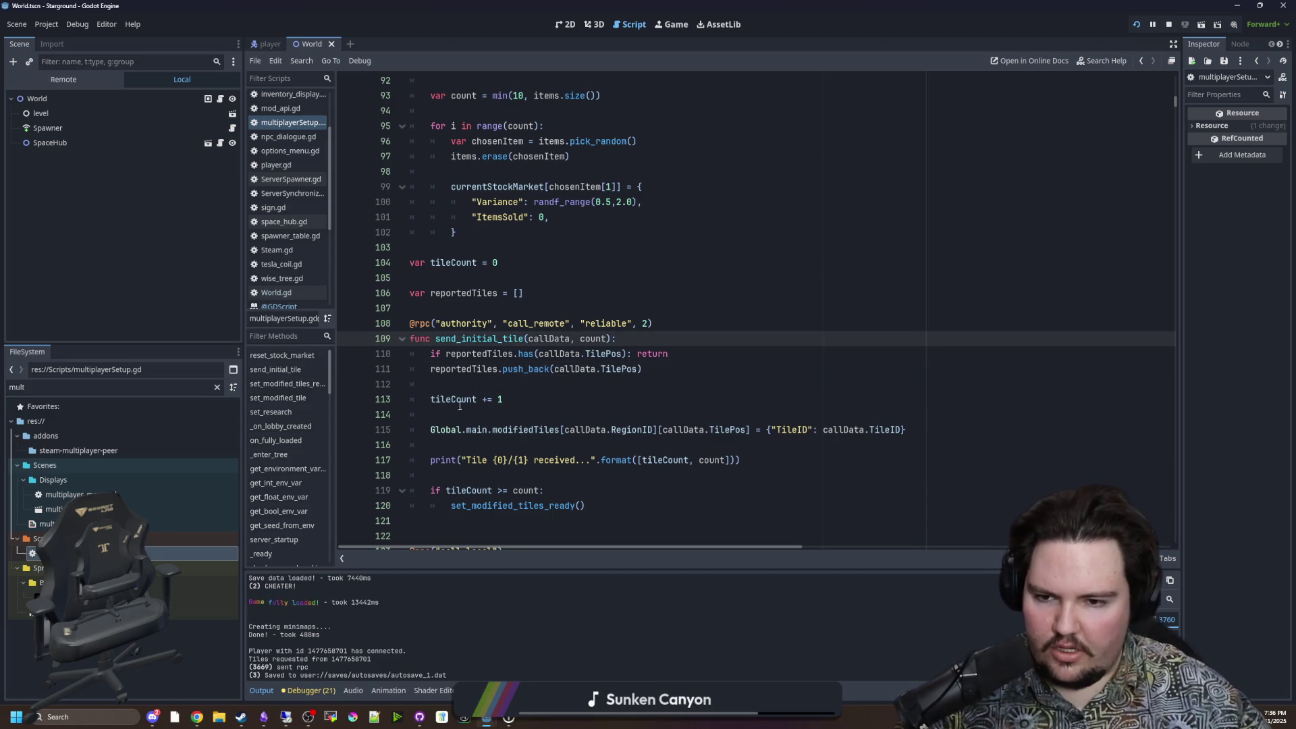
pyautogui.click(438, 384)
pyautogui.scroll(-2, 607, 304)
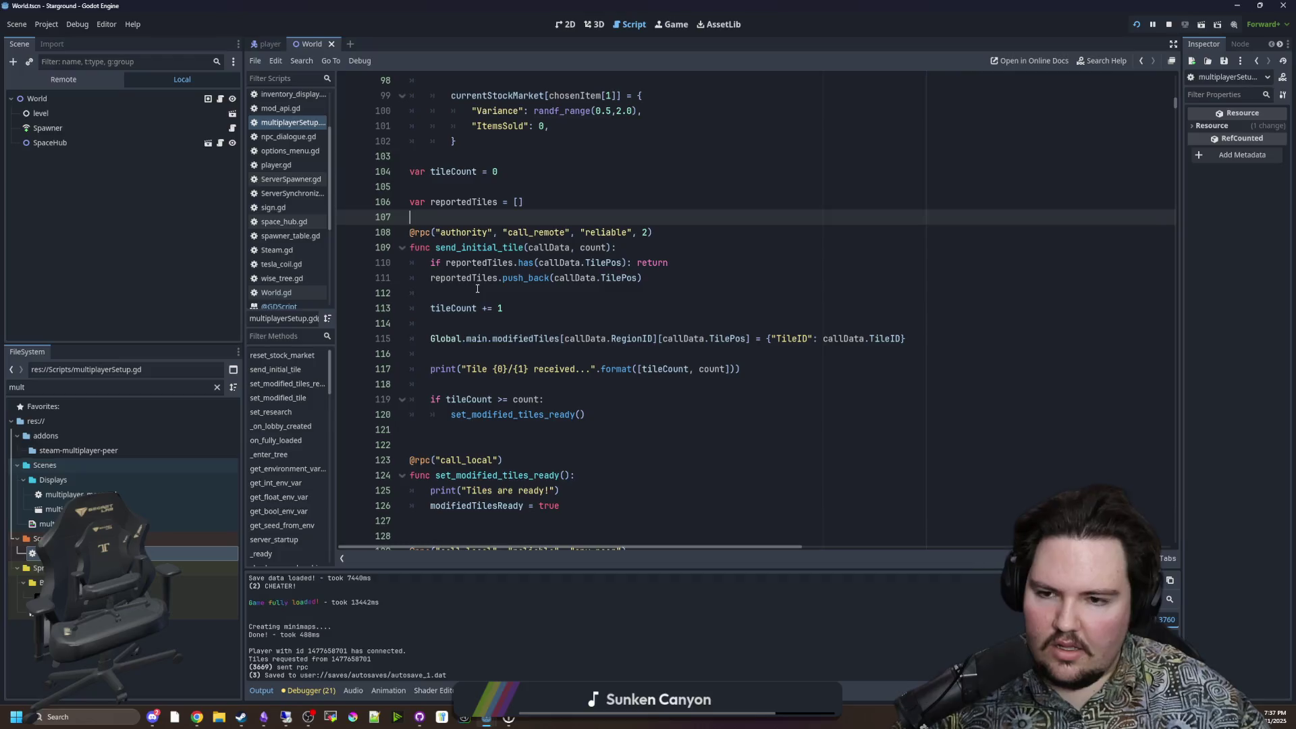
pyautogui.moveTo(675, 263); pyautogui.dragTo(457, 277)
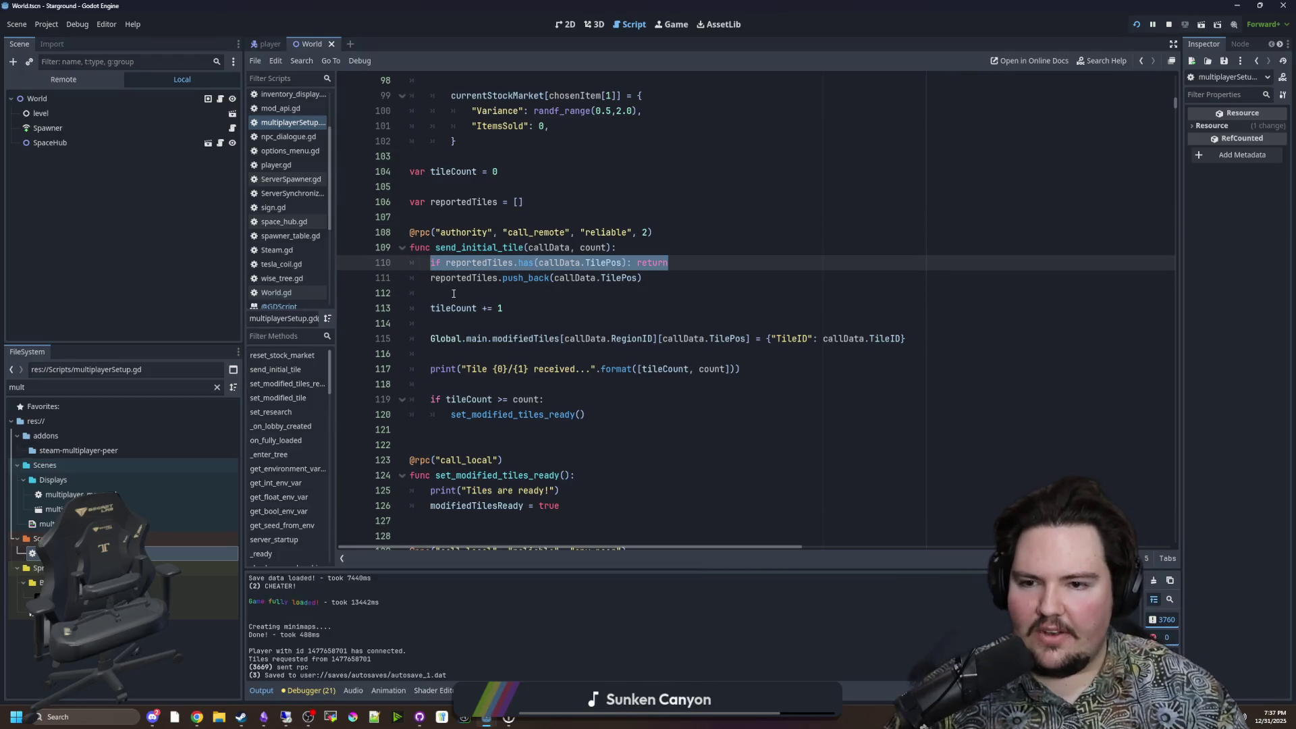
pyautogui.click(454, 293)
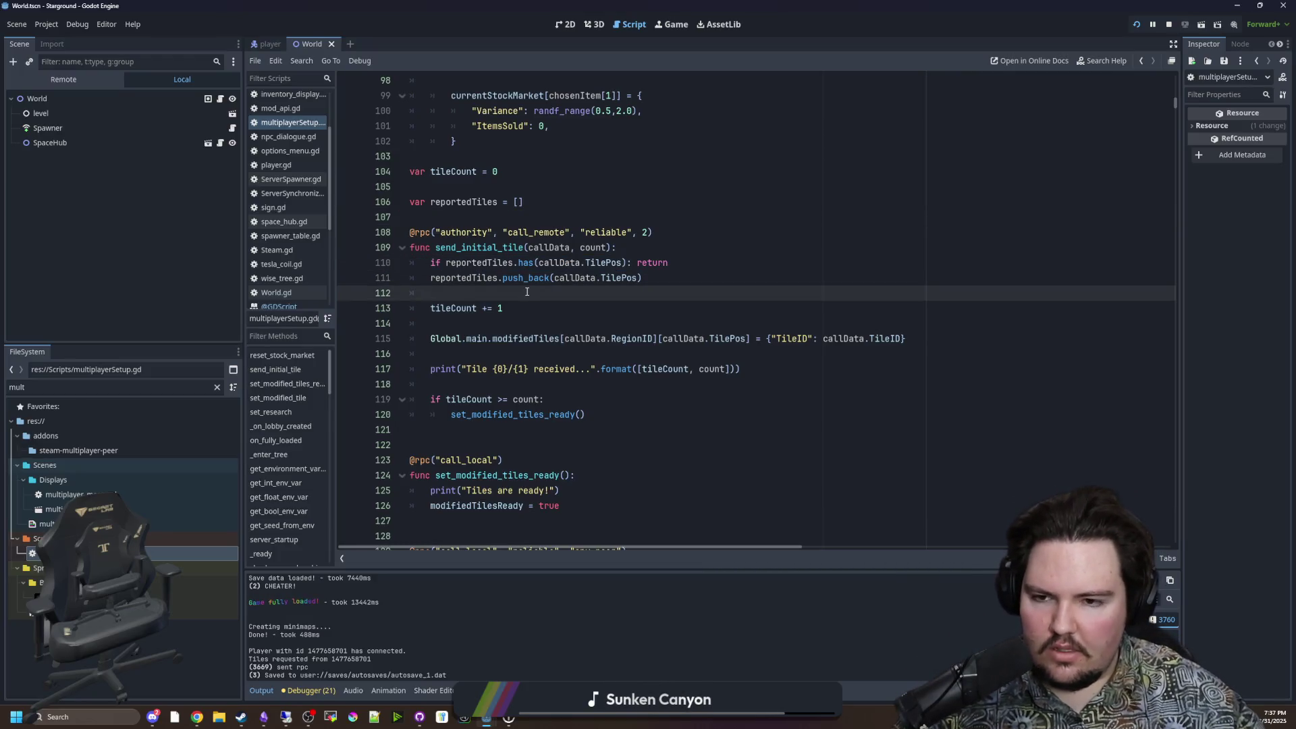
pyautogui.moveTo(515, 308); pyautogui.dragTo(435, 308)
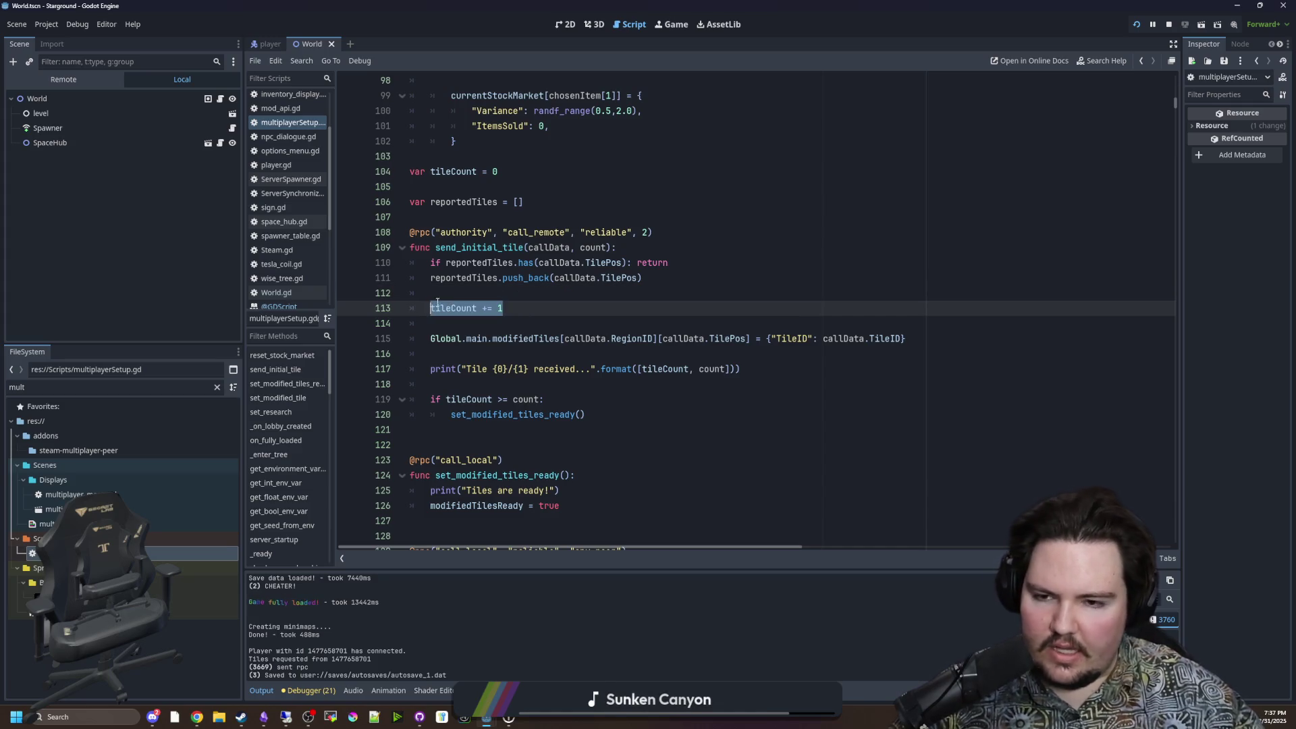
pyautogui.scroll(1, 436, 311)
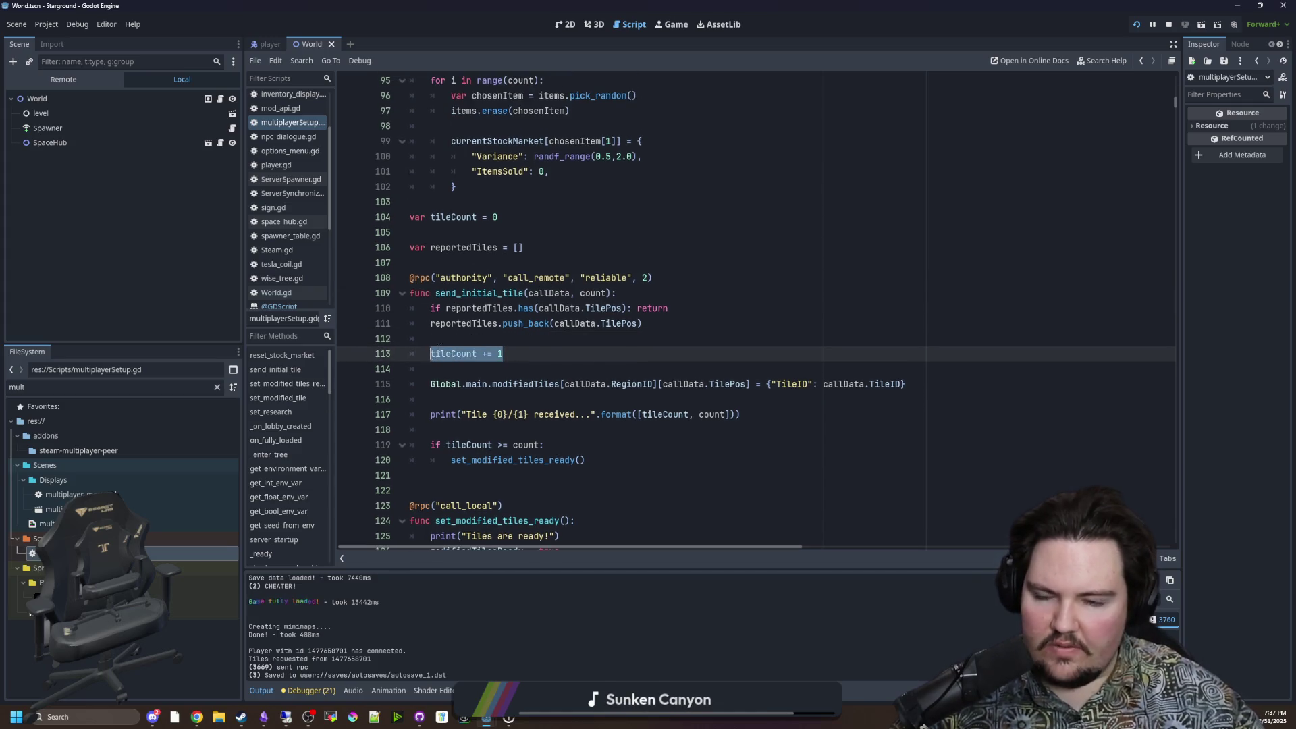
pyautogui.press('Up')
pyautogui.moveTo(647, 283); pyautogui.dragTo(436, 277)
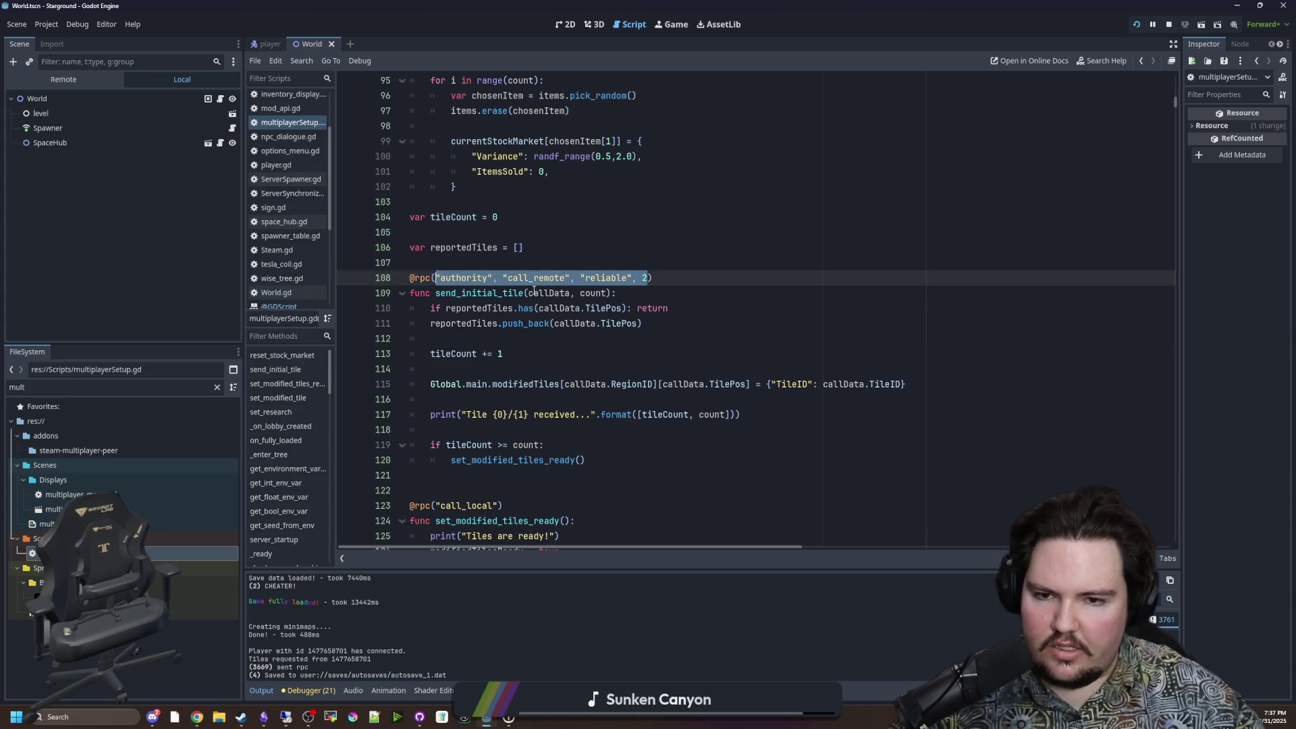
pyautogui.press('BackSpace')
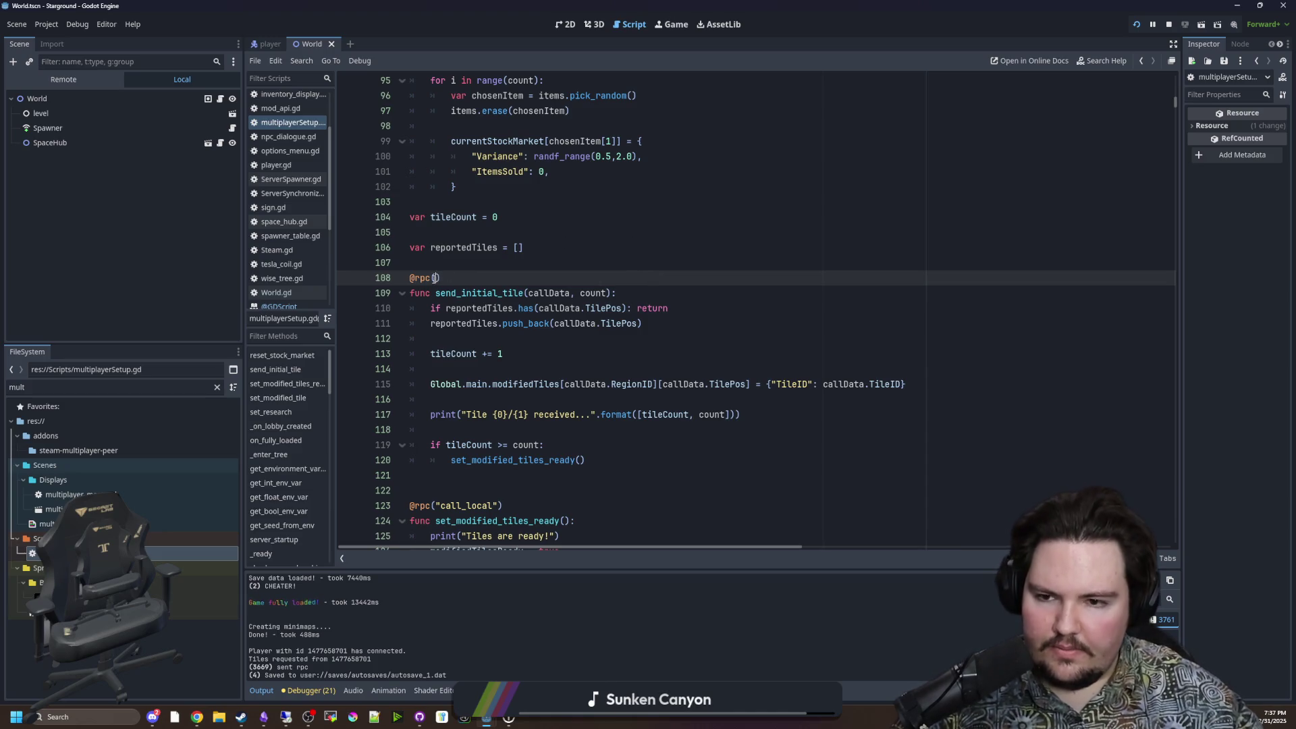
pyautogui.press('BackSpace')
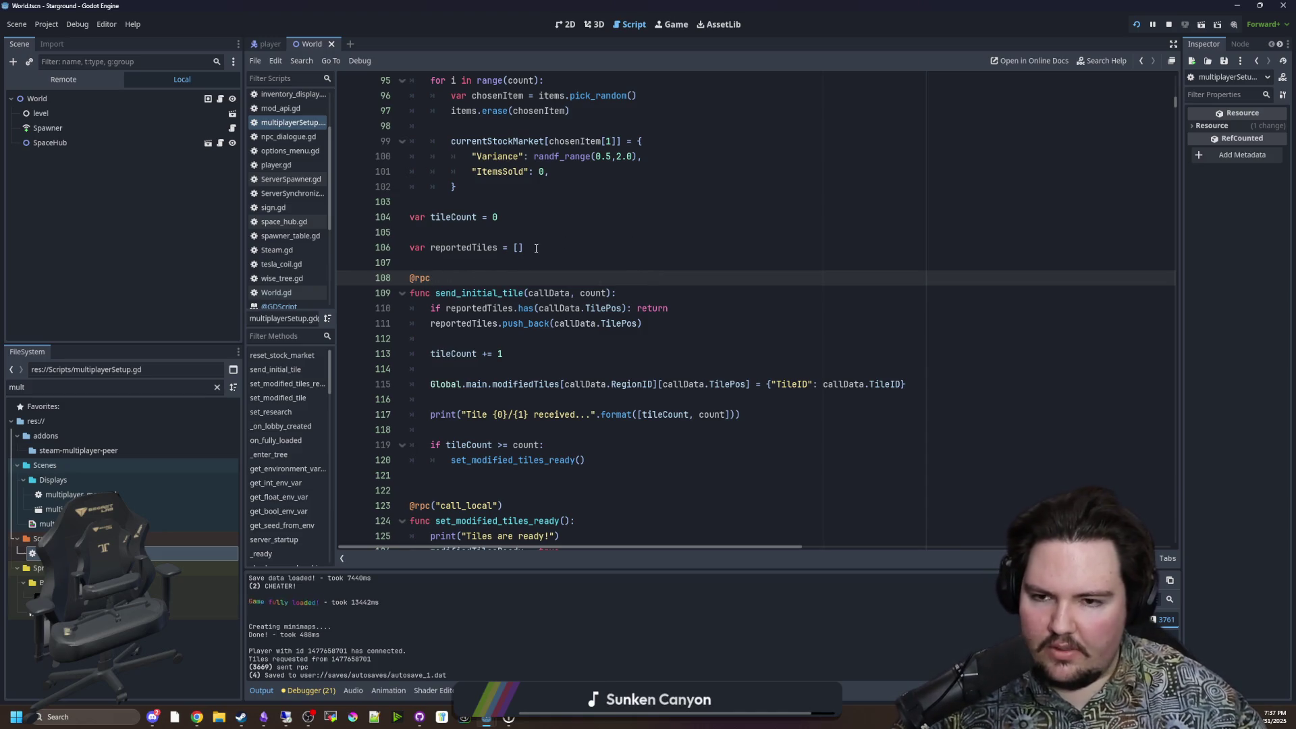
# Step: Check the reportedTiles declaration and save the script
pyautogui.moveTo(513, 247); pyautogui.dragTo(399, 248)
pyautogui.click(462, 248)
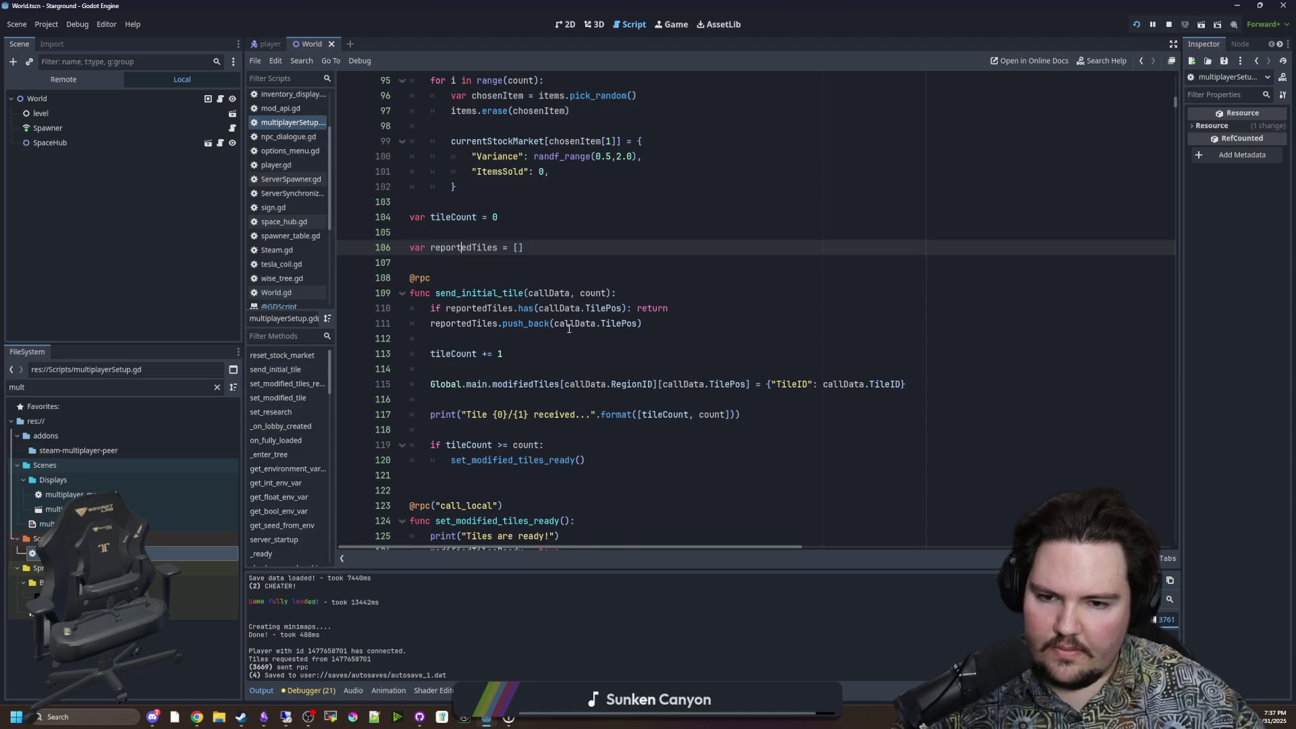
pyautogui.press('Up')
pyautogui.press('Up')
pyautogui.press('Down')
pyautogui.press('Down')
pyautogui.press('Down')
pyautogui.click(499, 369)
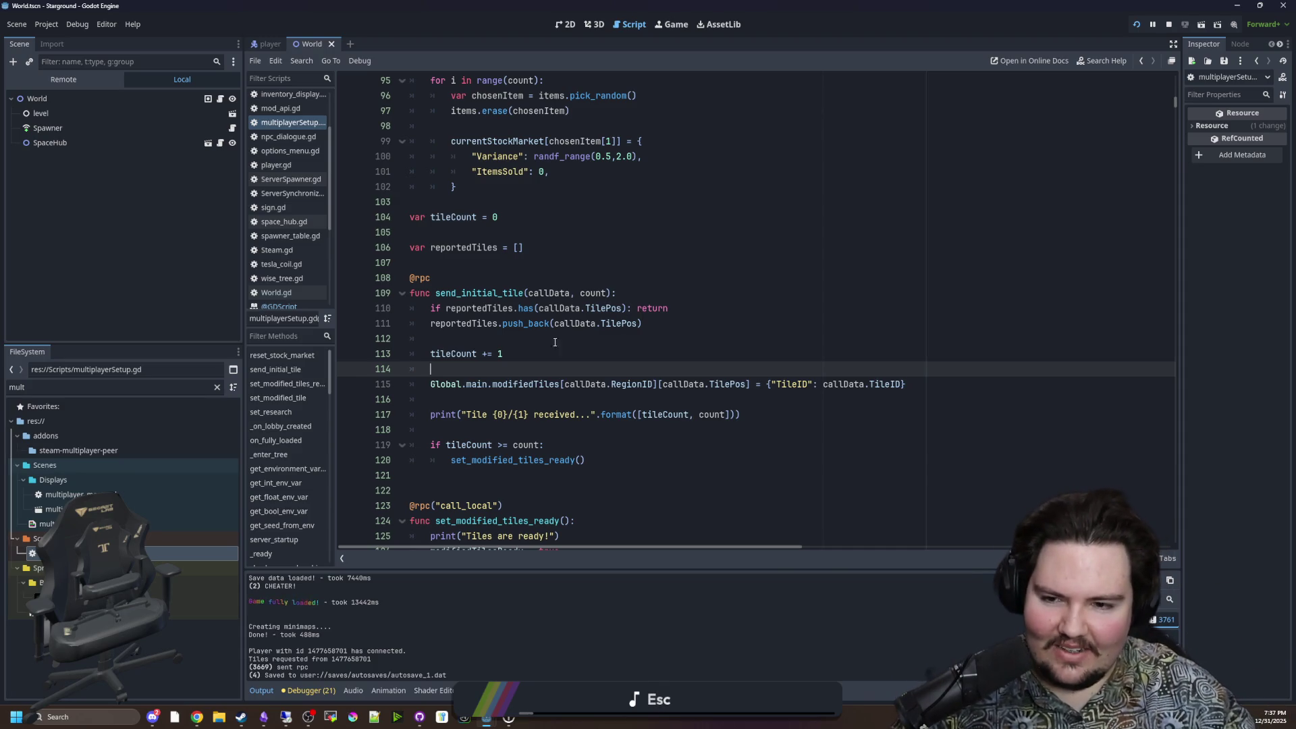
pyautogui.hotkey('ctrl', 's')
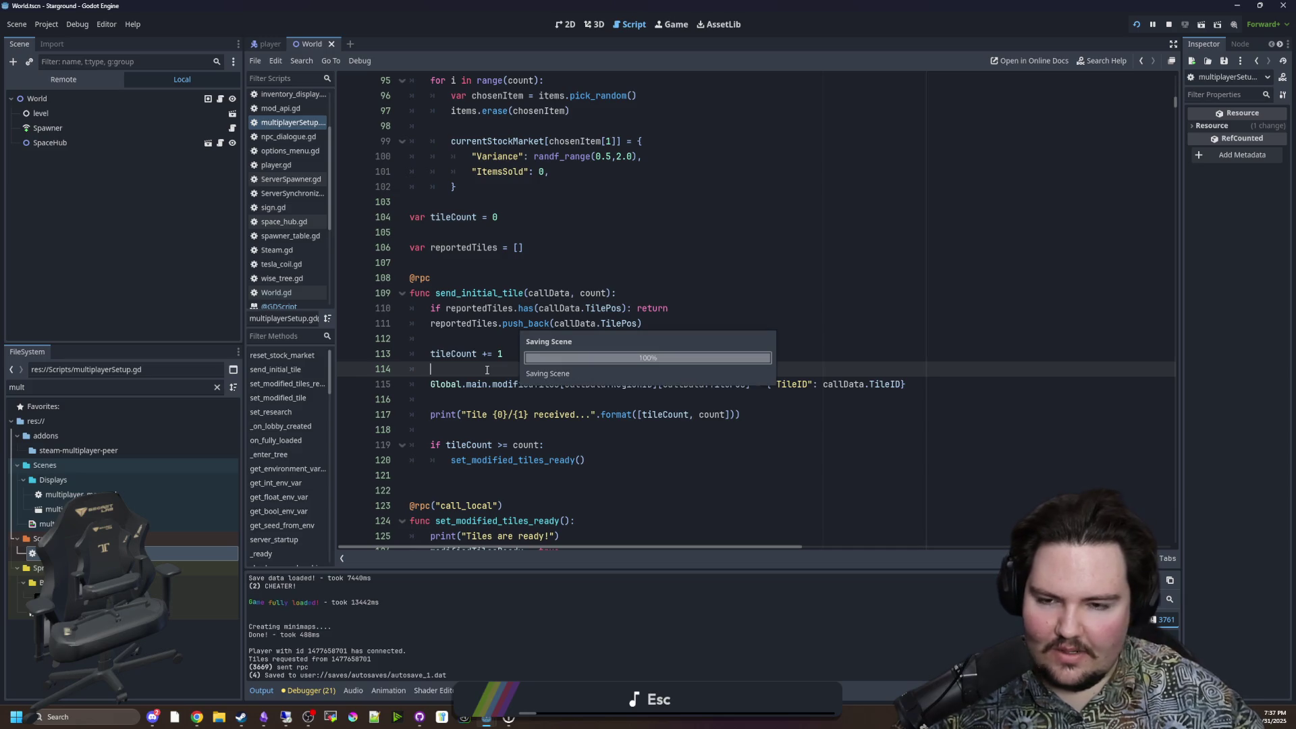
pyautogui.click(437, 262)
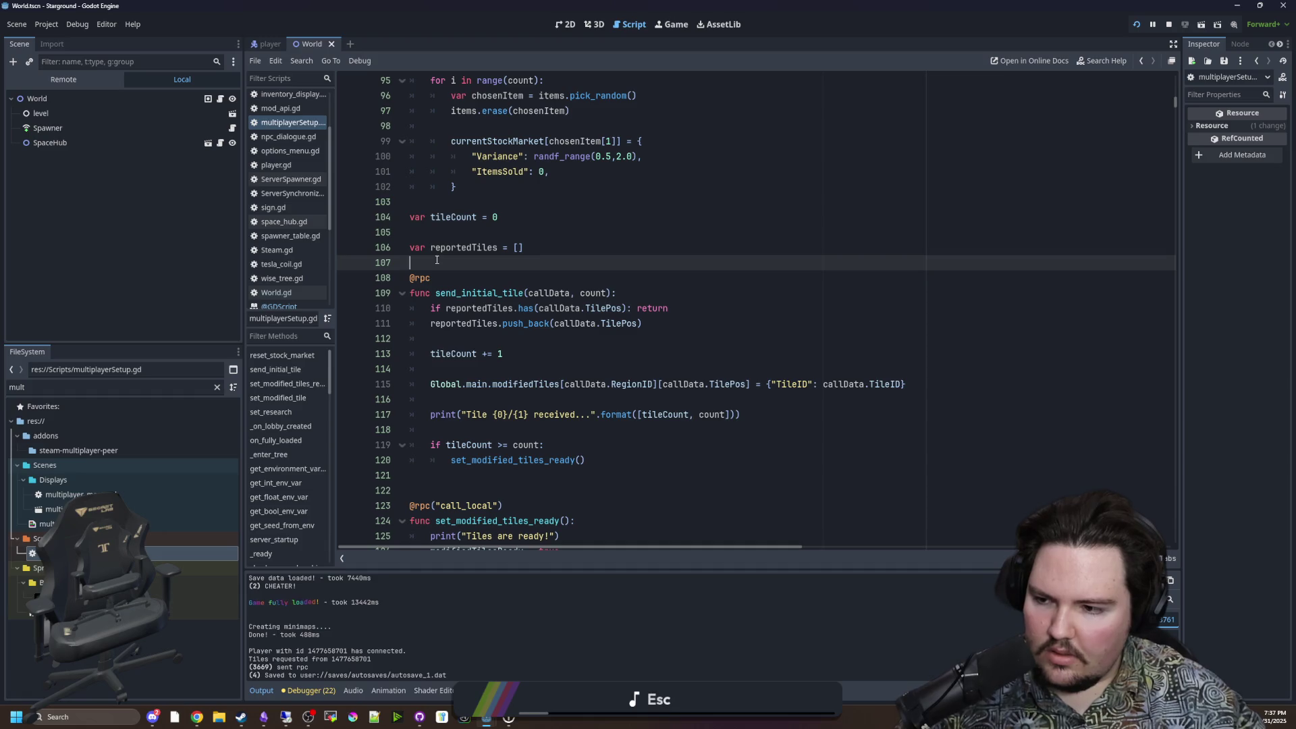
pyautogui.click(485, 338)
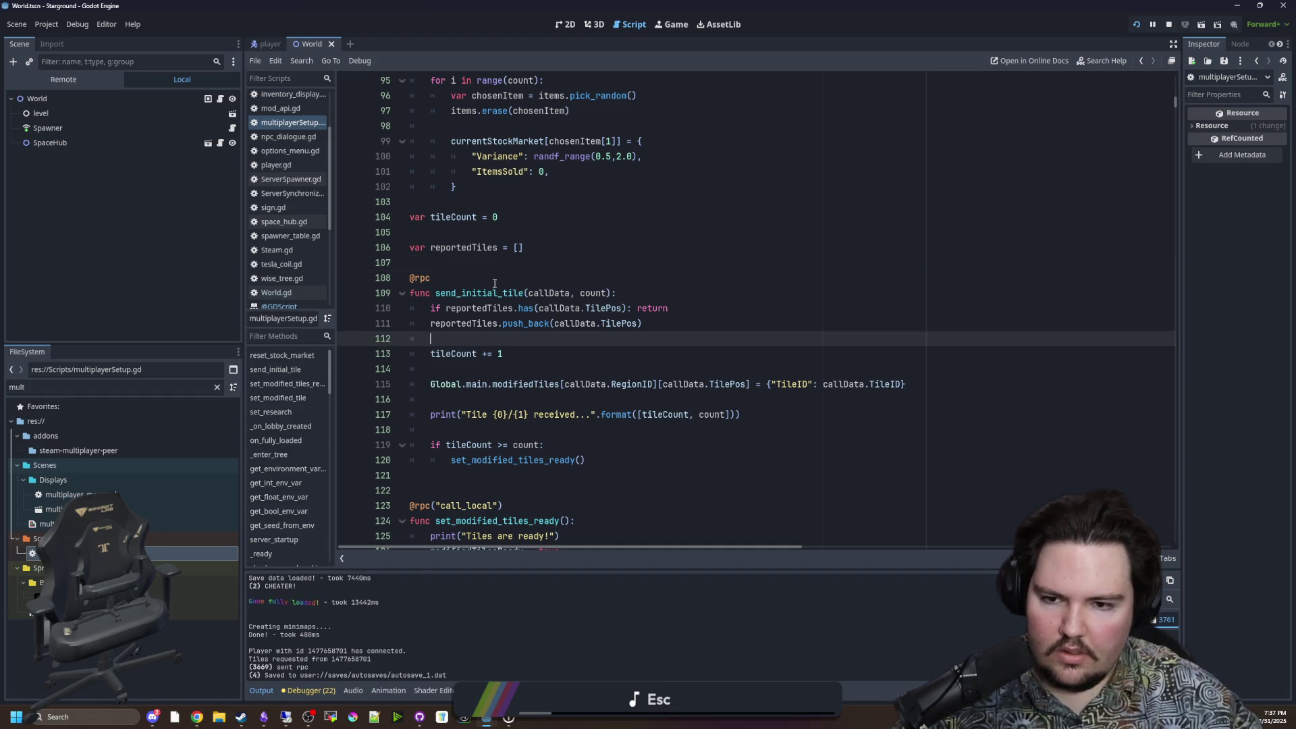
pyautogui.click(499, 276)
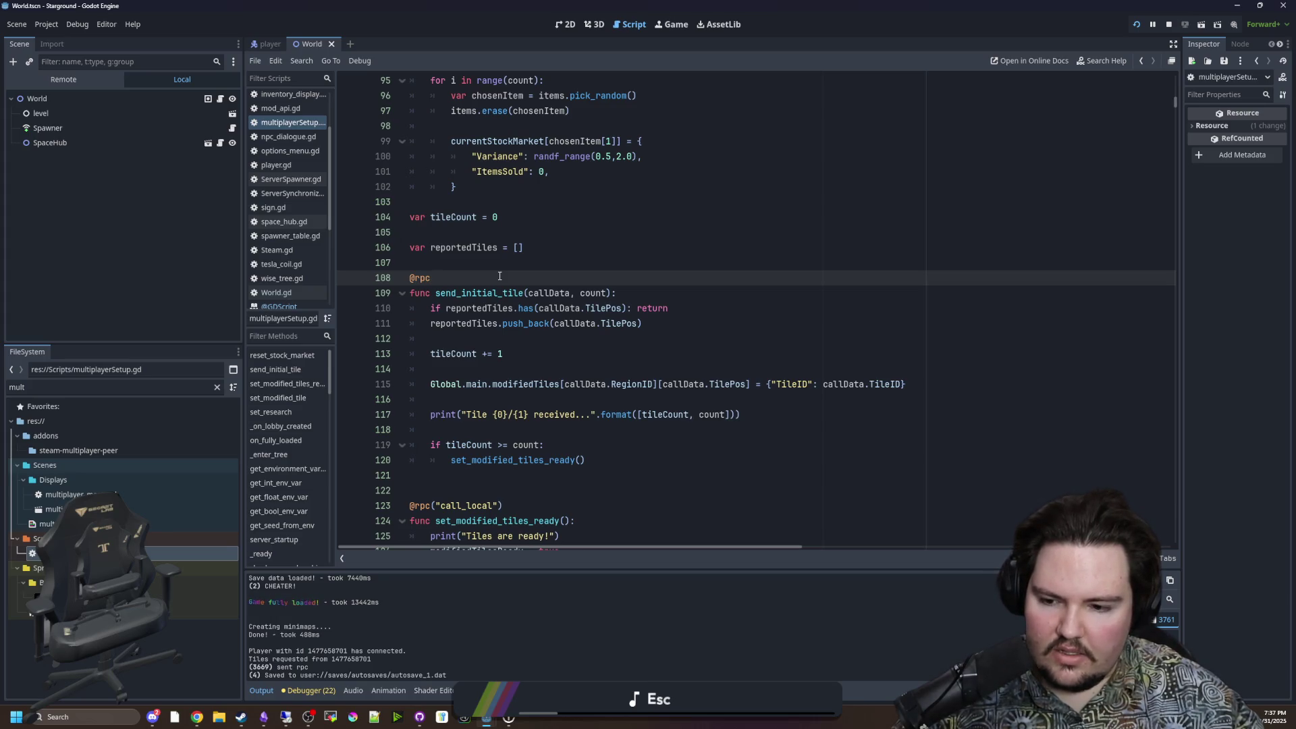
pyautogui.press('Up')
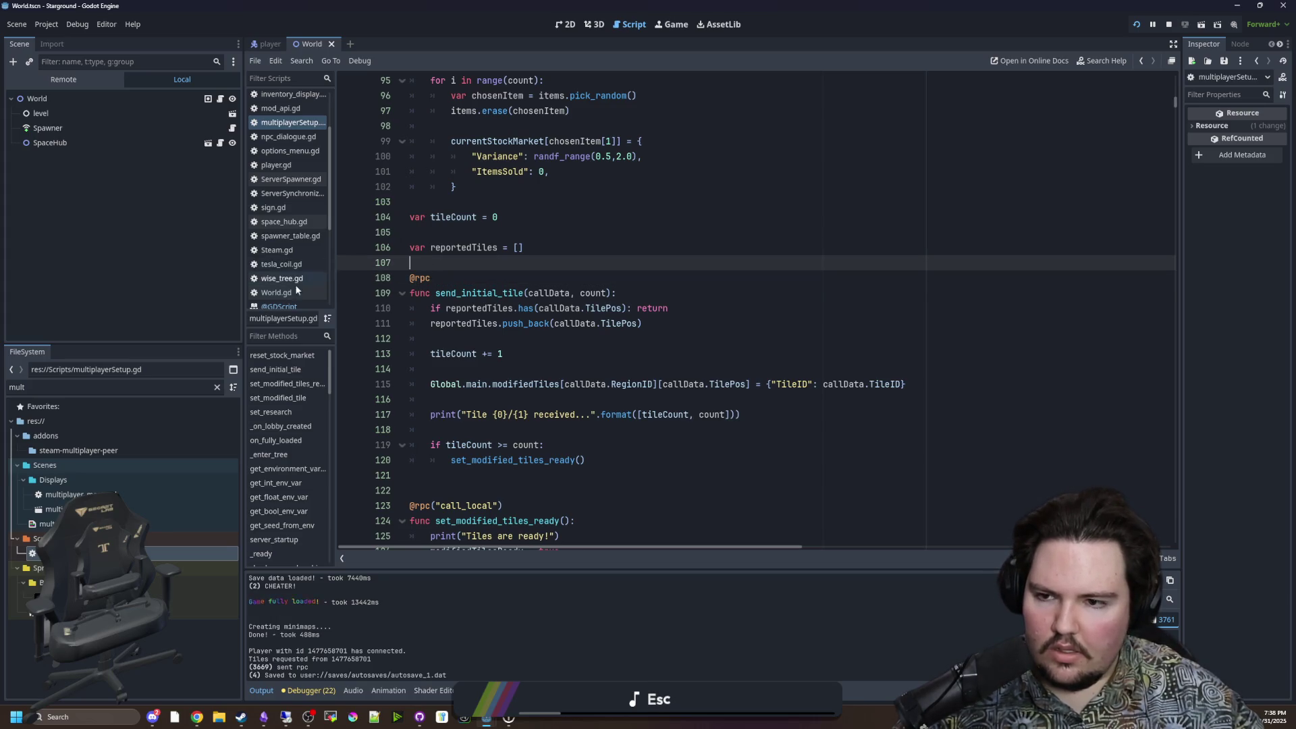
pyautogui.scroll(-2, 490, 288)
pyautogui.scroll(2, 563, 353)
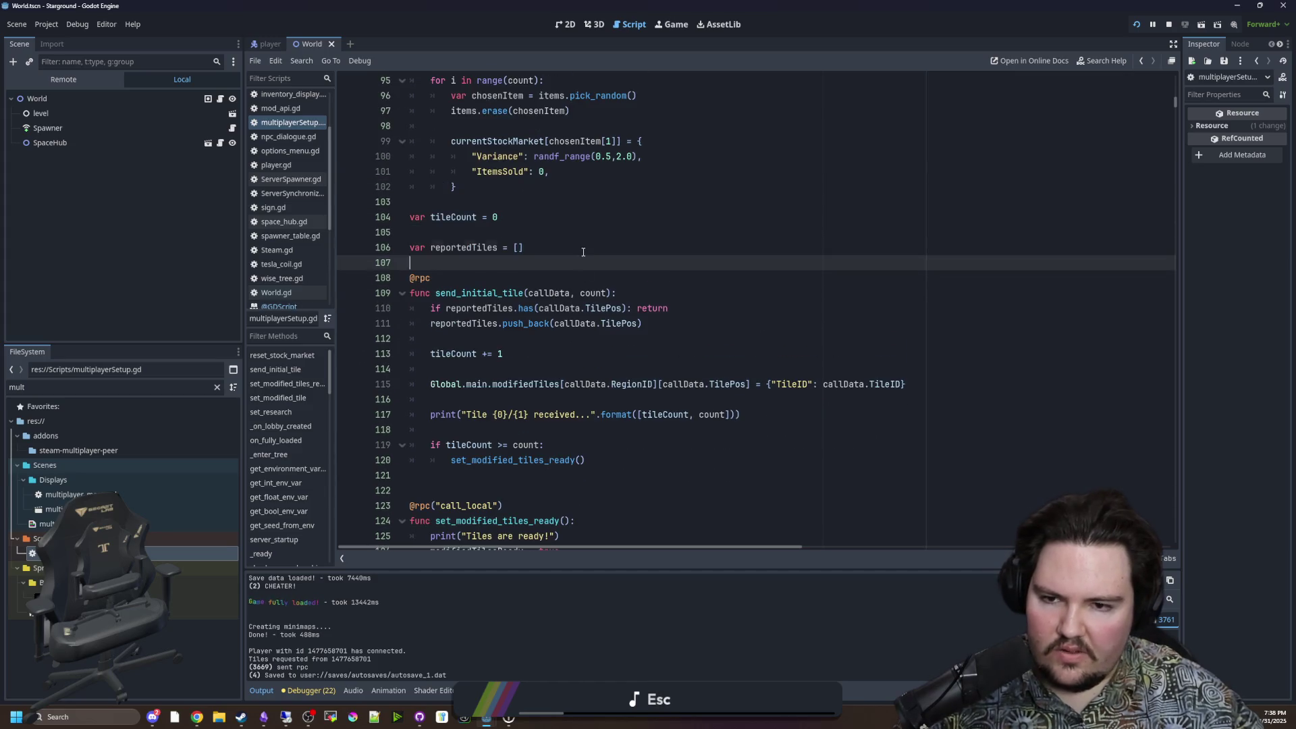
# Step: Search the script for request_tile_data to reach that function
pyautogui.click(583, 252)
pyautogui.hotkey('ctrl', 'f')
pyautogui.write('get_tile_dat')
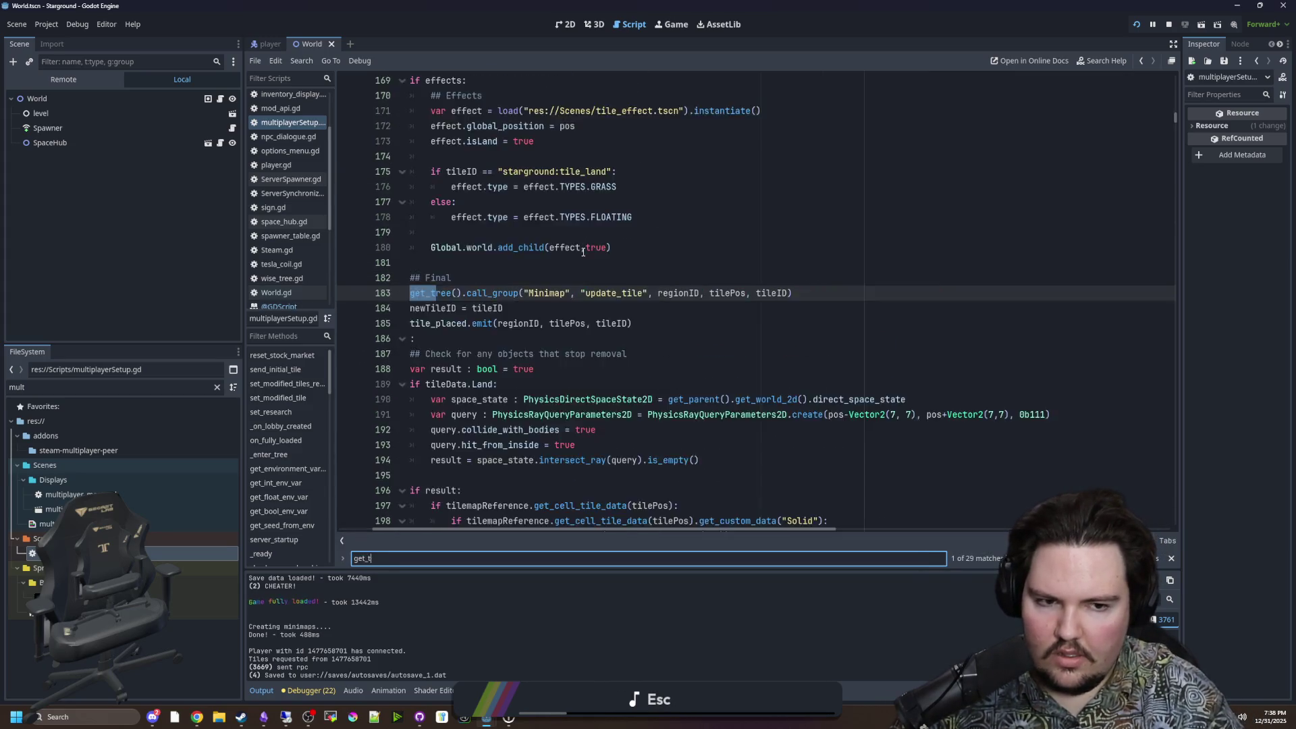
pyautogui.press('BackSpace')
pyautogui.press('BackSpace')
pyautogui.press('BackSpace')
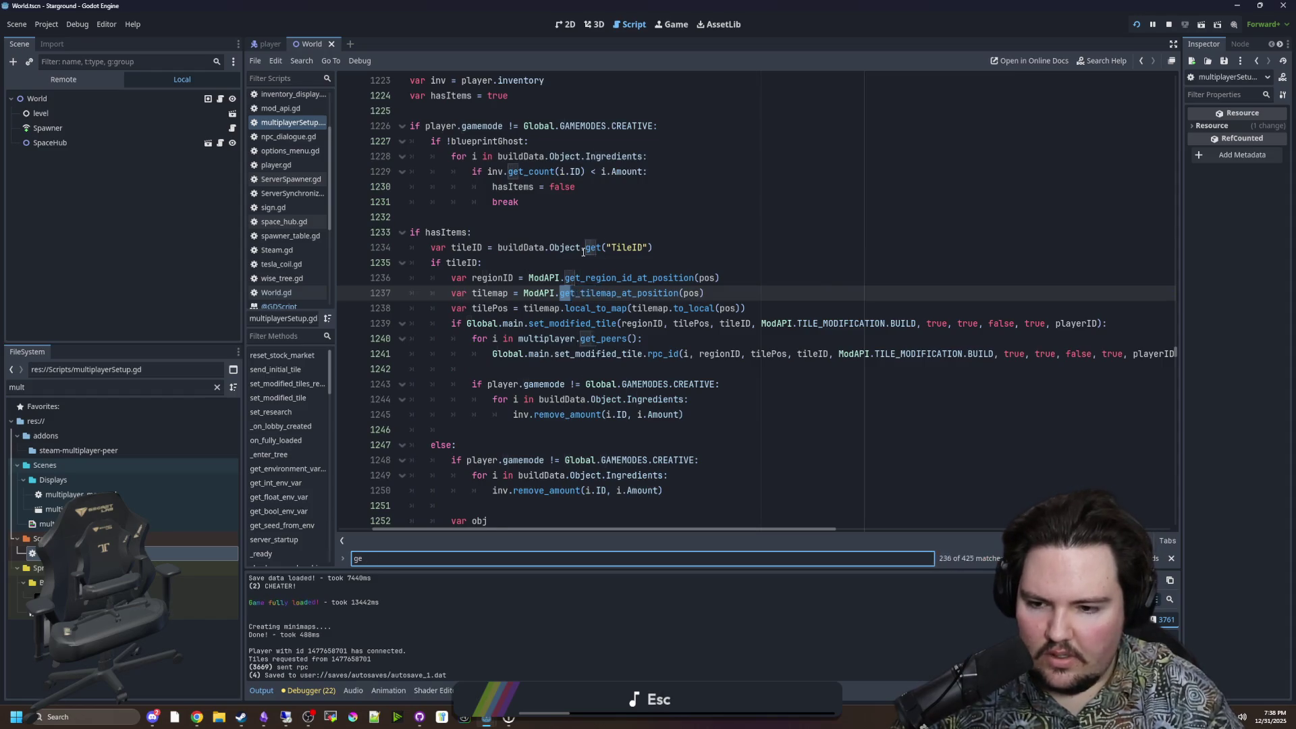
pyautogui.write('request_tile_data')
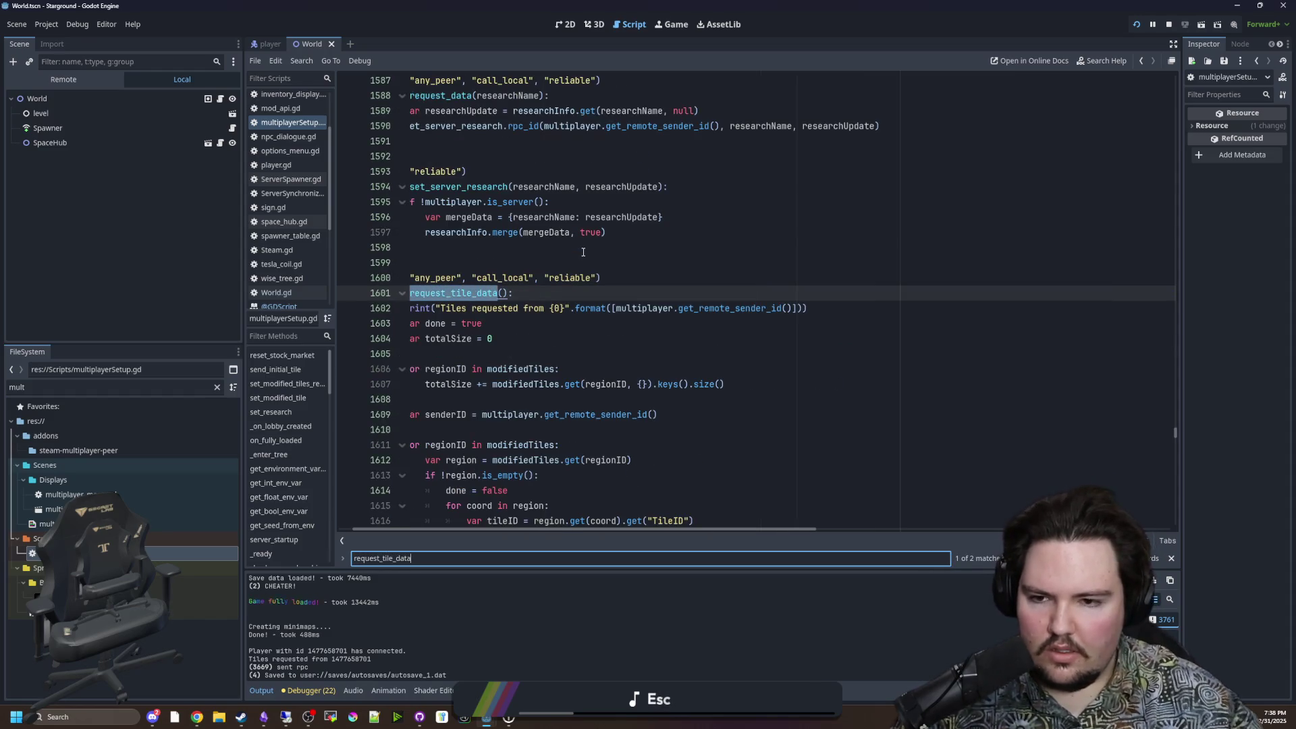
pyautogui.moveTo(533, 535); pyautogui.dragTo(506, 535)
pyautogui.scroll(-2, 572, 350)
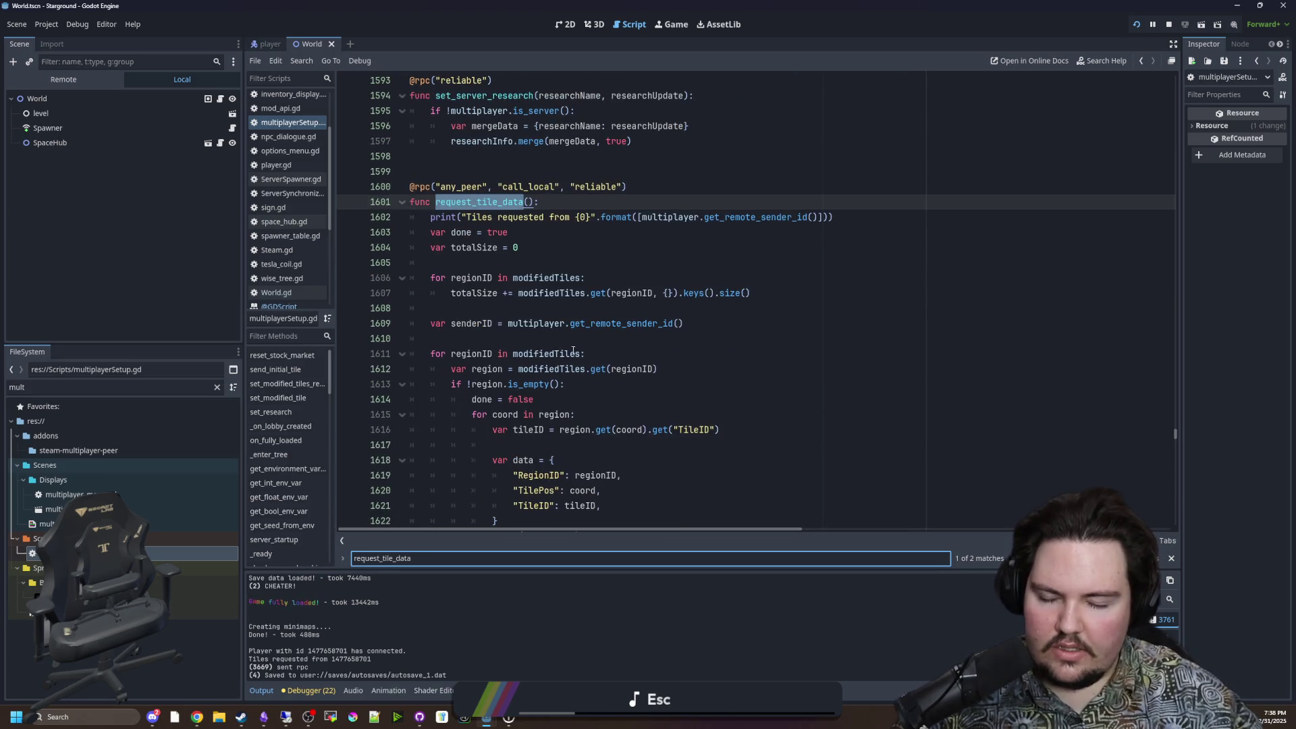
pyautogui.click(505, 261)
pyautogui.scroll(-3, 507, 290)
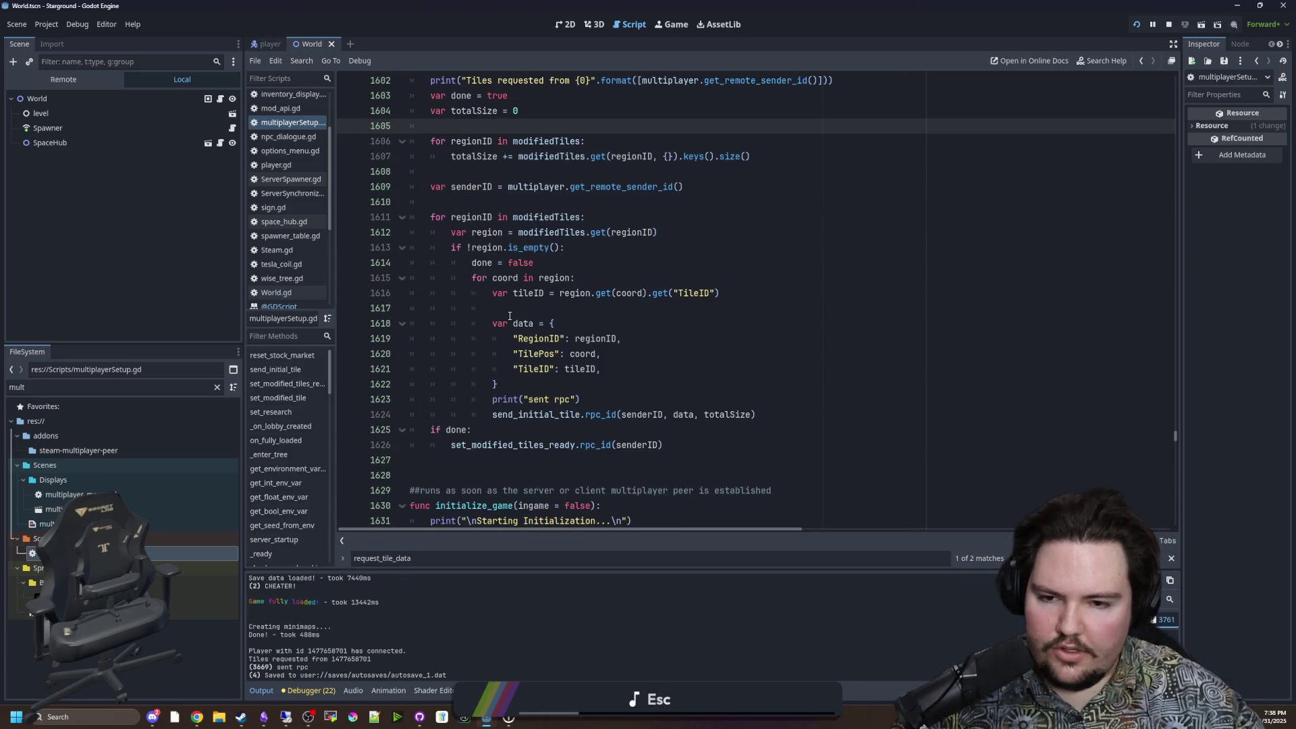
# Step: Add 'for i in range(10):' after senderID and indent the region loop beneath it
pyautogui.click(783, 414)
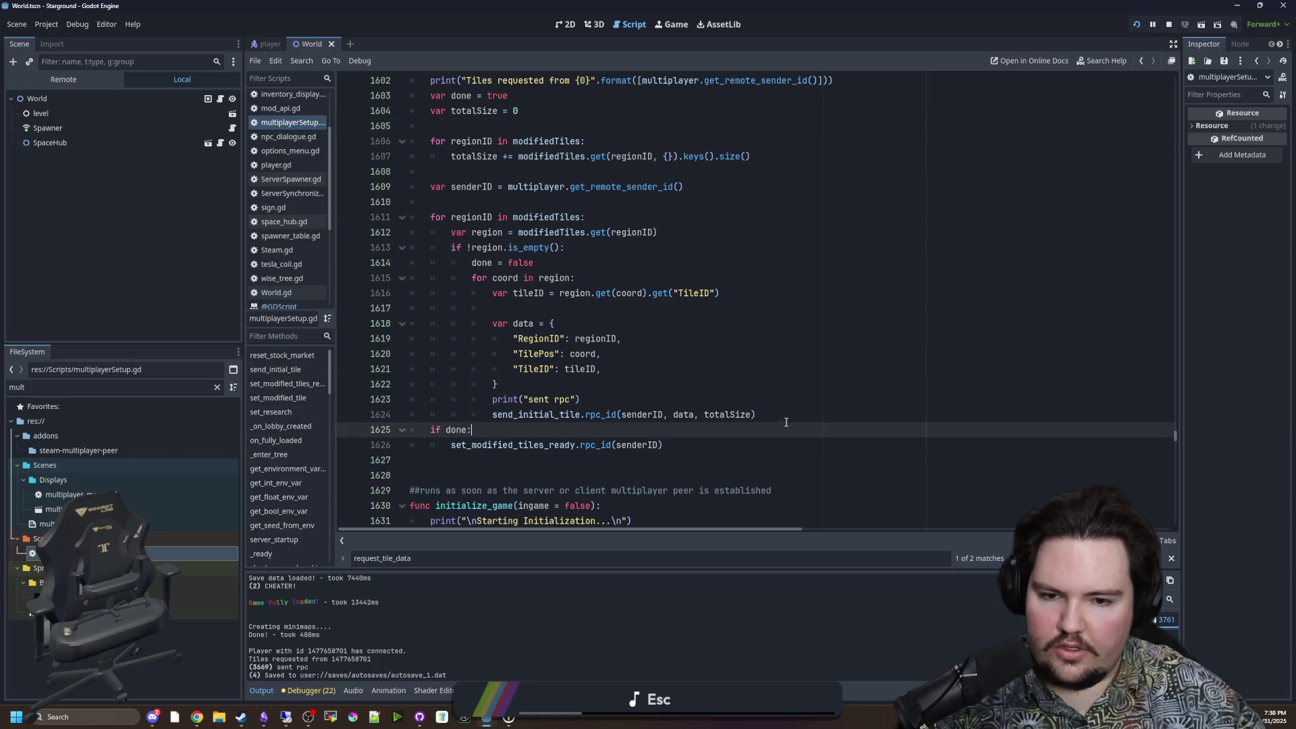
pyautogui.press('Return')
pyautogui.click(474, 202)
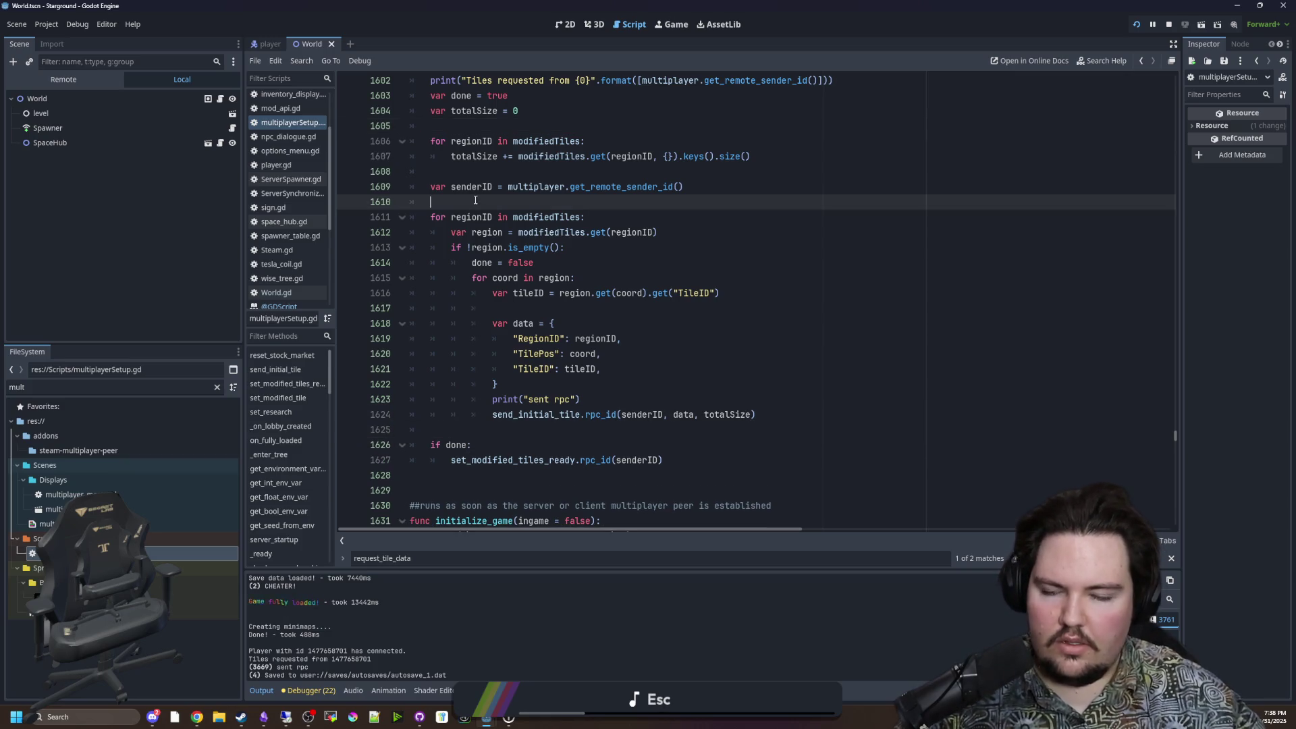
pyautogui.press('Return')
pyautogui.write('for i in range(10)')
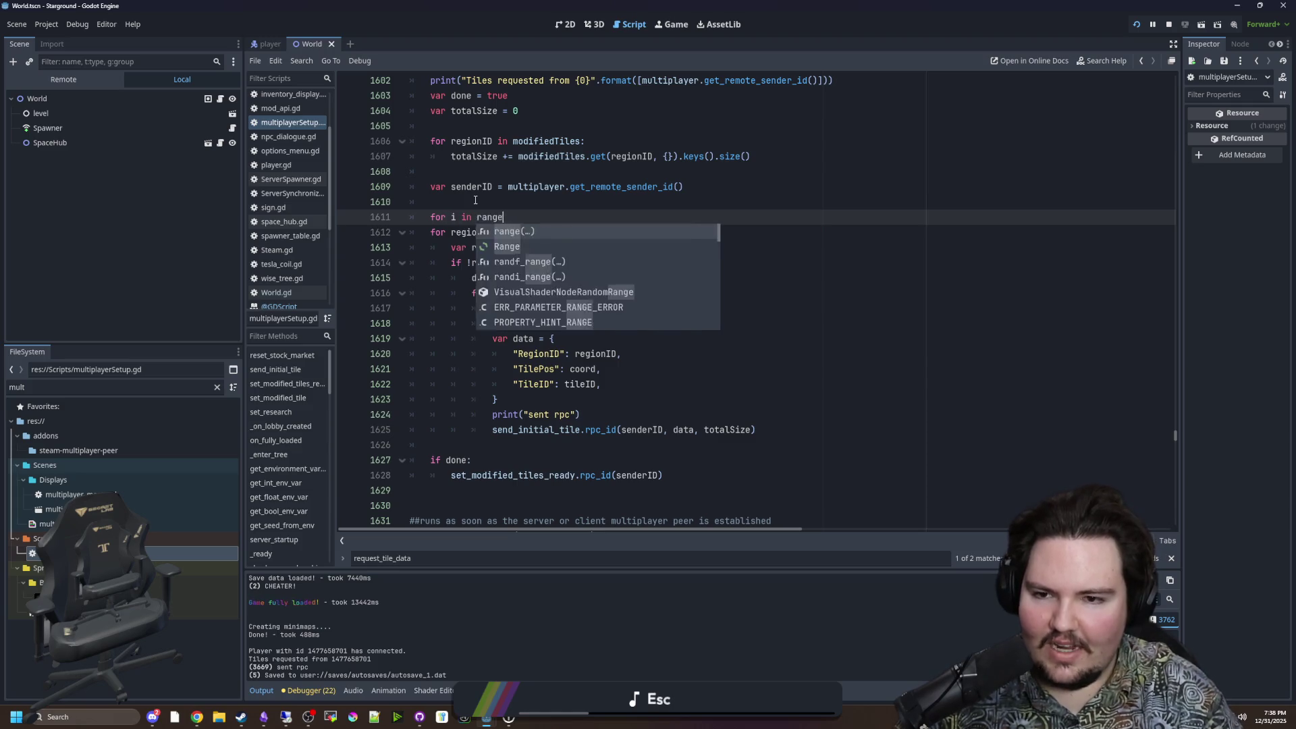
pyautogui.write(':')
pyautogui.moveTo(757, 429); pyautogui.dragTo(374, 229)
pyautogui.press('Tab')
pyautogui.click(439, 207)
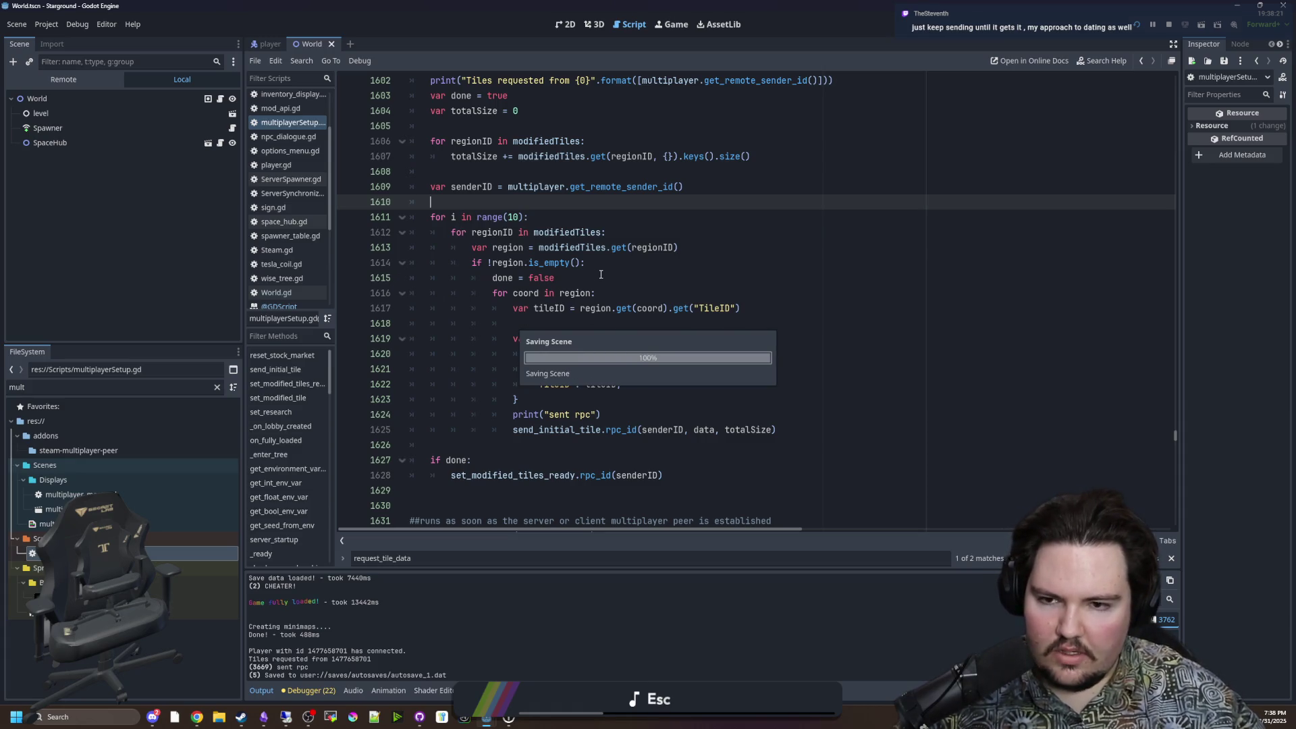
# Step: Check the newly indented loop body and save the script
pyautogui.click(599, 270)
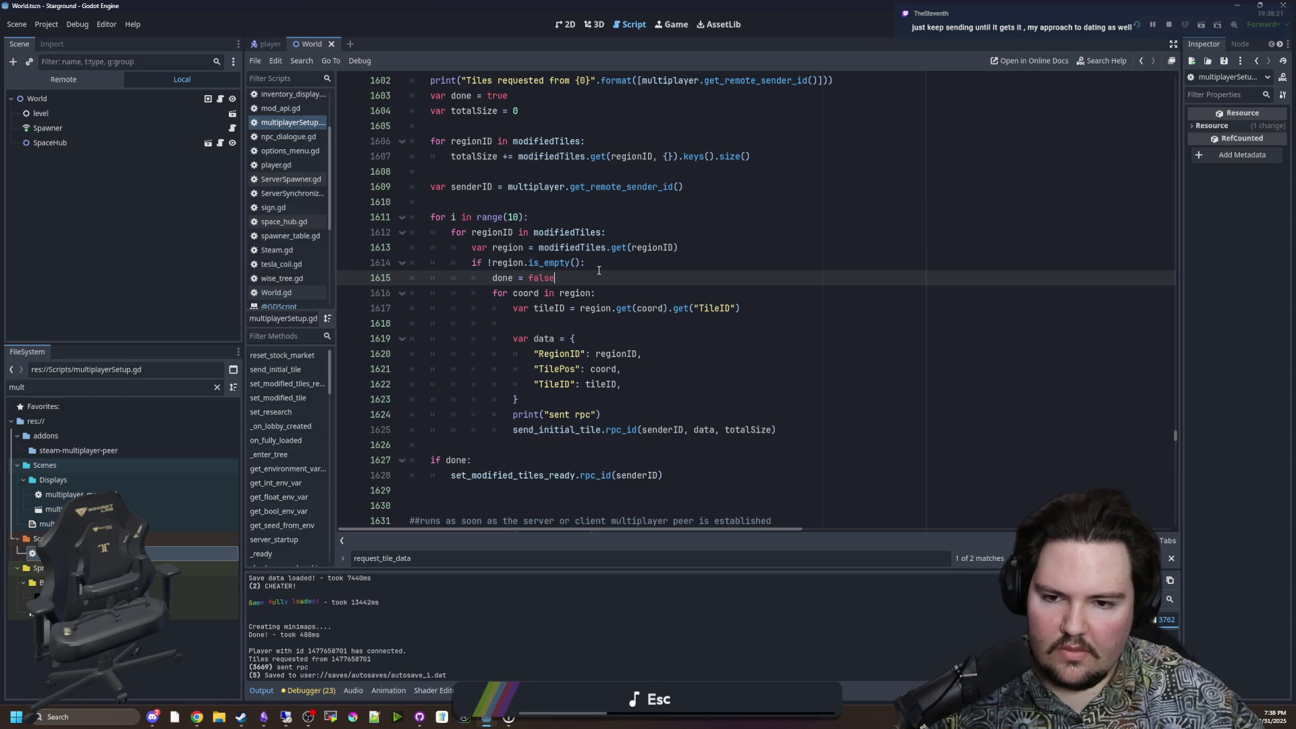
pyautogui.click(776, 429)
pyautogui.moveTo(776, 429); pyautogui.dragTo(413, 216)
pyautogui.click(459, 186)
pyautogui.click(459, 199)
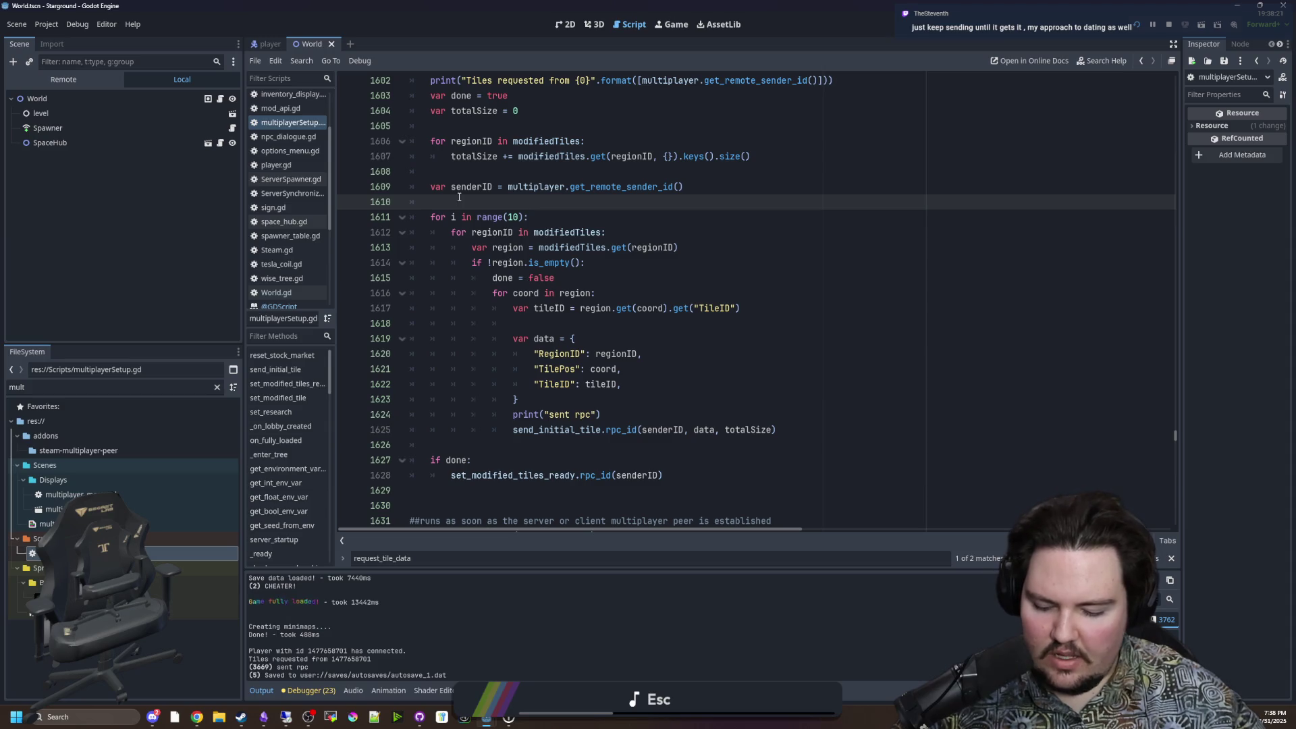
pyautogui.hotkey('ctrl', 's')
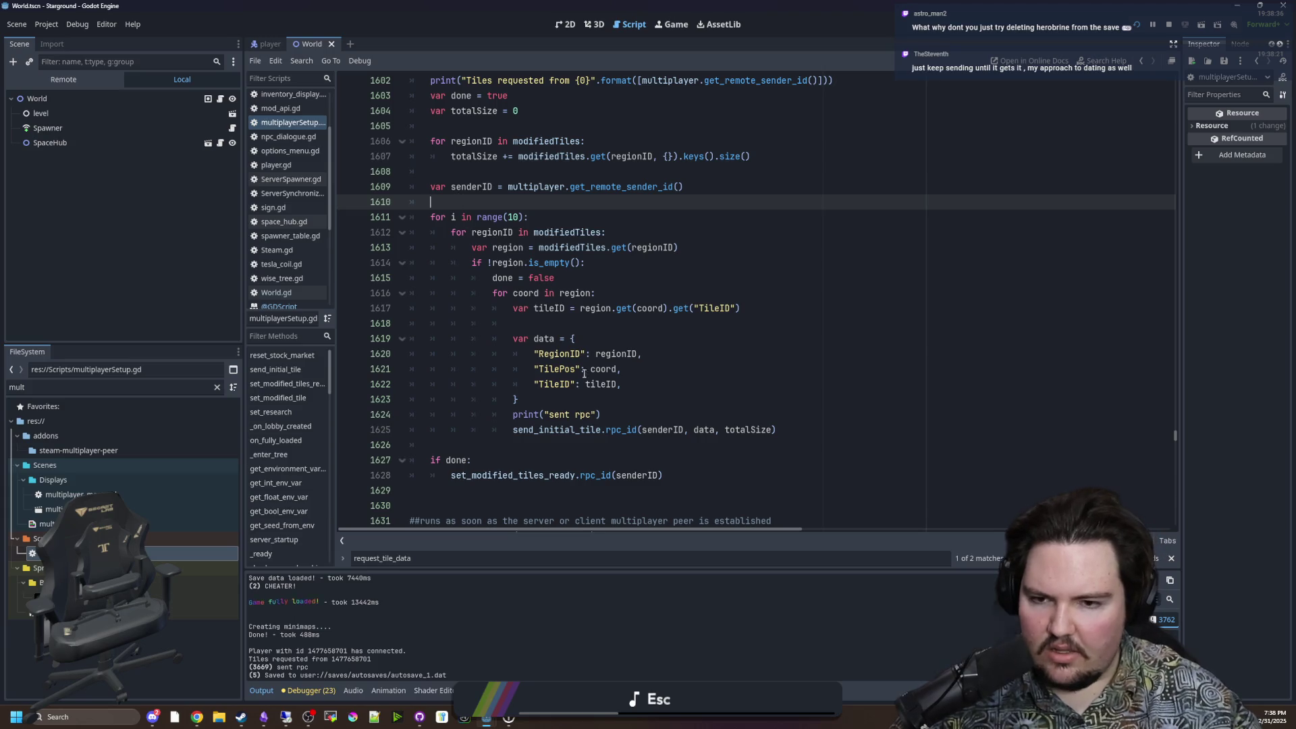
# Step: Re-save the script after checking the blank lines around the repeated loop
pyautogui.click(602, 414)
pyautogui.click(459, 196)
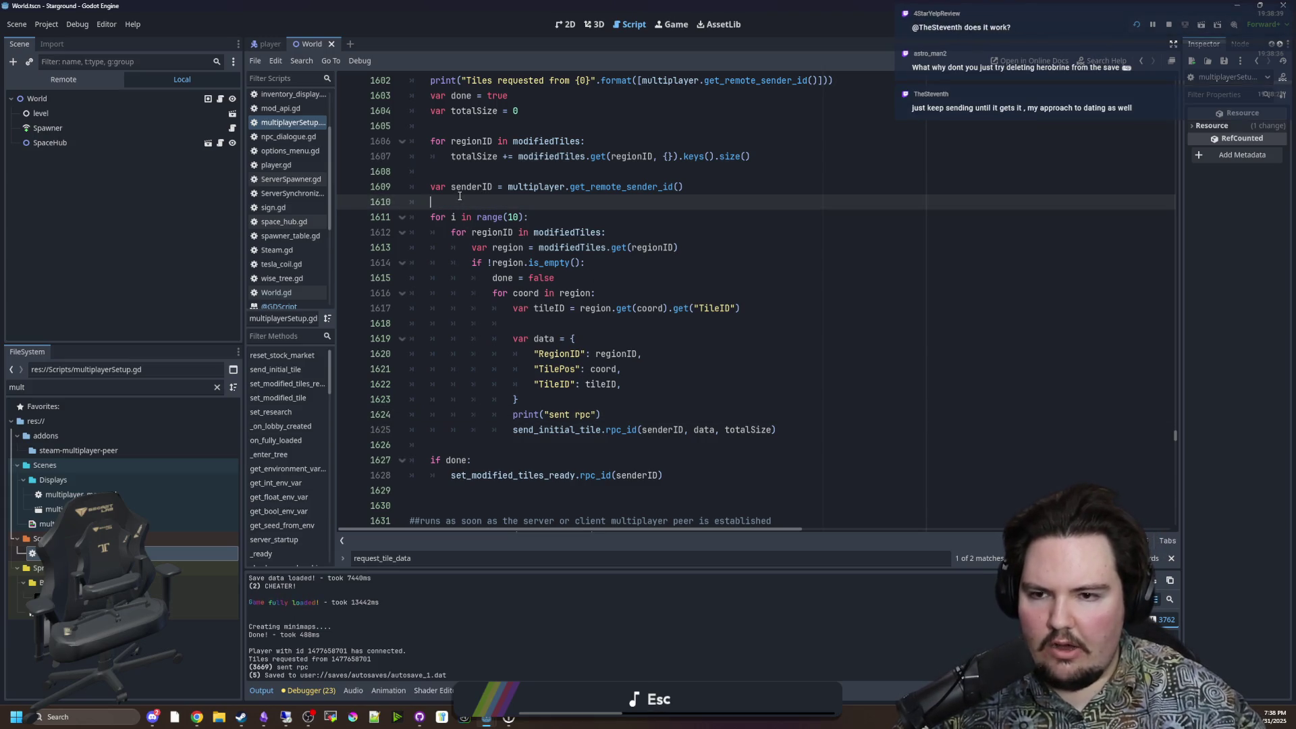
pyautogui.hotkey('ctrl', 's')
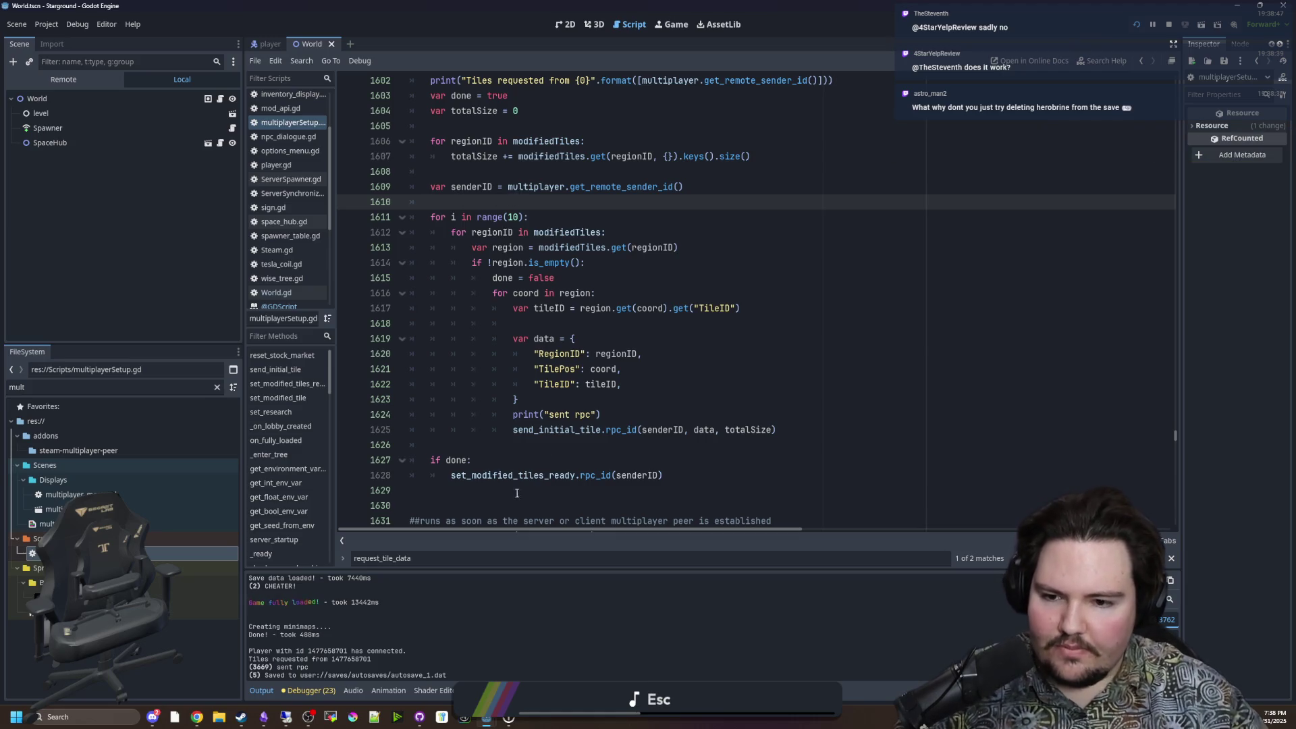
pyautogui.click(461, 442)
pyautogui.hotkey('ctrl', 's')
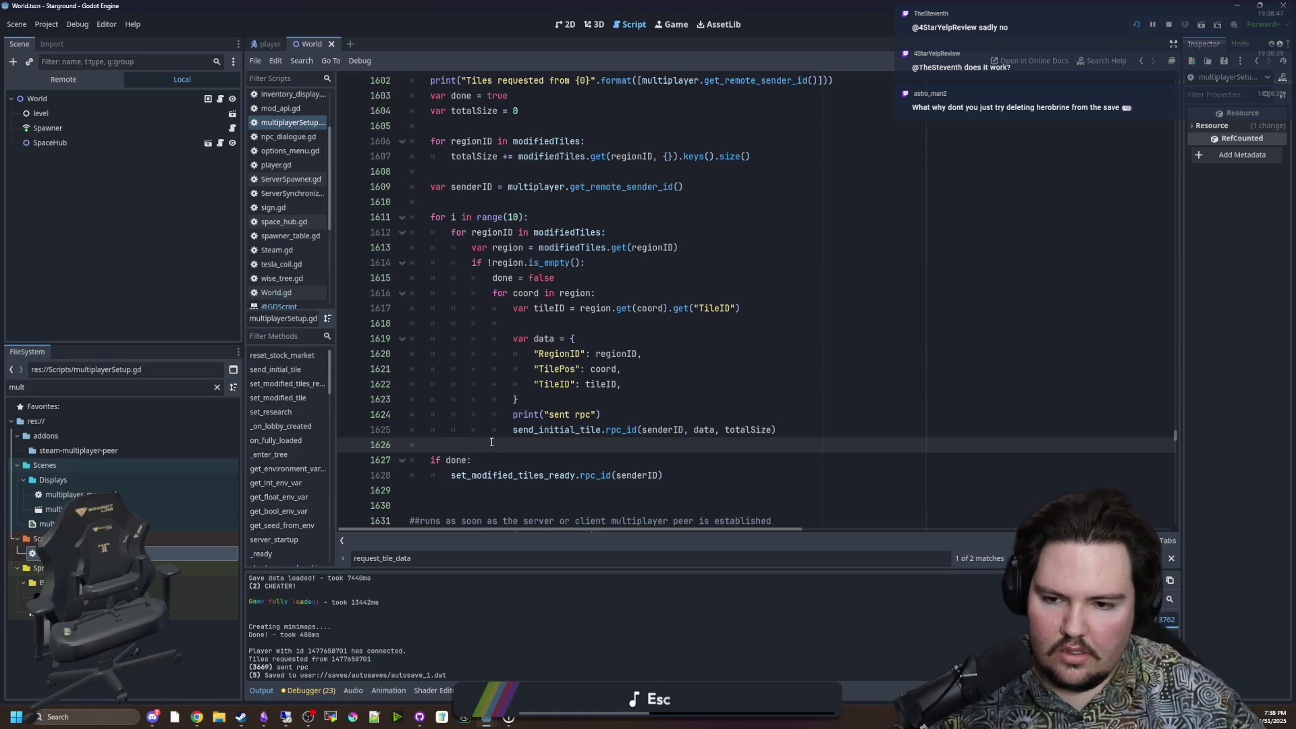
pyautogui.scroll(2, 517, 226)
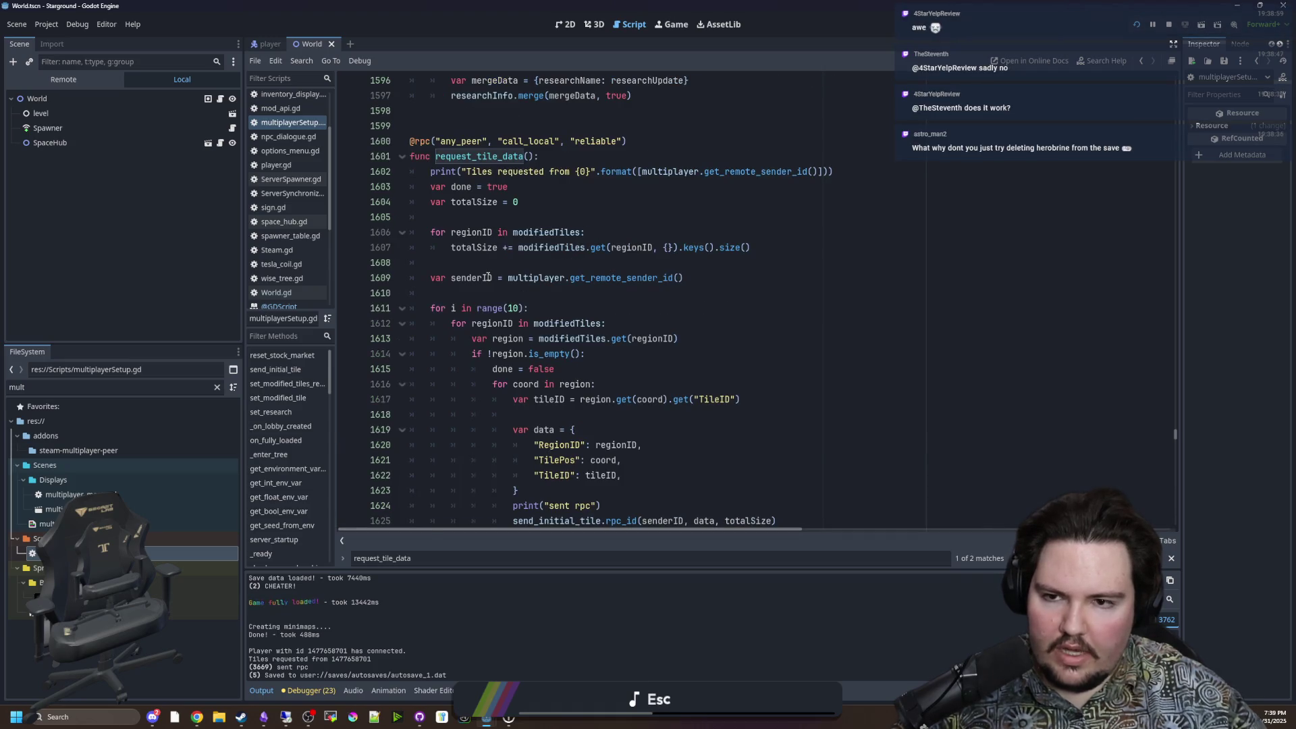
pyautogui.scroll(-3, 487, 277)
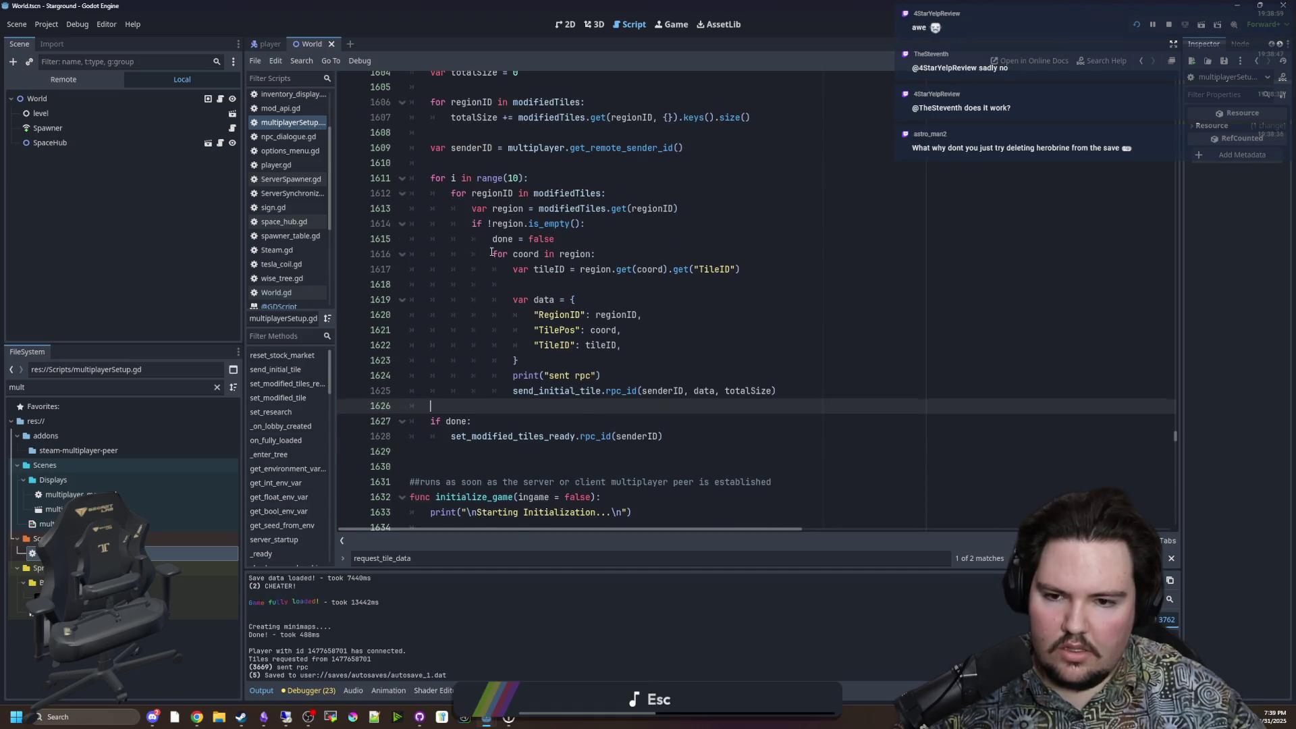
pyautogui.scroll(1, 491, 251)
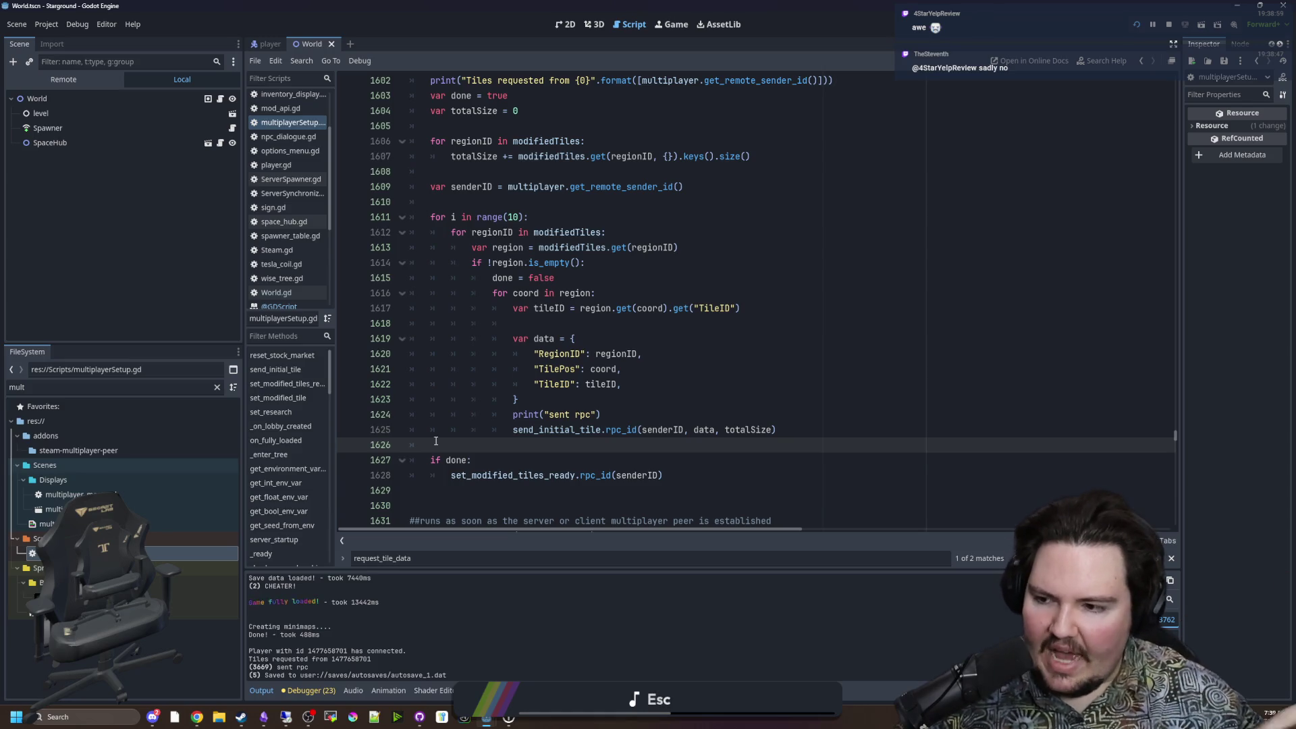
# Step: Save the script once more and bring up GitHub Desktop to review changes
pyautogui.hotkey('ctrl', 's')
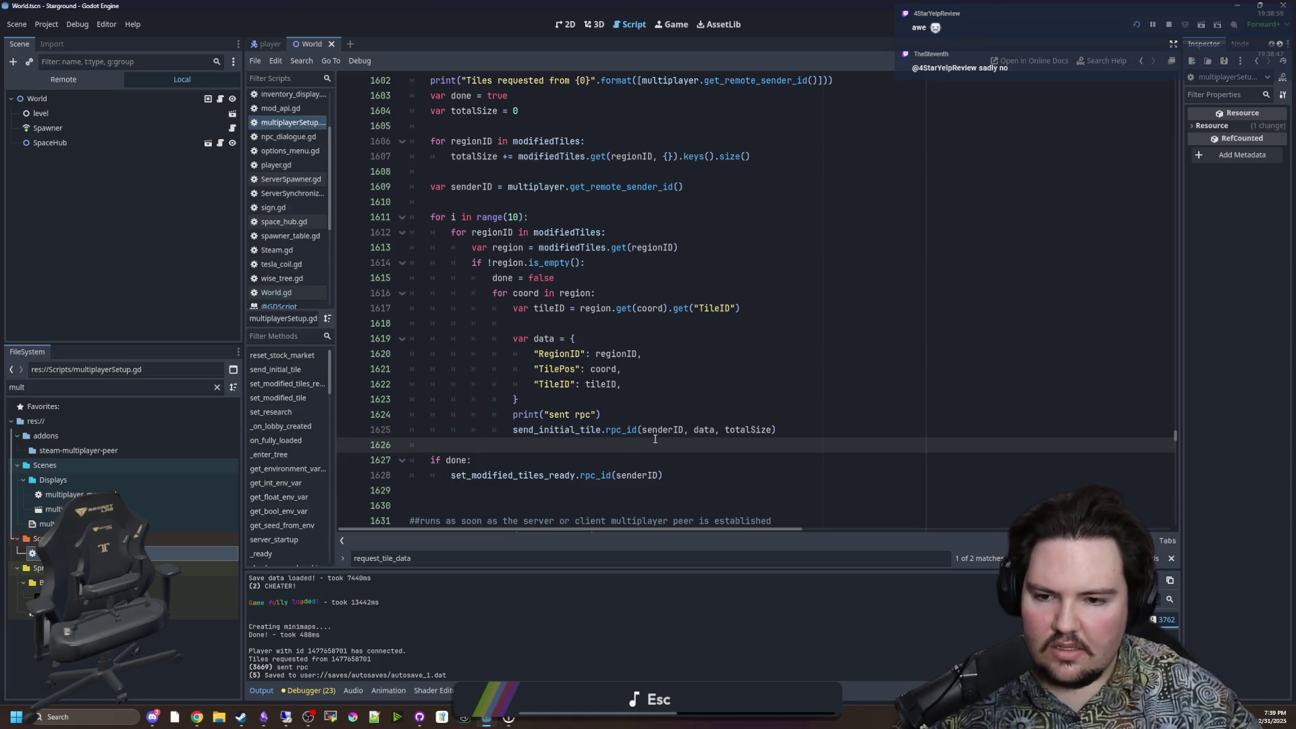
pyautogui.click(615, 415)
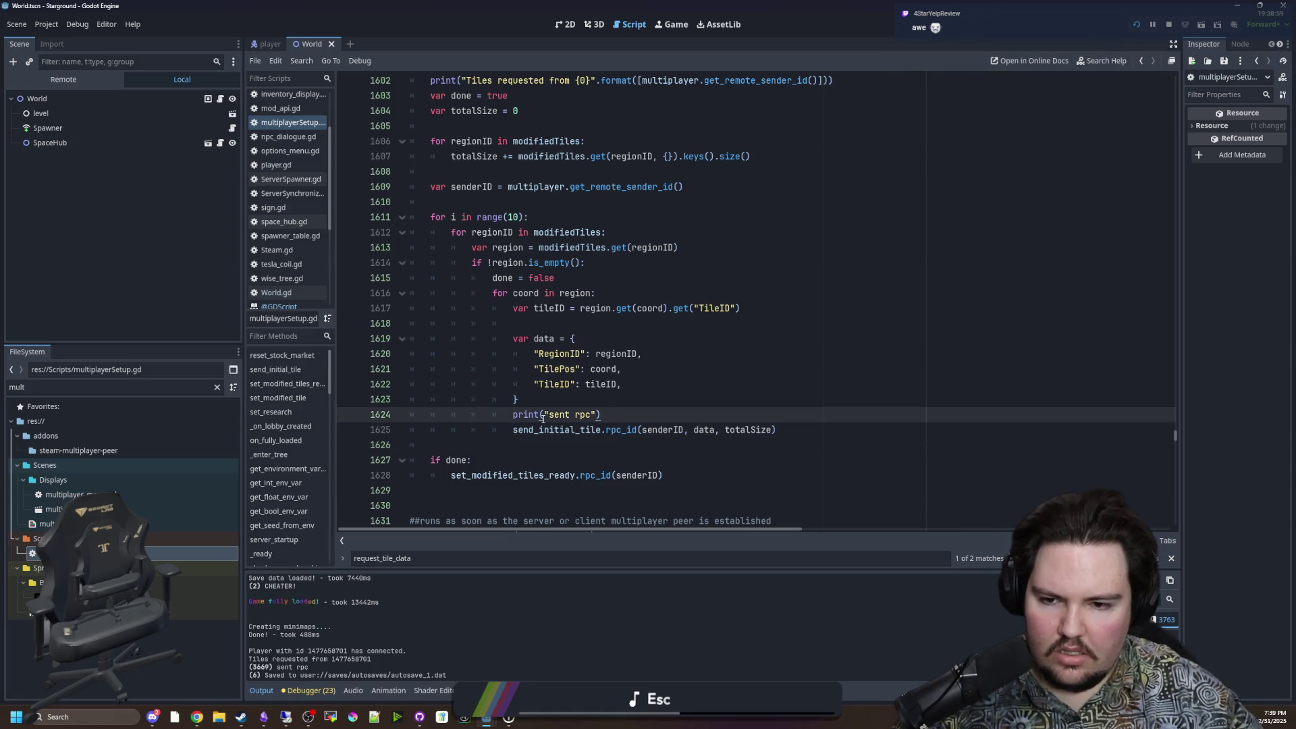
pyautogui.press('Down')
pyautogui.press('Down')
pyautogui.hotkey('ctrl', 's')
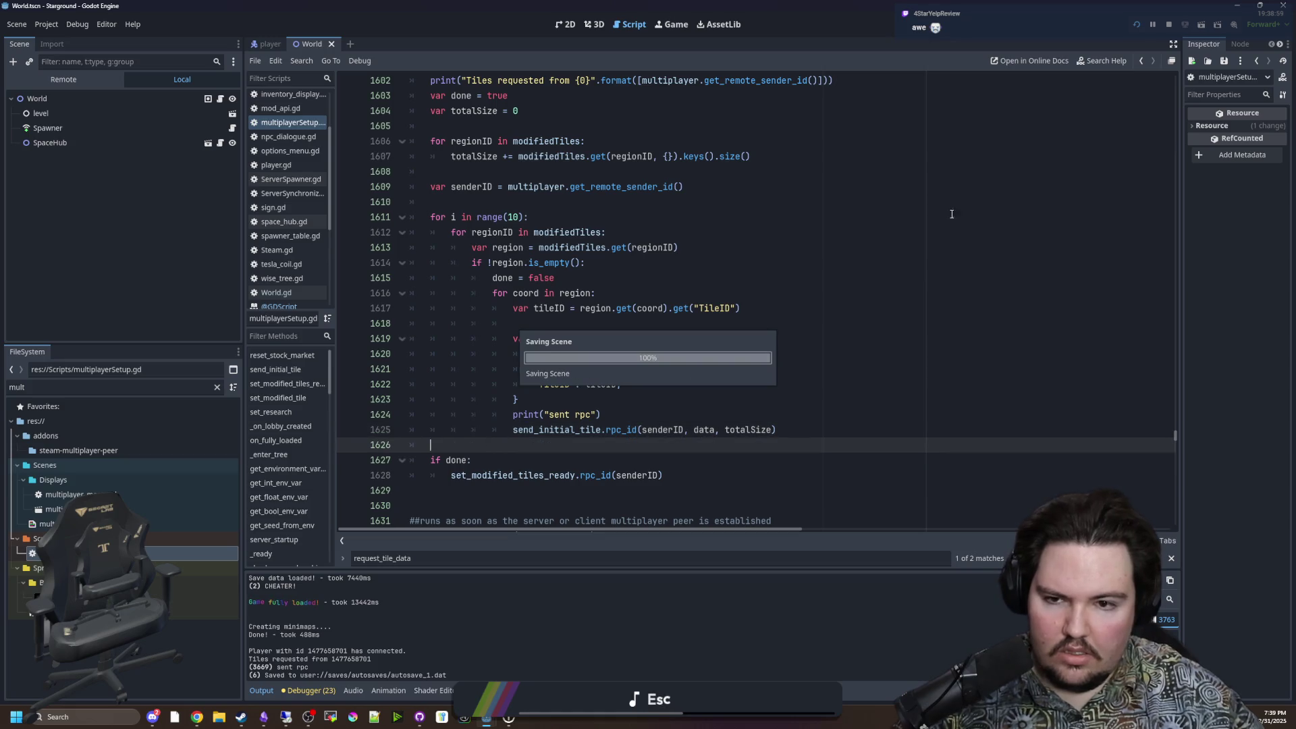
pyautogui.click(419, 717)
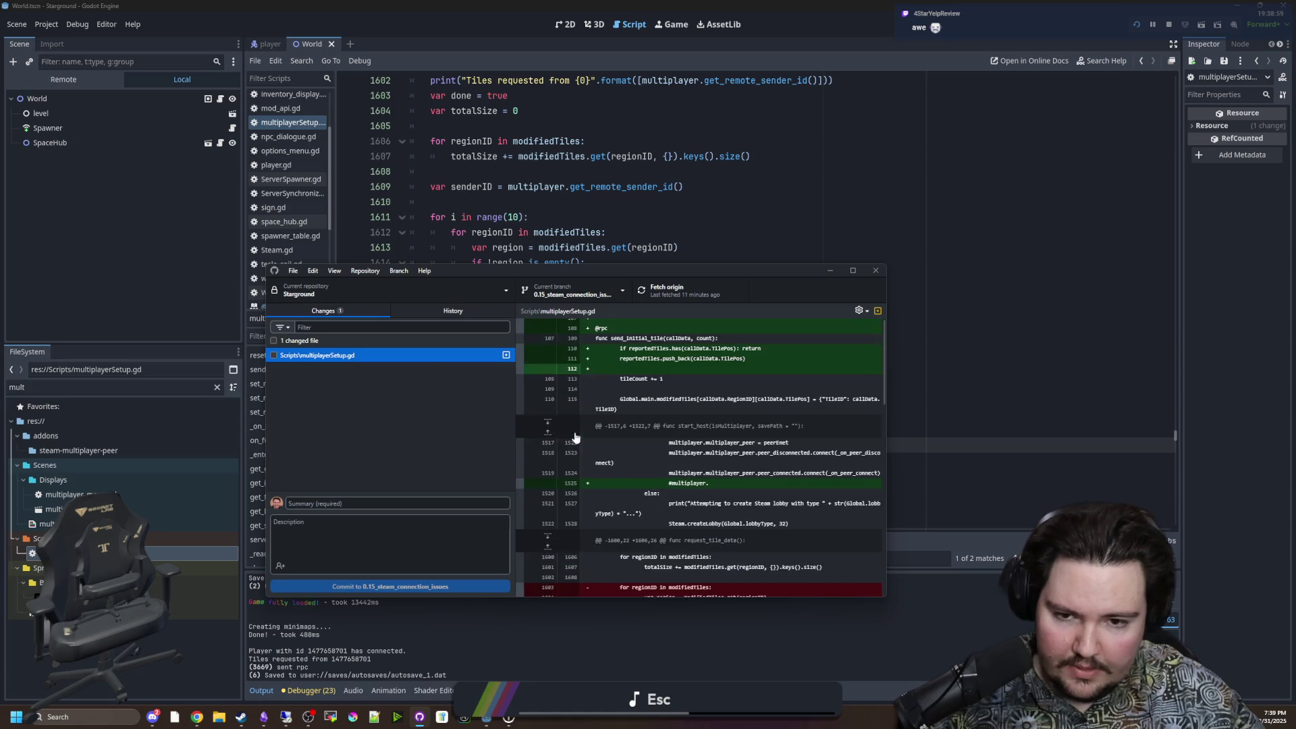
# Step: Enter the commit summary 'tile packet checking' and include multiplayerSetup.gd
pyautogui.click(332, 502)
pyautogui.write('send packets')
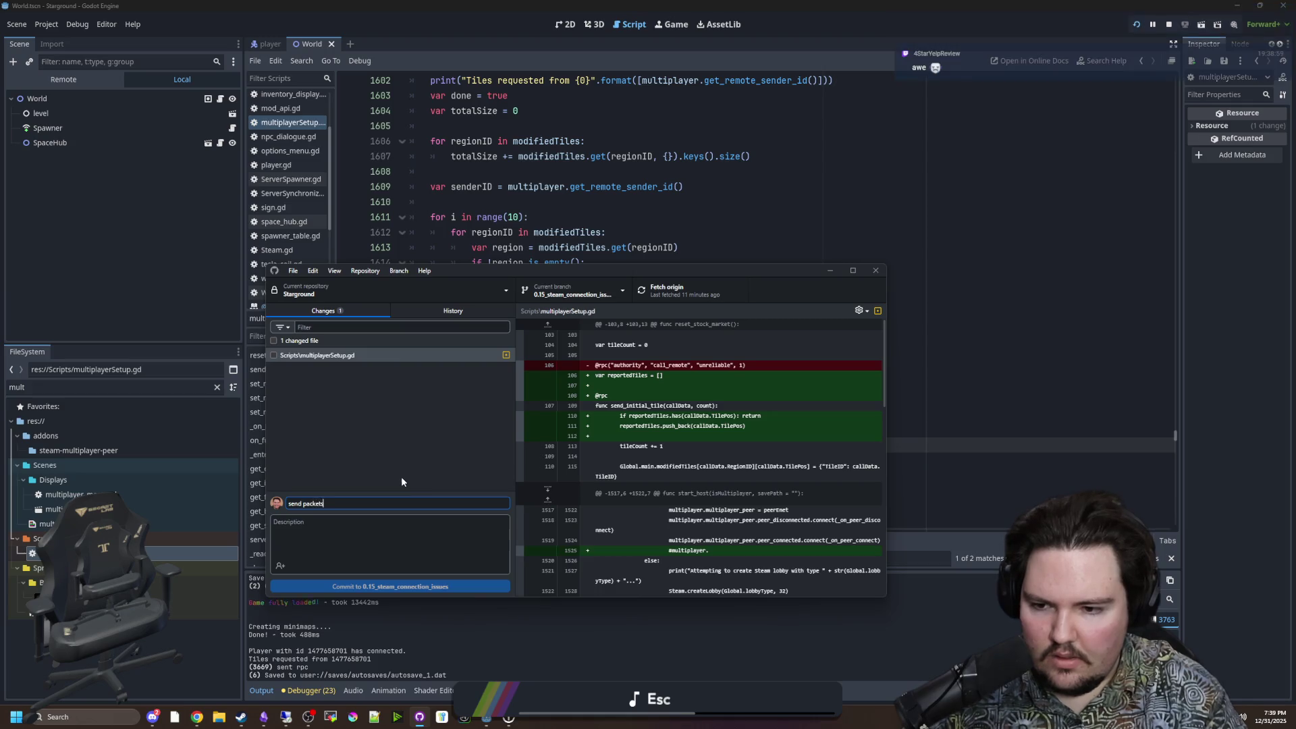
pyautogui.hotkey('ctrl', 'BackSpace')
pyautogui.hotkey('ctrl', 'BackSpace')
pyautogui.write('packet')
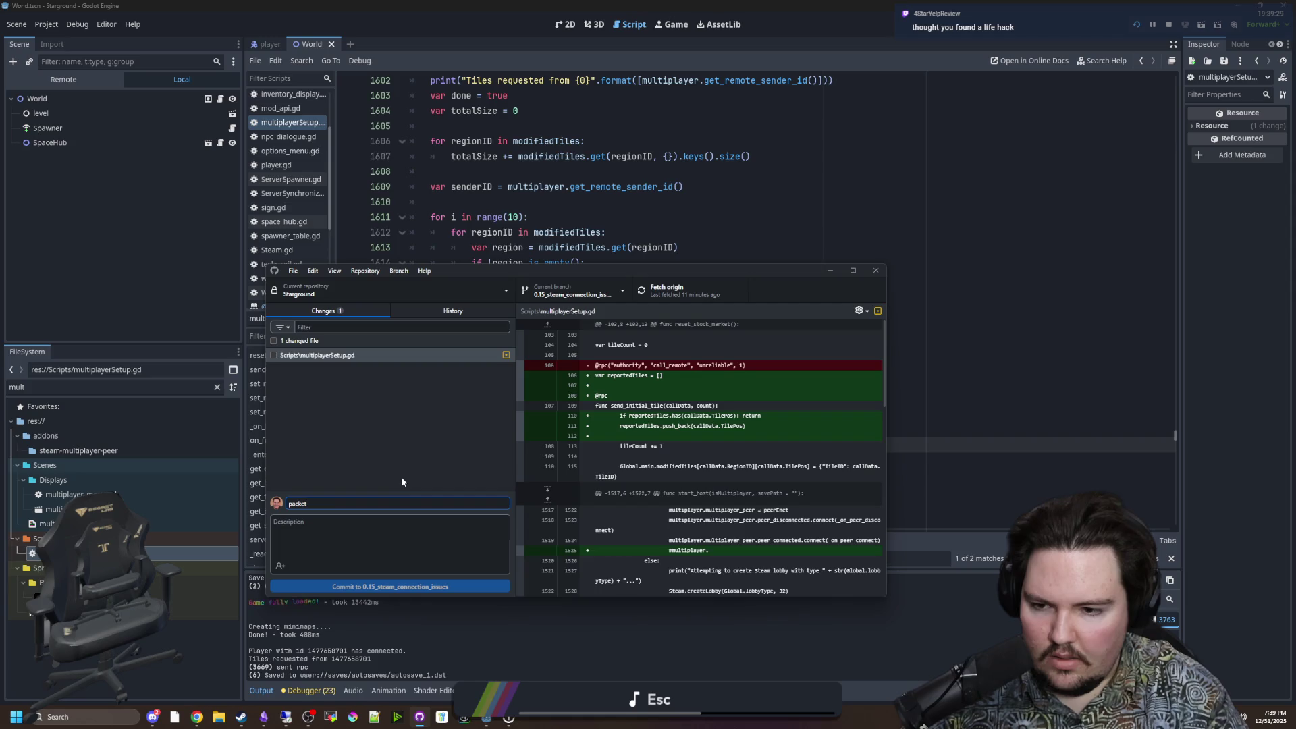
pyautogui.hotkey('ctrl', 'BackSpace')
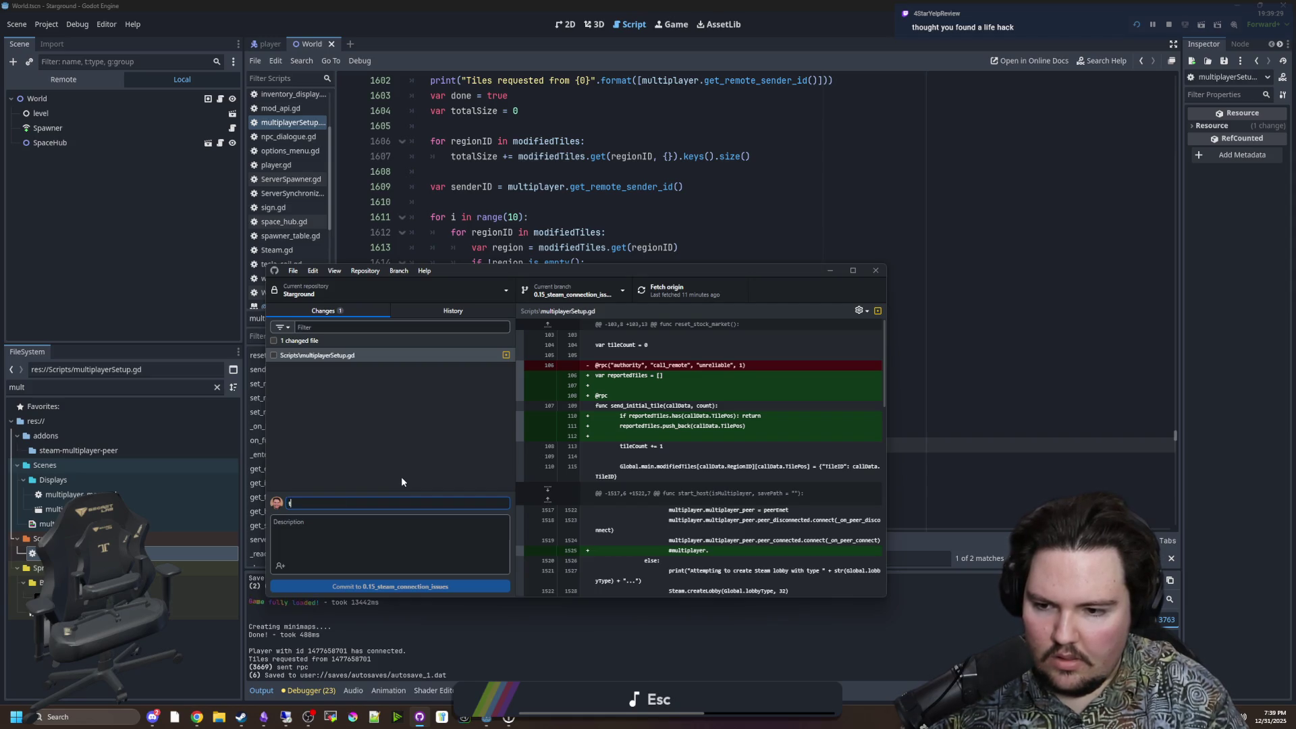
pyautogui.write('tile packet checking')
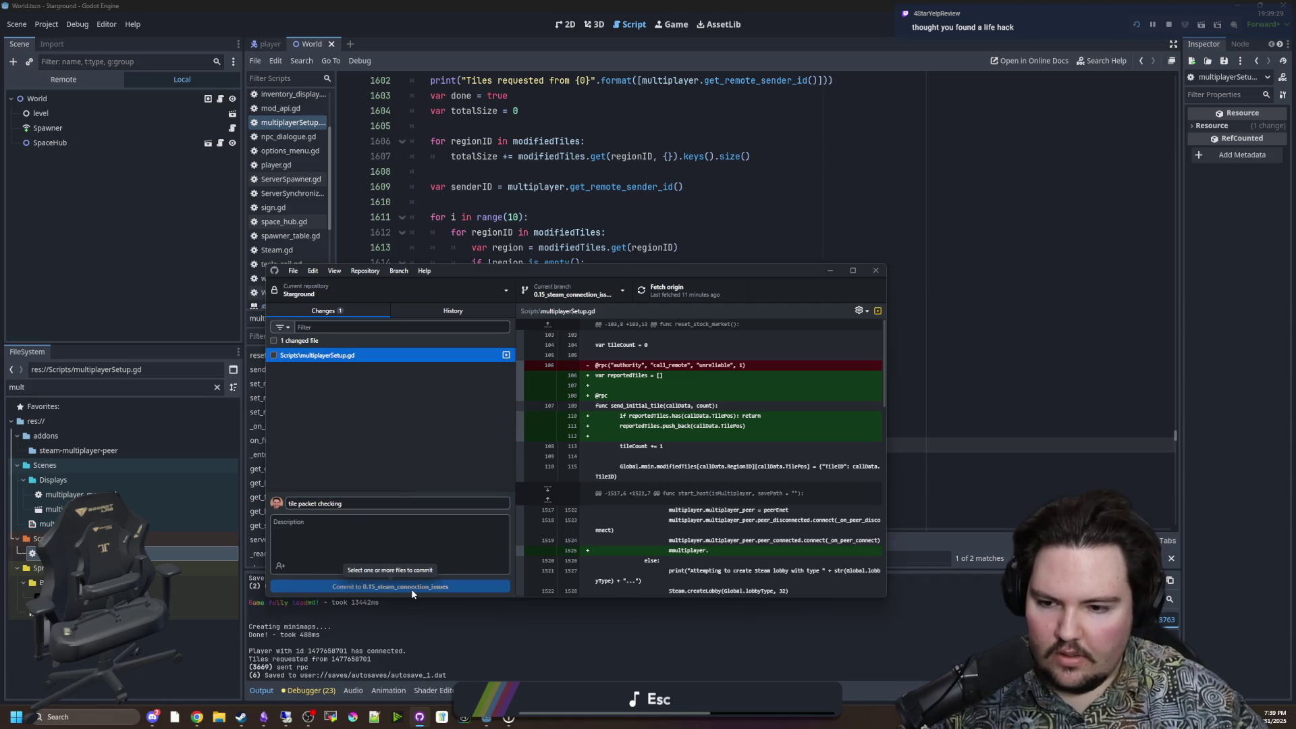
pyautogui.click(274, 356)
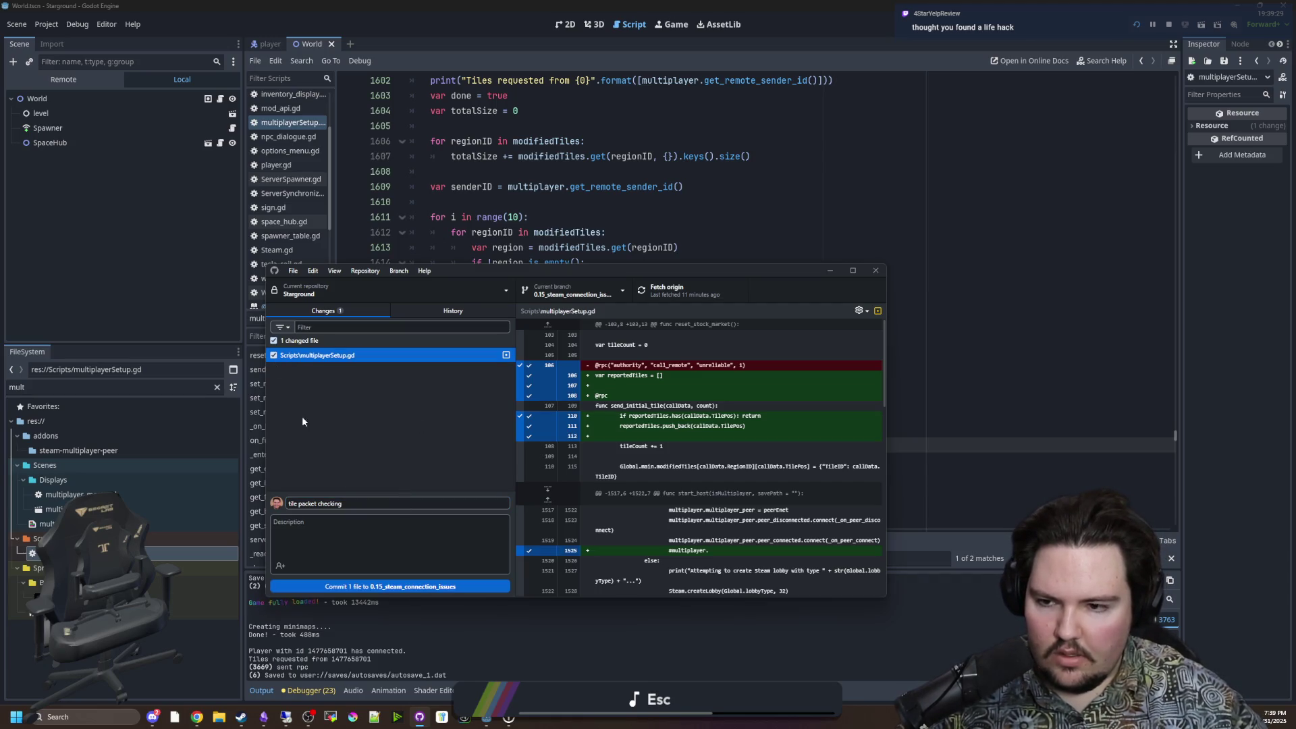
# Step: Commit to 0.15_steam_connection_issues, push origin, and hide GitHub Desktop
pyautogui.click(445, 587)
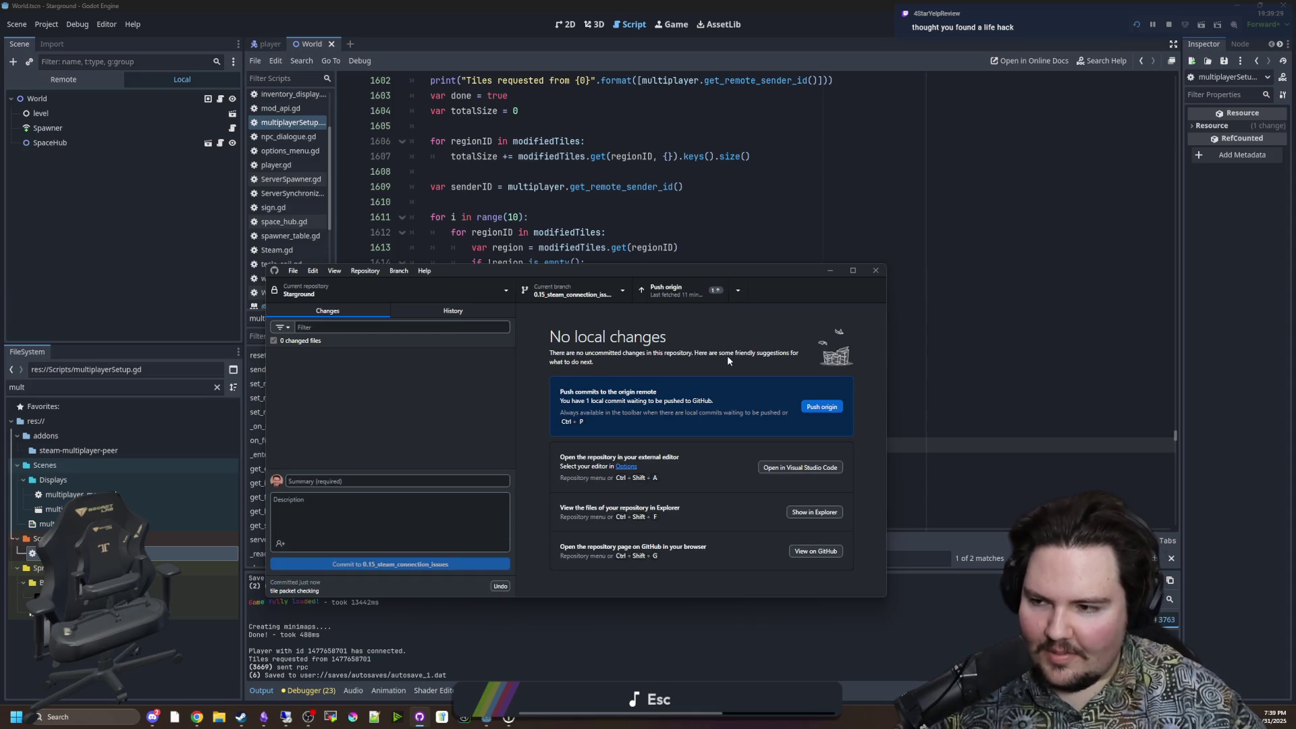
pyautogui.click(697, 299)
pyautogui.click(1015, 558)
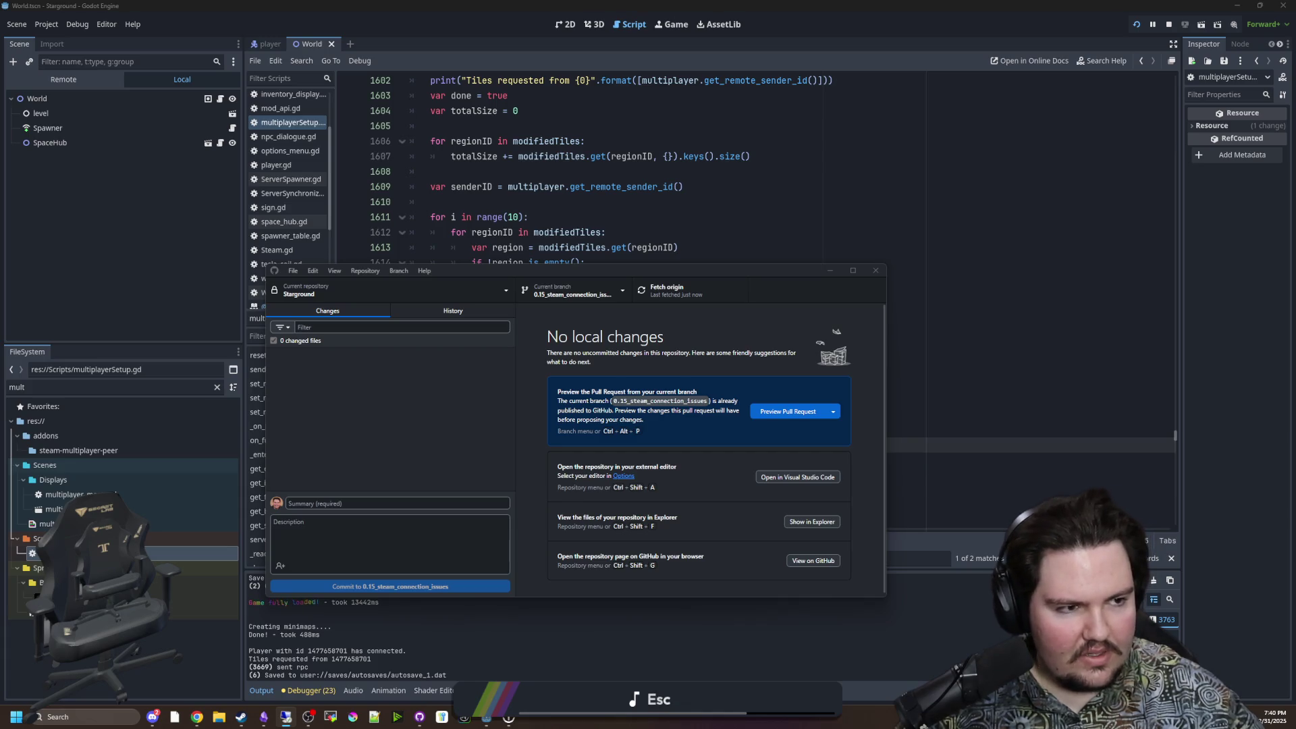
pyautogui.click(829, 269)
pyautogui.click(1144, 31)
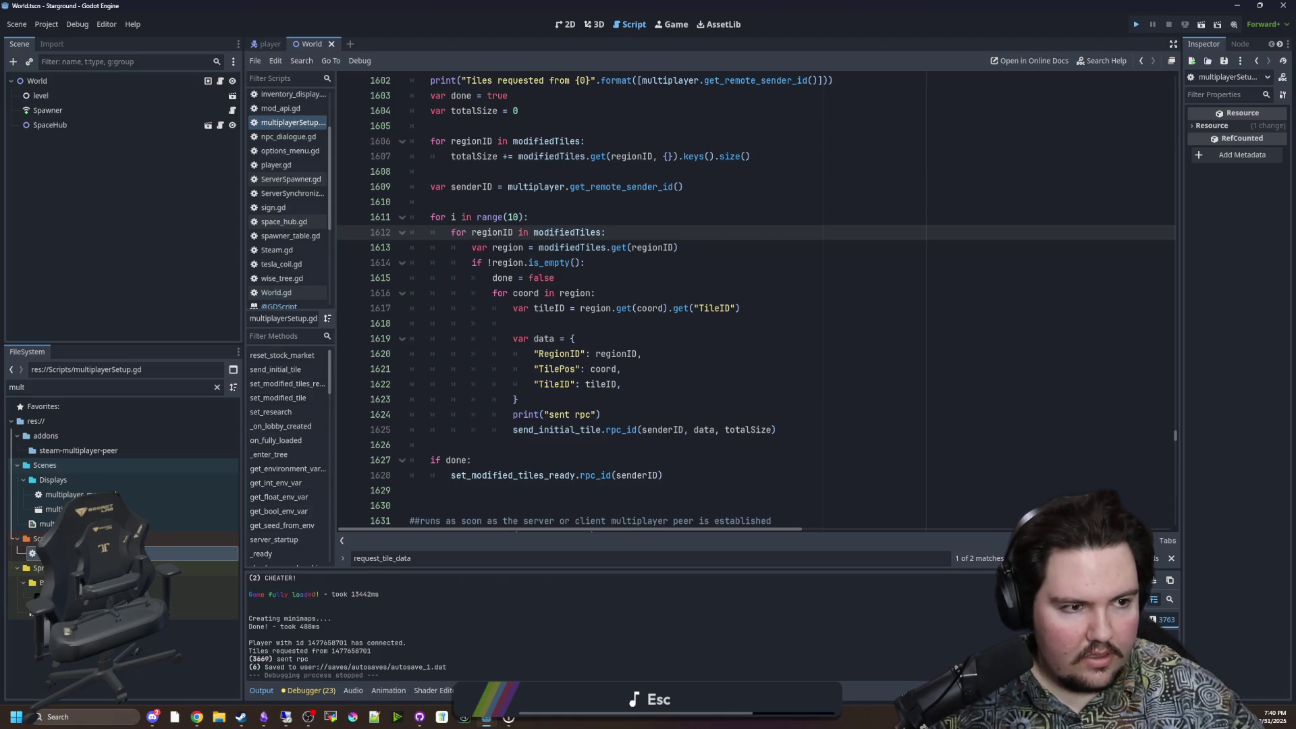
# Step: Run the project with F5 and load the existing save as host
pyautogui.press('F5')
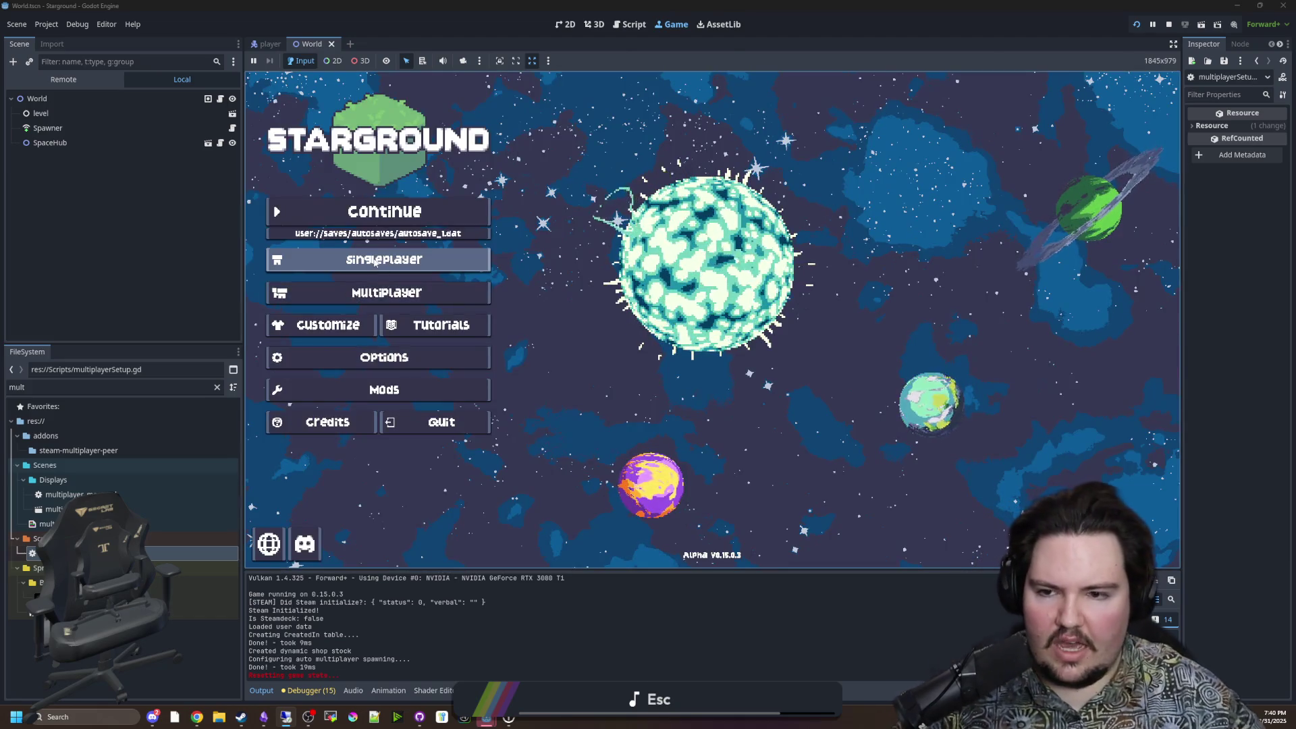
pyautogui.click(359, 299)
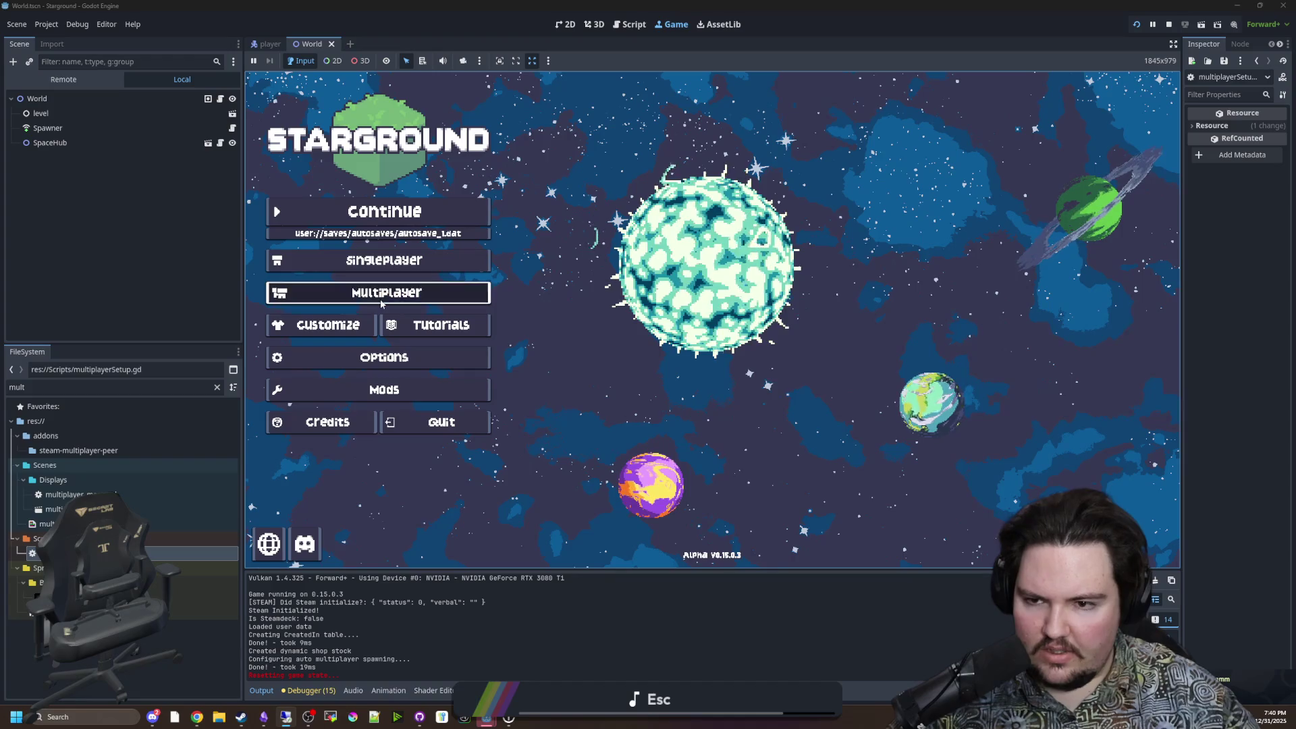
pyautogui.click(735, 269)
pyautogui.click(378, 292)
pyautogui.press('Escape')
pyautogui.click(476, 223)
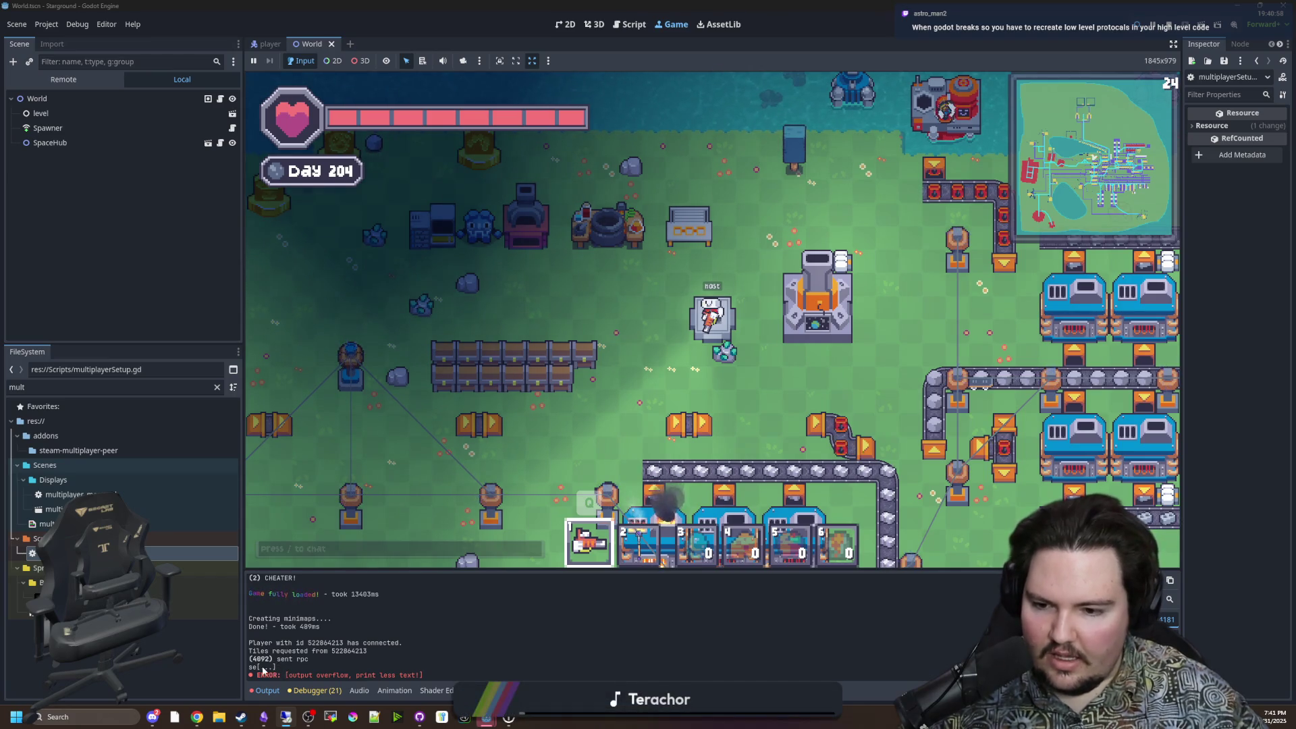
# Step: Bring up the Remote Desktop client, move it aside, and watch it join and request tiles
pyautogui.click(330, 717)
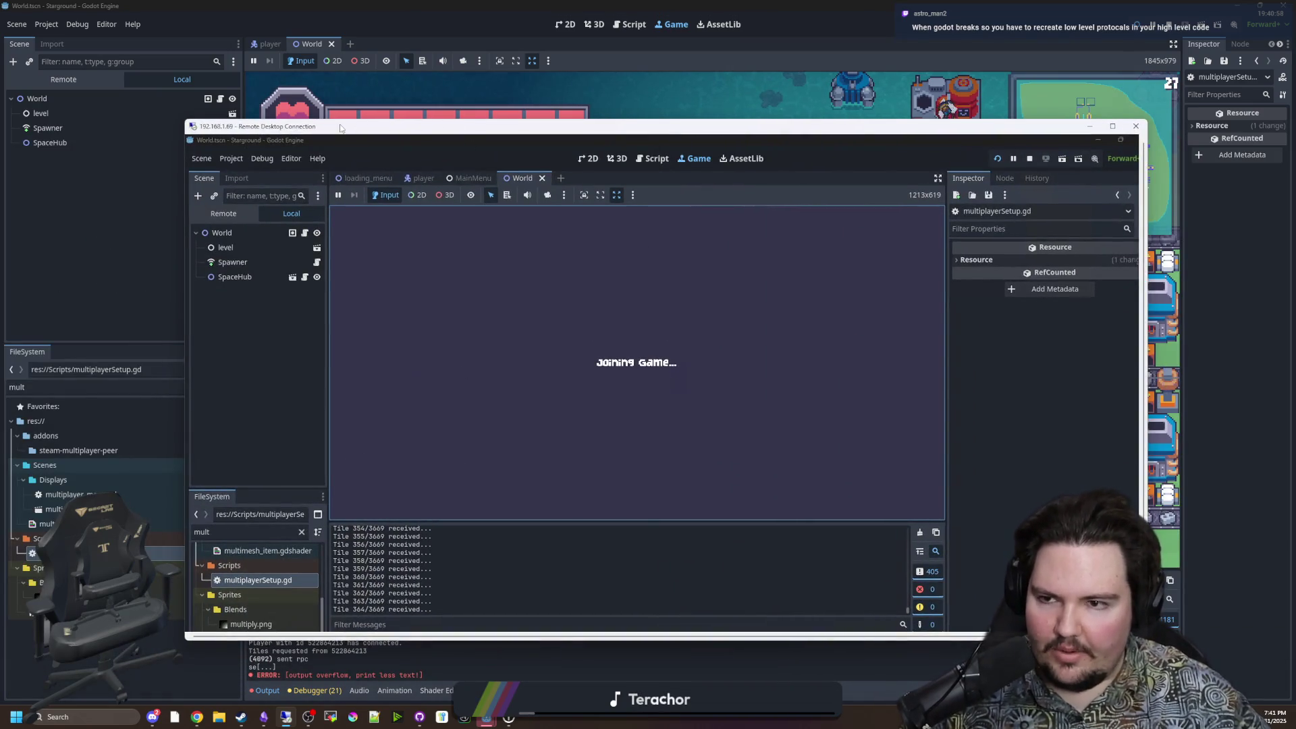
pyautogui.moveTo(283, 127); pyautogui.dragTo(1248, 204)
pyautogui.click(1133, 203)
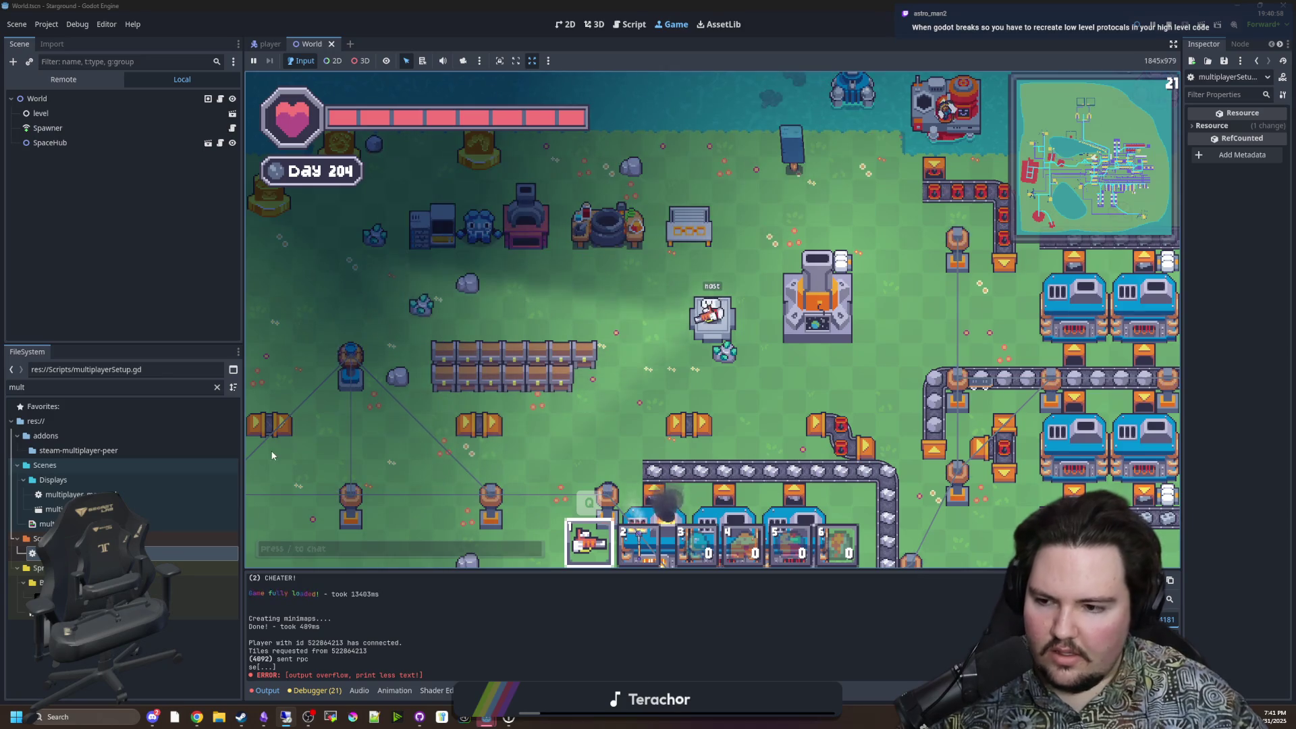
pyautogui.click(107, 292)
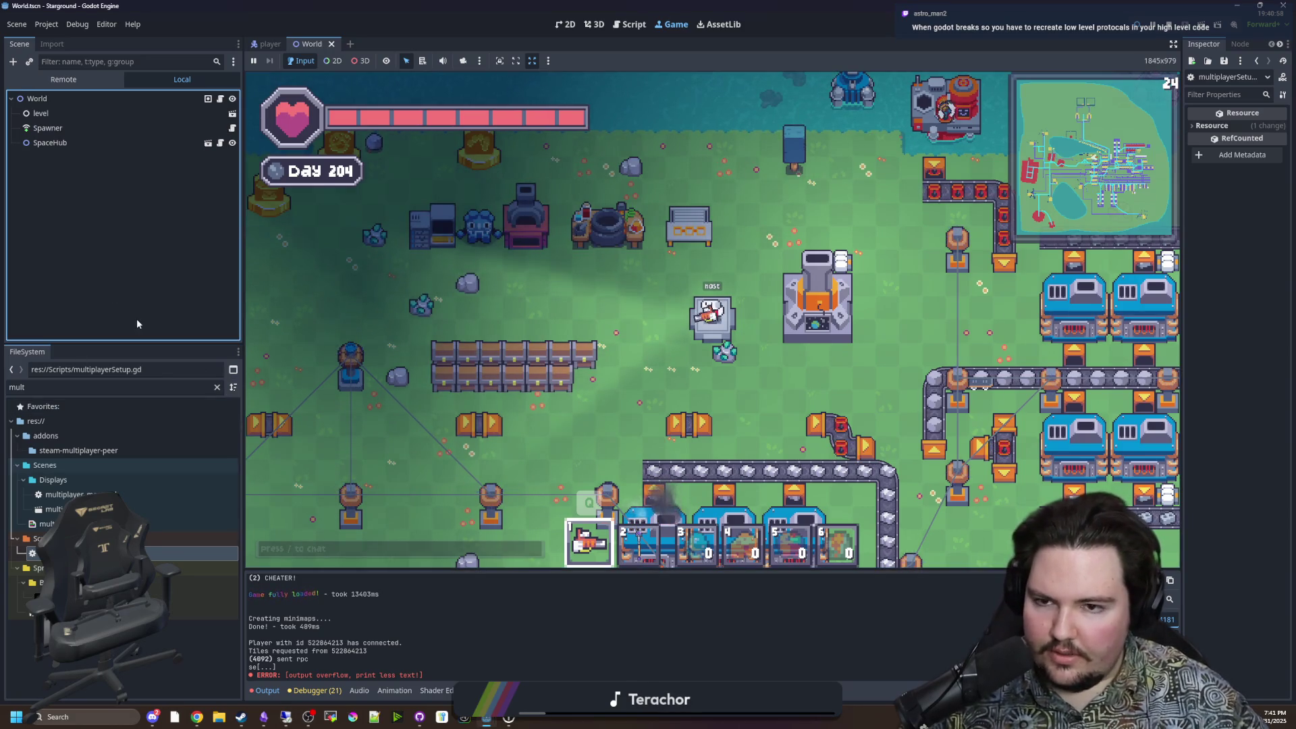
pyautogui.click(203, 553)
# Step: Return to multiplayerSetup.gd and review request_tile_data around lines 1598–1625
pyautogui.doubleClick(203, 552)
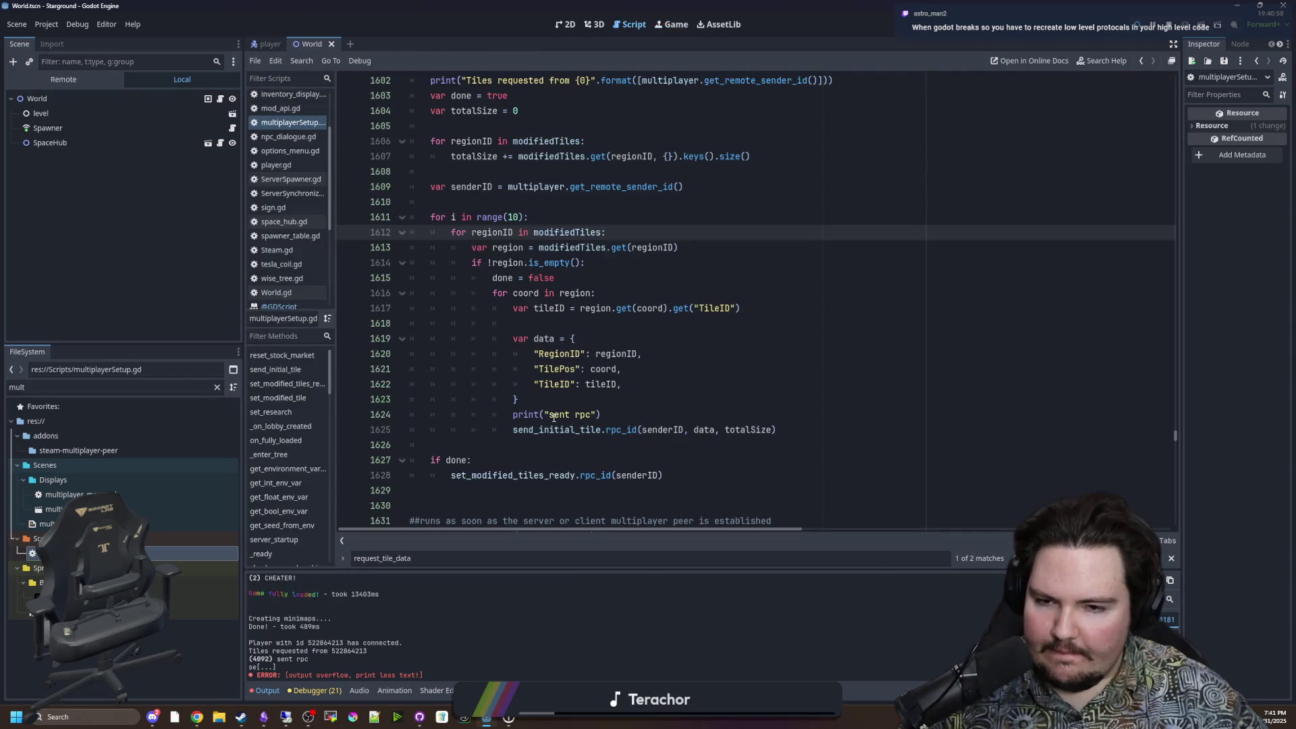
pyautogui.click(621, 318)
pyautogui.scroll(3, 465, 334)
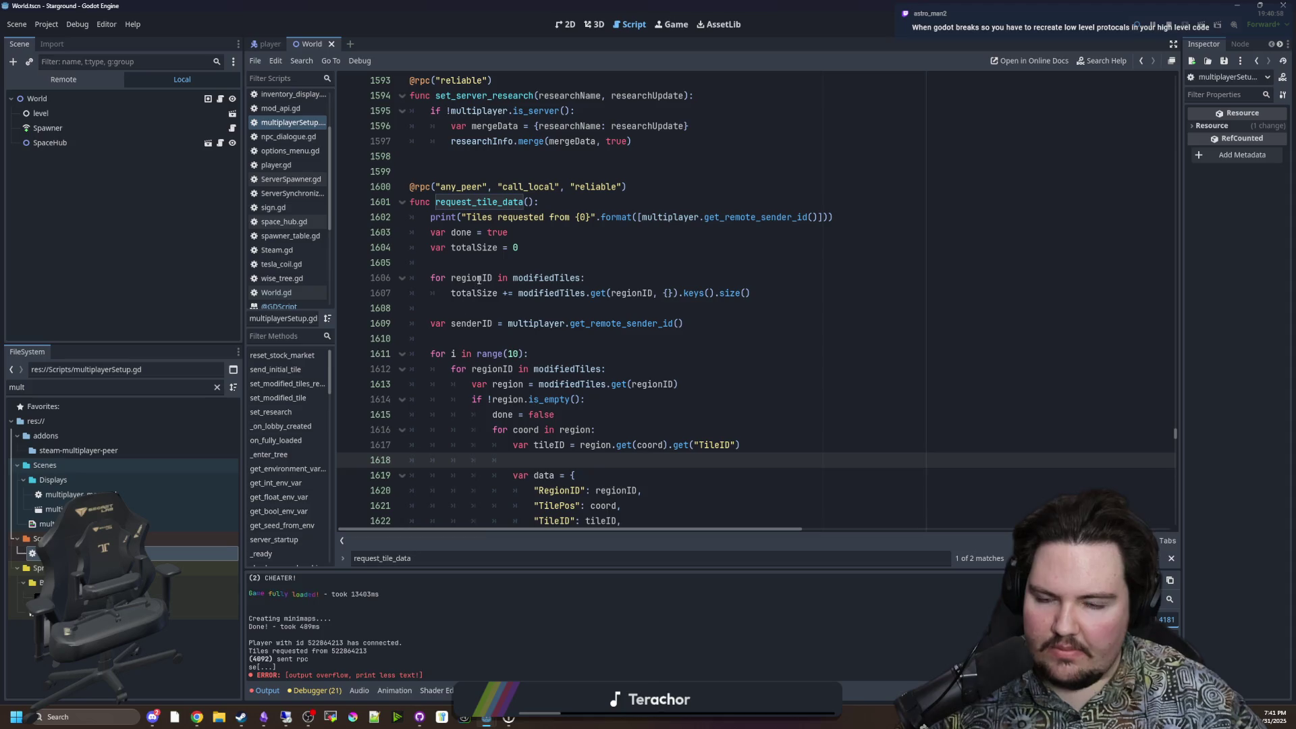
pyautogui.click(490, 141)
pyautogui.click(492, 157)
pyautogui.click(506, 177)
pyautogui.scroll(-5, 506, 176)
pyautogui.scroll(6, 506, 177)
pyautogui.scroll(-5, 684, 373)
pyautogui.scroll(1, 662, 459)
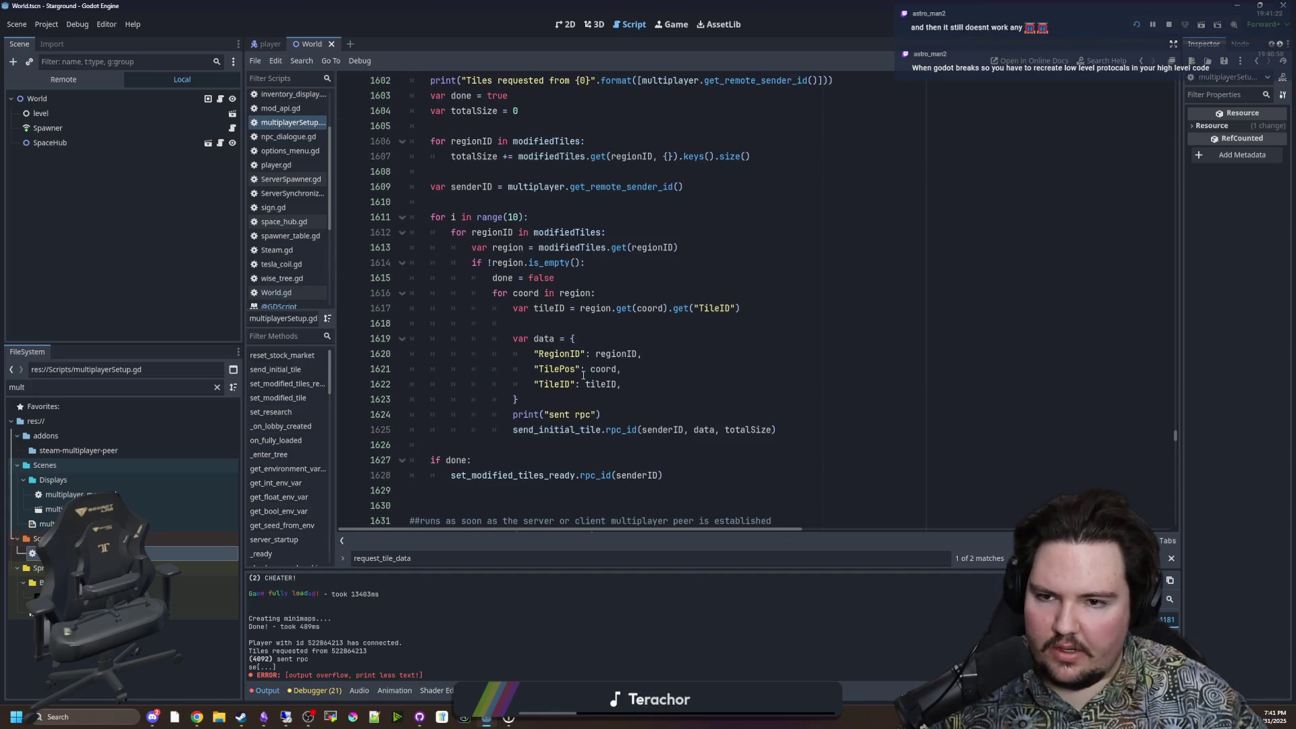
pyautogui.click(547, 220)
pyautogui.click(826, 432)
# Step: Add 'await get_tree().physics_frame' after the rpc call on line 1625 and save
pyautogui.press('Return')
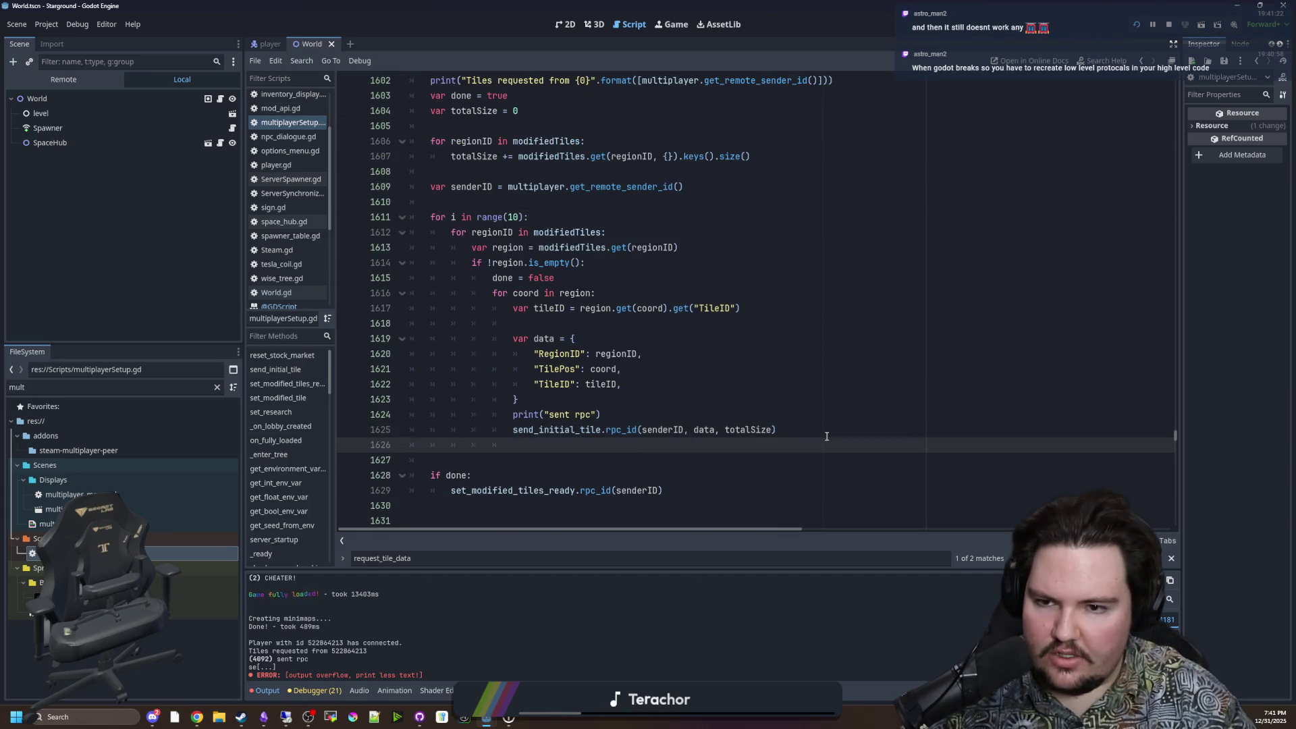
pyautogui.write('await _p')
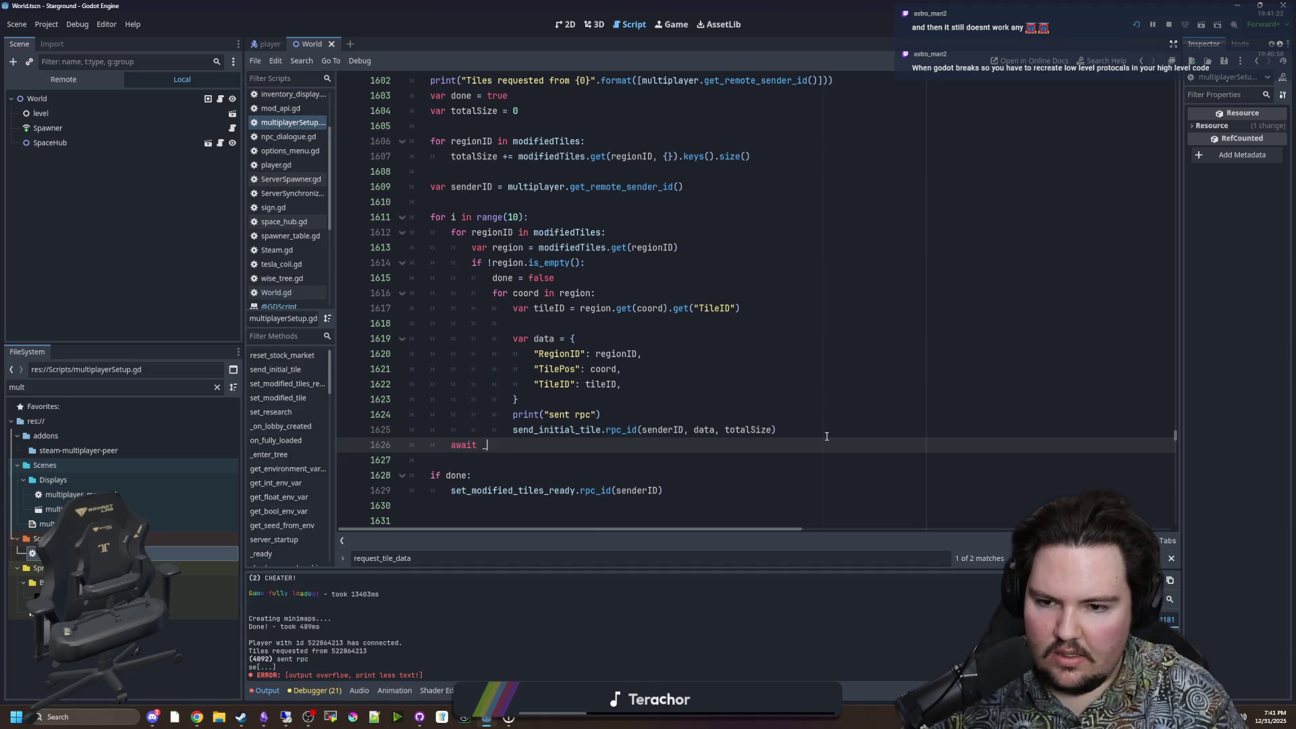
pyautogui.press('BackSpace')
pyautogui.press('BackSpace')
pyautogui.write('get_tre')
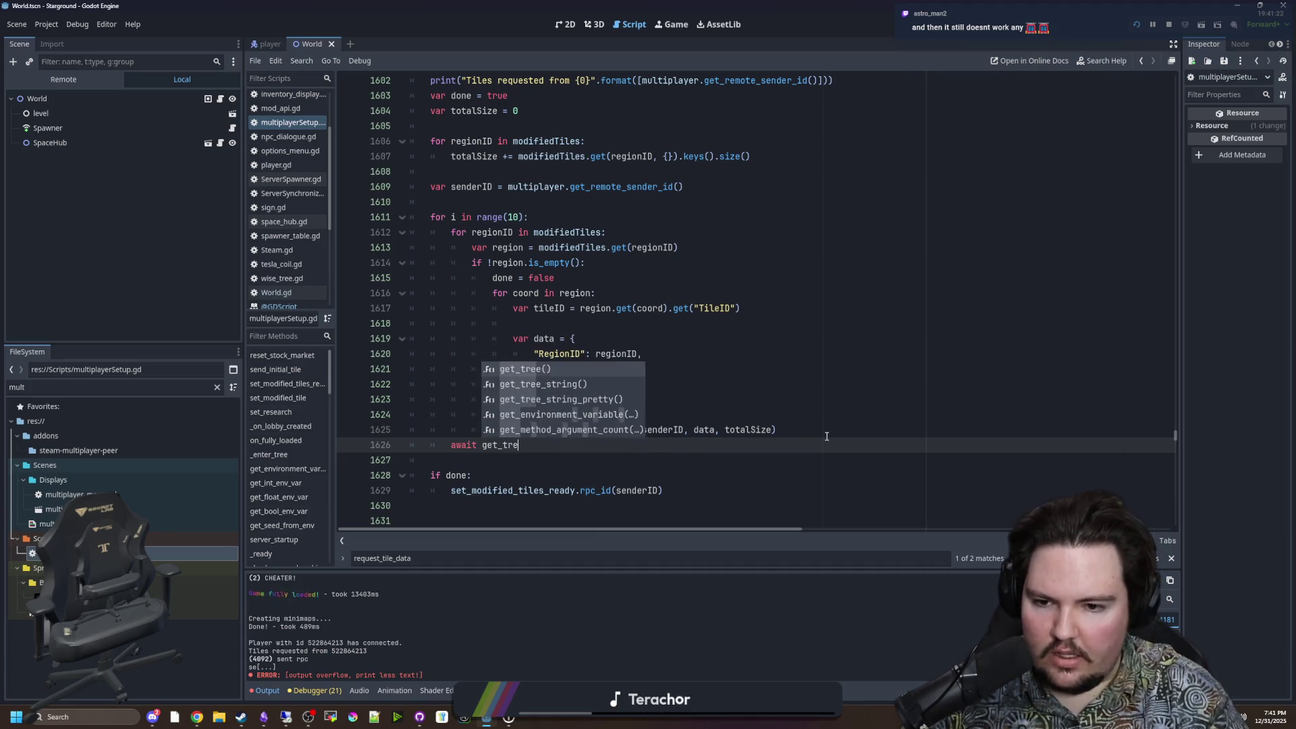
pyautogui.write('e().proce')
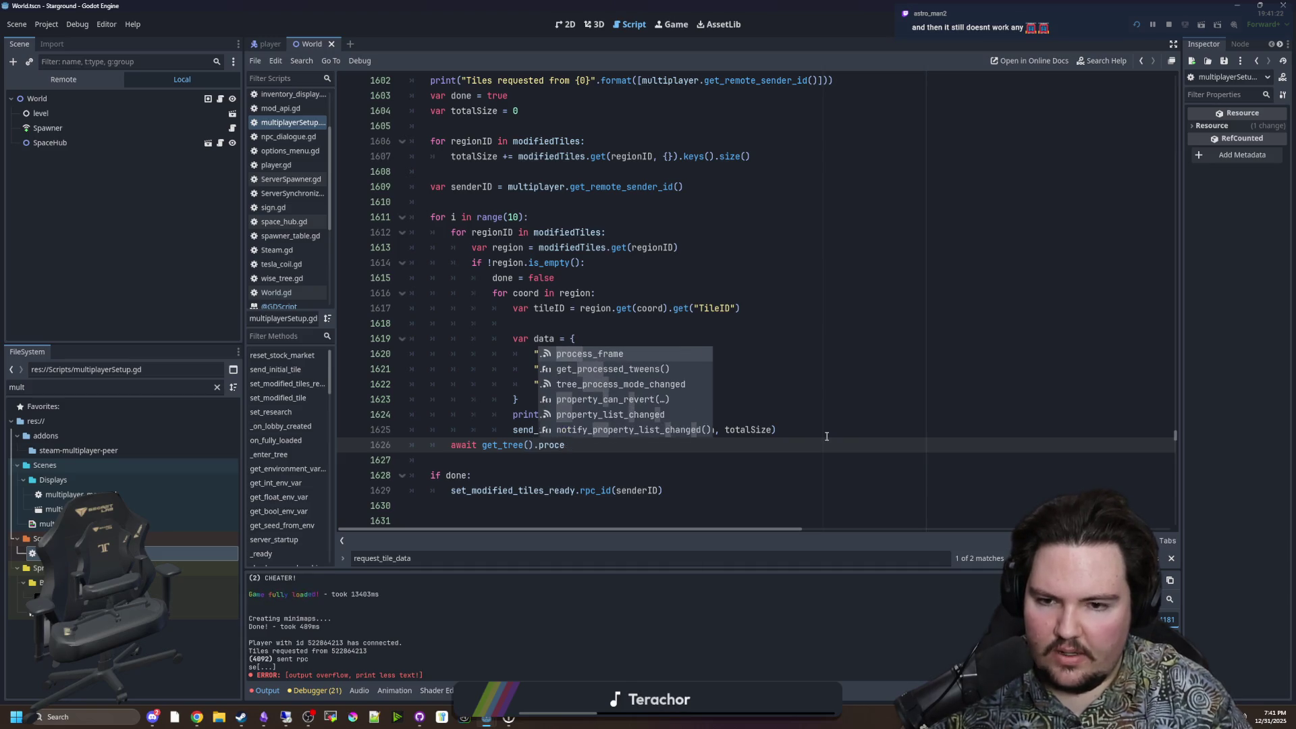
pyautogui.press('Return')
pyautogui.press('BackSpace')
pyautogui.press('BackSpace')
pyautogui.press('BackSpace')
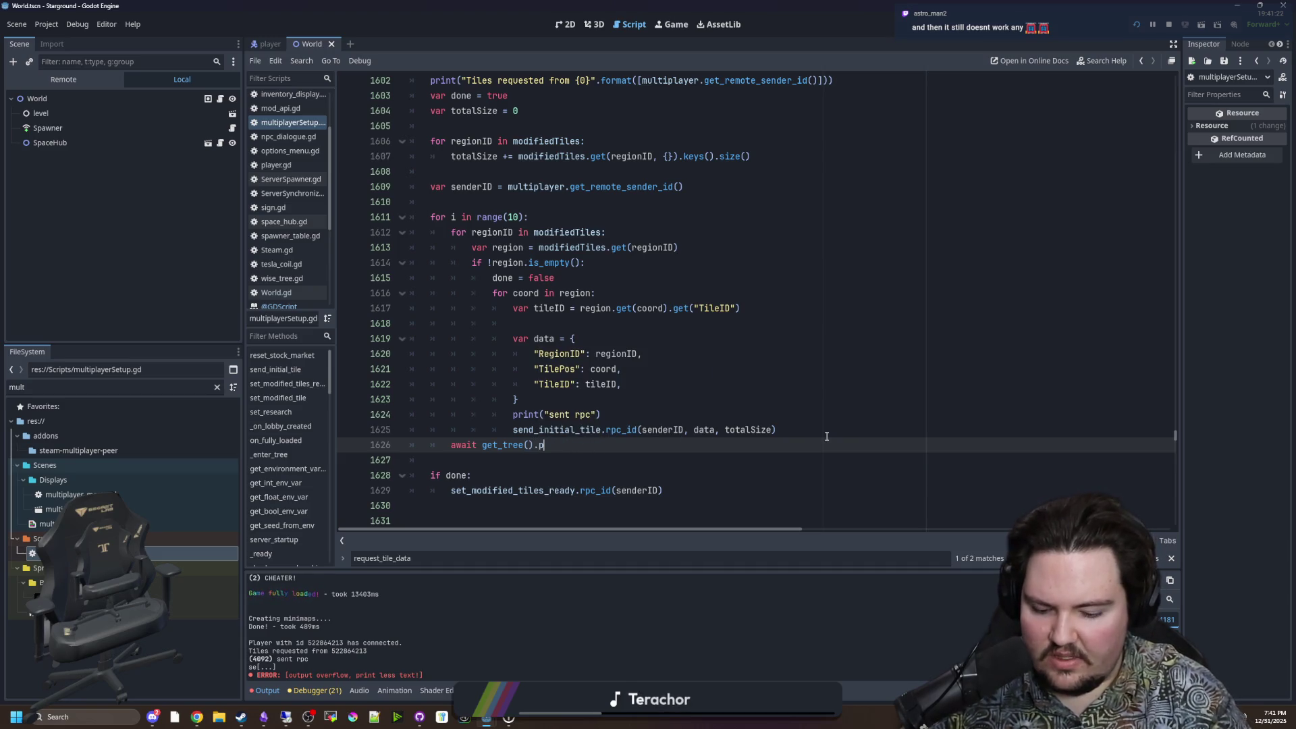
pyautogui.write('h')
pyautogui.press('Return')
pyautogui.click(809, 436)
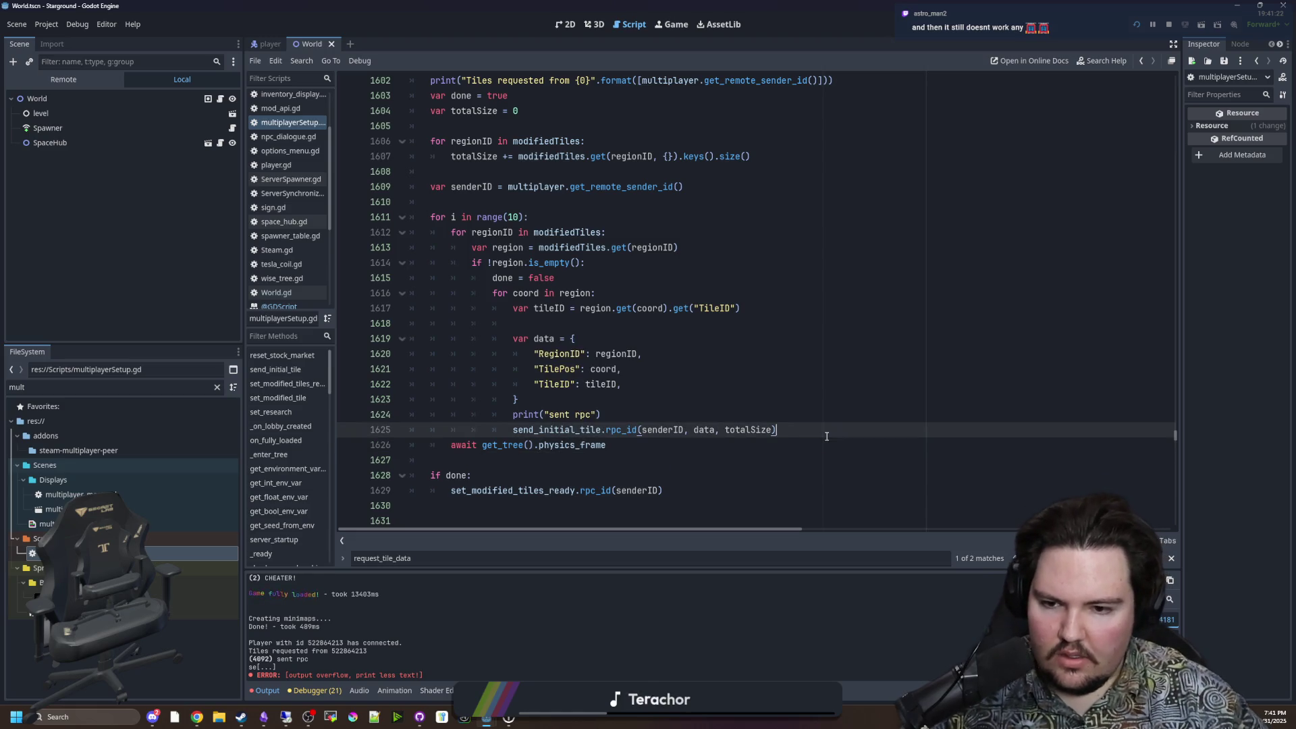
pyautogui.hotkey('ctrl', 's')
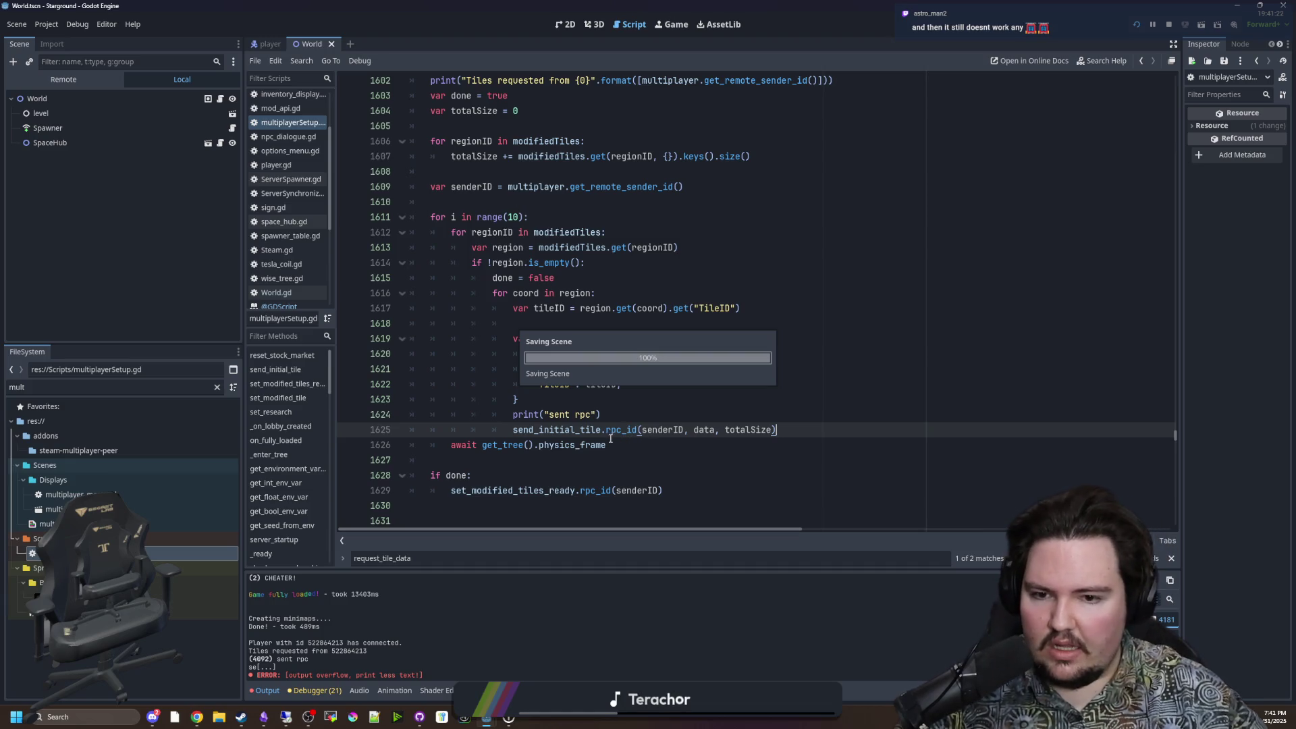
# Step: Re-save the script several times while checking lines 1610–1625
pyautogui.hotkey('shift', 'Home')
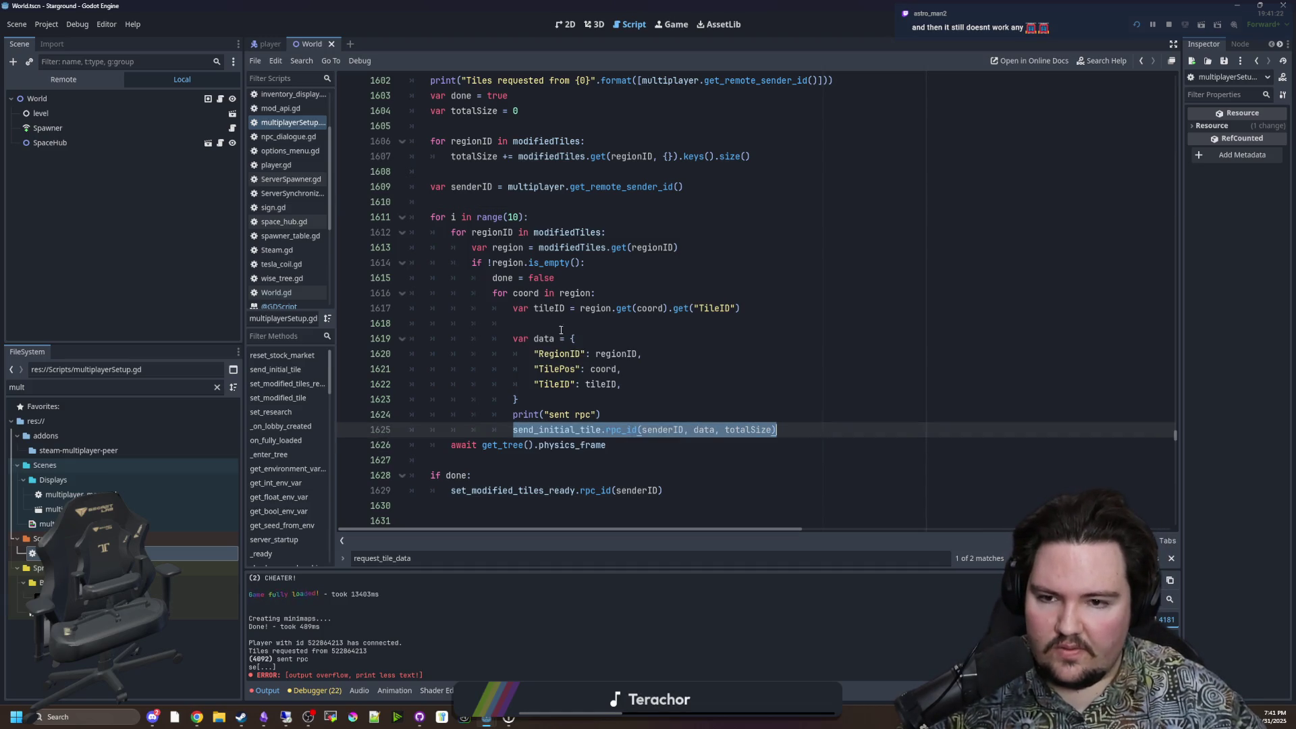
pyautogui.click(560, 330)
pyautogui.hotkey('ctrl', 's')
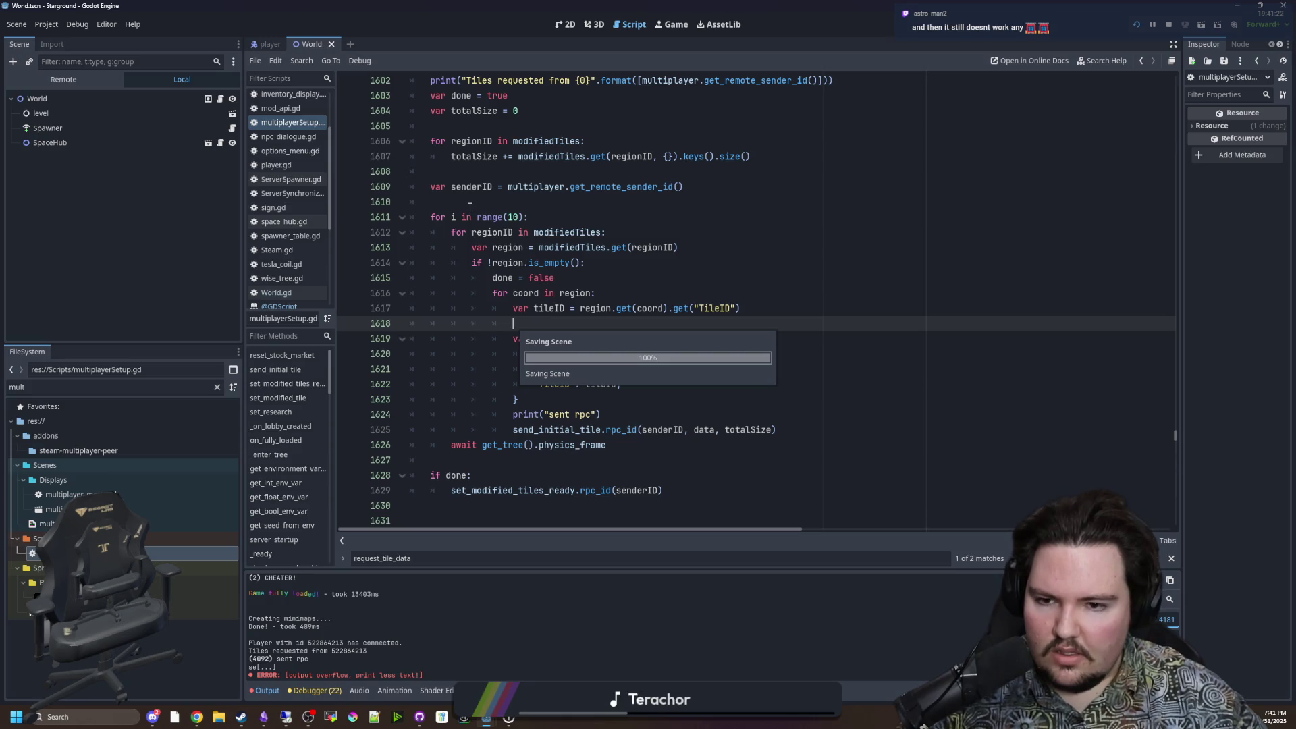
pyautogui.click(470, 208)
pyautogui.hotkey('ctrl', 's')
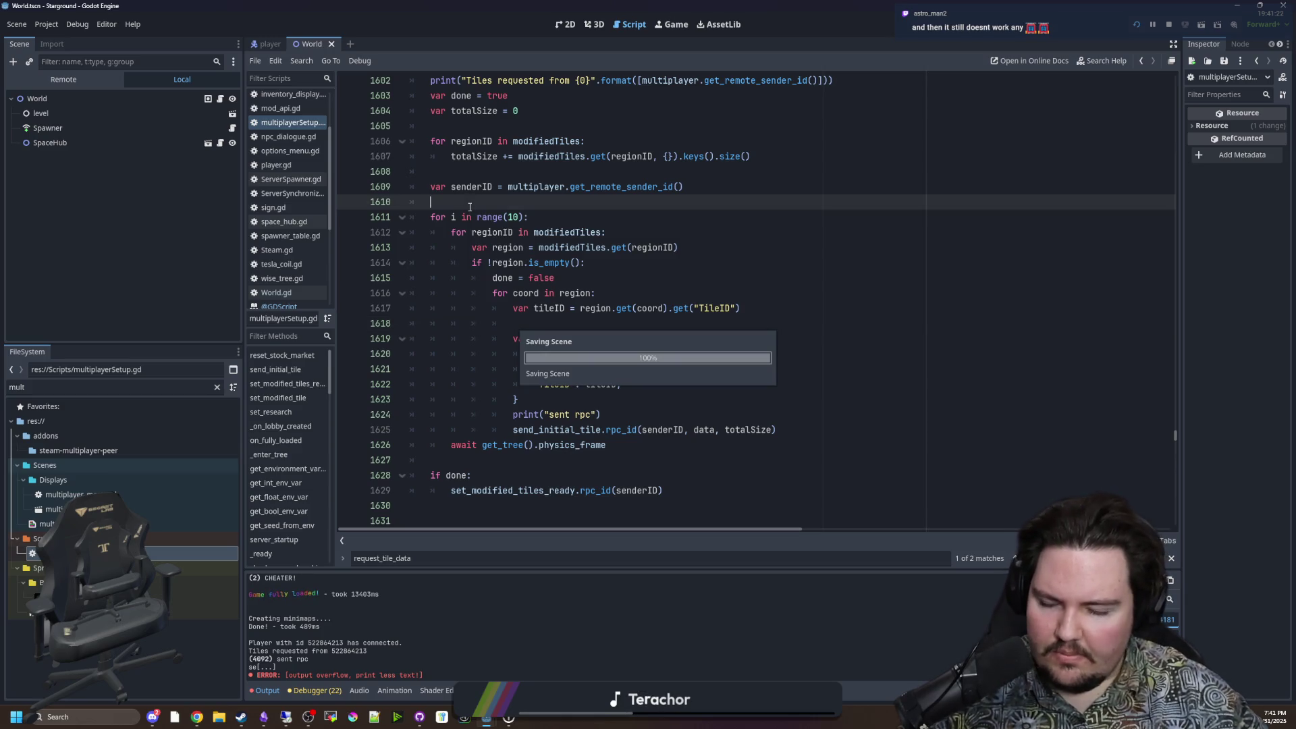
pyautogui.click(813, 323)
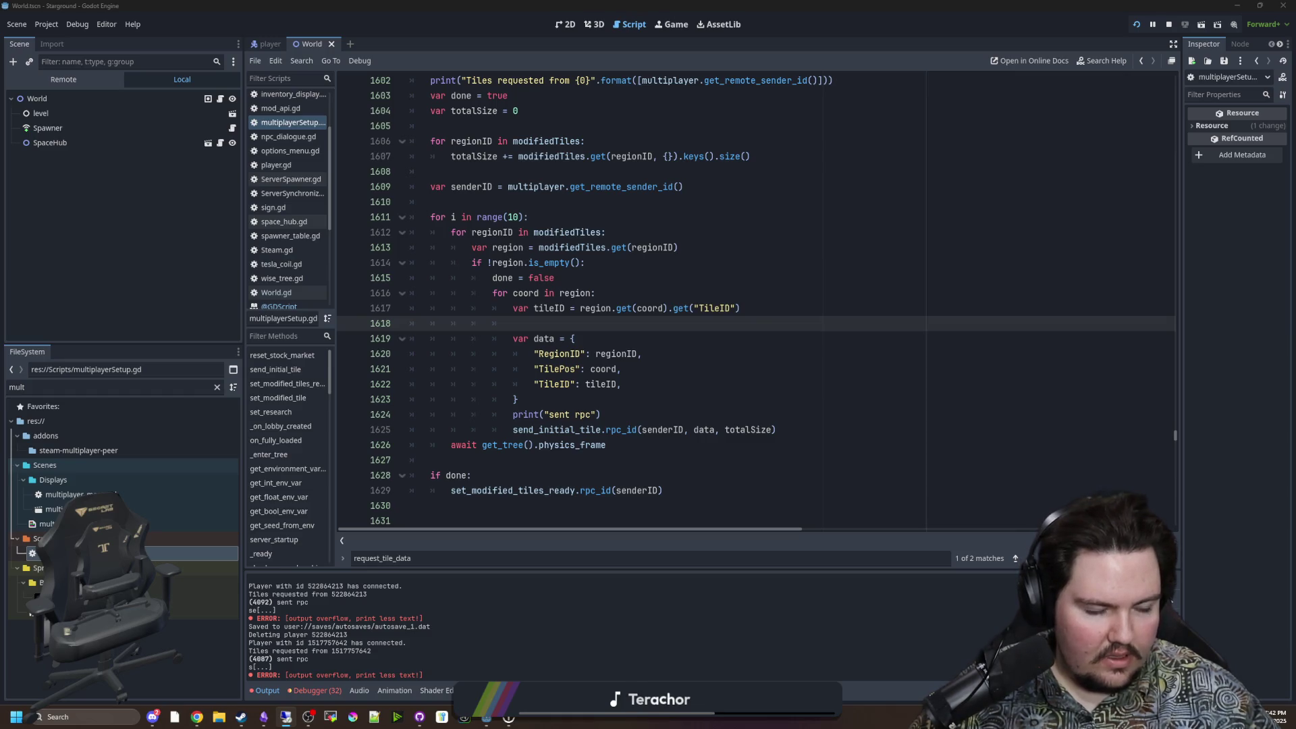
pyautogui.click(553, 397)
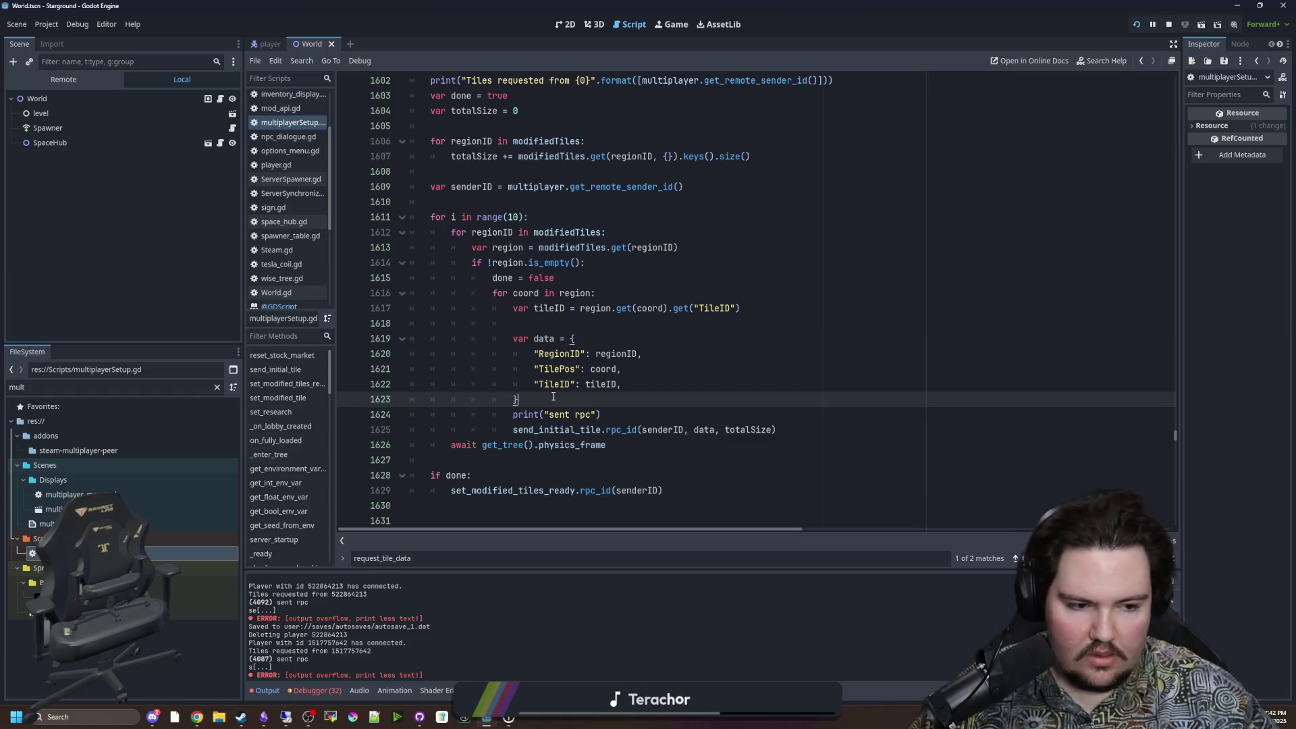
pyautogui.click(585, 322)
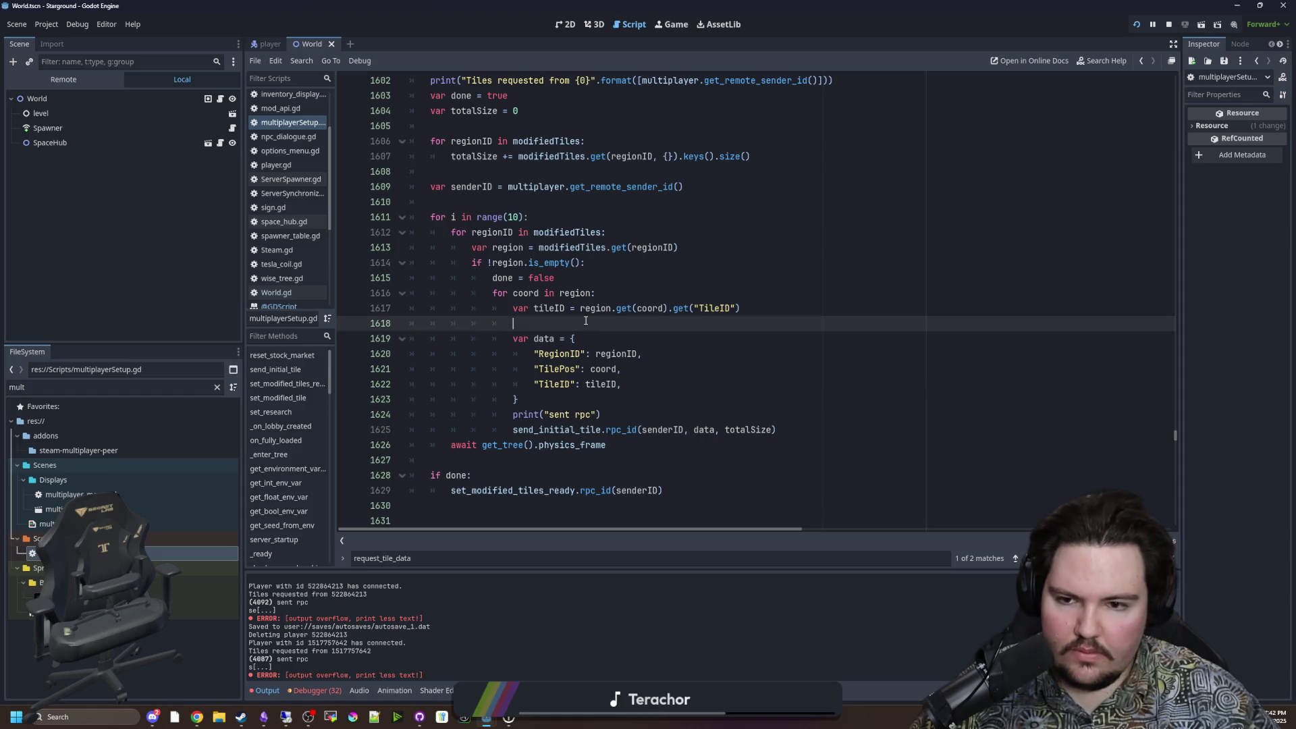
pyautogui.hotkey('ctrl', 's')
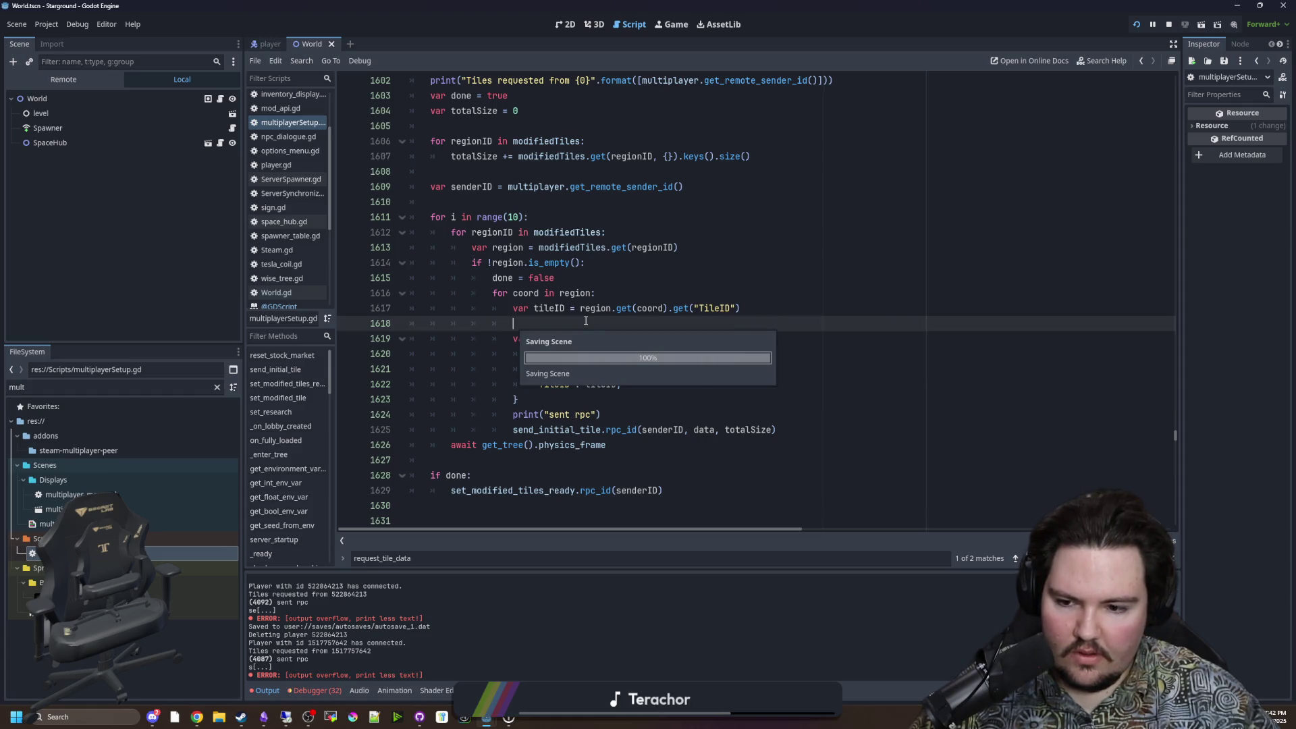
pyautogui.hotkey('ctrl', 's')
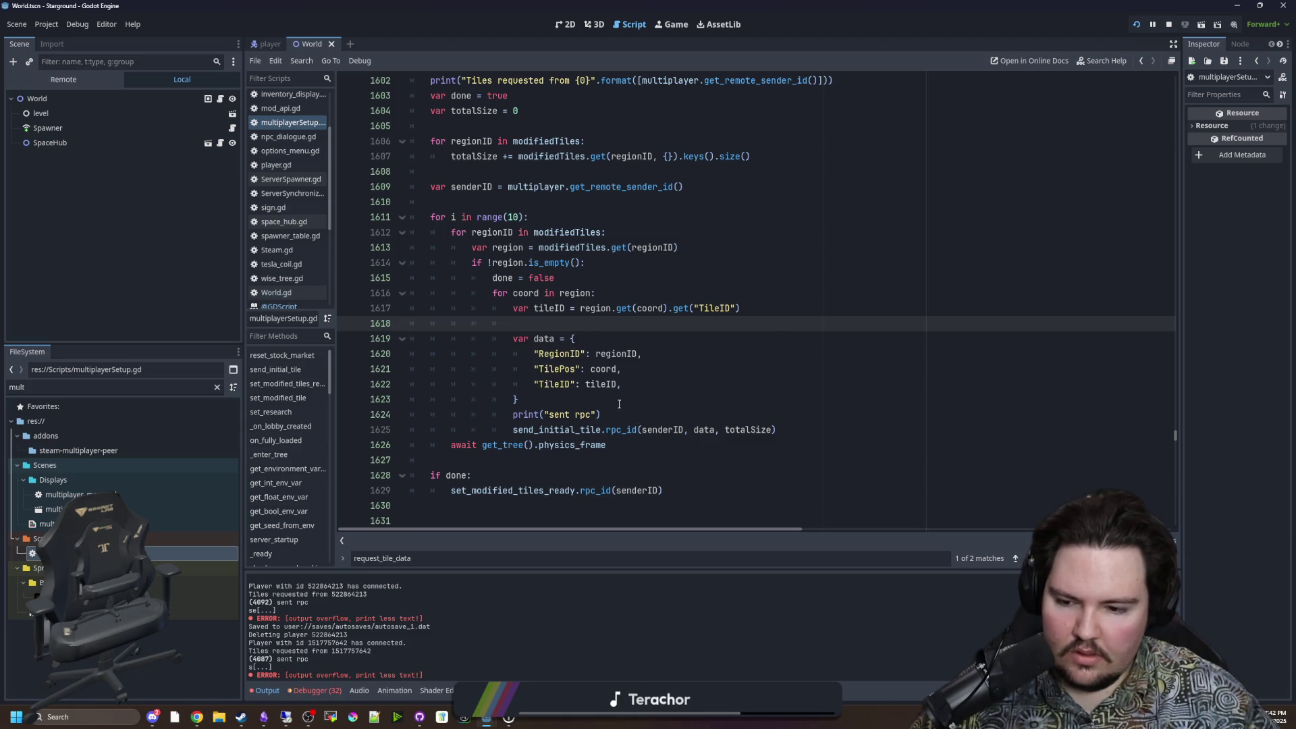
# Step: Comment out the print("sent rpc") line with Ctrl+K and save
pyautogui.click(533, 413)
pyautogui.hotkey('ctrl', 'k')
pyautogui.click(565, 401)
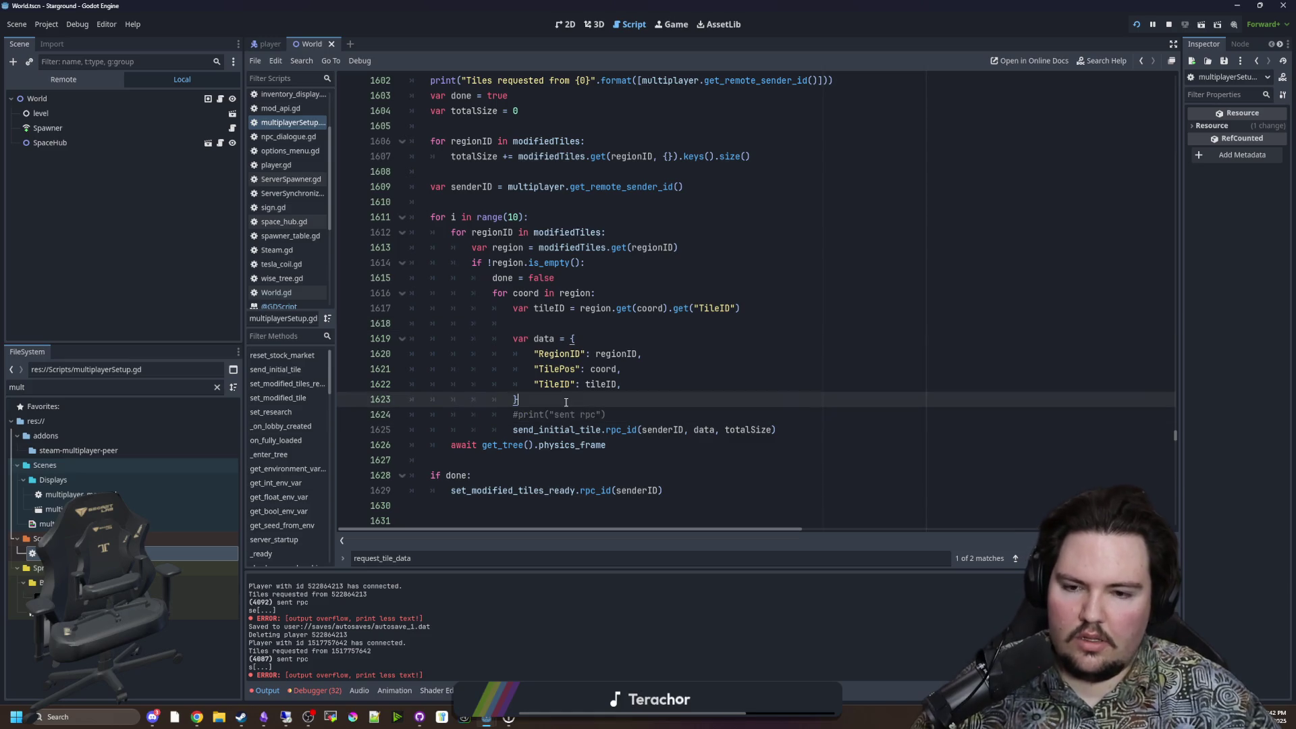
pyautogui.hotkey('ctrl', 's')
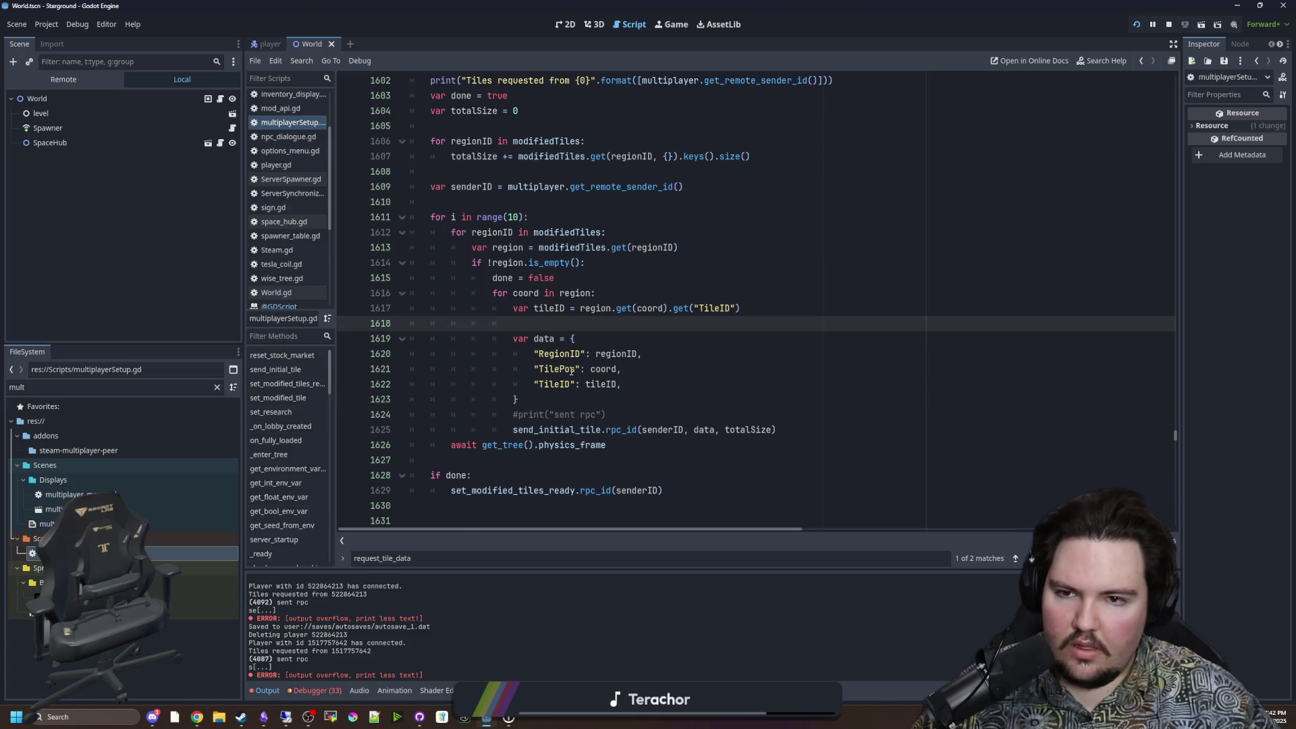
# Step: Insert a blank line after the is_empty check, just before done = false
pyautogui.scroll(1, 675, 303)
pyautogui.click(488, 262)
pyautogui.click(497, 246)
pyautogui.hotkey('ctrl', 's')
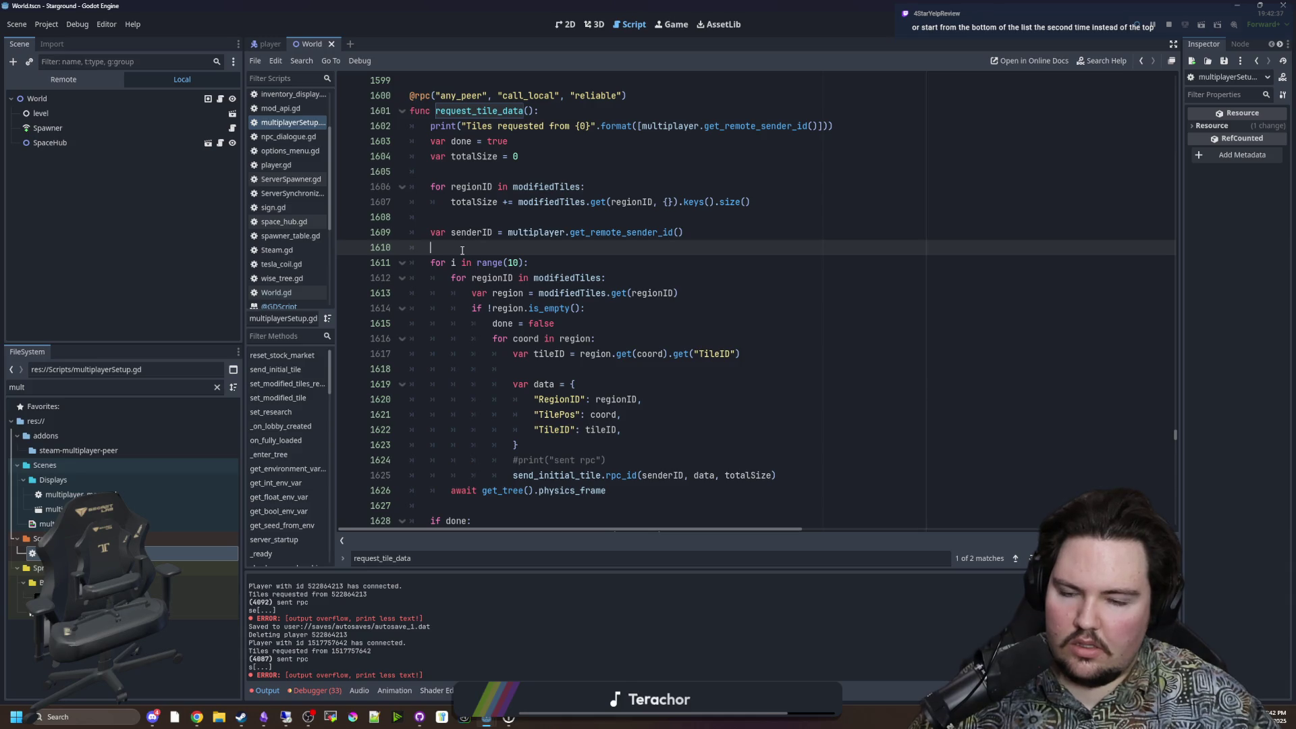
pyautogui.scroll(-1, 462, 251)
pyautogui.click(680, 246)
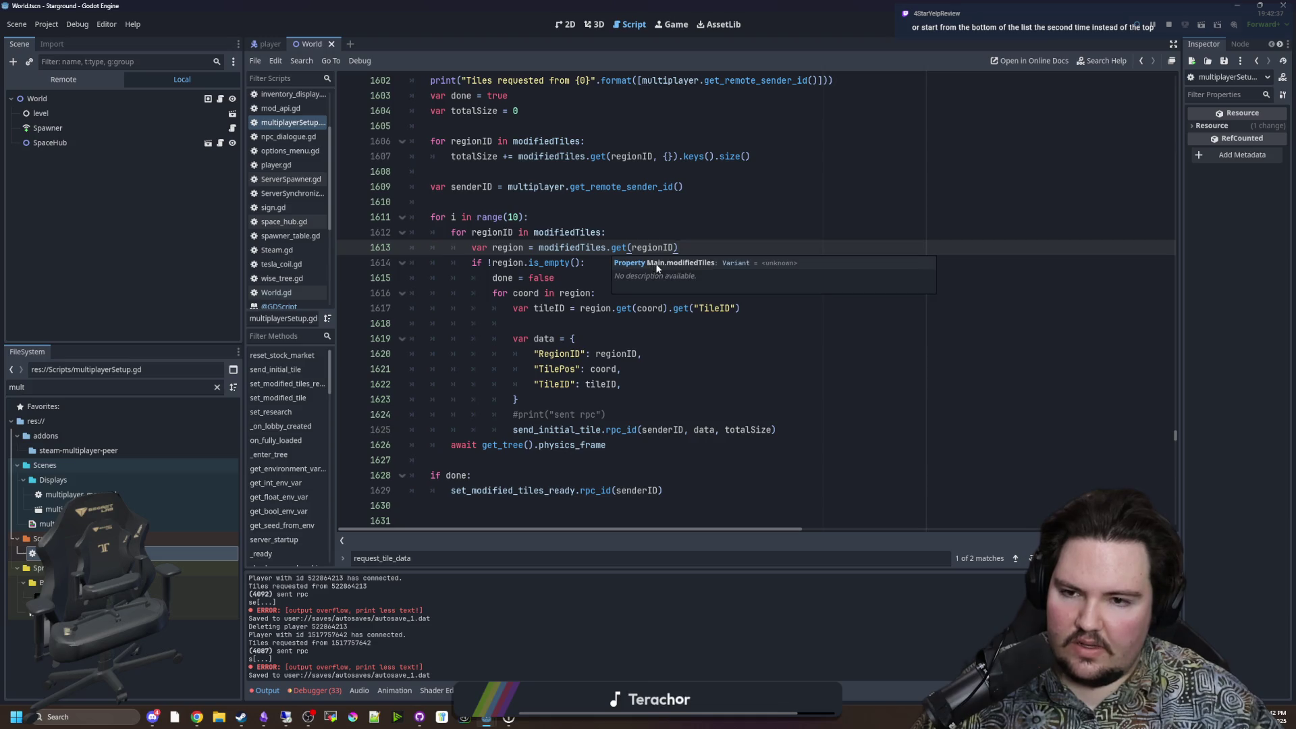
pyautogui.click(606, 266)
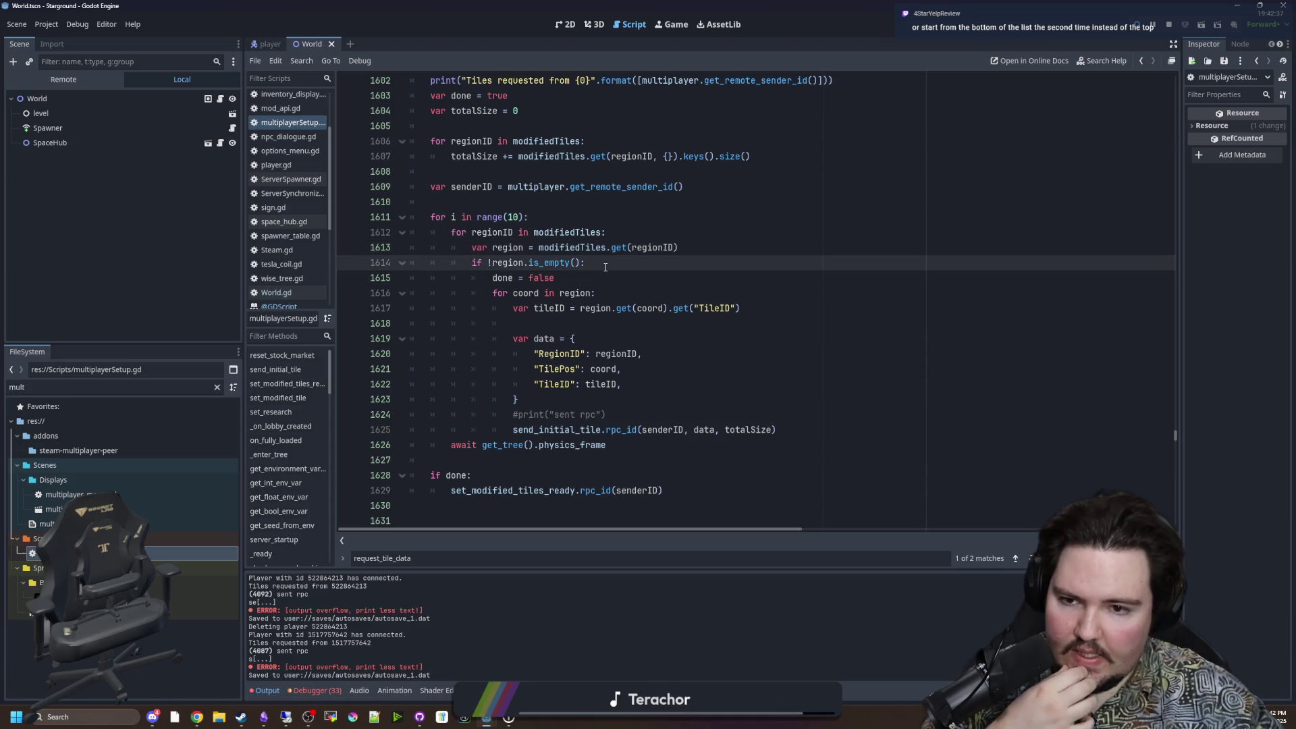
pyautogui.click(592, 279)
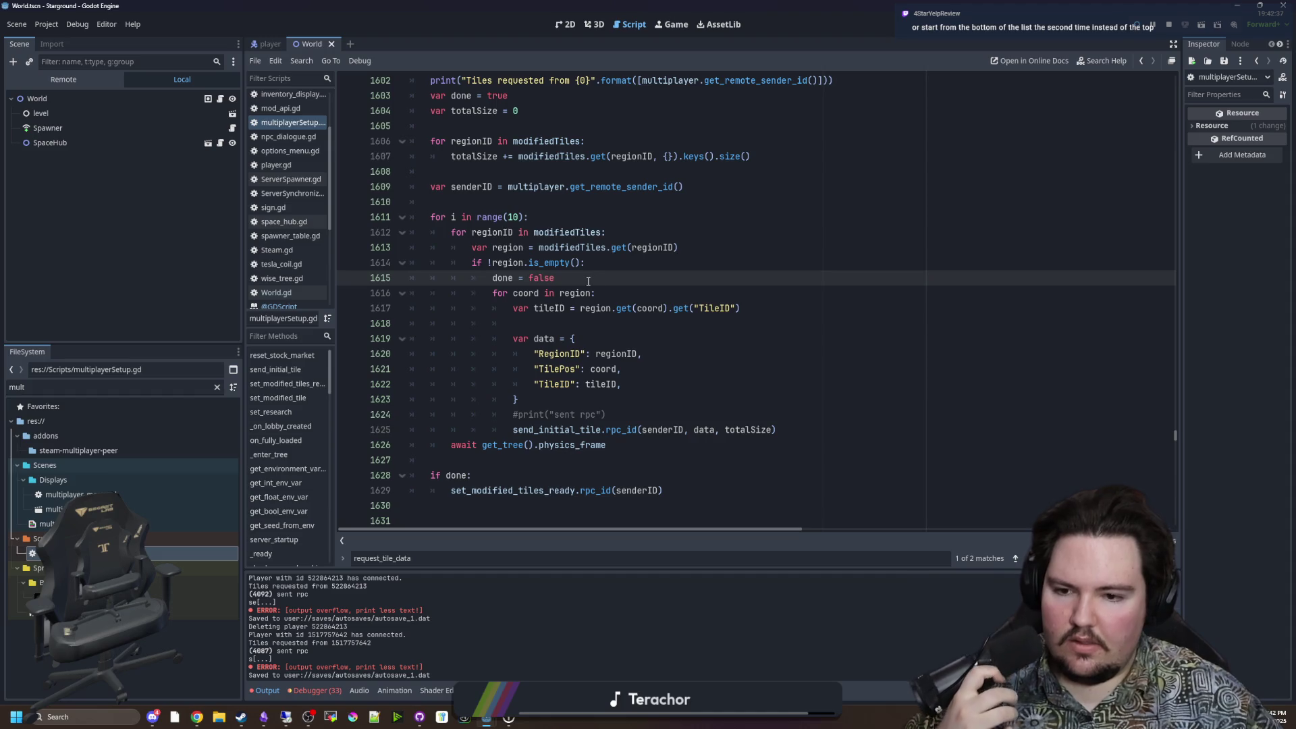
pyautogui.moveTo(588, 281); pyautogui.dragTo(490, 282)
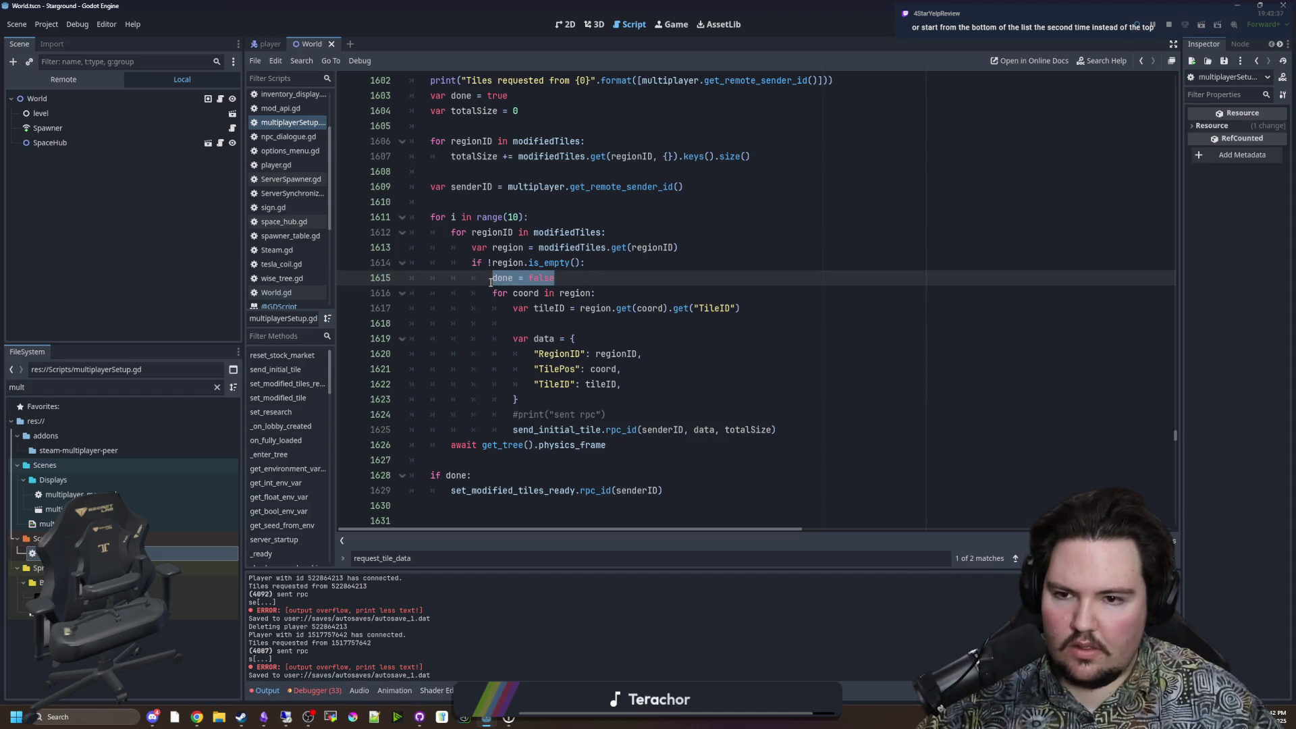
pyautogui.click(601, 267)
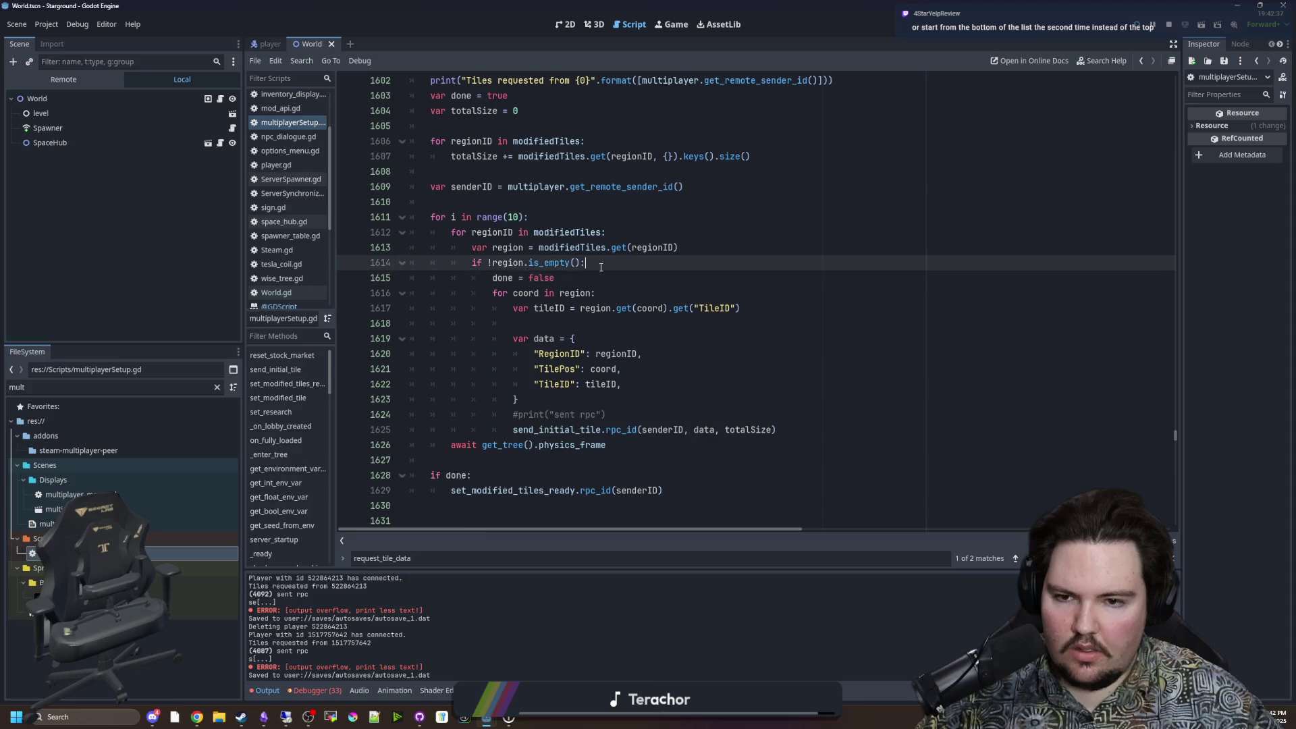
pyautogui.press('Return')
pyautogui.moveTo(596, 308); pyautogui.dragTo(492, 308)
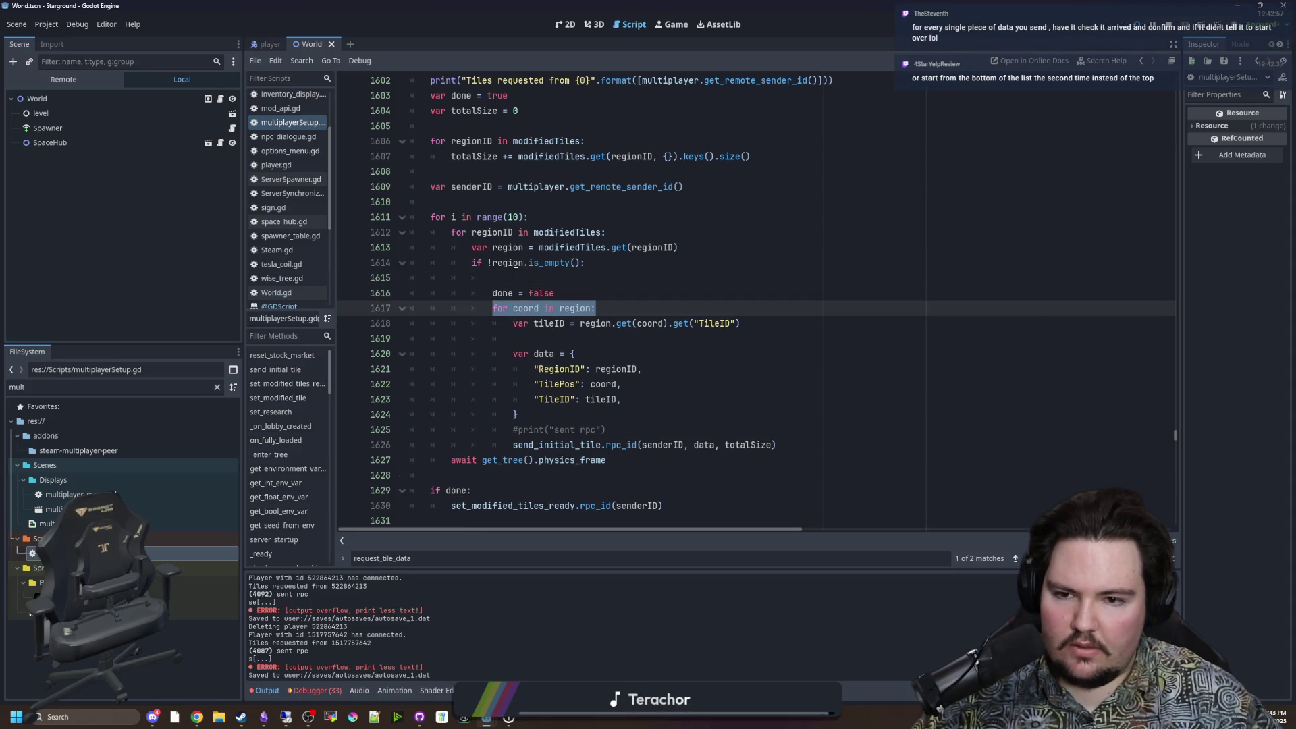
# Step: Change the loop header to 'for coord in region.keys().shuffle():' and save to test it
pyautogui.click(558, 279)
pyautogui.click(592, 307)
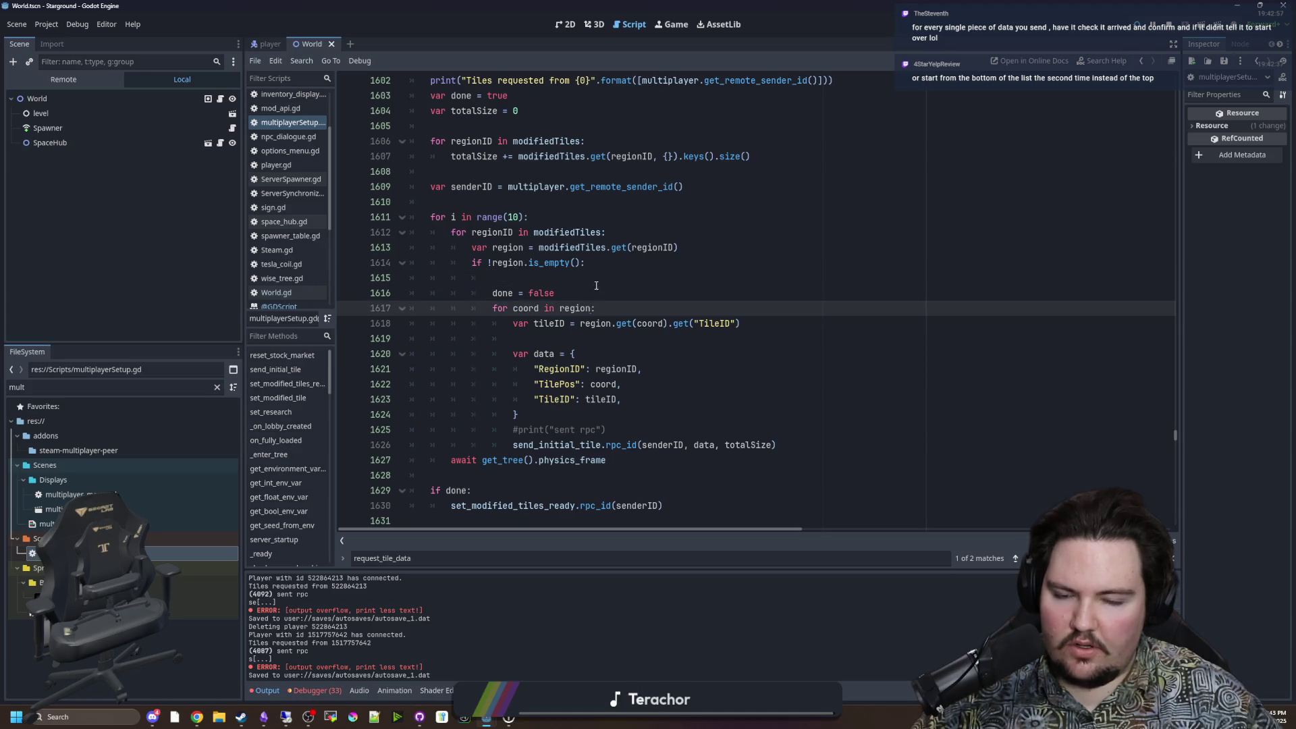
pyautogui.write('.')
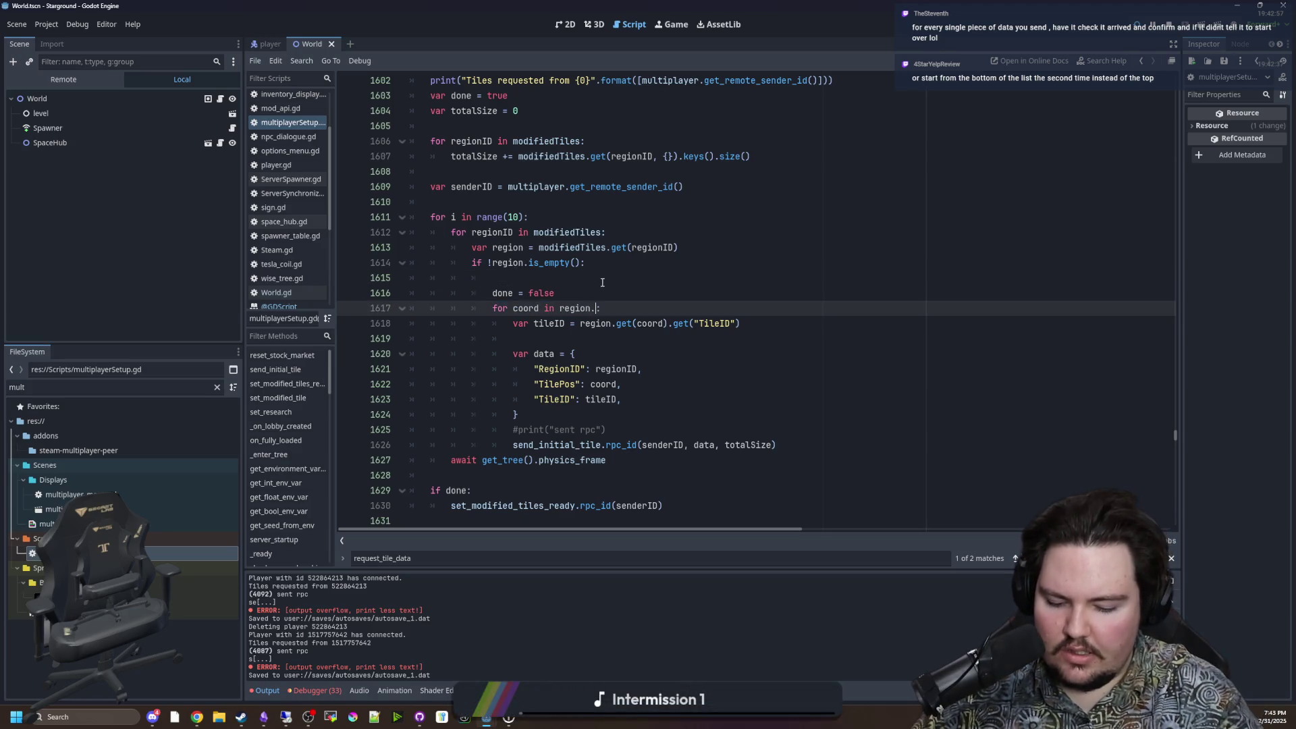
pyautogui.write('keys().shuffle()')
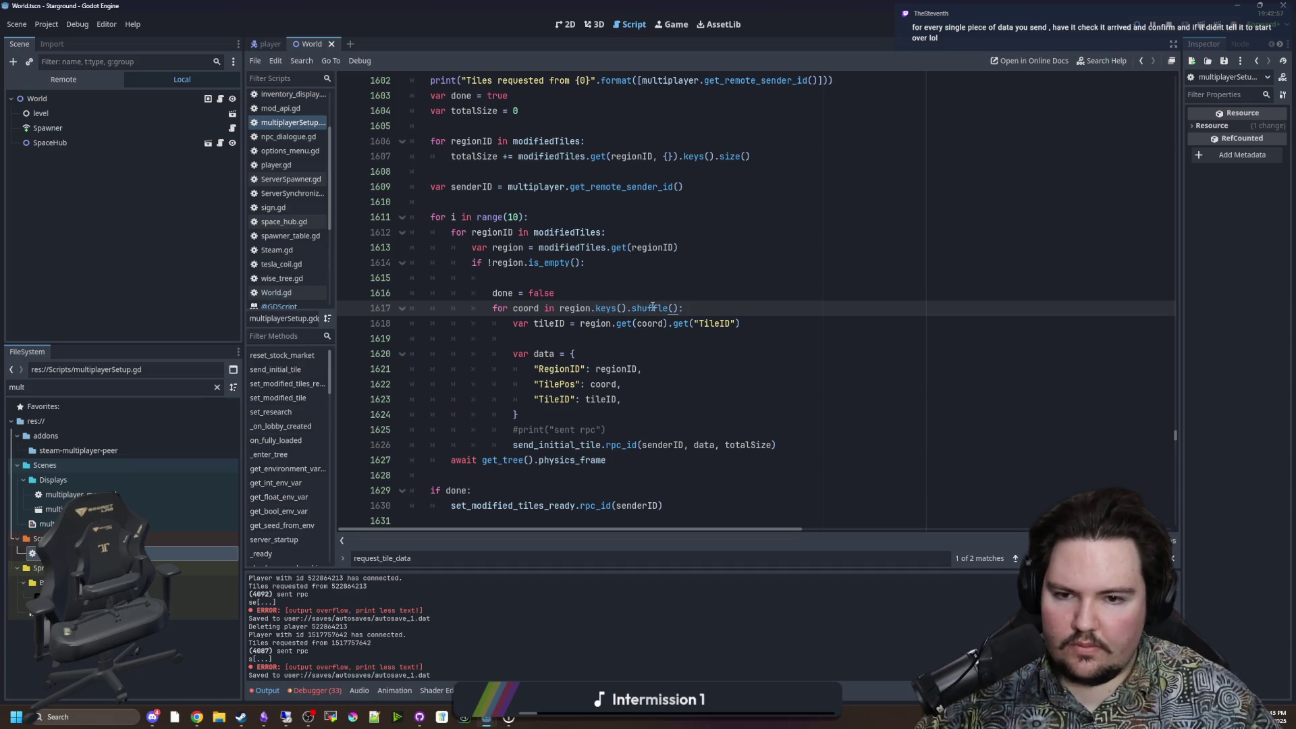
pyautogui.click(586, 297)
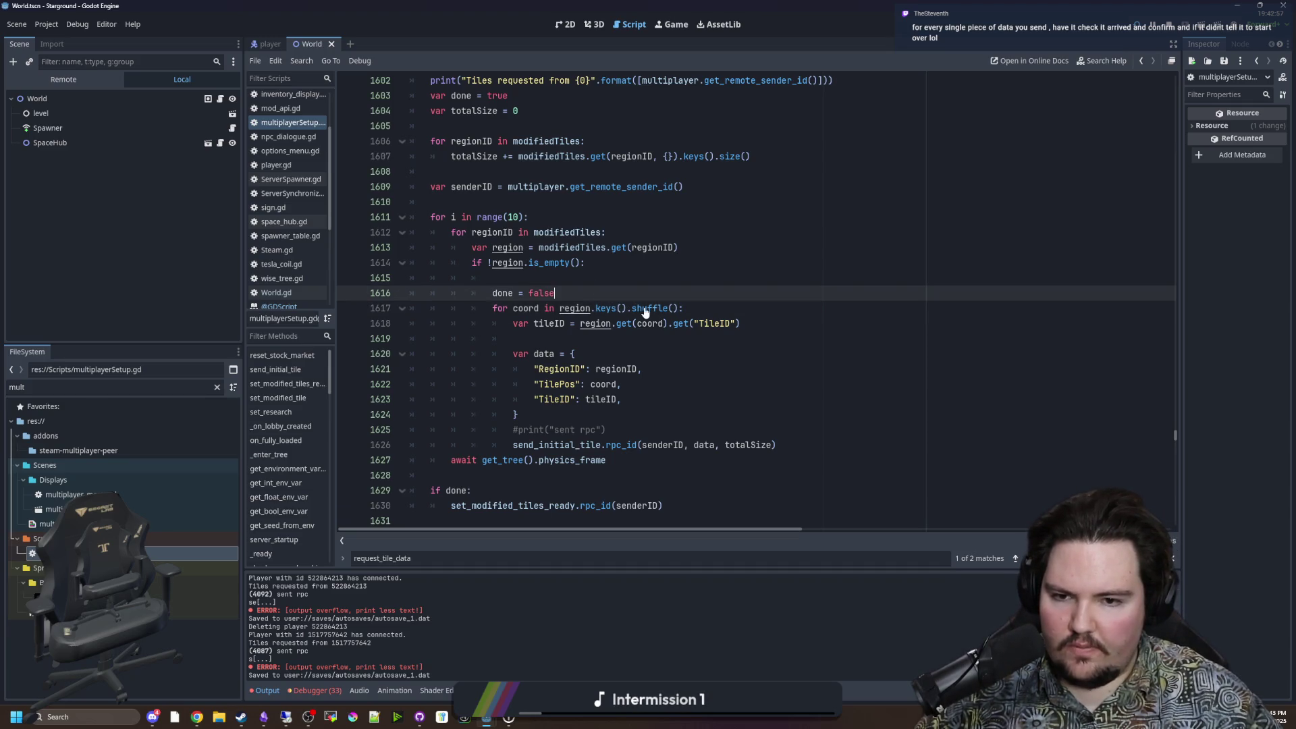
pyautogui.hotkey('ctrl', 's')
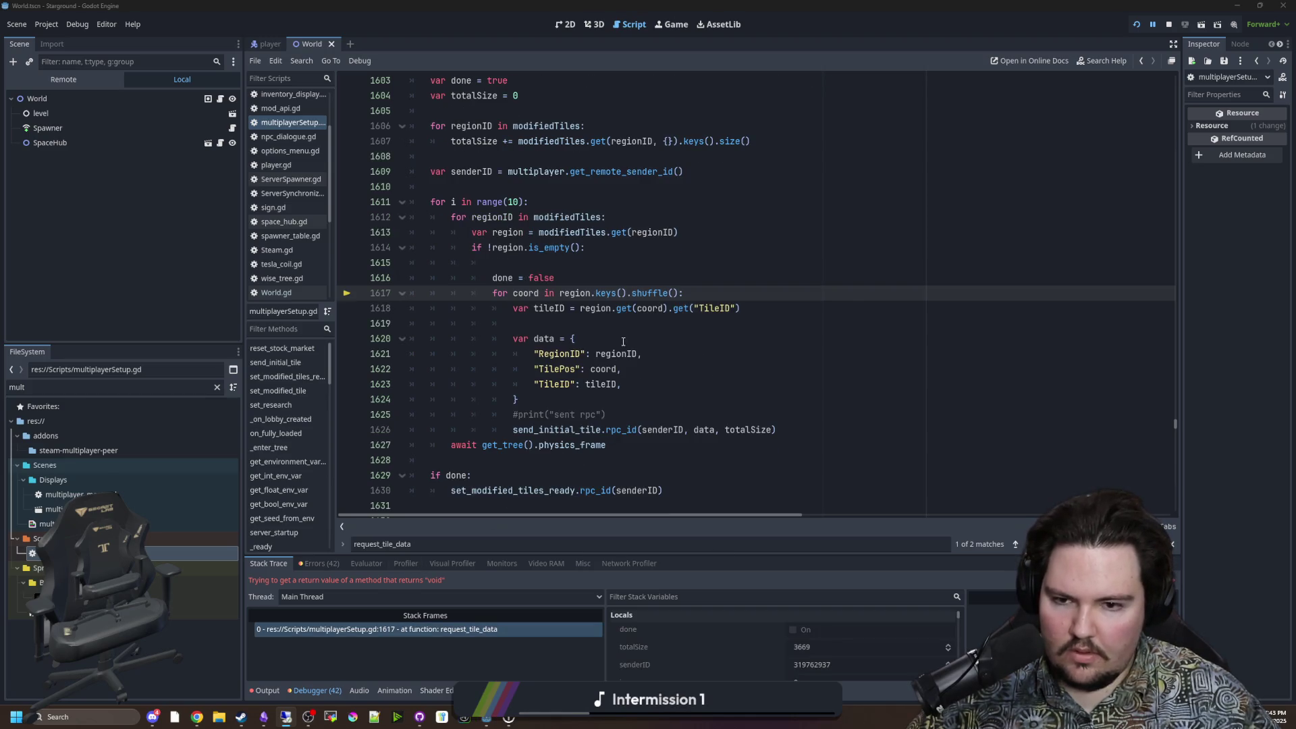
# Step: Add 'var keys = region.keys()' below done = false and begin a 'keys.' line
pyautogui.click(643, 341)
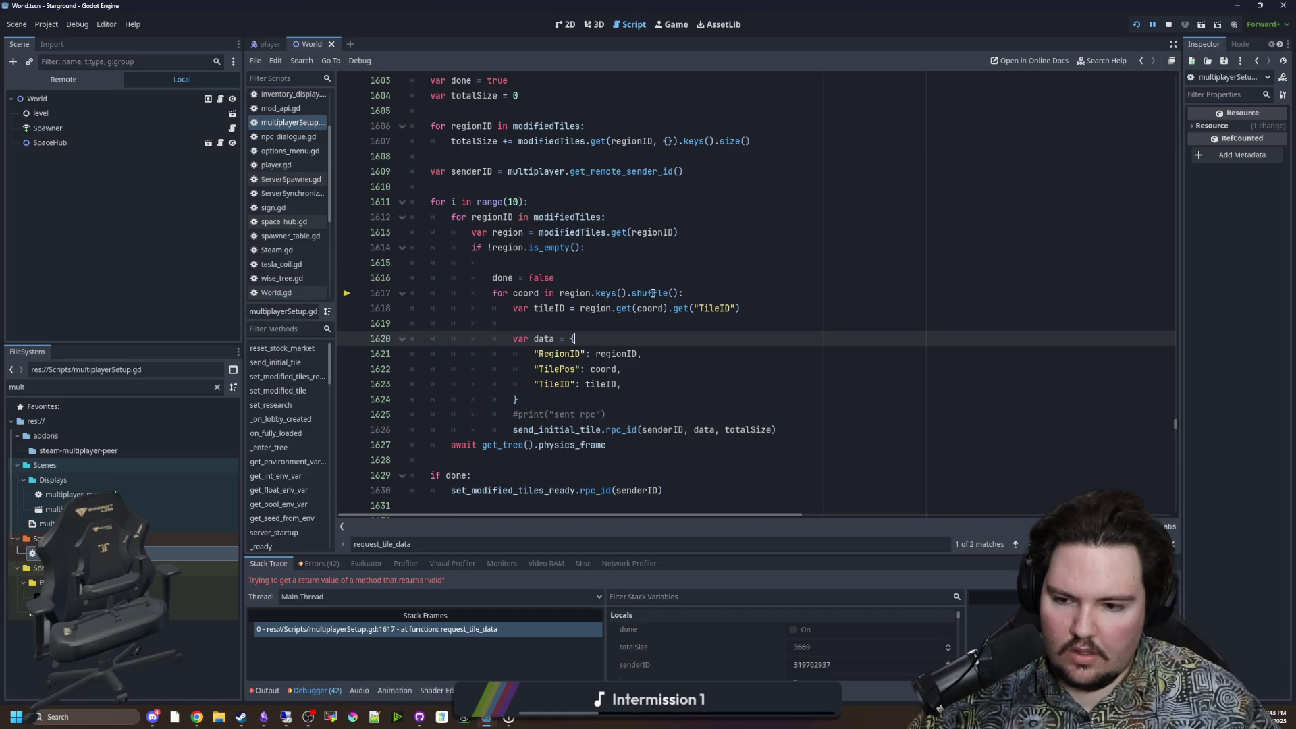
pyautogui.click(590, 282)
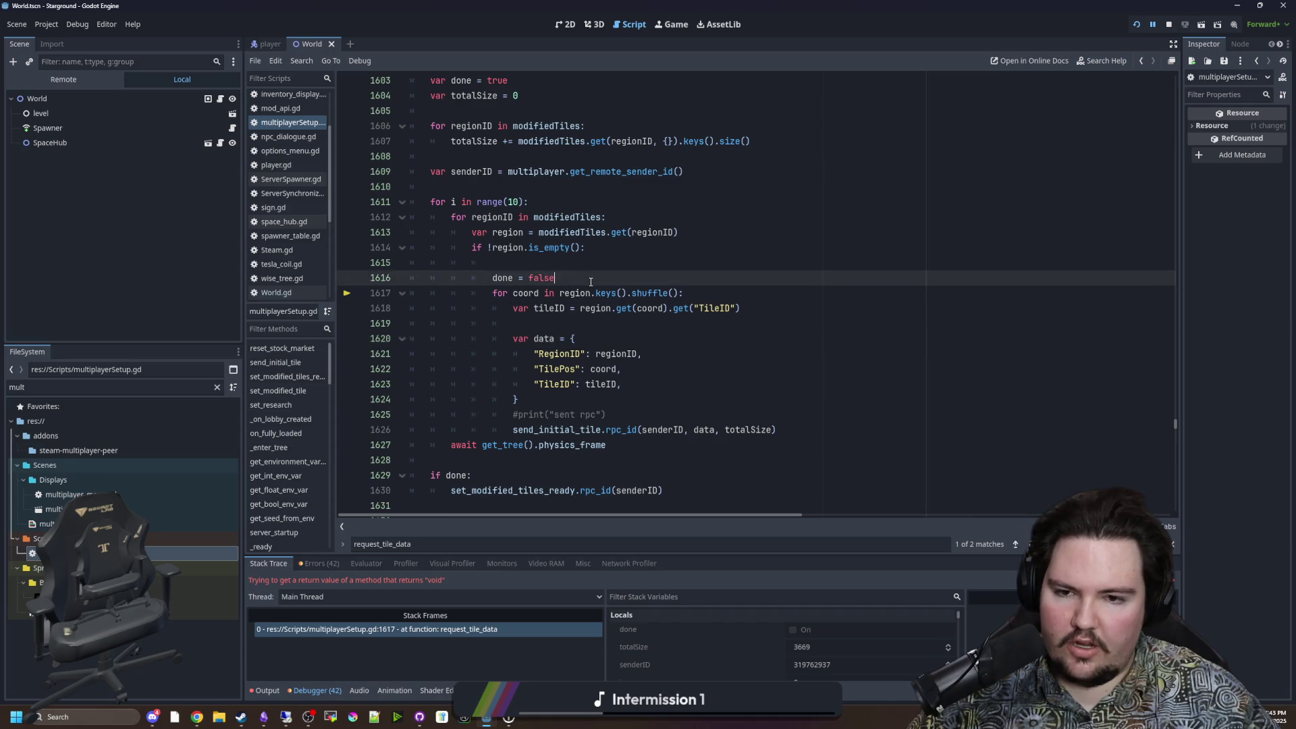
pyautogui.press('Return')
pyautogui.write('var ')
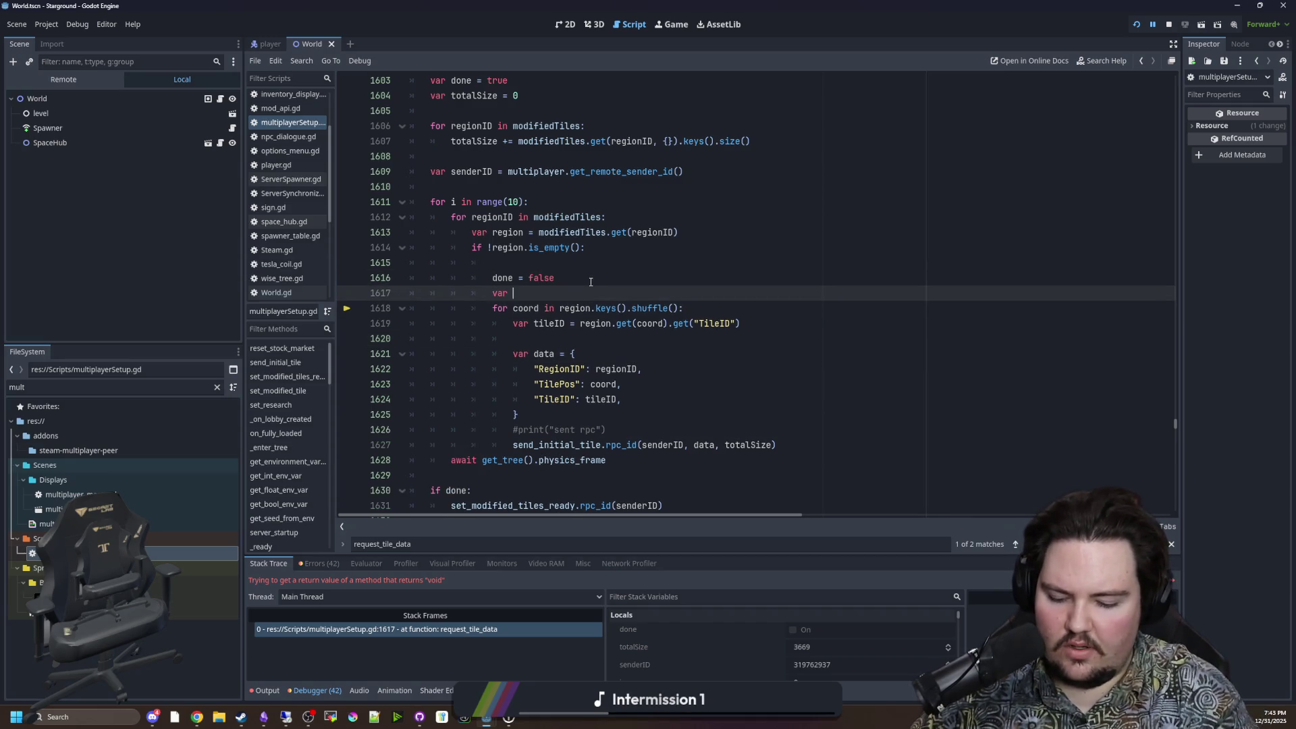
pyautogui.write('keys = ')
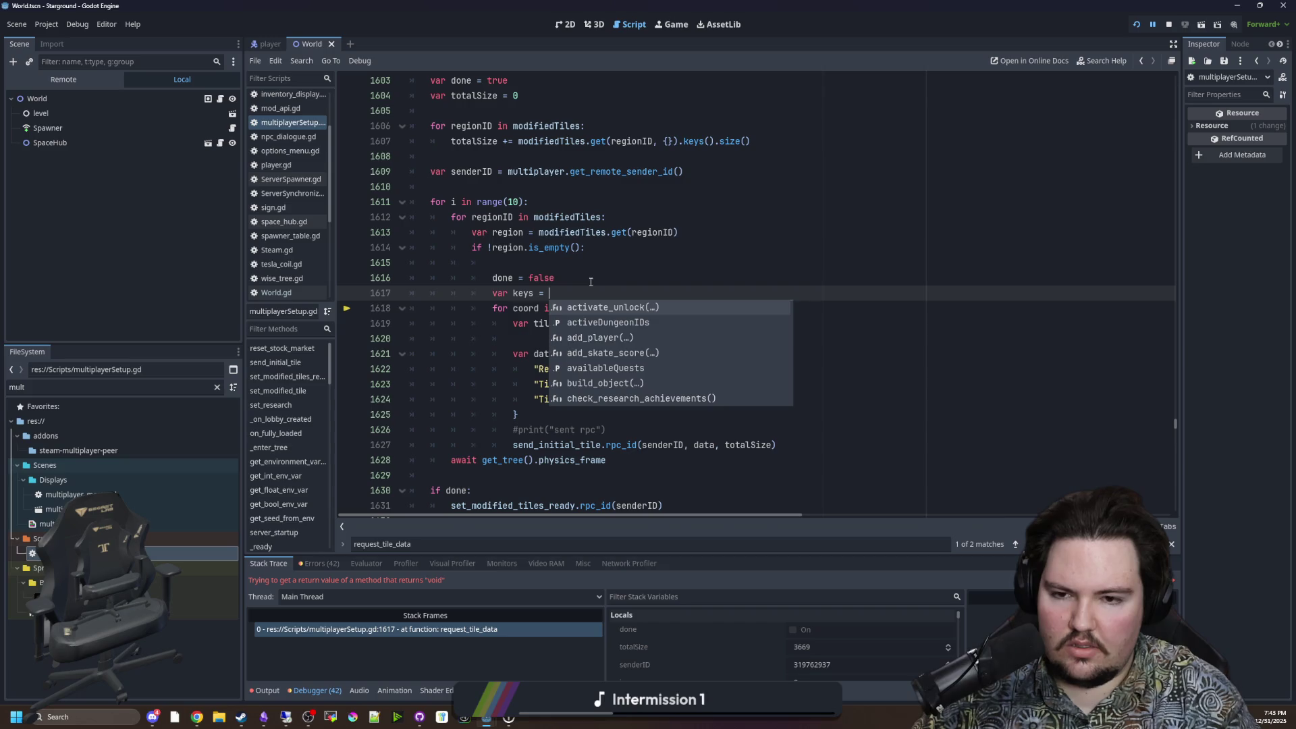
pyautogui.write('region.keys()')
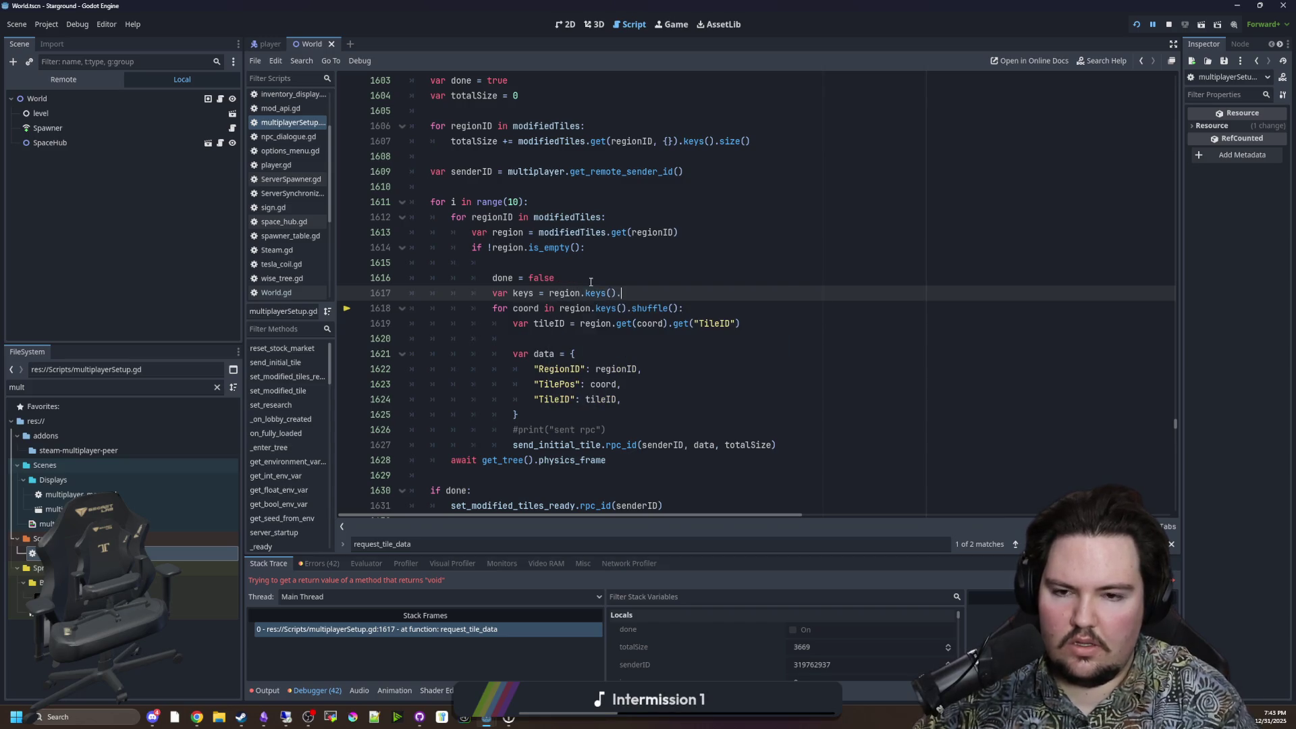
pyautogui.press('Return')
pyautogui.write('keys.shuffle(')
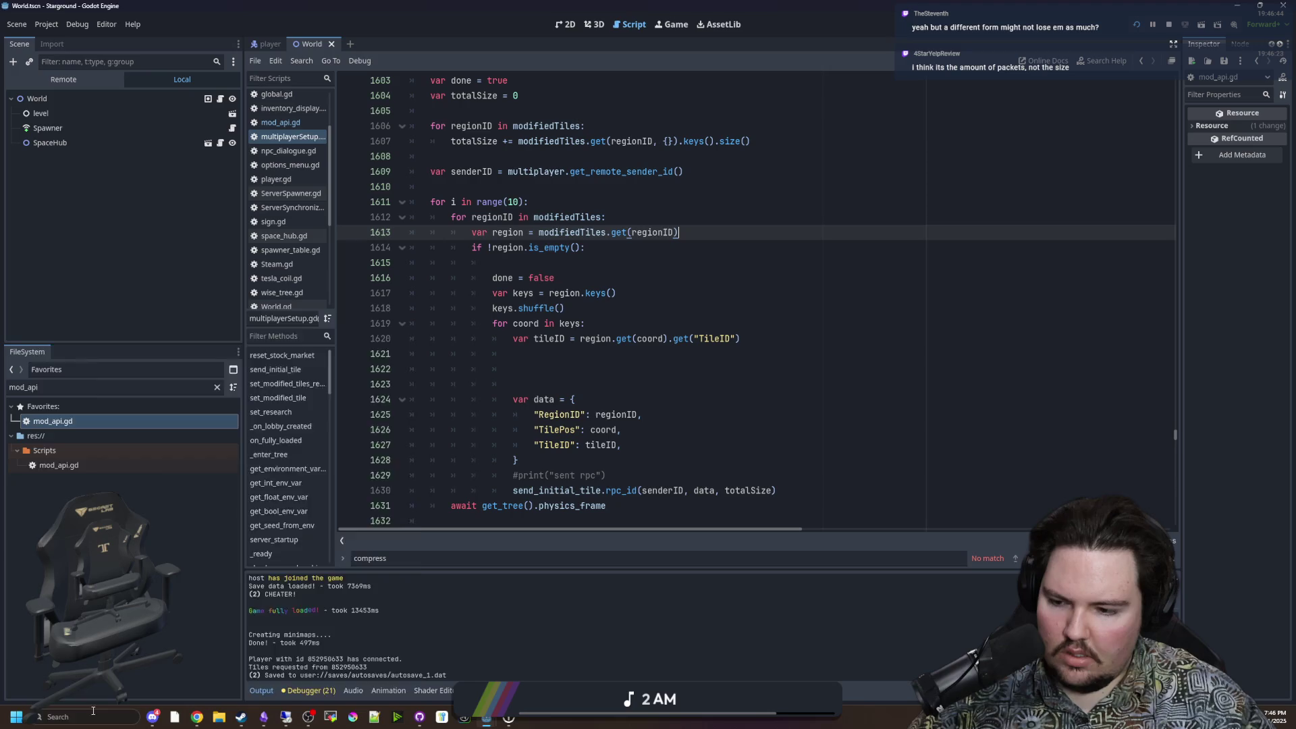
# Step: Launch Calculator from Windows search, move it to the right, and clear it
pyautogui.click(93, 711)
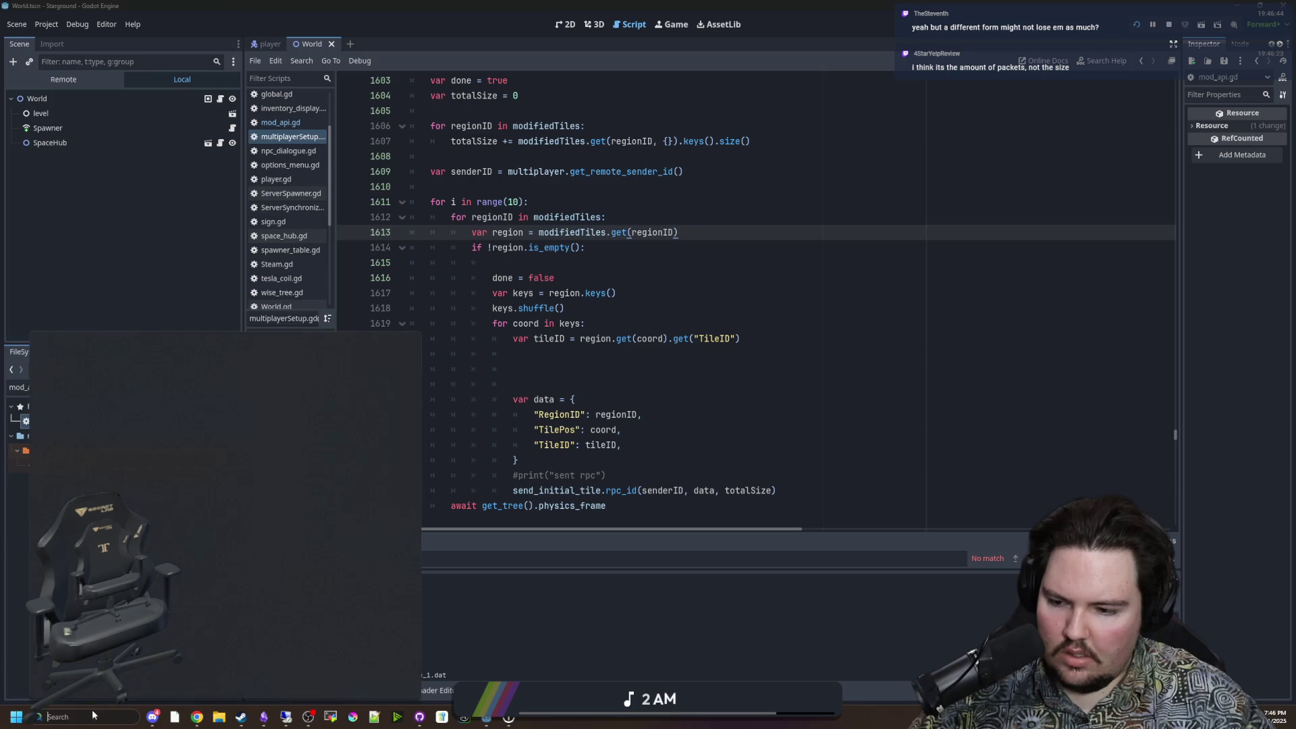
pyautogui.write('calculator')
pyautogui.click(110, 417)
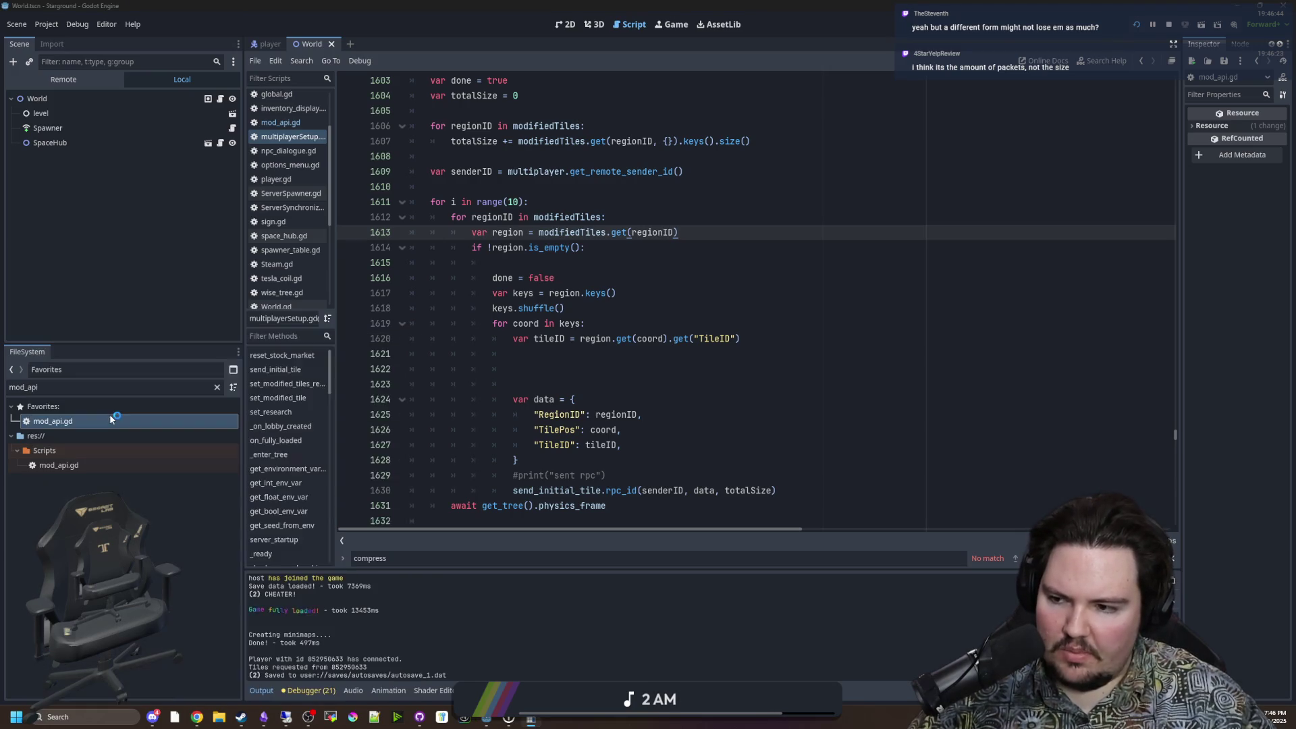
pyautogui.moveTo(569, 200); pyautogui.dragTo(1049, 205)
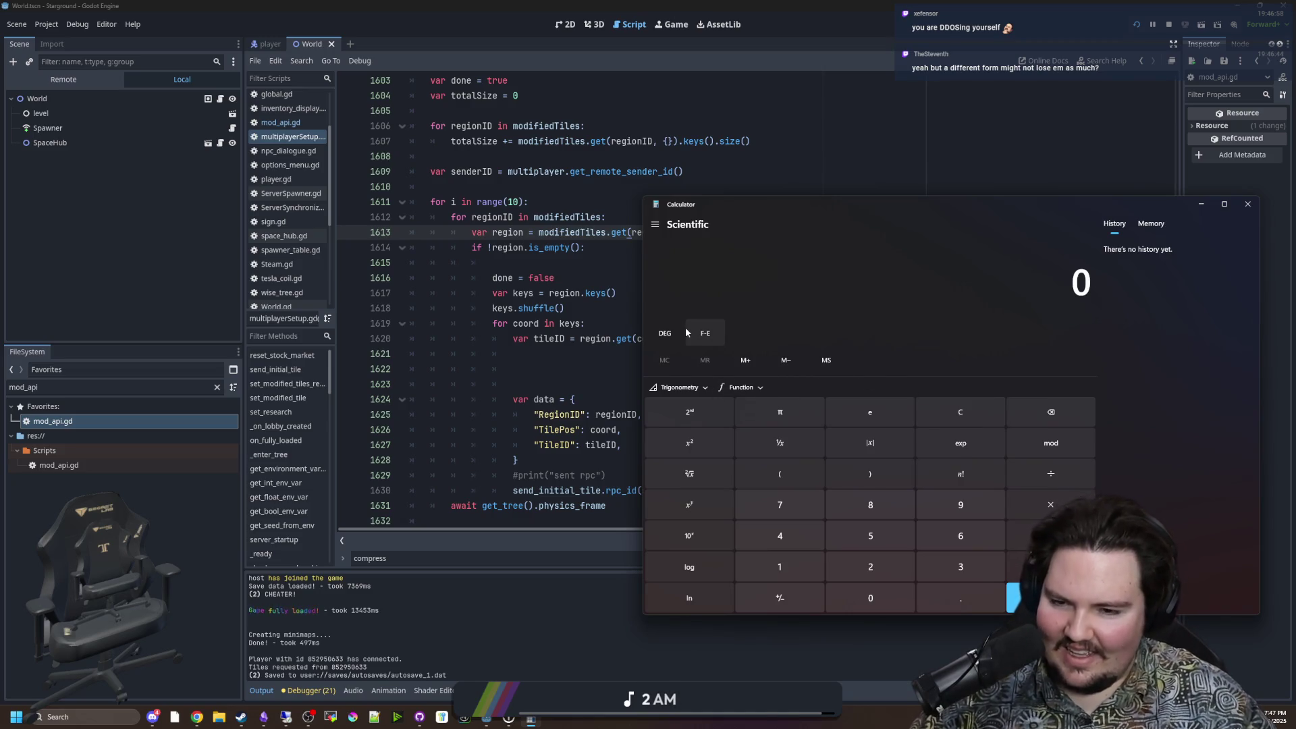
pyautogui.click(991, 422)
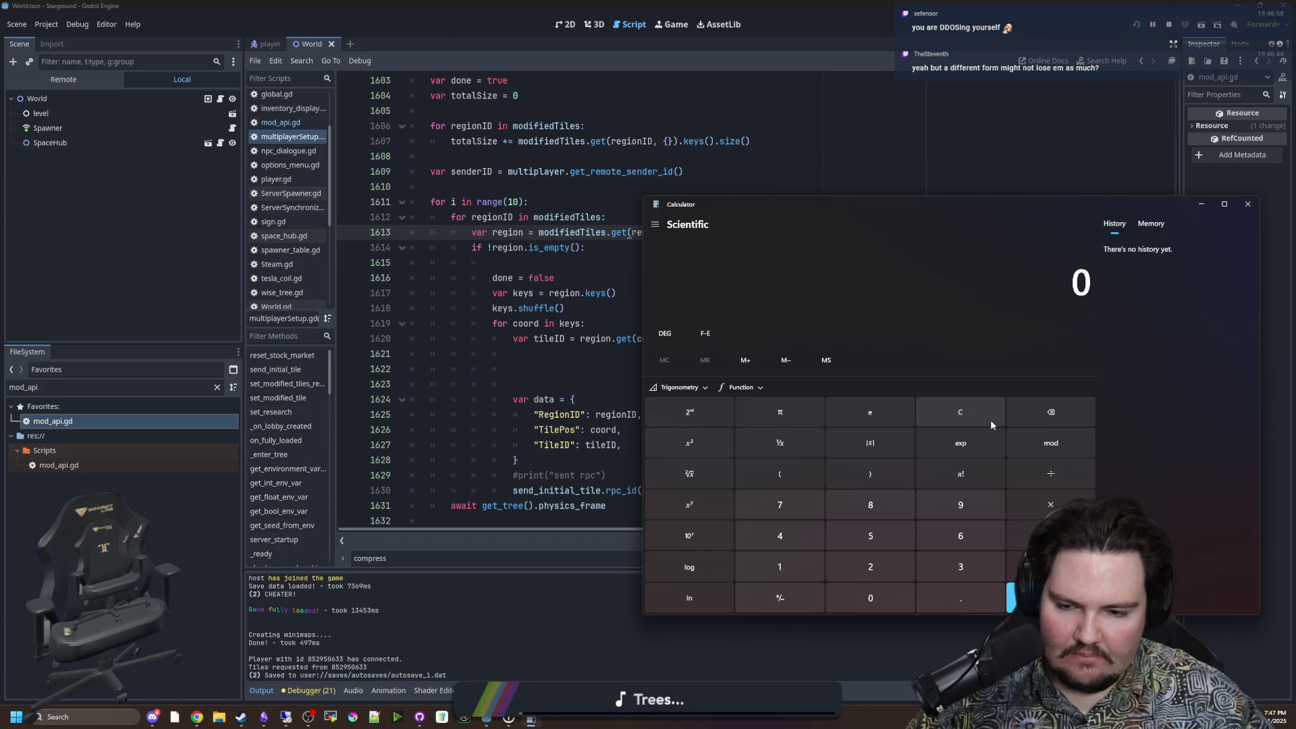
# Step: Return to the Godot script and move to the end of the data dictionary
pyautogui.click(579, 356)
pyautogui.click(529, 269)
pyautogui.click(554, 354)
pyautogui.scroll(-1, 555, 405)
pyautogui.click(555, 411)
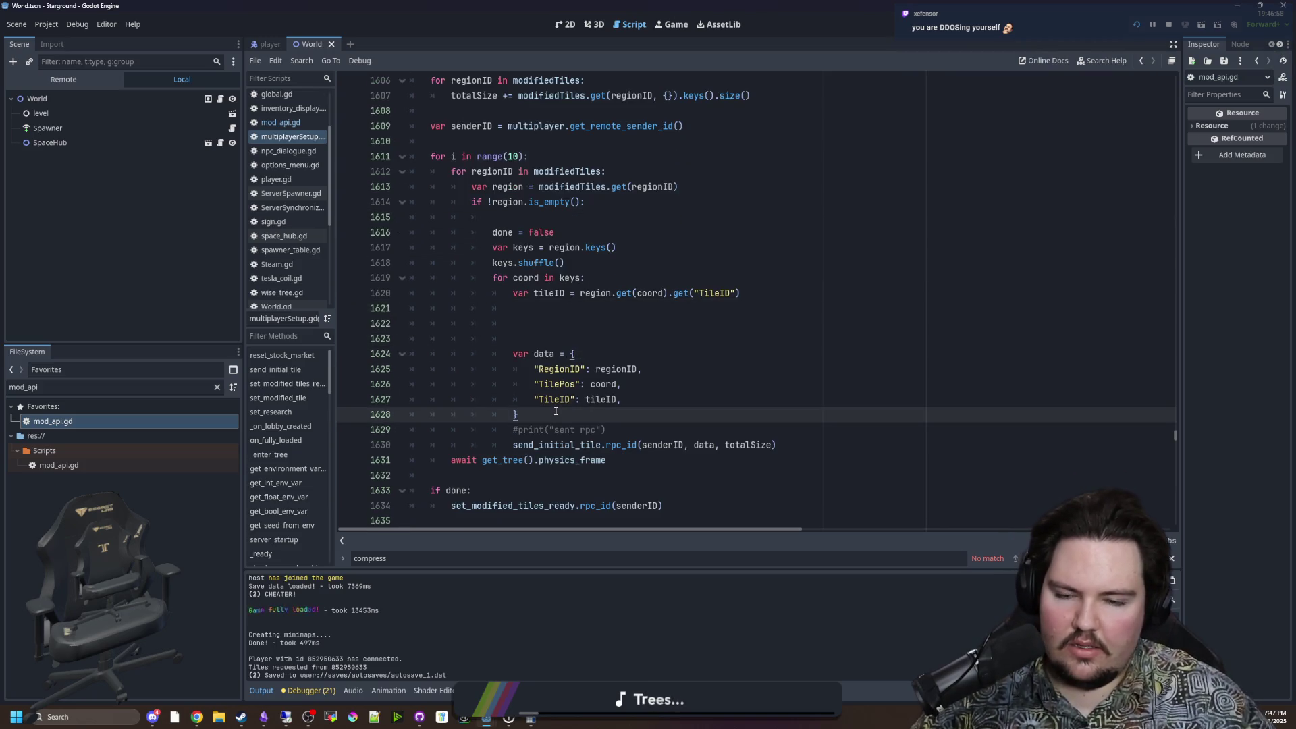
# Step: Add 'var compressed = ModAPI.encode_blueprint(data)' below the data dictionary
pyautogui.press('Return')
pyautogui.press('Return')
pyautogui.press('Up')
pyautogui.write('Mod')
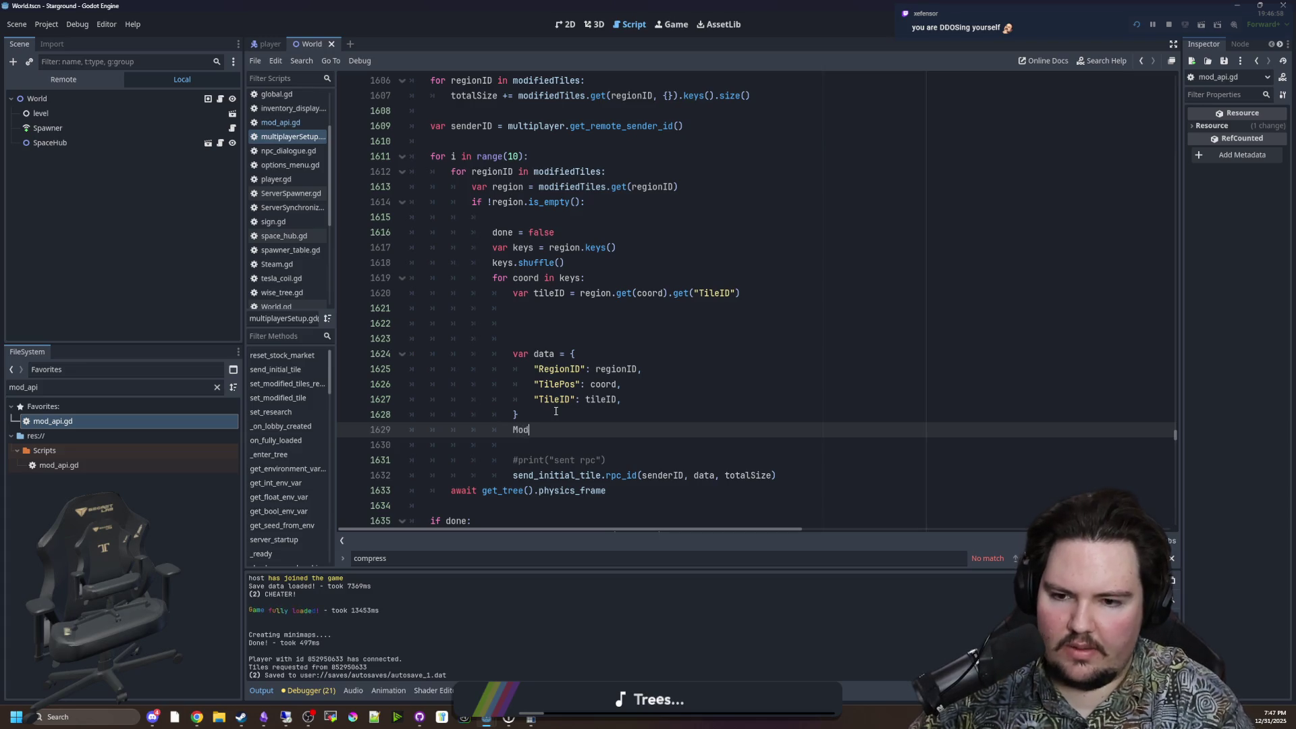
pyautogui.write('API.encode')
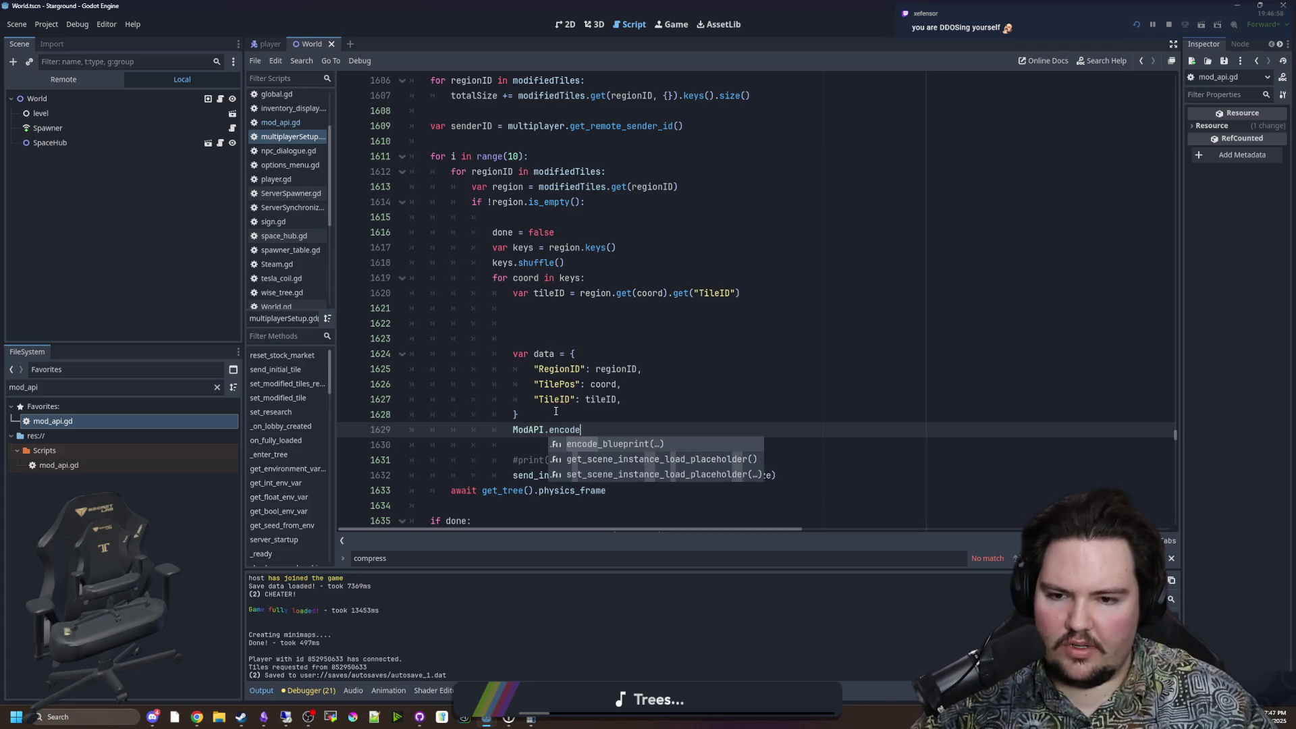
pyautogui.press('Return')
pyautogui.scroll(-1, 676, 415)
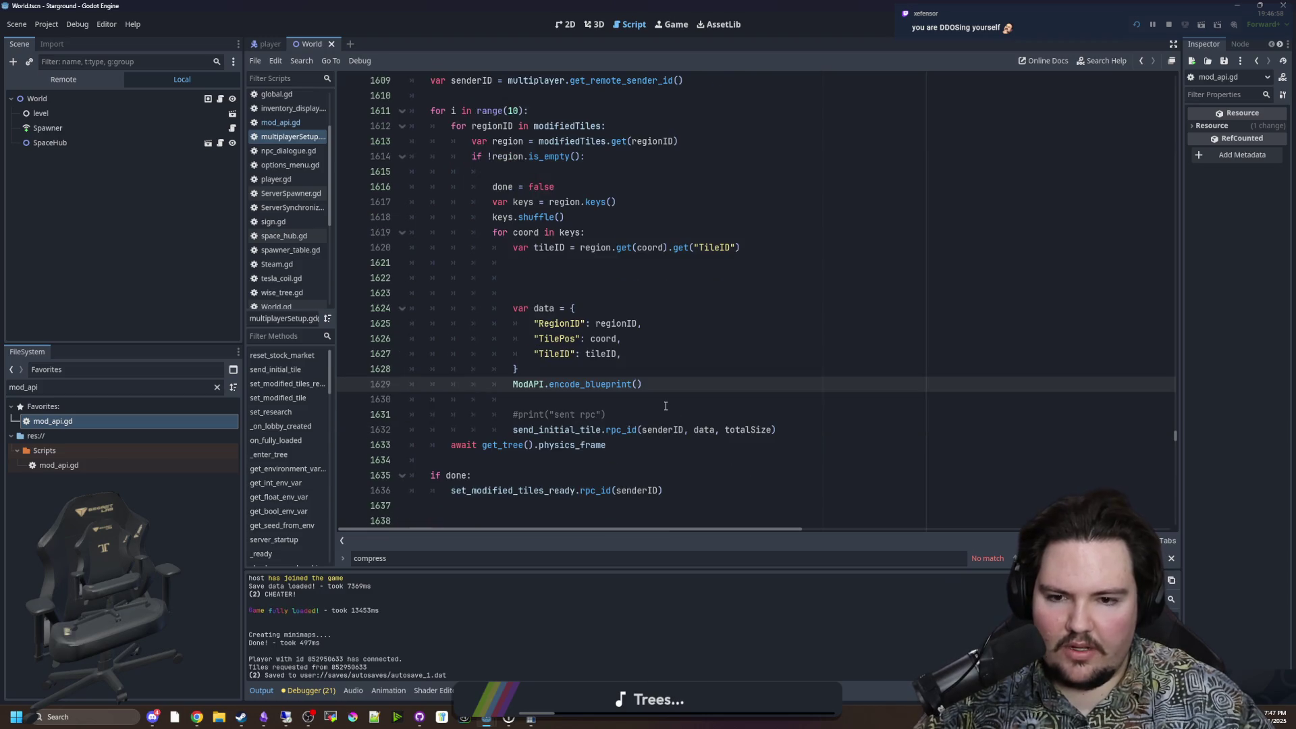
pyautogui.write('data')
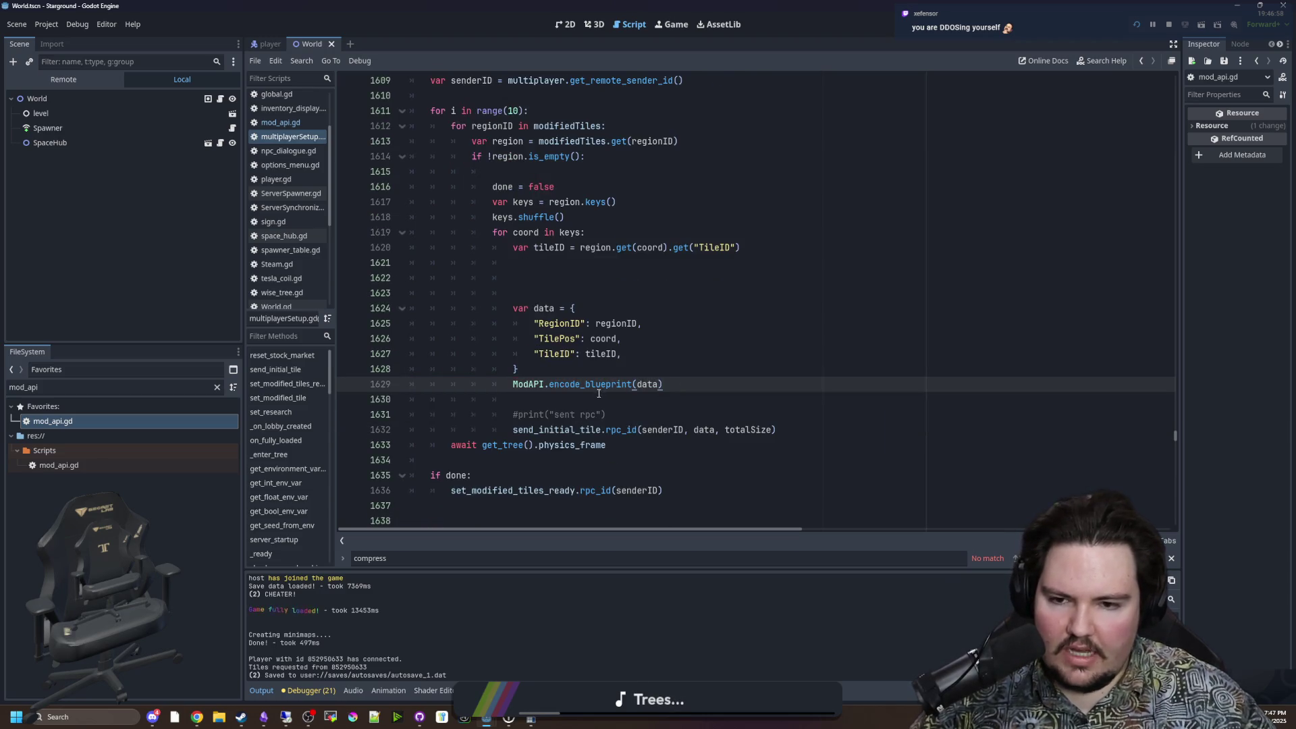
pyautogui.press('Down')
pyautogui.press('Up')
pyautogui.write('var compressed =')
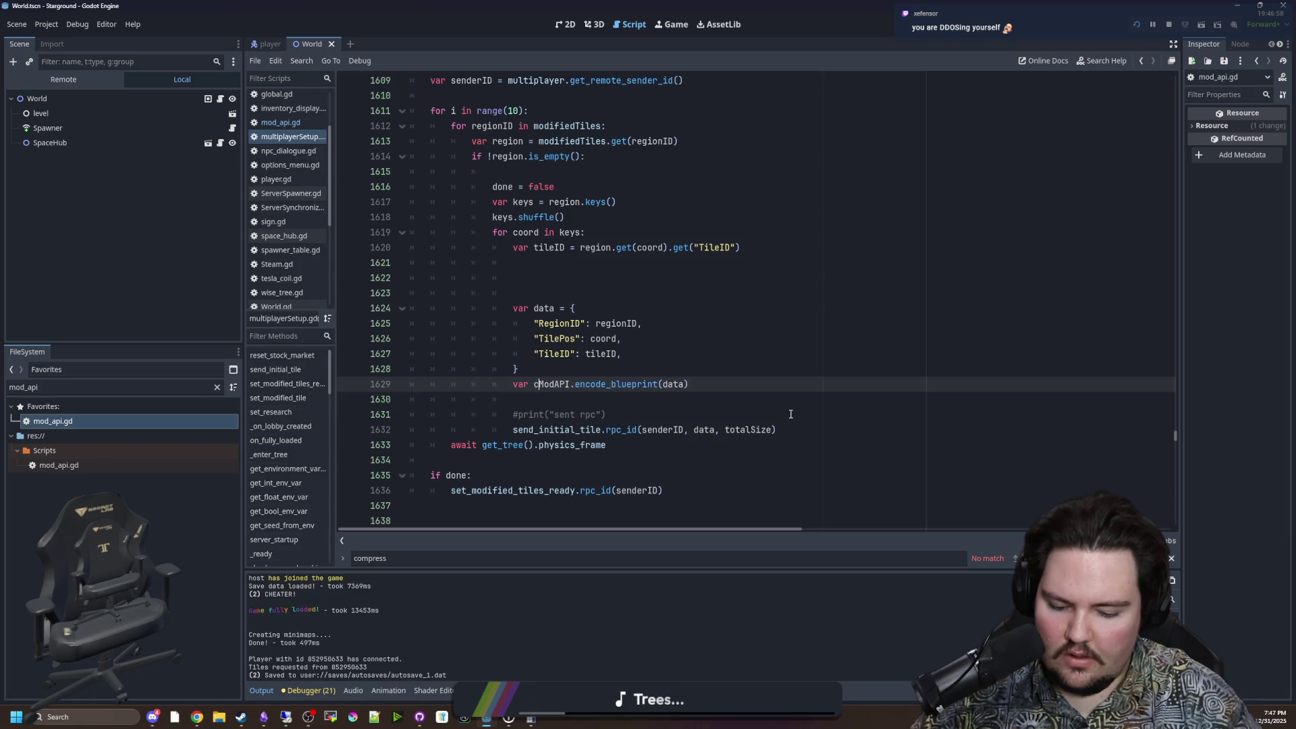
pyautogui.press('End')
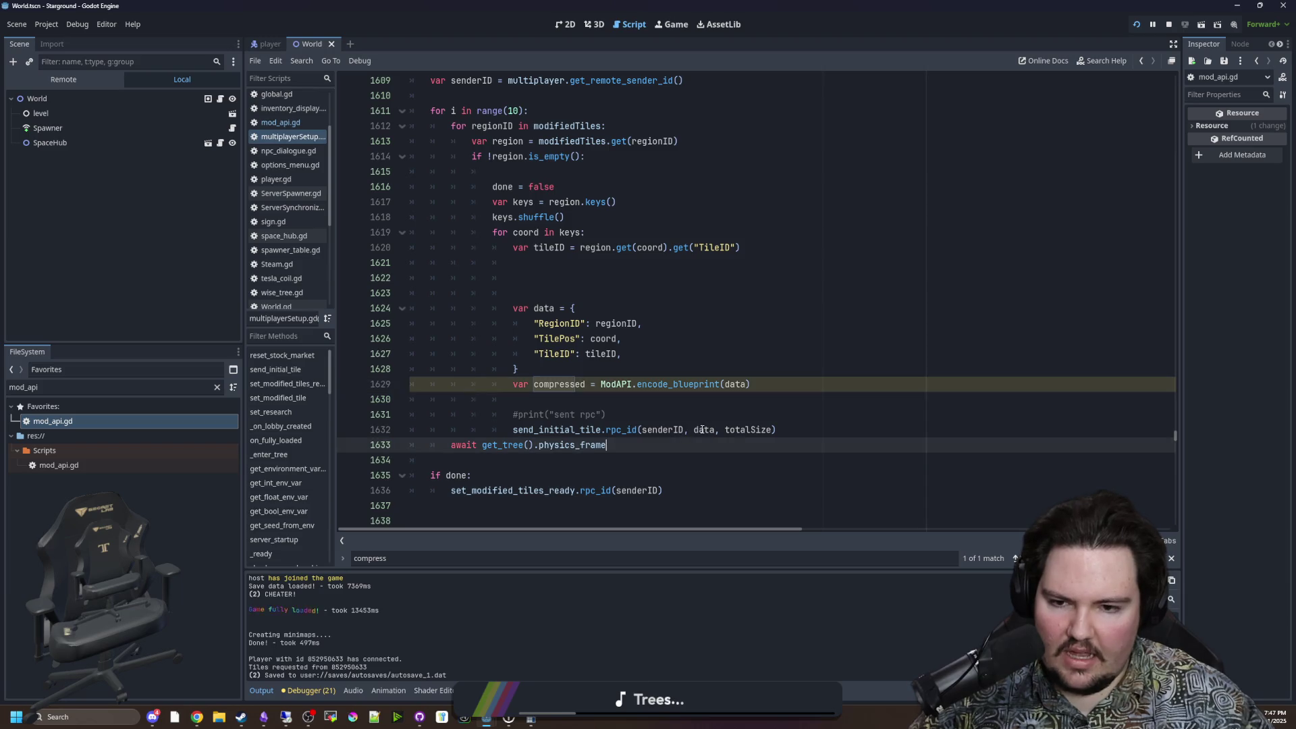
# Step: Pass compressed instead of data in the rpc_id call and jump to send_initial_tile's definition
pyautogui.doubleClick(559, 384)
pyautogui.hotkey('ctrl', 'c')
pyautogui.doubleClick(703, 430)
pyautogui.hotkey('ctrl', 'v')
pyautogui.click(575, 409)
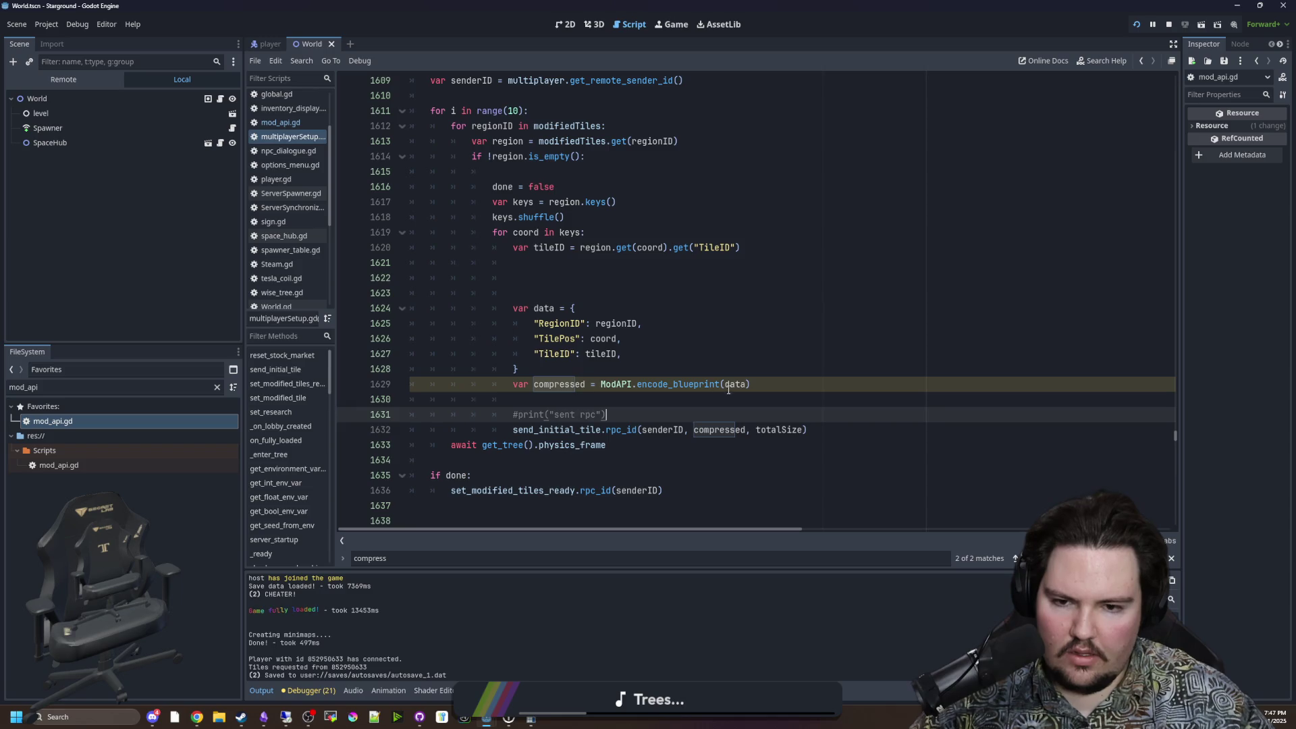
pyautogui.click(561, 430)
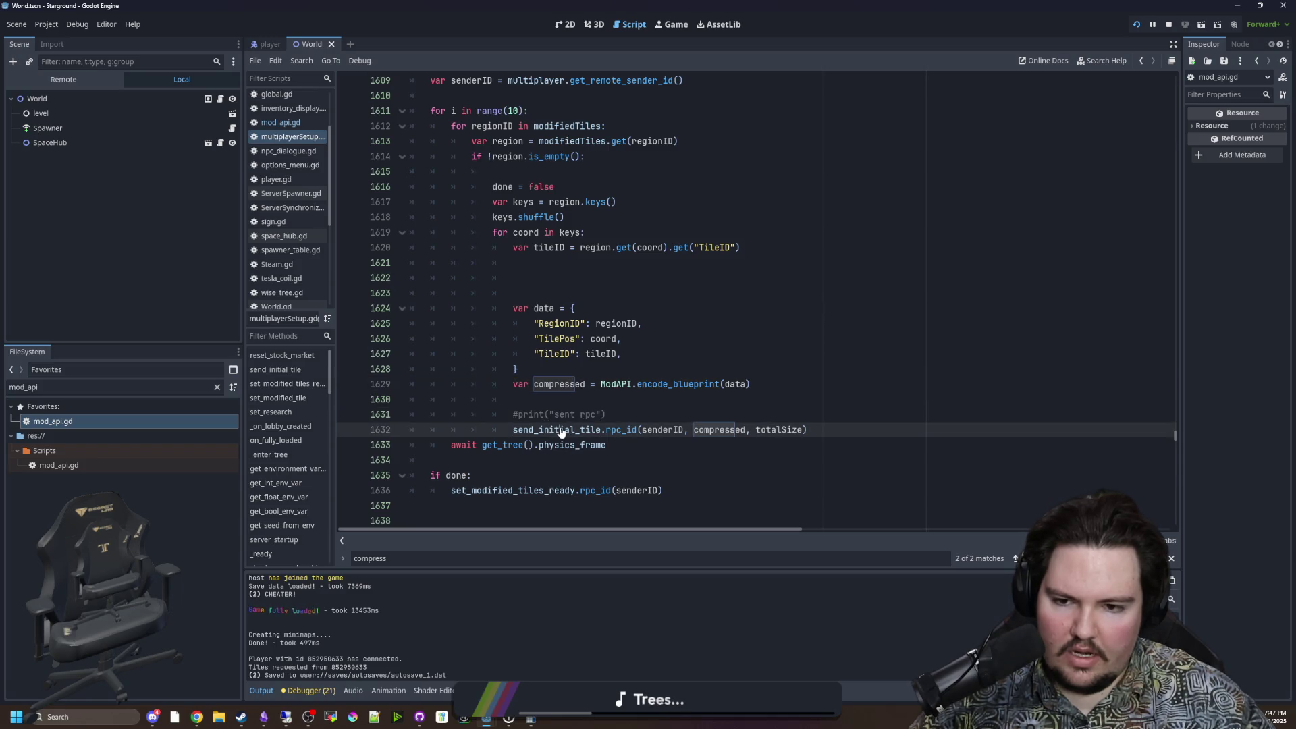
pyautogui.keyDown('ctrl'); pyautogui.click(561, 431); pyautogui.keyUp('ctrl')
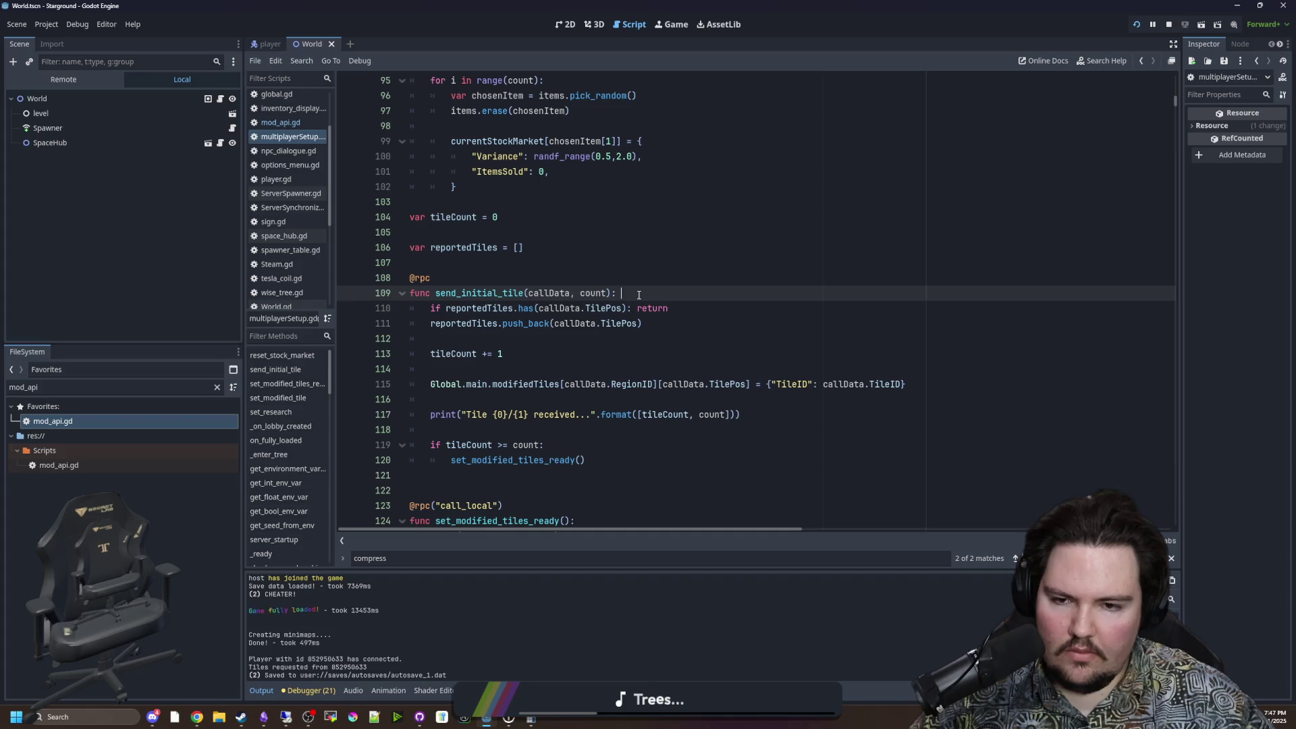
# Step: Insert 'var data = ModAPI.decode_blueprint(callData)' as the first line of send_initial_tile
pyautogui.press('Return')
pyautogui.write('var data = ModAPI.')
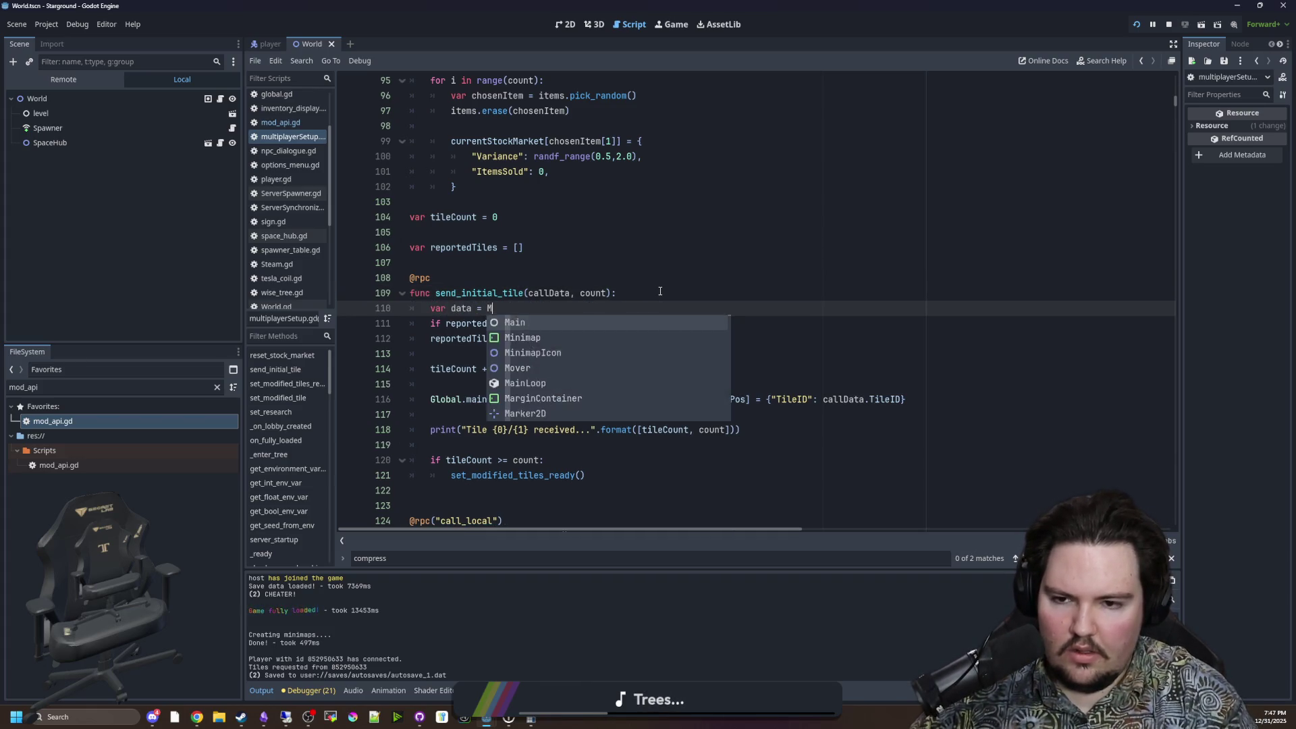
pyautogui.write('de')
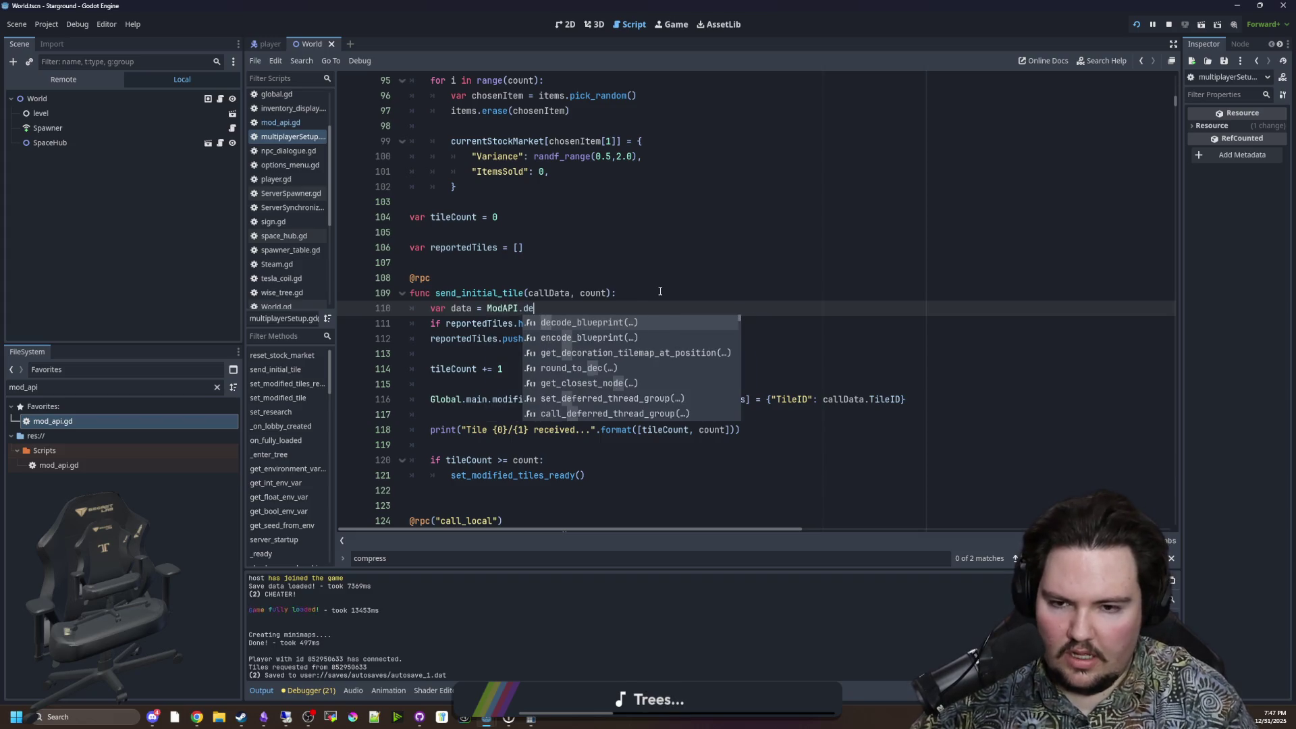
pyautogui.press('Return')
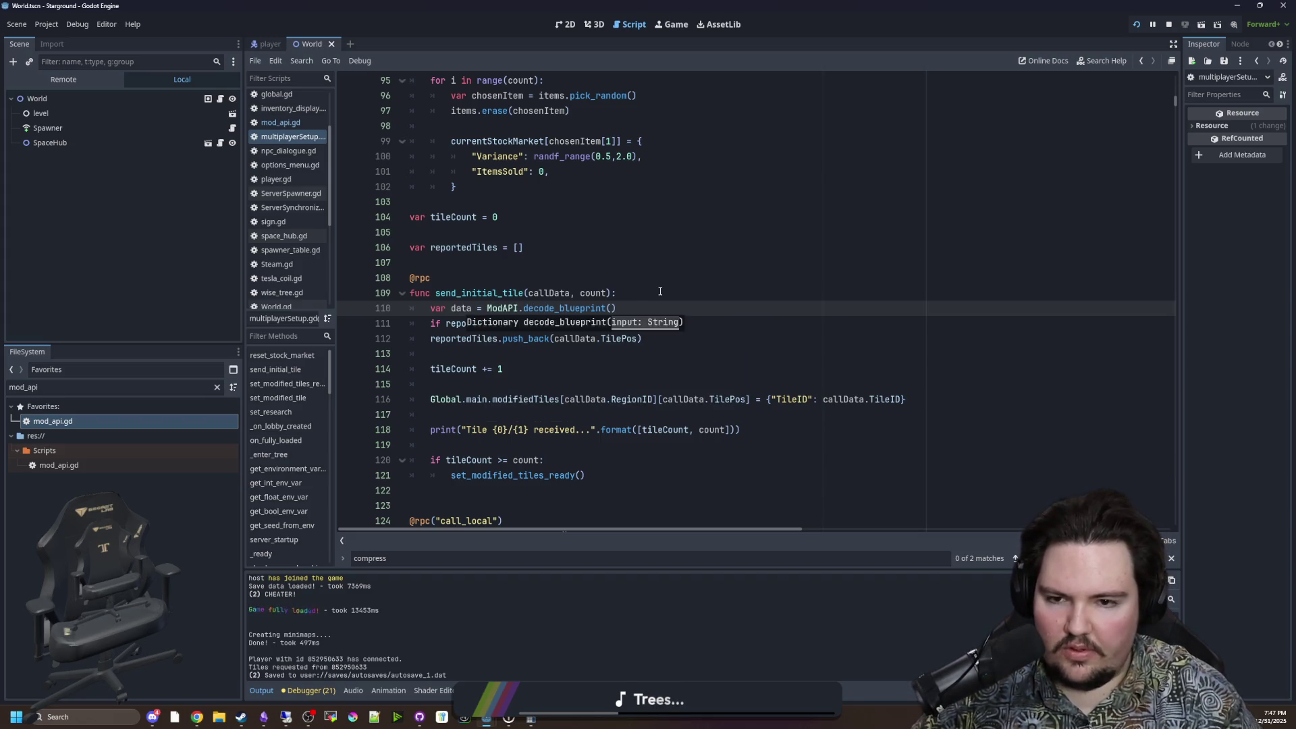
pyautogui.write('callData')
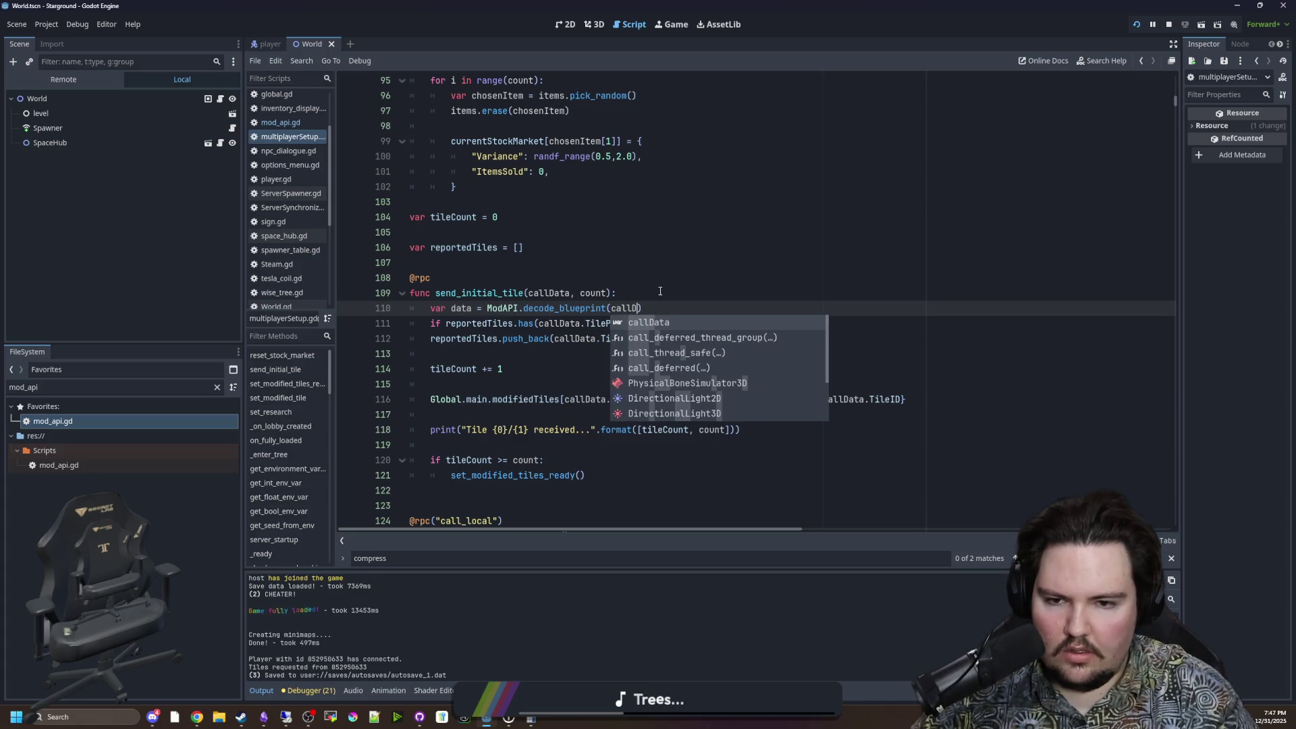
pyautogui.click(660, 291)
pyautogui.click(635, 279)
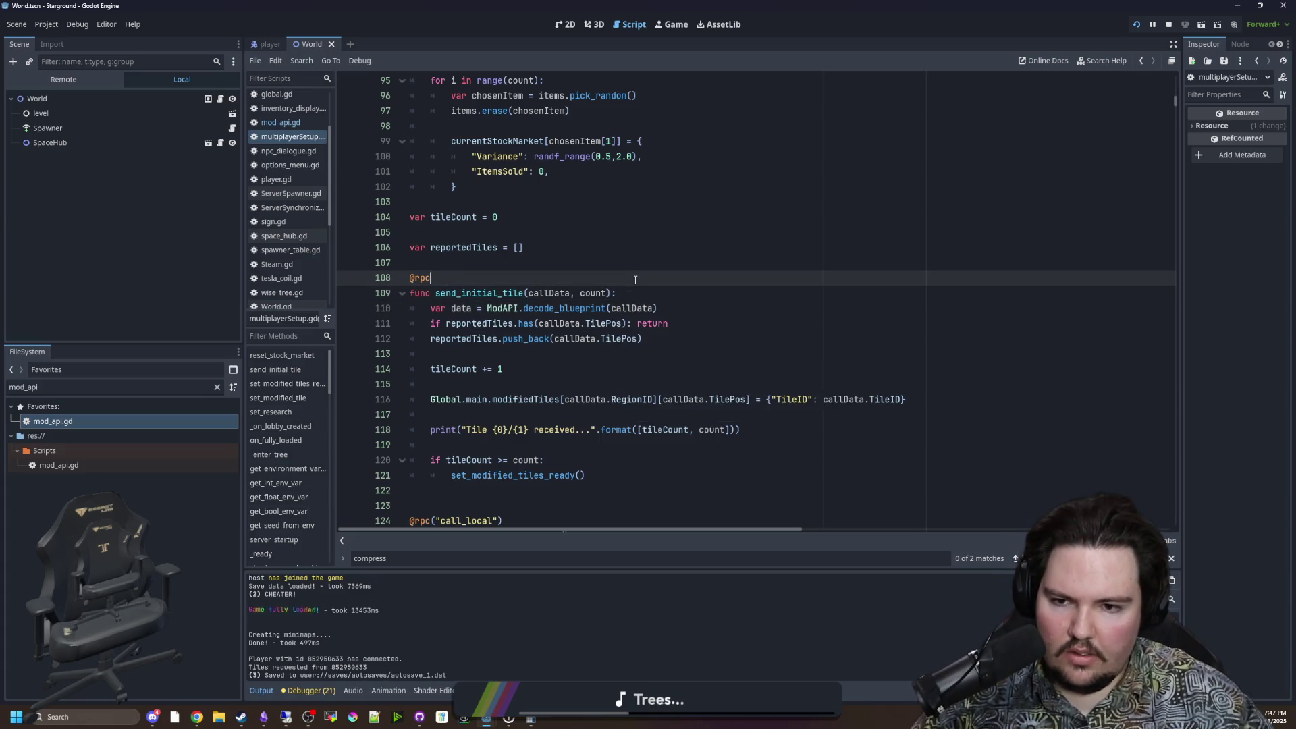
pyautogui.click(680, 305)
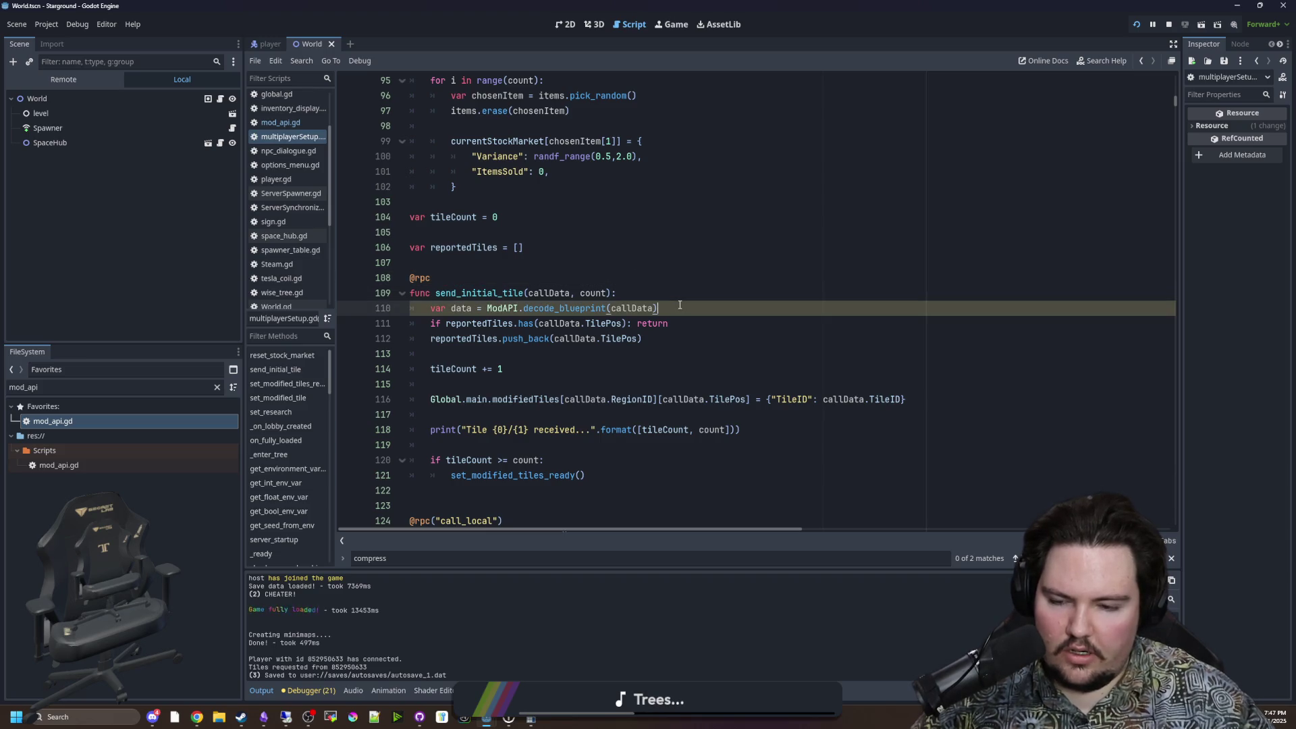
pyautogui.press('Return')
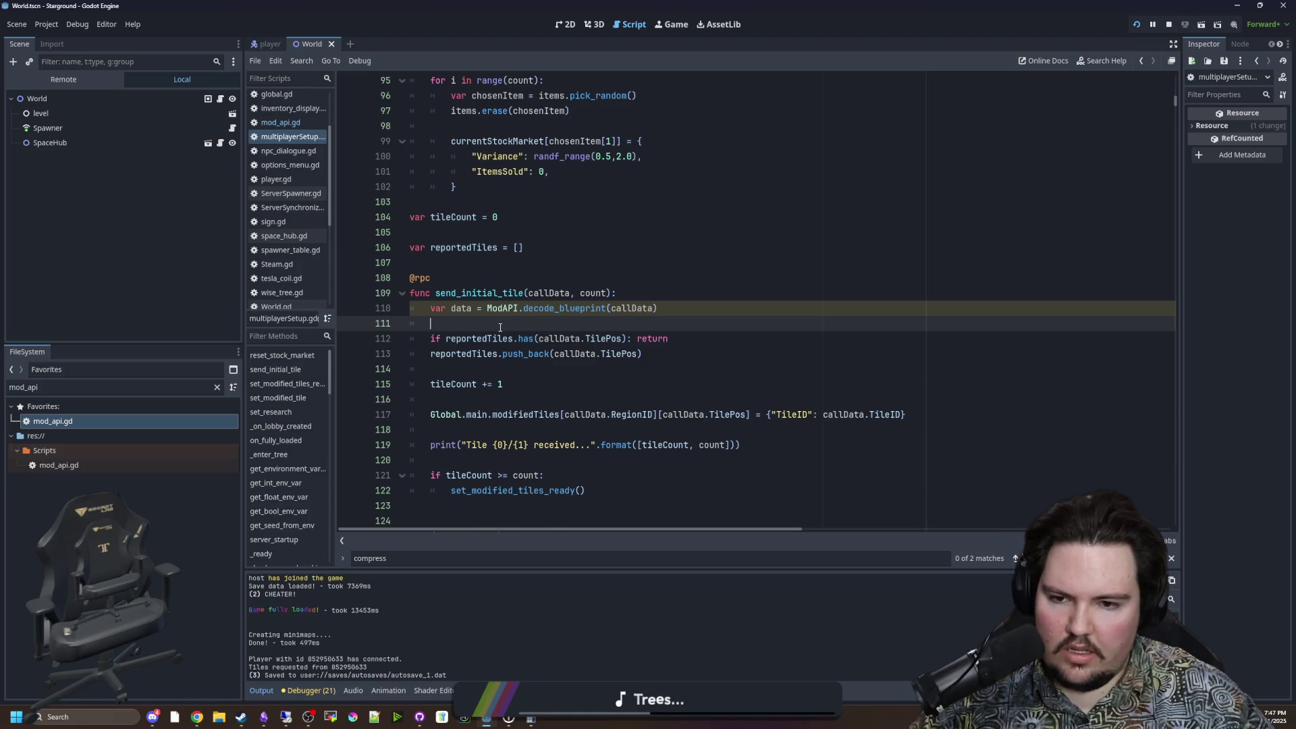
# Step: Replace callData with data on lines 112, 113 and 117 (TilePos, RegionID, TileID) and save
pyautogui.scroll(-1, 462, 314)
pyautogui.doubleClick(464, 267)
pyautogui.doubleClick(571, 308)
pyautogui.write('data')
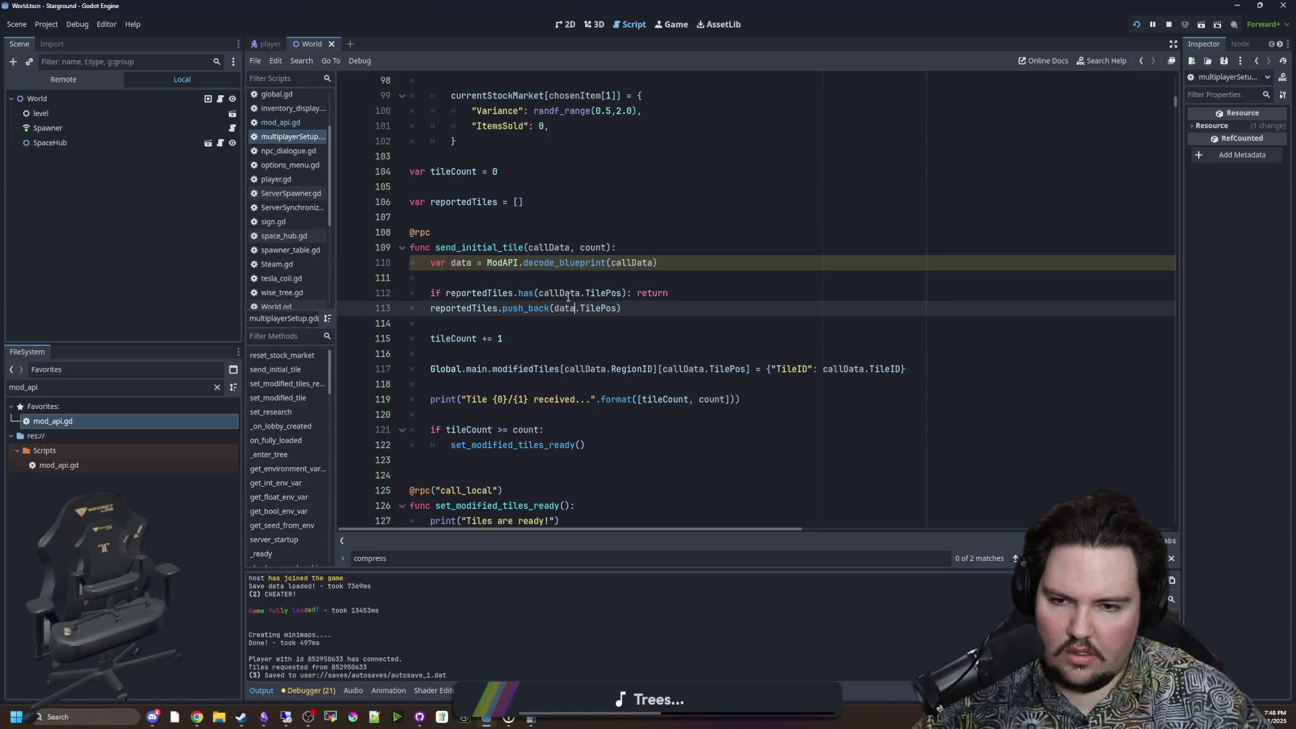
pyautogui.doubleClick(561, 293)
pyautogui.write('data')
pyautogui.doubleClick(584, 369)
pyautogui.write('data')
pyautogui.doubleClick(715, 368)
pyautogui.write('data')
pyautogui.hotkey('ctrl', 'z')
pyautogui.doubleClick(675, 369)
pyautogui.write('data')
pyautogui.doubleClick(807, 369)
pyautogui.write('data')
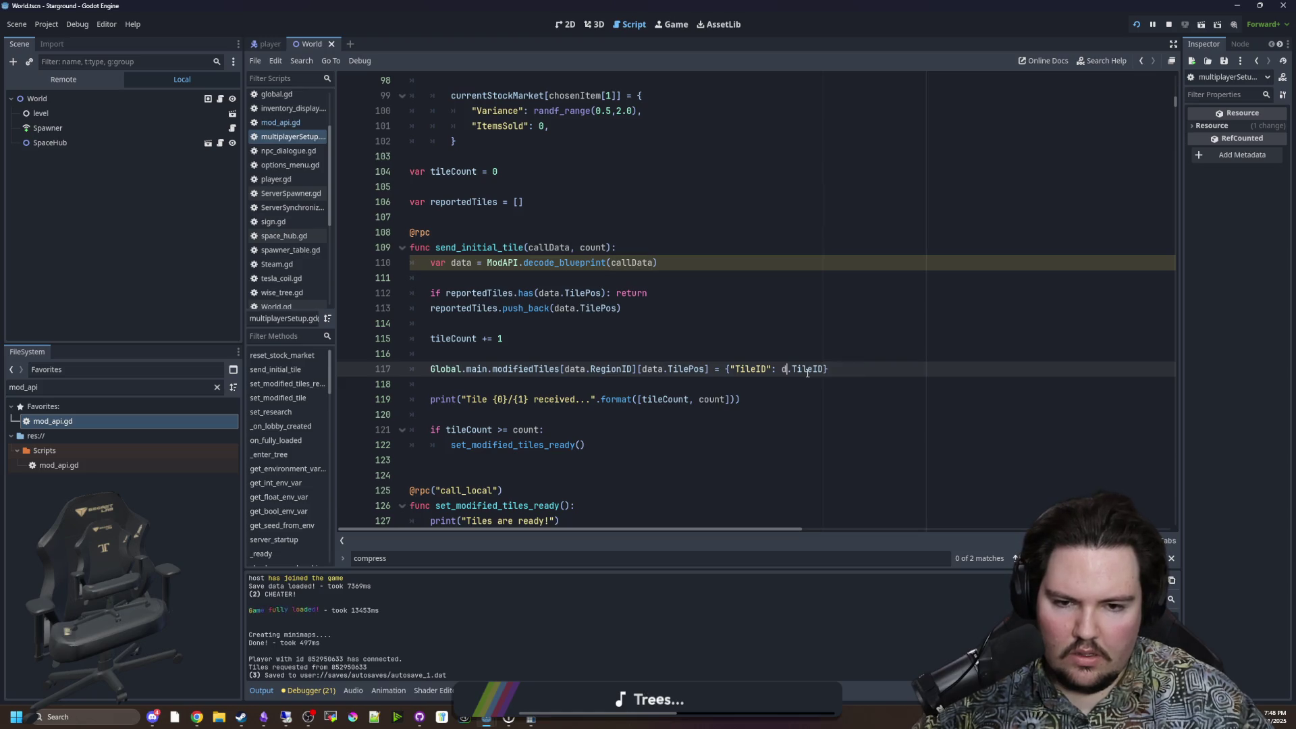
pyautogui.click(779, 348)
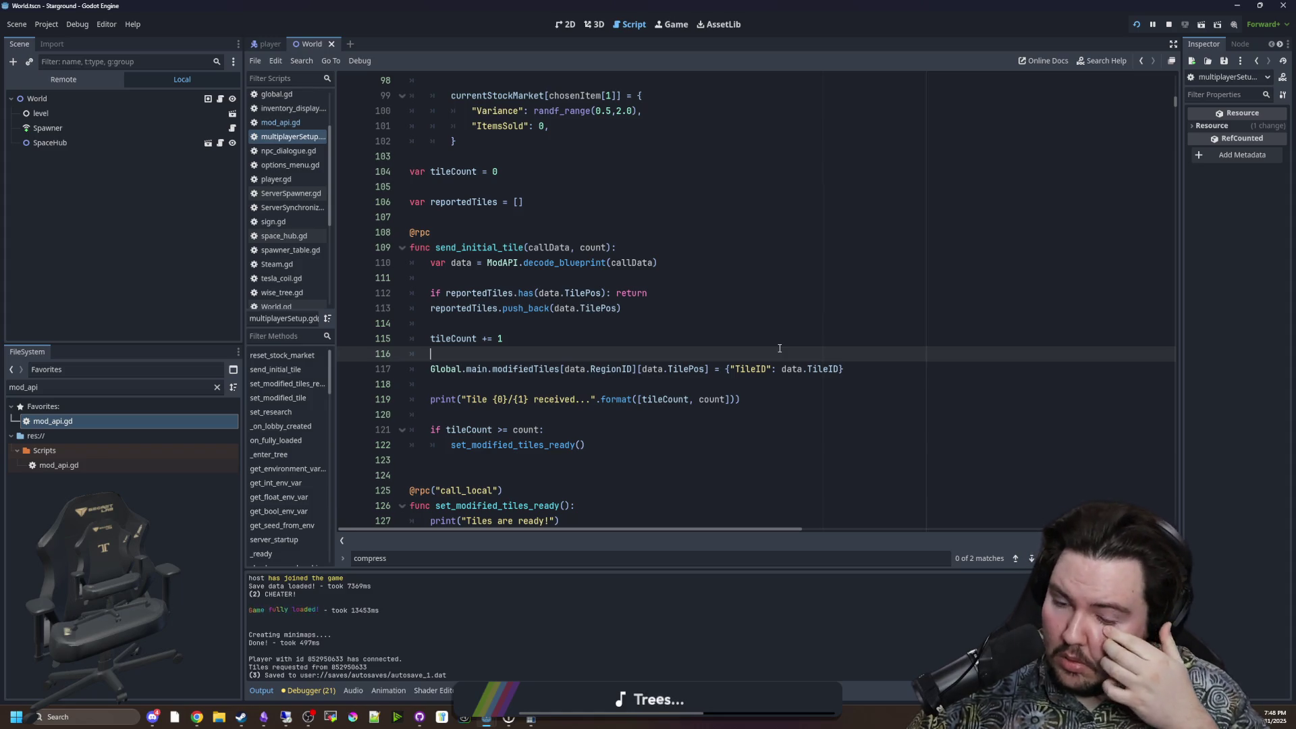
pyautogui.click(490, 323)
pyautogui.hotkey('ctrl', 's')
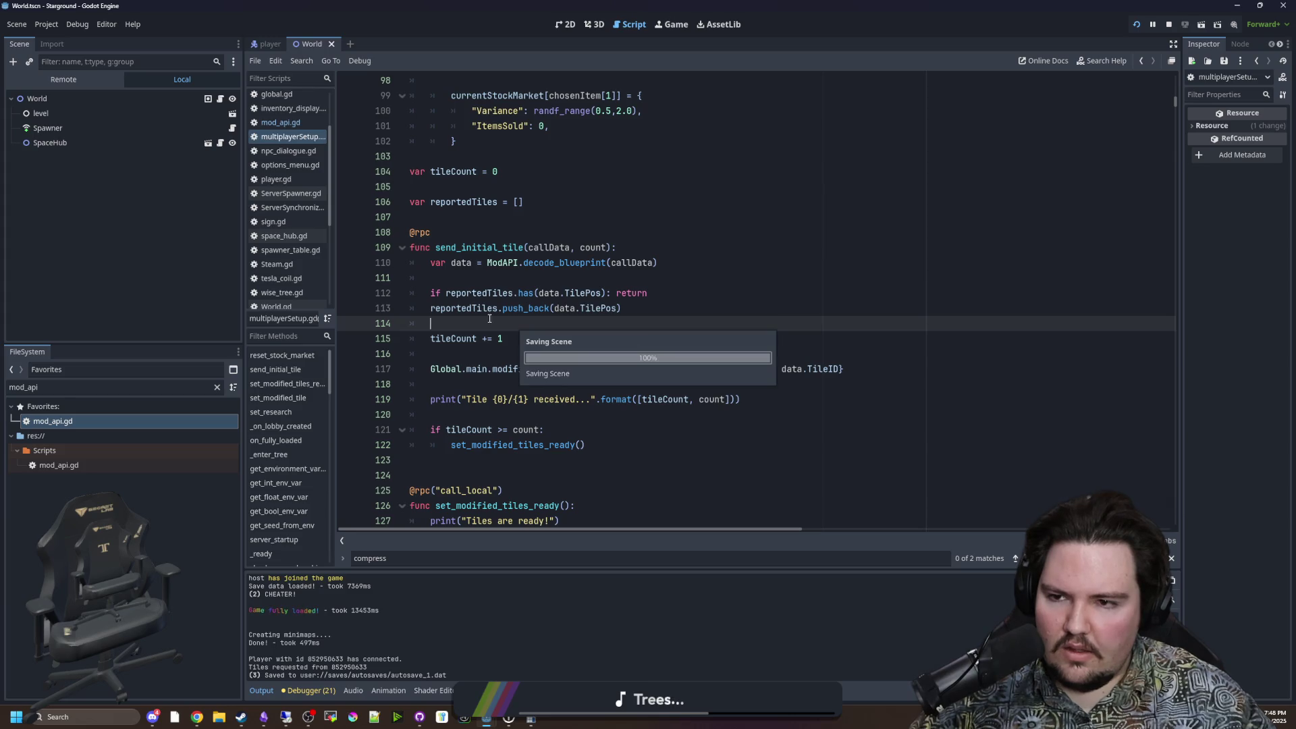
# Step: Check mod_api.gd, then return to multiplayerSetup.gd and review send_initial_tile
pyautogui.click(297, 123)
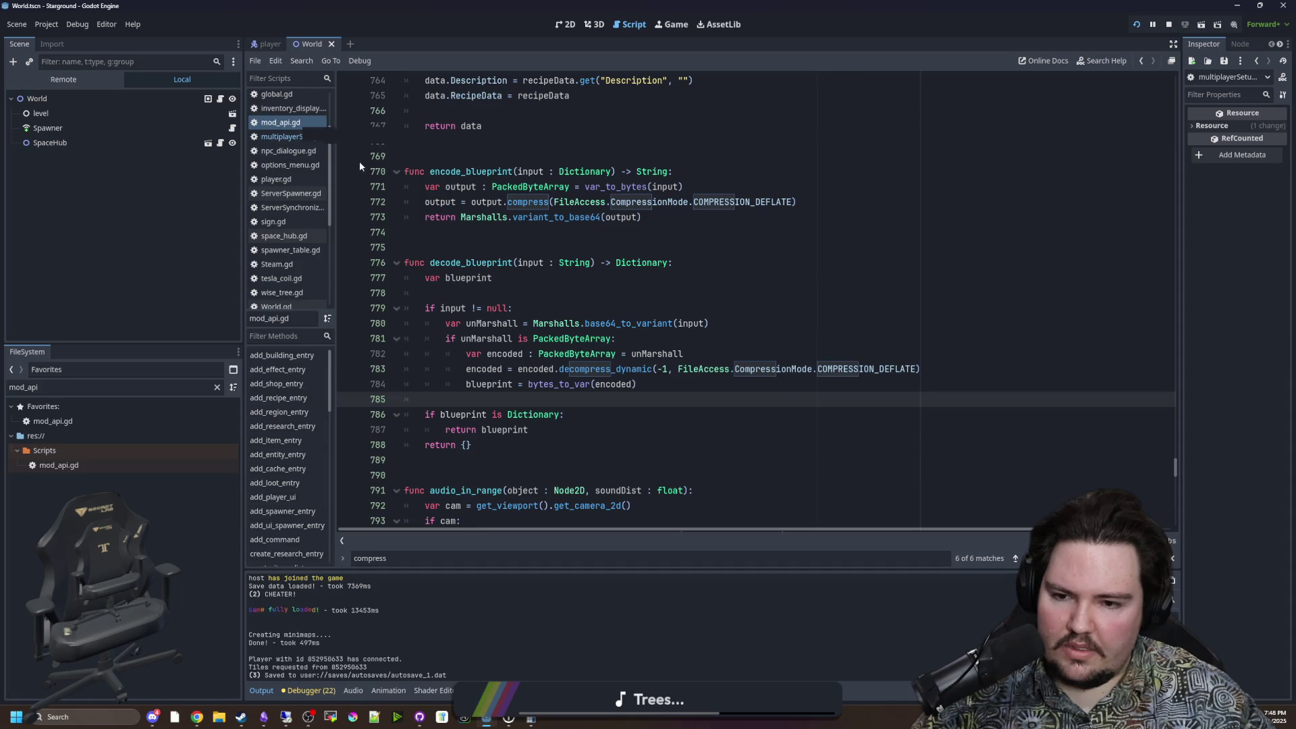
pyautogui.click(291, 136)
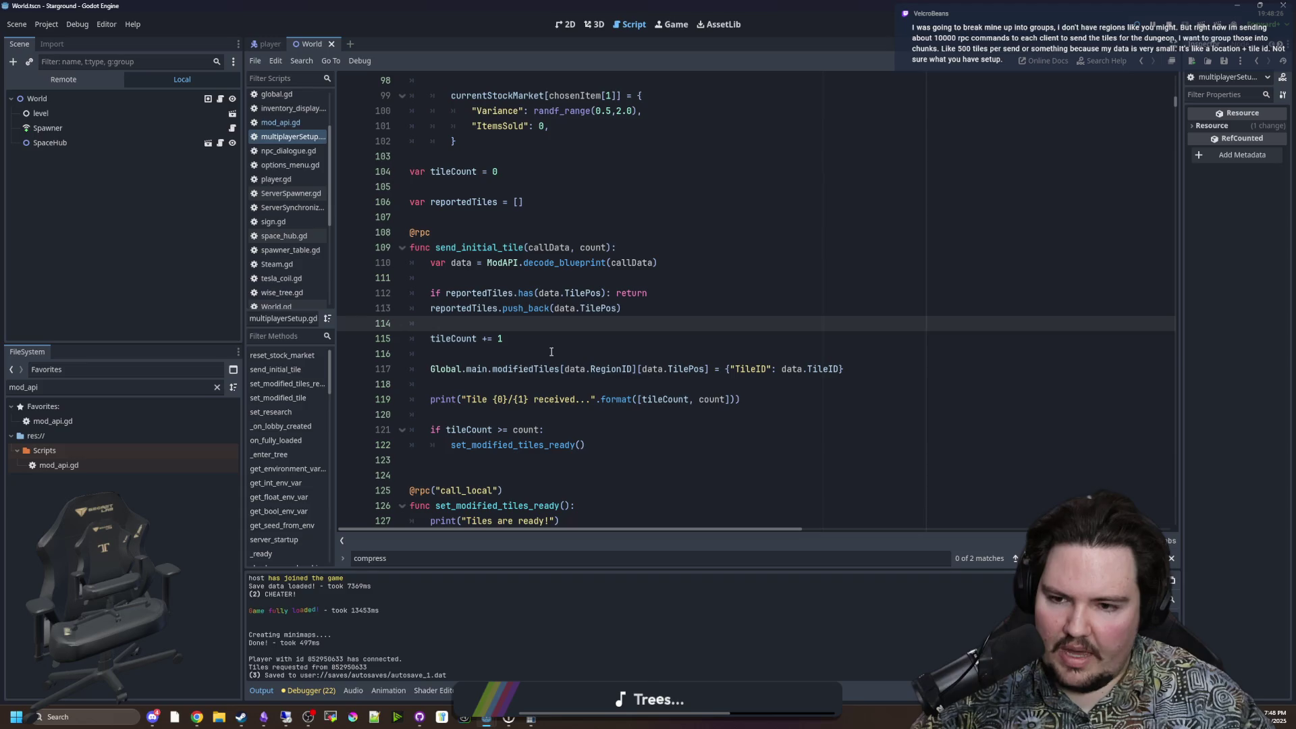
pyautogui.click(542, 353)
pyautogui.scroll(-1, 543, 353)
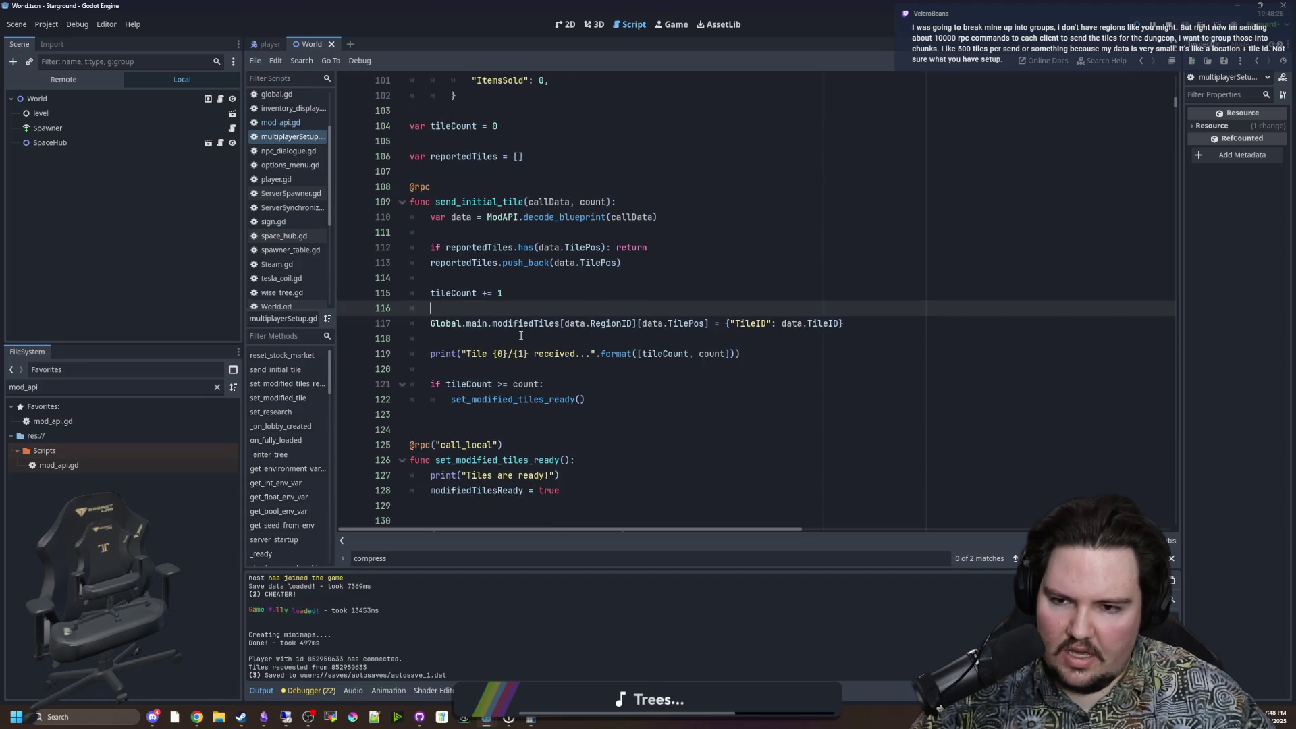
pyautogui.scroll(5, 533, 364)
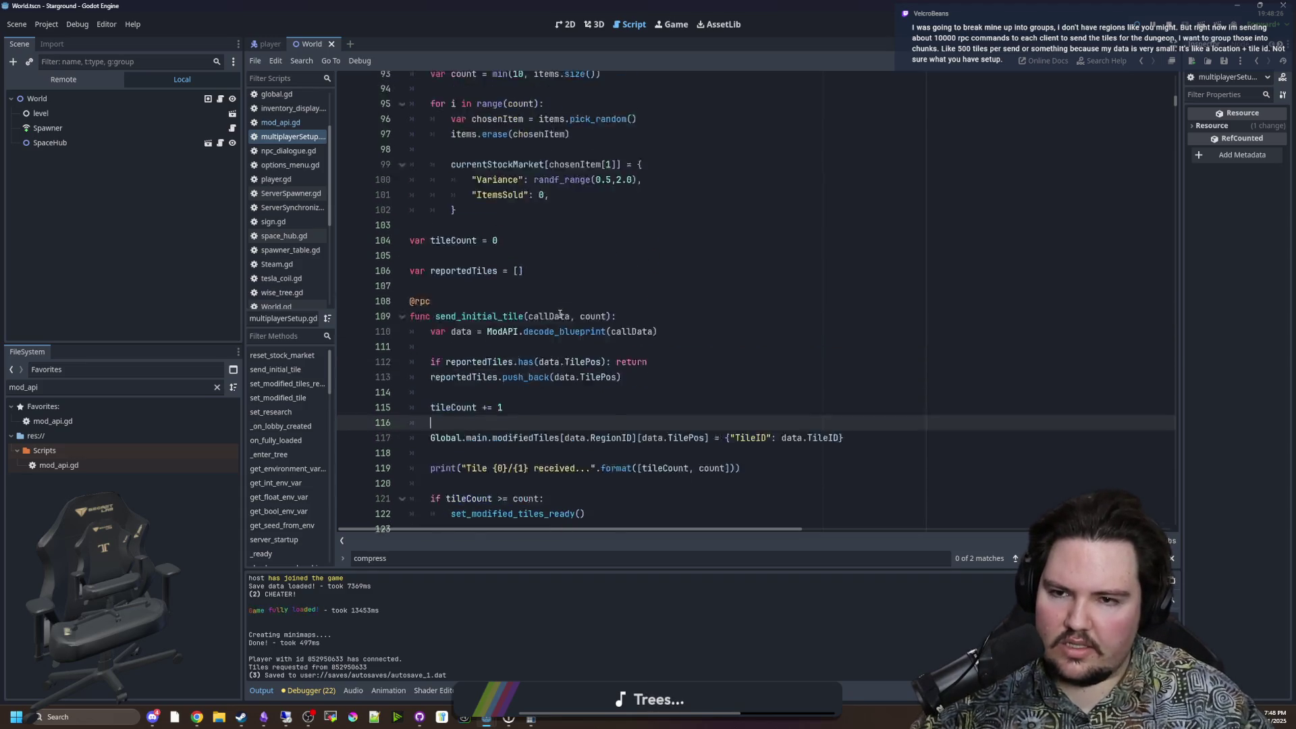
pyautogui.scroll(-3, 527, 360)
pyautogui.scroll(-10, 527, 361)
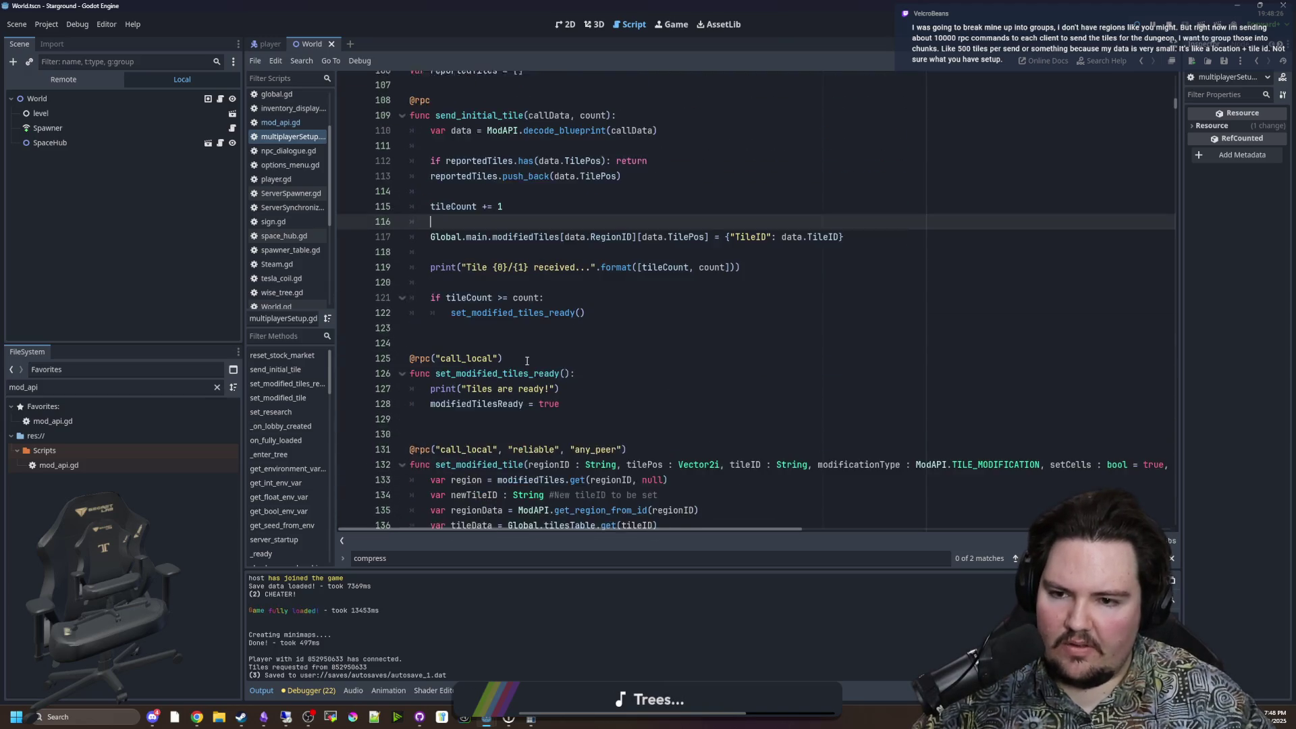
pyautogui.scroll(4, 533, 313)
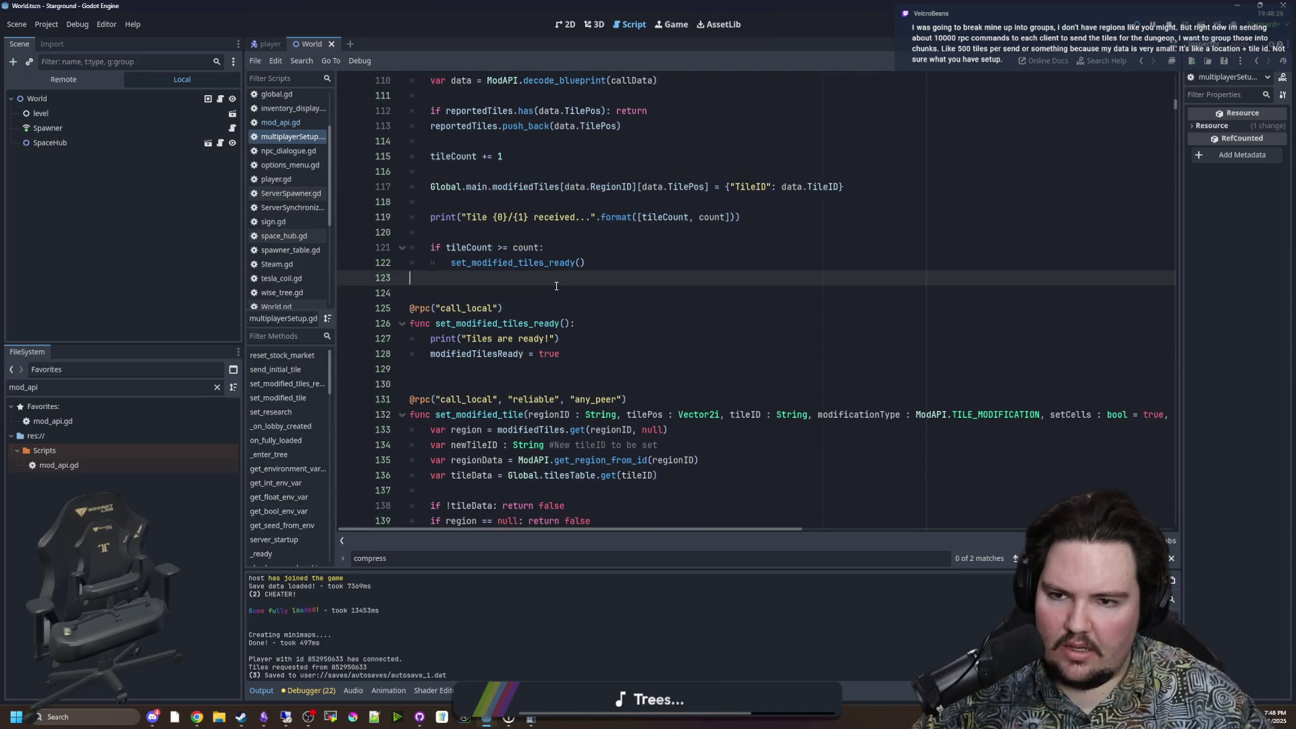
pyautogui.scroll(2, 532, 313)
# Step: Open the Find bar in the script and start a search
pyautogui.hotkey('ctrl', 'f')
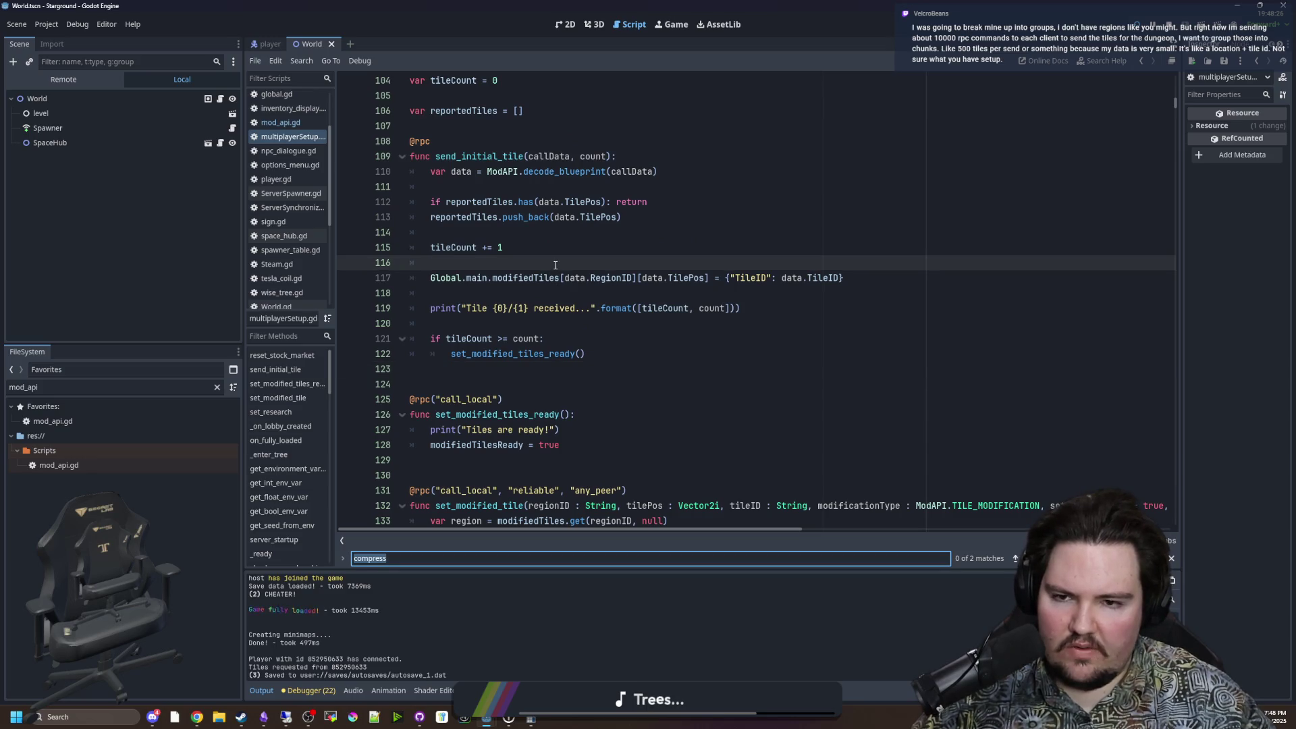
pyautogui.write('mo')
pyautogui.press('BackSpace')
pyautogui.press('BackSpace')
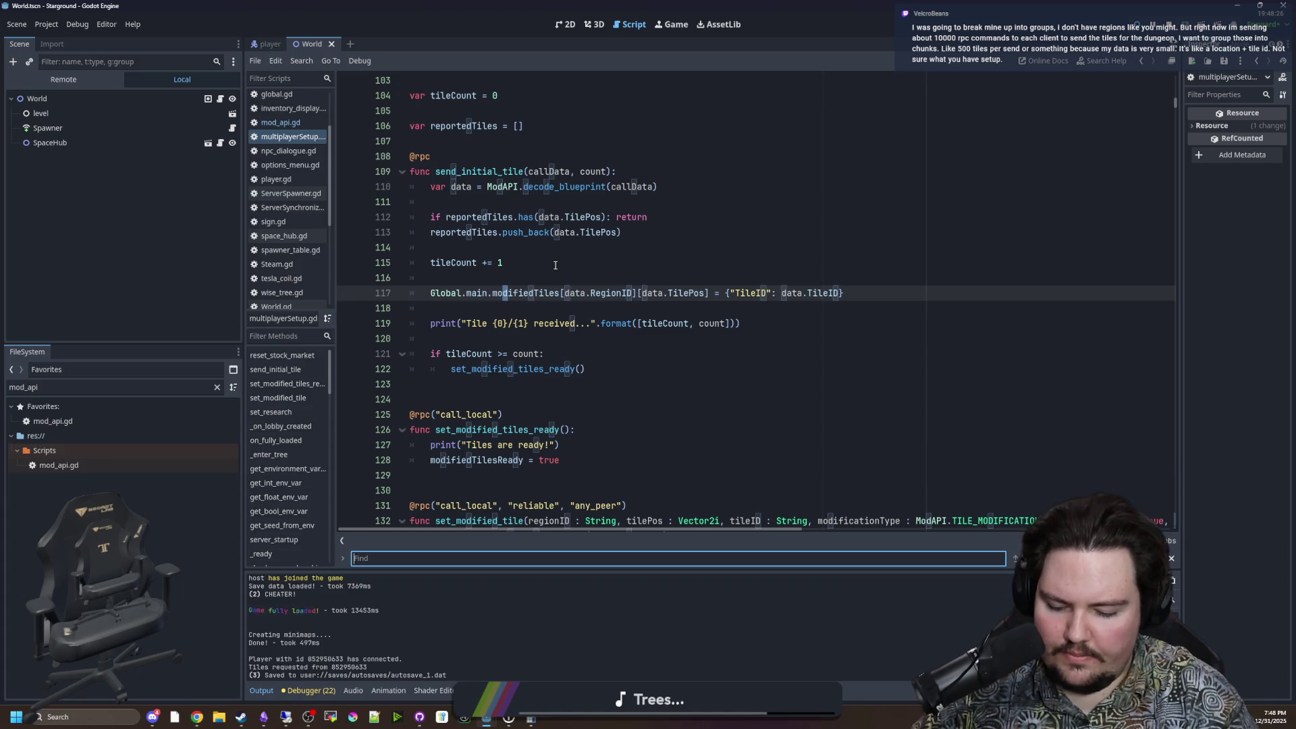
# Step: Search for 'request_tile_d' to reach the request_tile_data function
pyautogui.write('request_in')
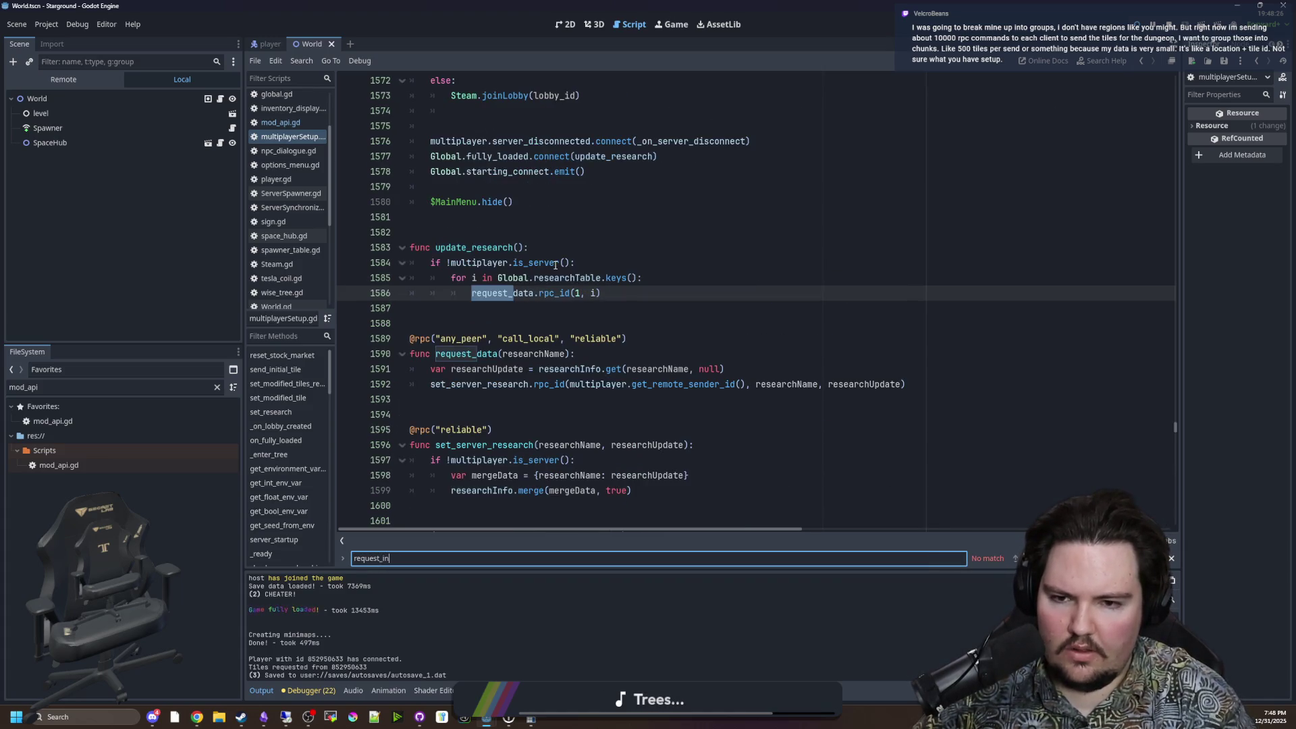
pyautogui.press('BackSpace')
pyautogui.press('BackSpace')
pyautogui.write('tile_d')
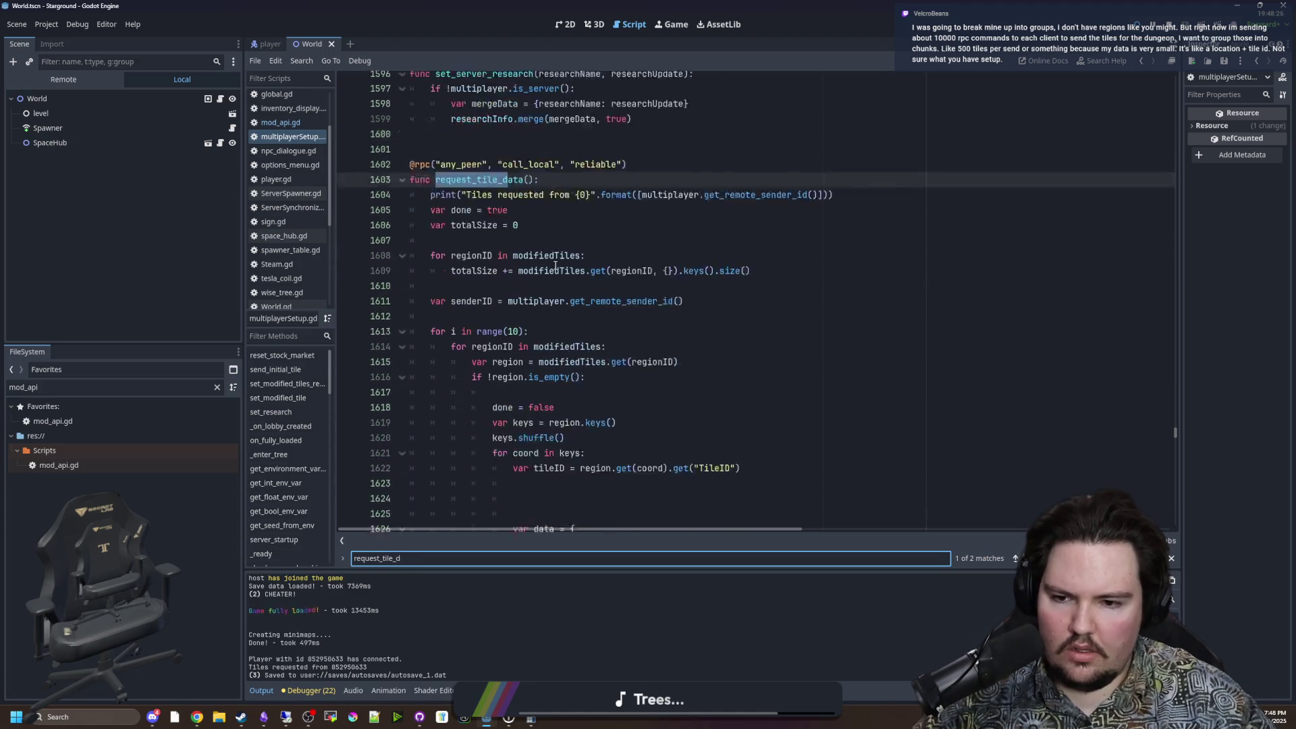
pyautogui.scroll(-2, 540, 398)
# Step: Add a compressed.humanize_size() line after the encoding and open humanize_size's documentation
pyautogui.click(587, 369)
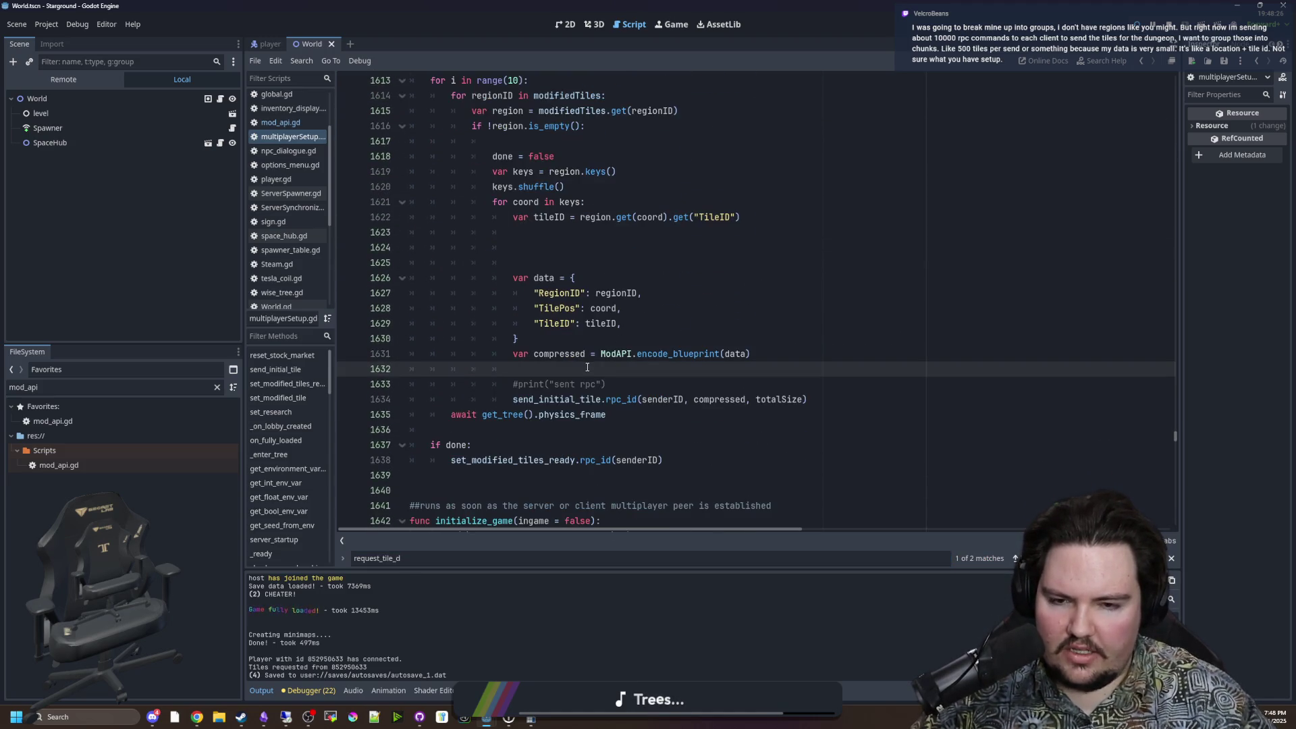
pyautogui.press('Return')
pyautogui.press('Return')
pyautogui.press('Up')
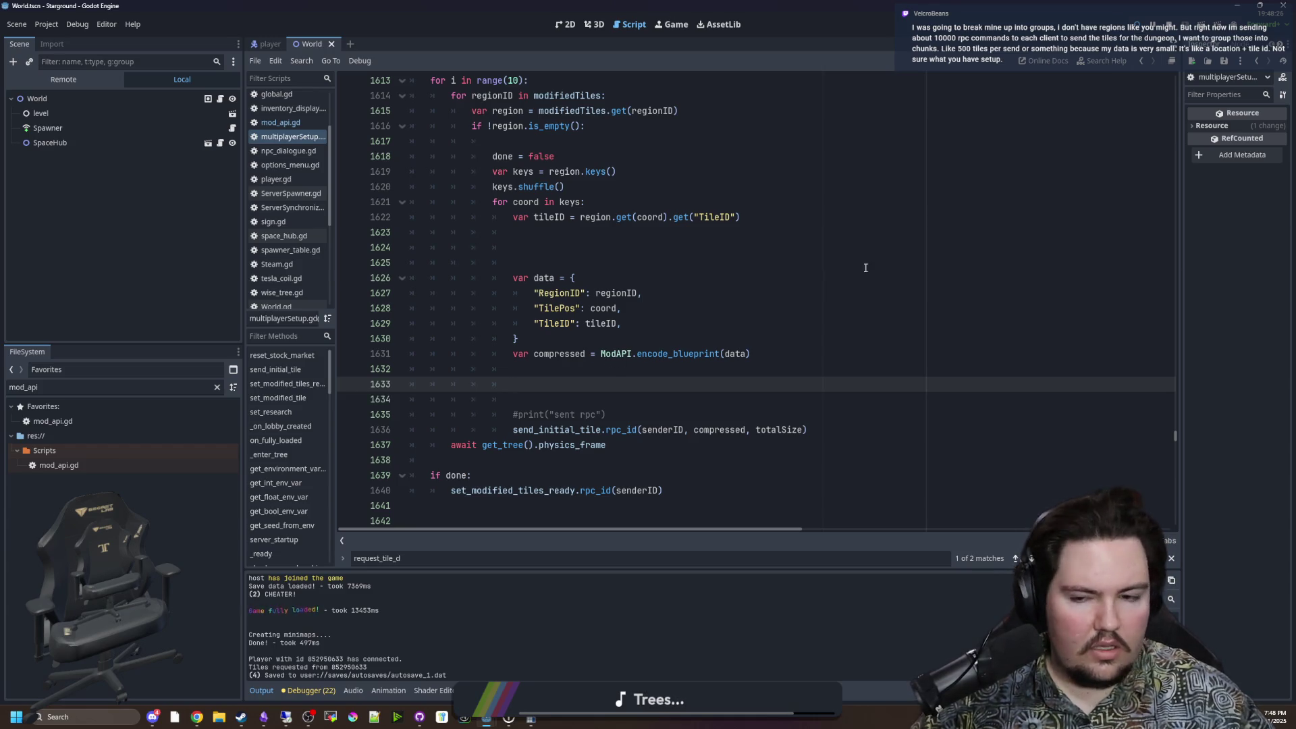
pyautogui.write('compre')
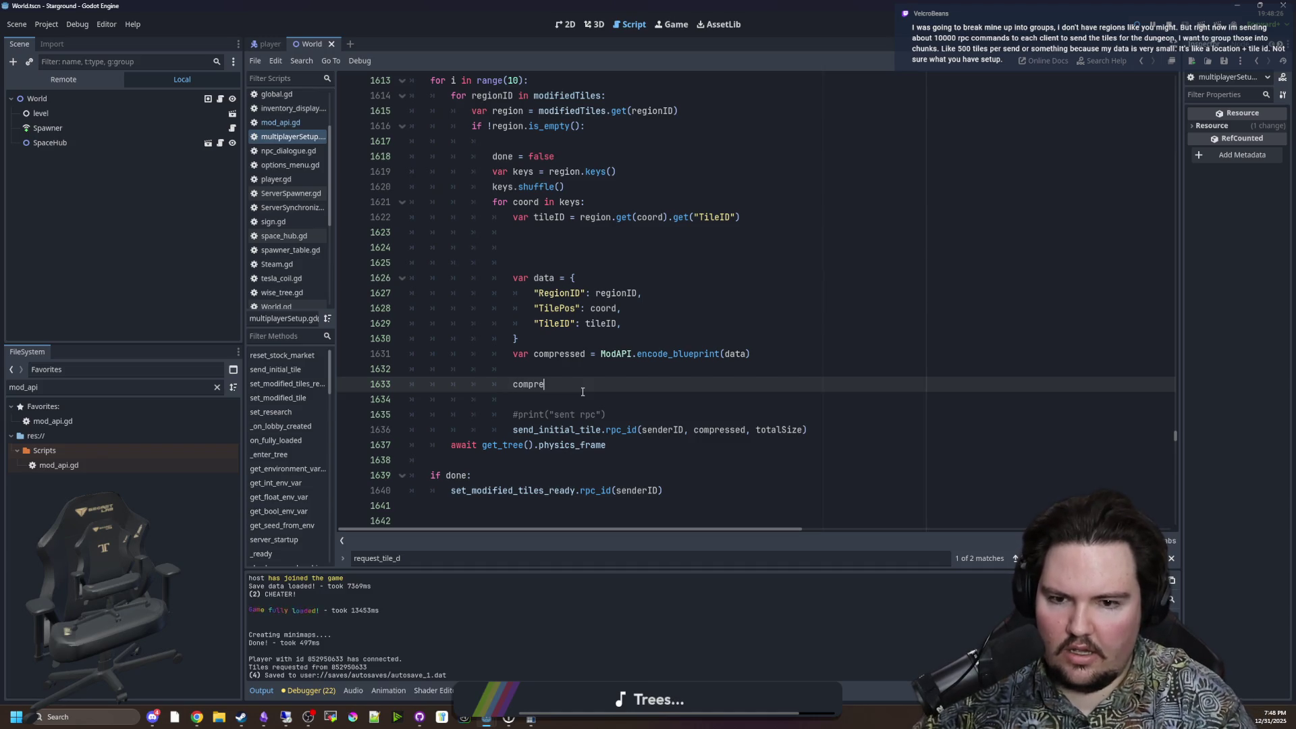
pyautogui.write('ssed.humanize_si')
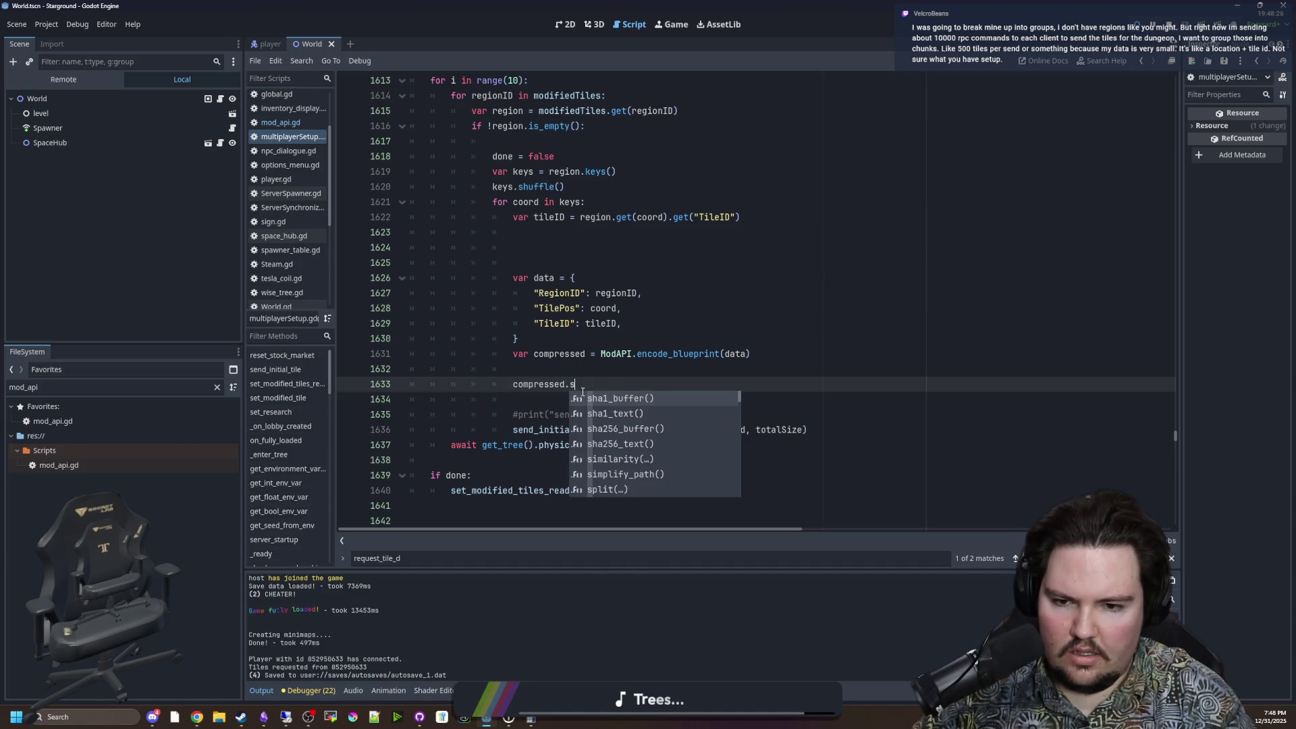
pyautogui.write('z')
pyautogui.write('e')
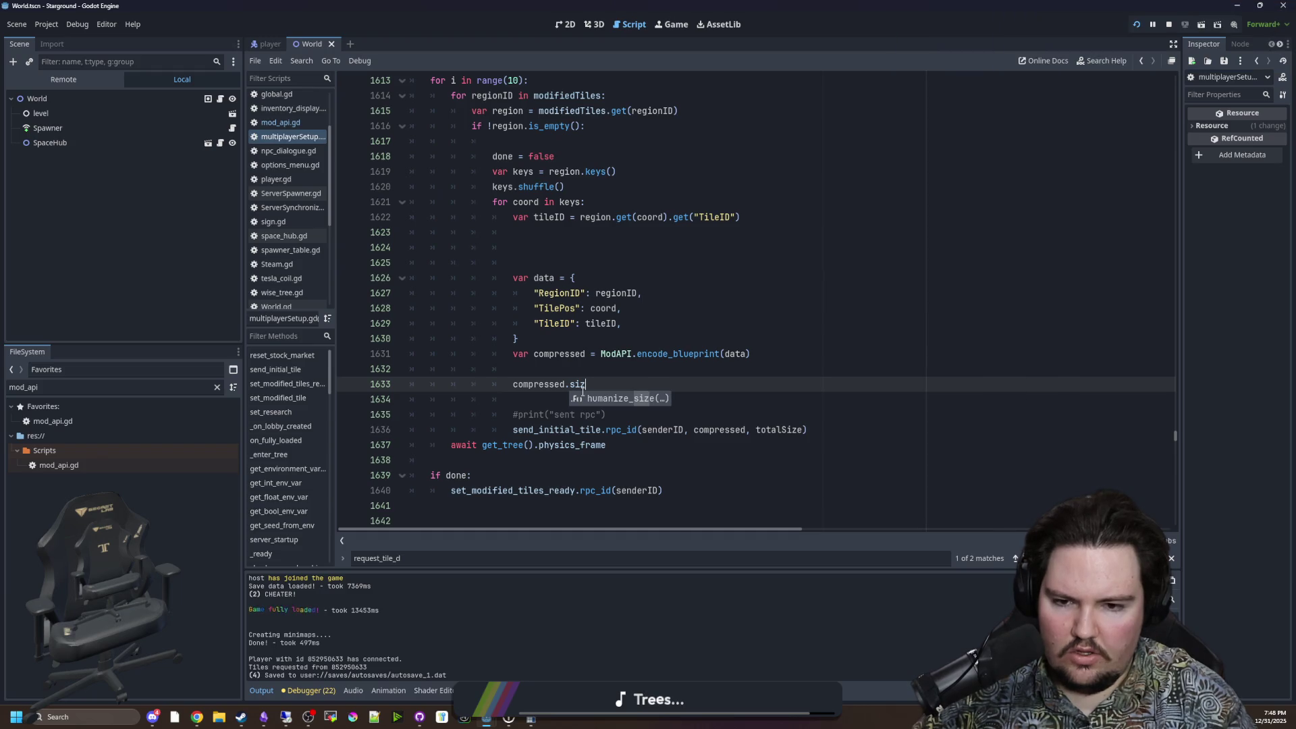
pyautogui.press('Return')
pyautogui.press('Up')
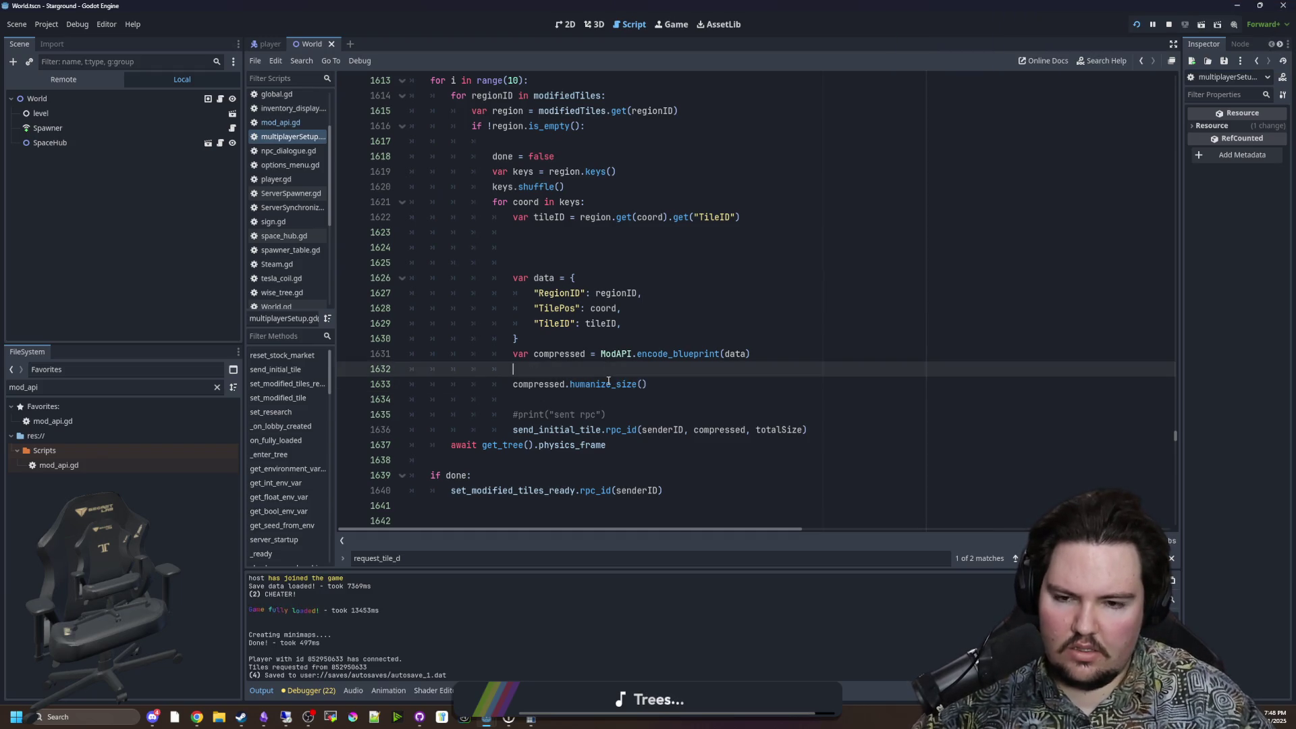
pyautogui.click(619, 383)
pyautogui.keyDown('ctrl'); pyautogui.click(618, 384); pyautogui.keyUp('ctrl')
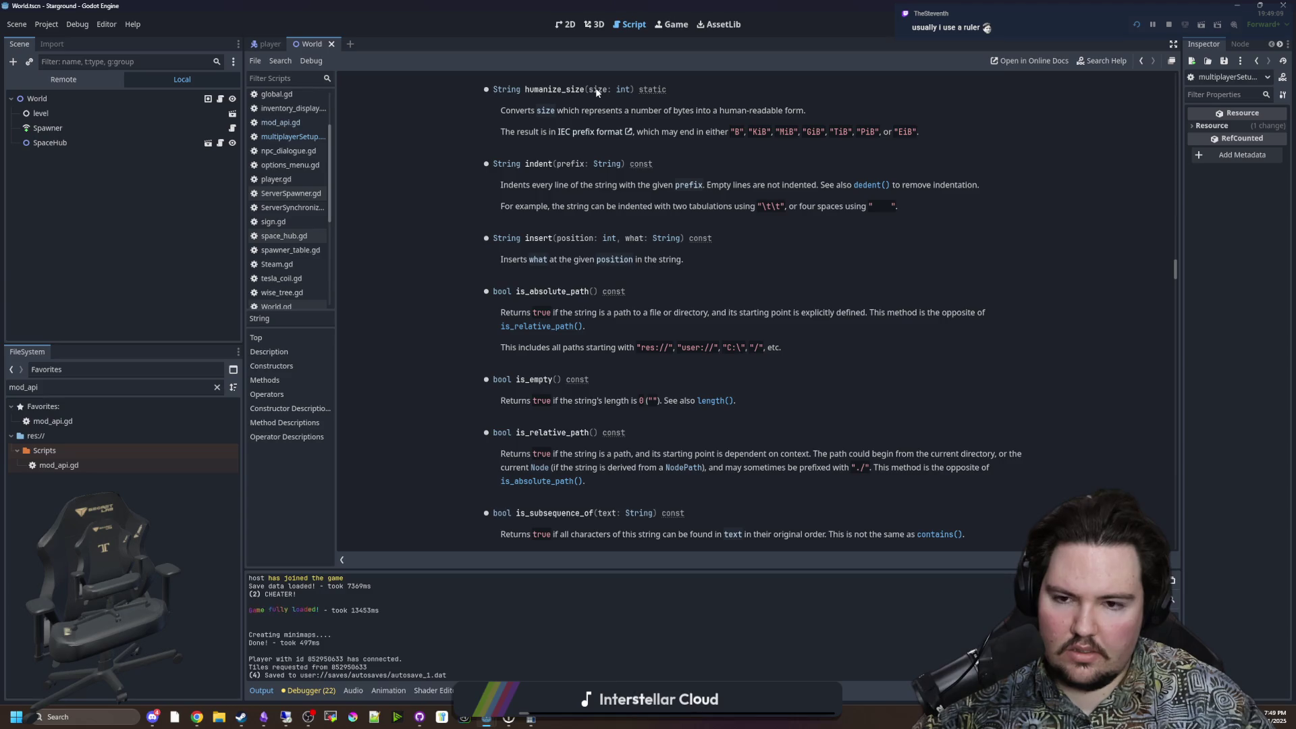
# Step: Return to the script and strip the humanize_size call so line 1633 reads just compressed
pyautogui.hotkey('alt', 'Left')
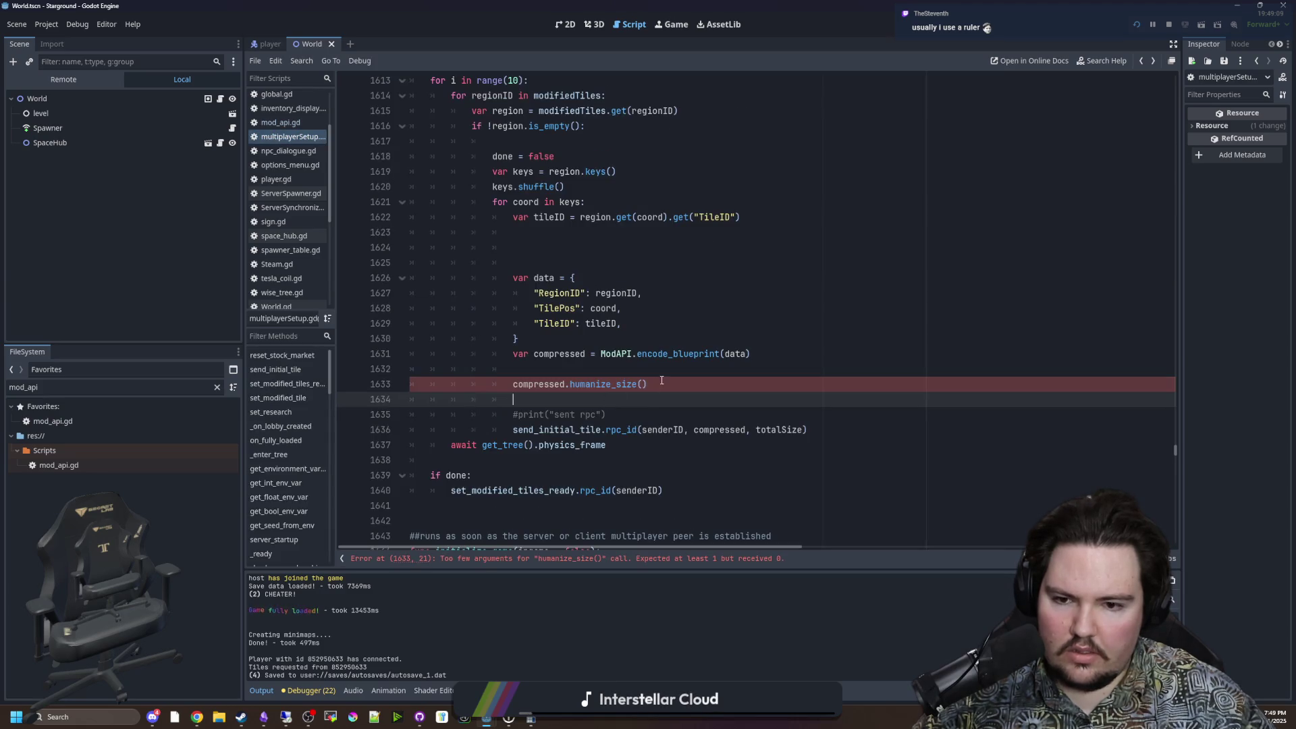
pyautogui.click(661, 383)
pyautogui.hotkey('ctrl', 'shift', 'Left')
pyautogui.hotkey('ctrl', 'shift', 'Left')
pyautogui.press('BackSpace')
# Step: Add print(String.humanize_size(1)) on a new line 1634 below compressed
pyautogui.press('Return')
pyautogui.write('print(humanize_size())')
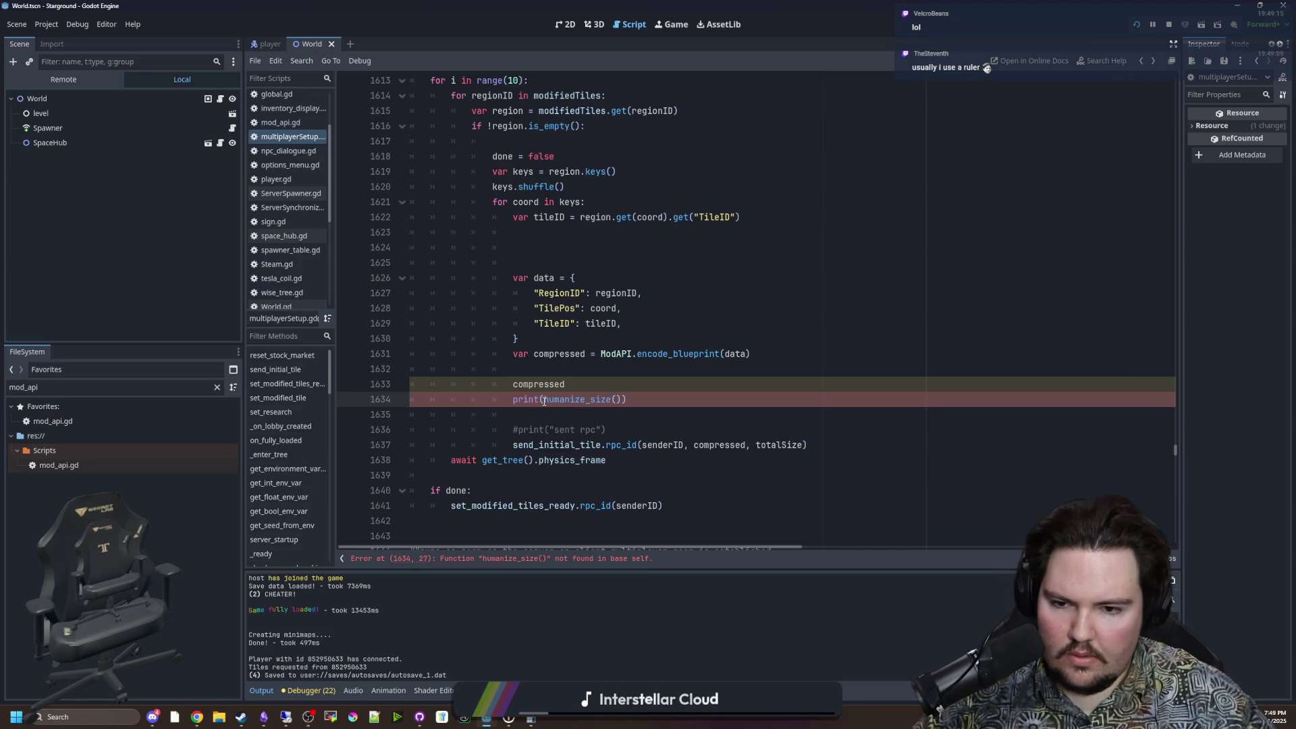
pyautogui.write('String.')
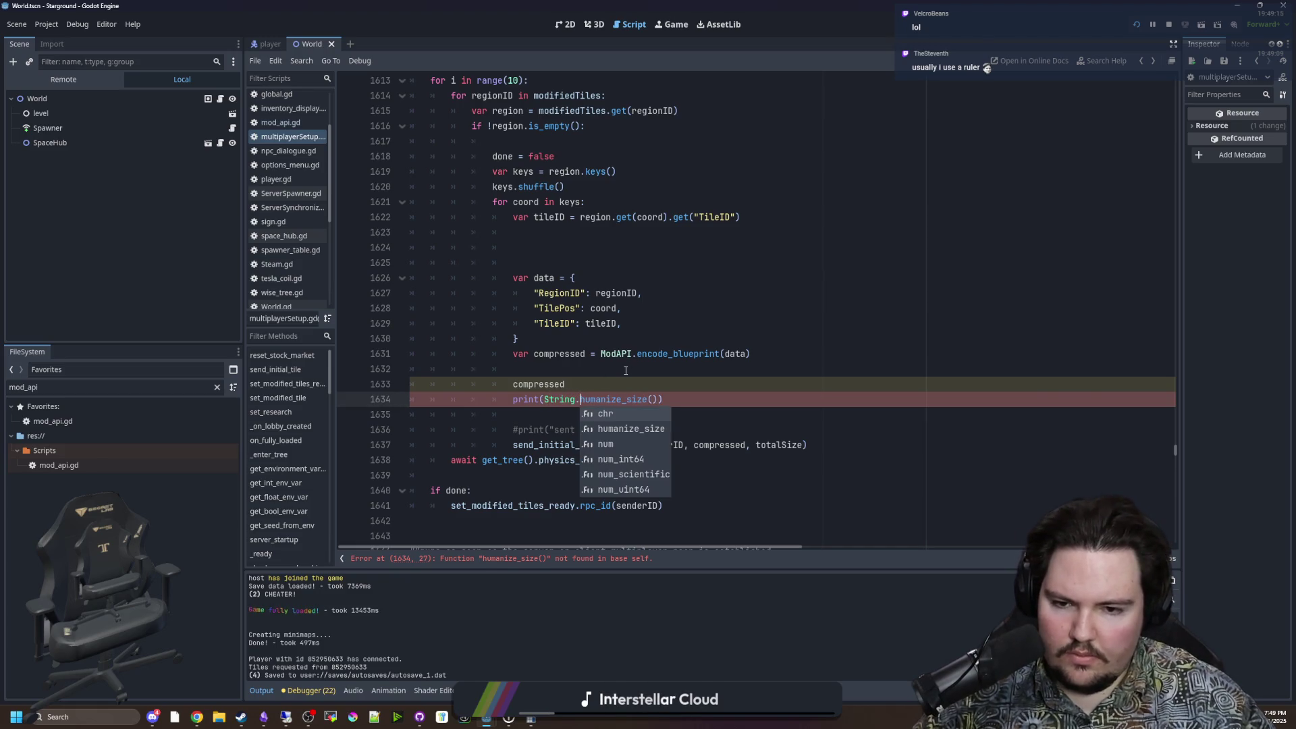
pyautogui.click(653, 399)
pyautogui.write('1')
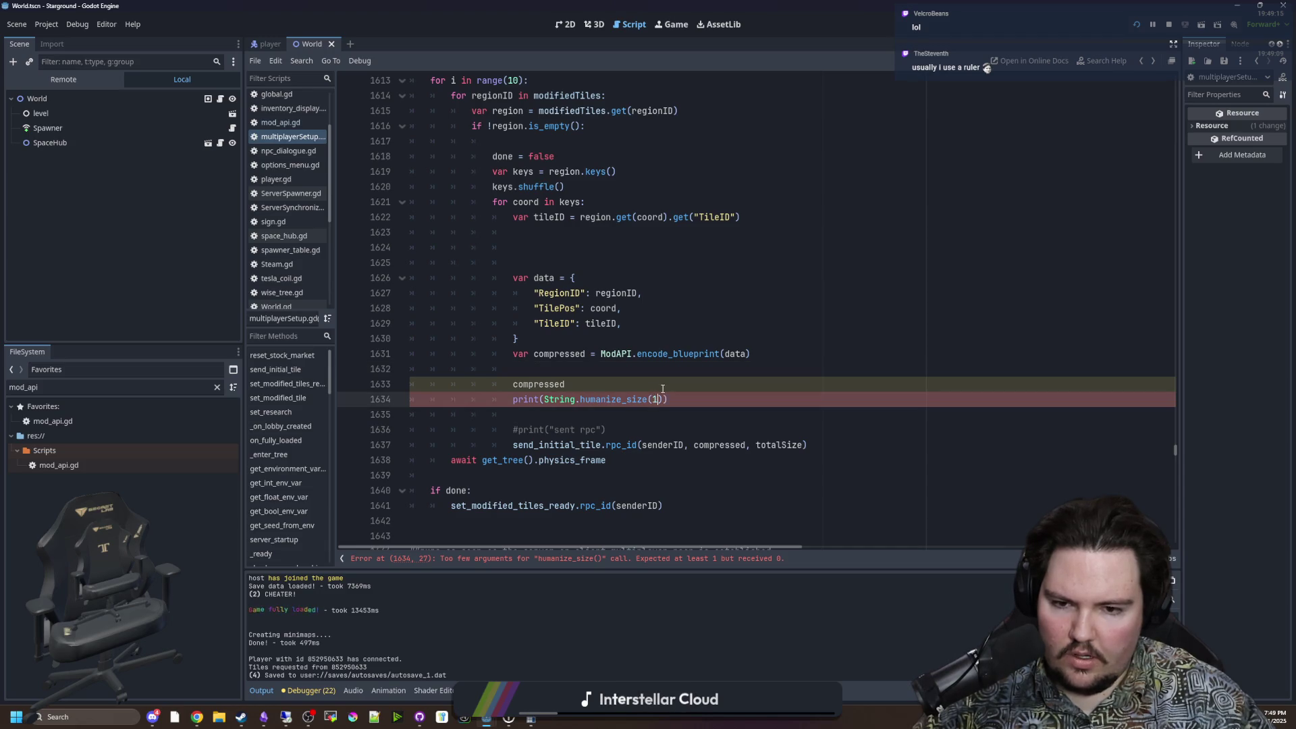
pyautogui.click(664, 385)
pyautogui.click(617, 369)
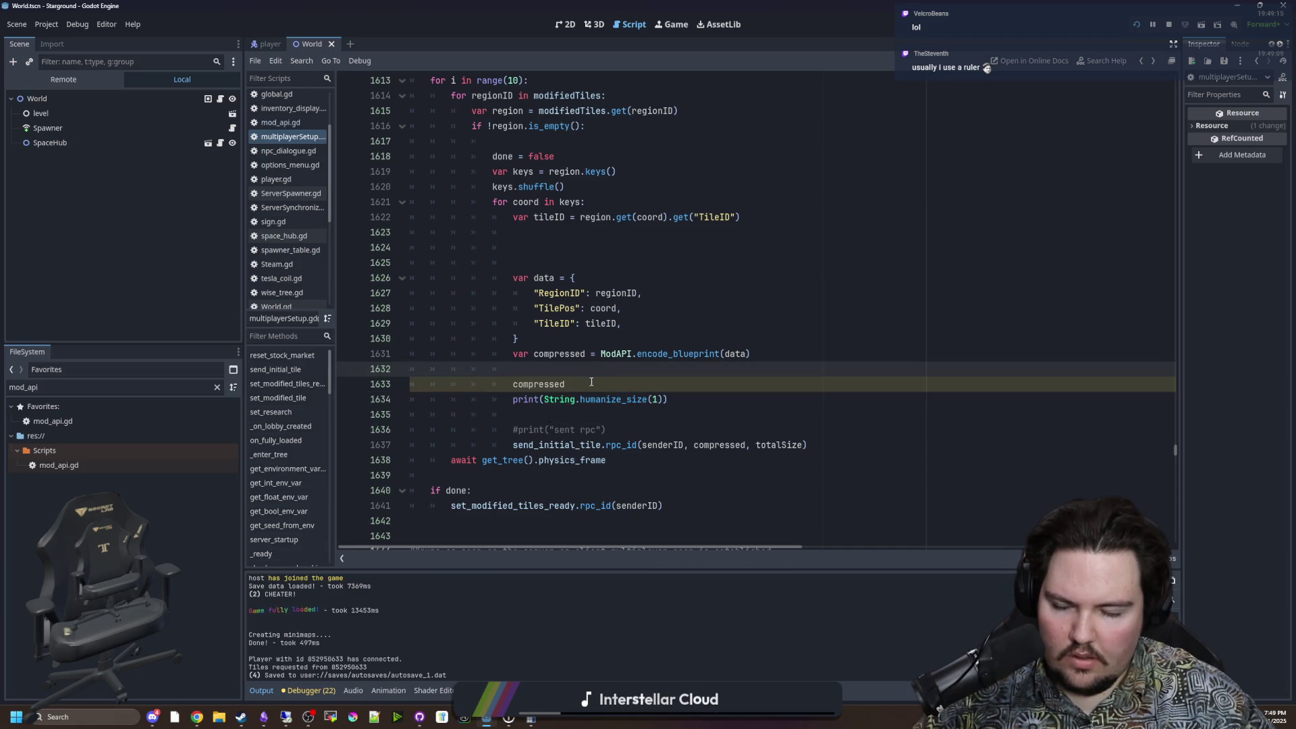
pyautogui.click(591, 382)
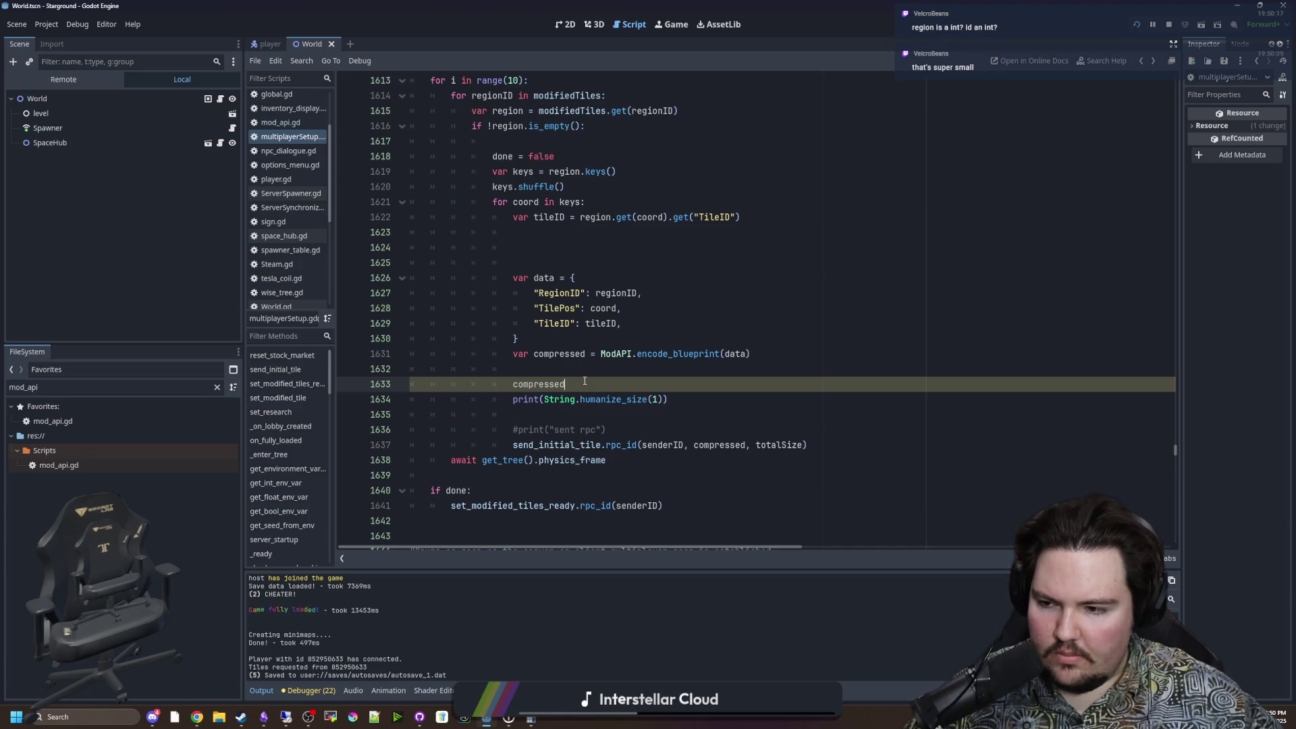
pyautogui.moveTo(563, 288); pyautogui.dragTo(634, 292)
pyautogui.click(635, 292)
pyautogui.doubleClick(633, 292)
pyautogui.click(603, 282)
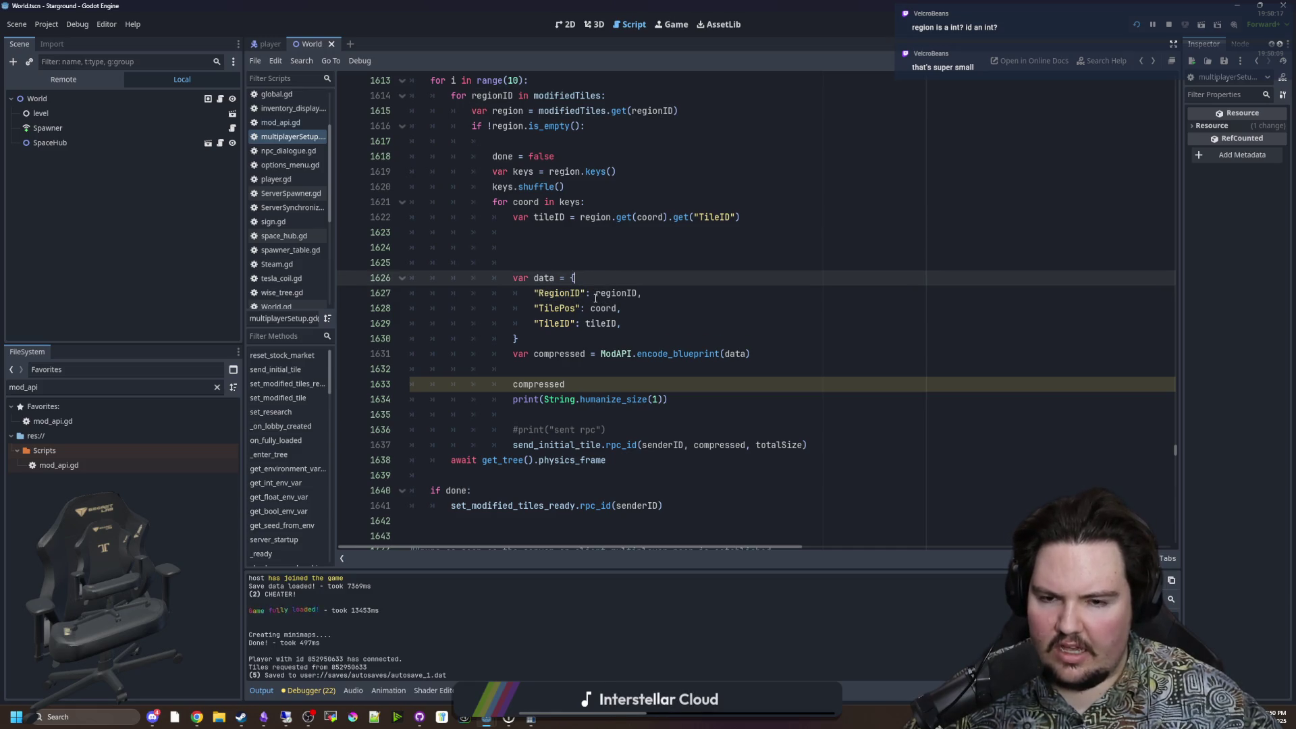
pyautogui.doubleClick(596, 294)
pyautogui.click(636, 293)
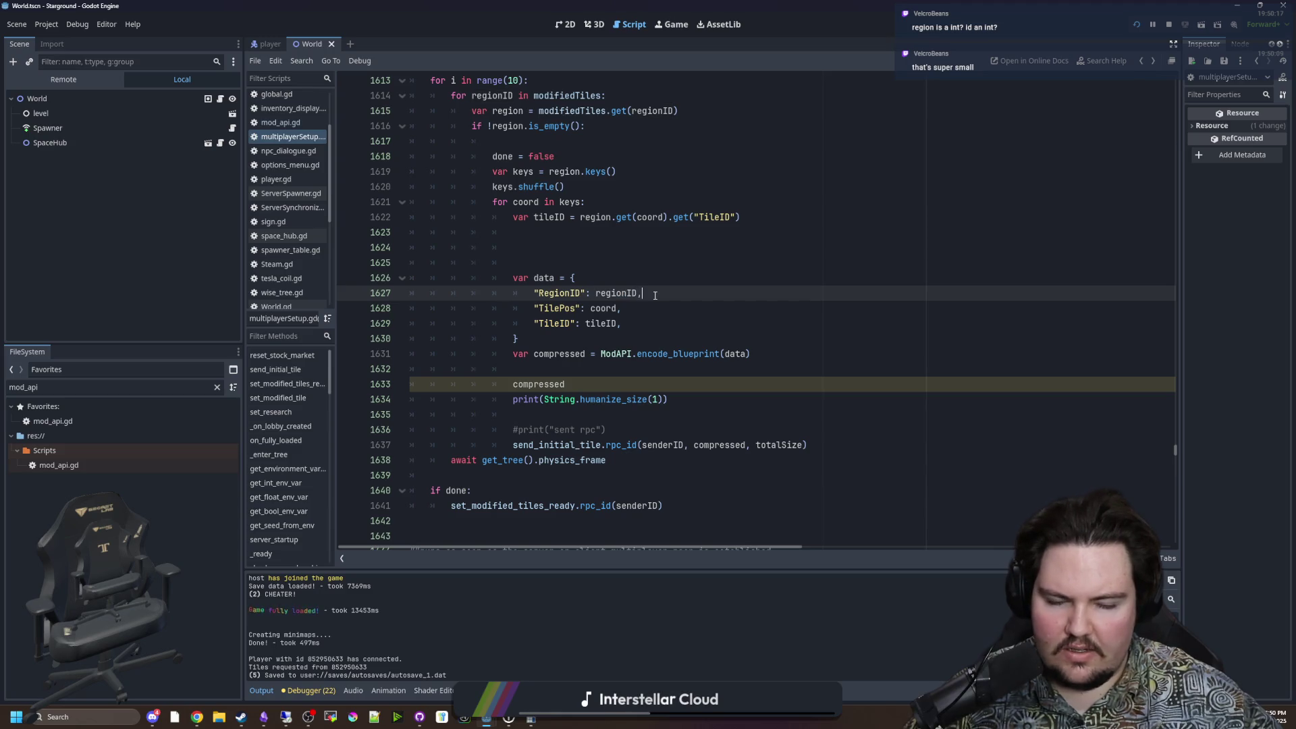
pyautogui.doubleClick(594, 294)
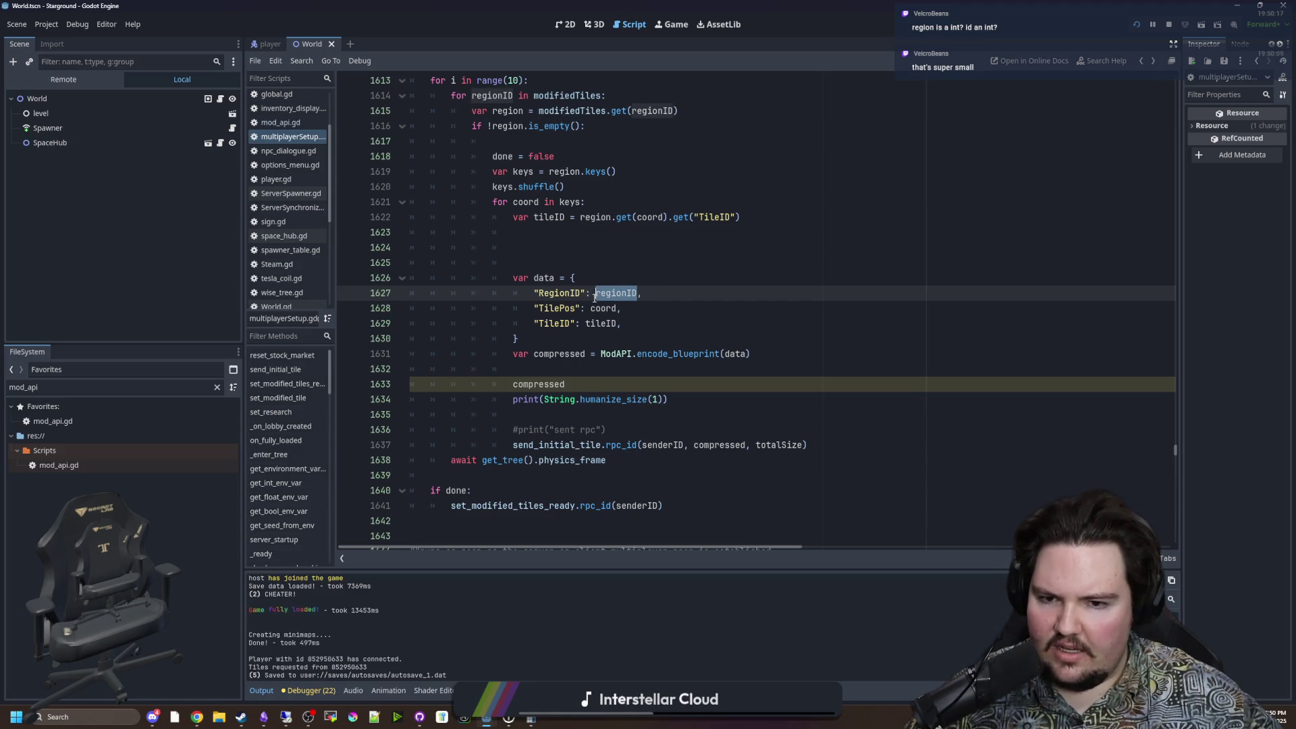
pyautogui.click(594, 295)
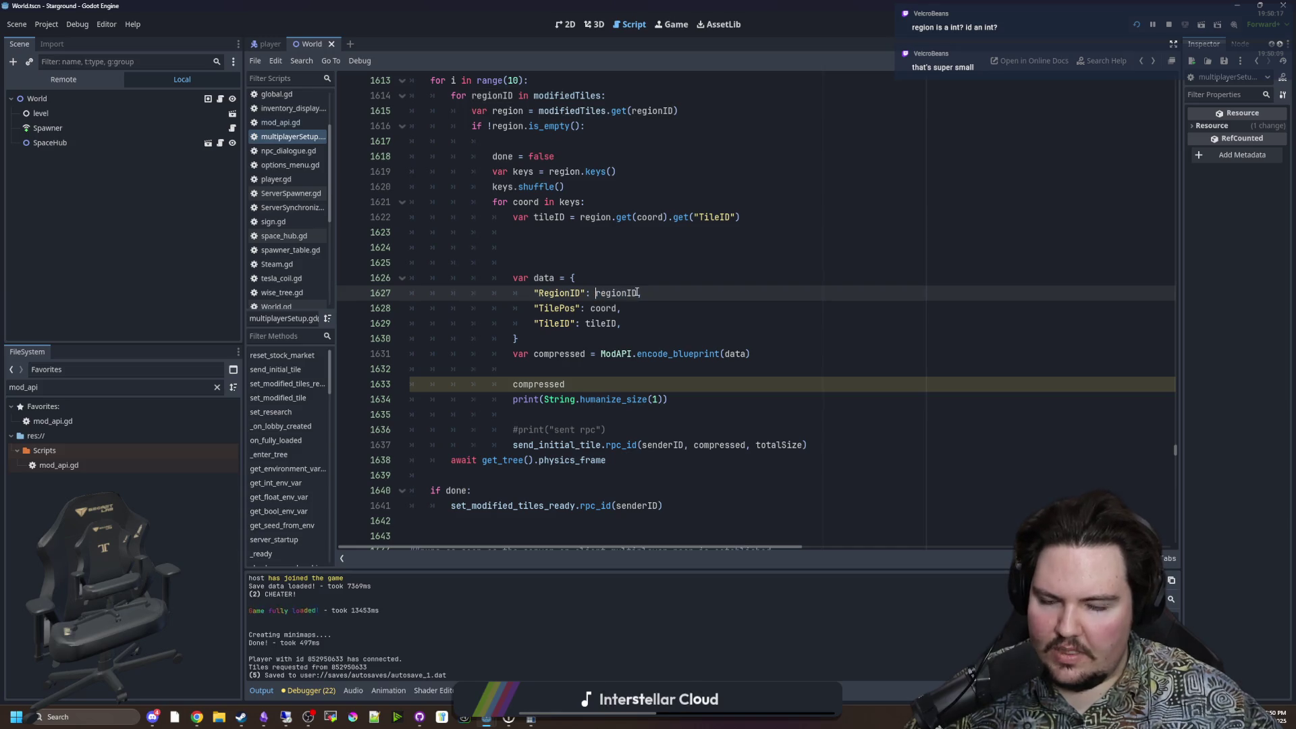
pyautogui.click(658, 289)
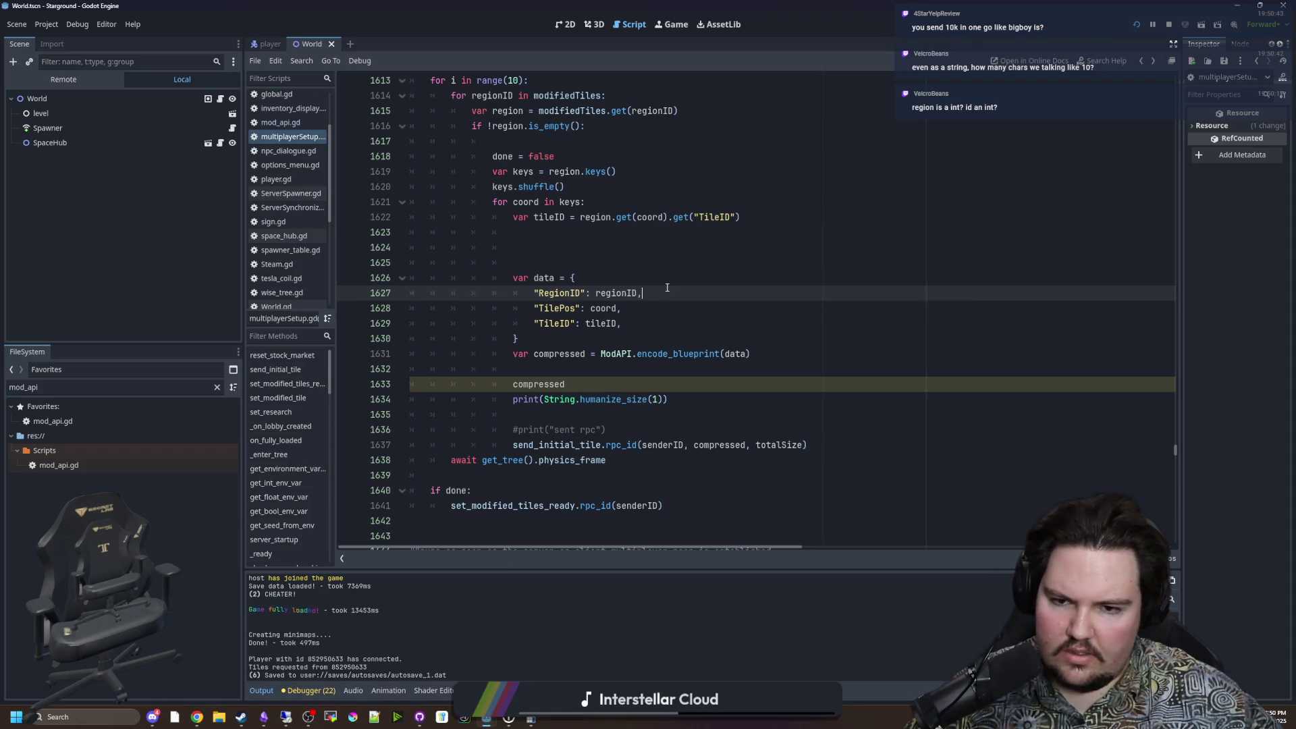
pyautogui.click(611, 384)
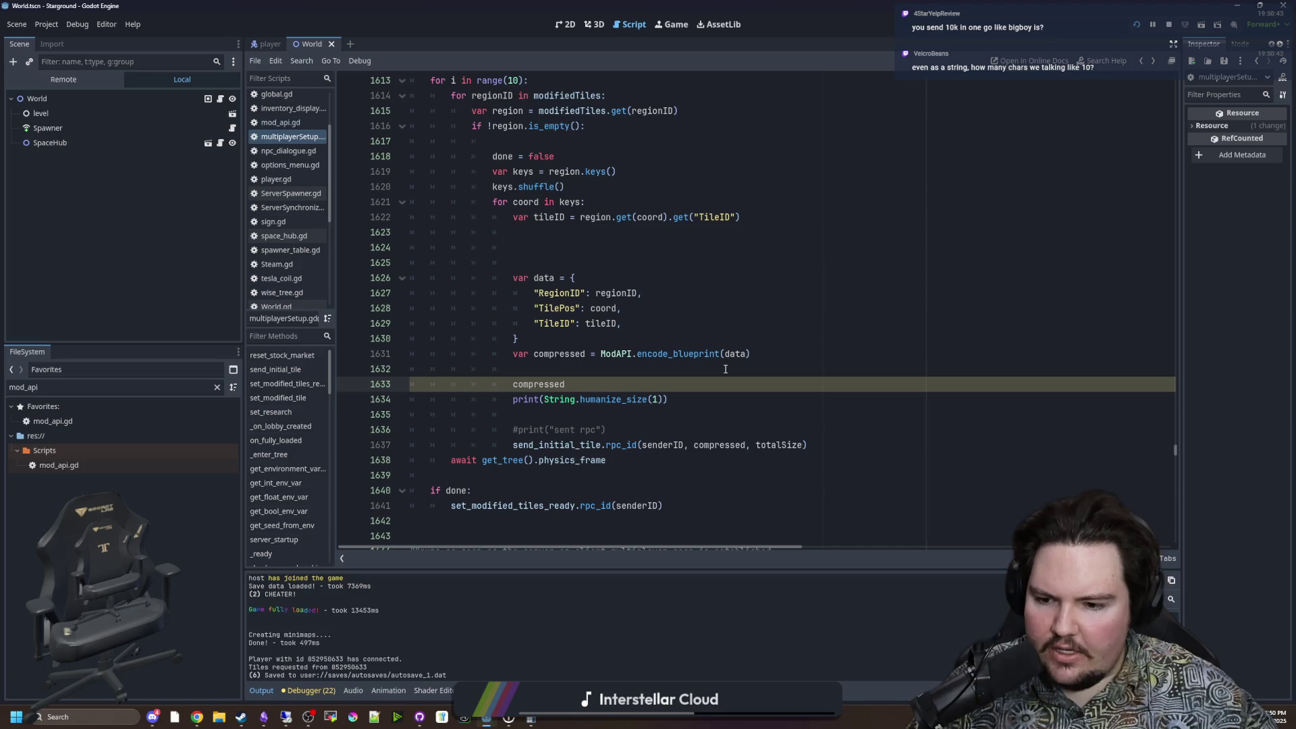
pyautogui.moveTo(770, 357); pyautogui.dragTo(514, 358)
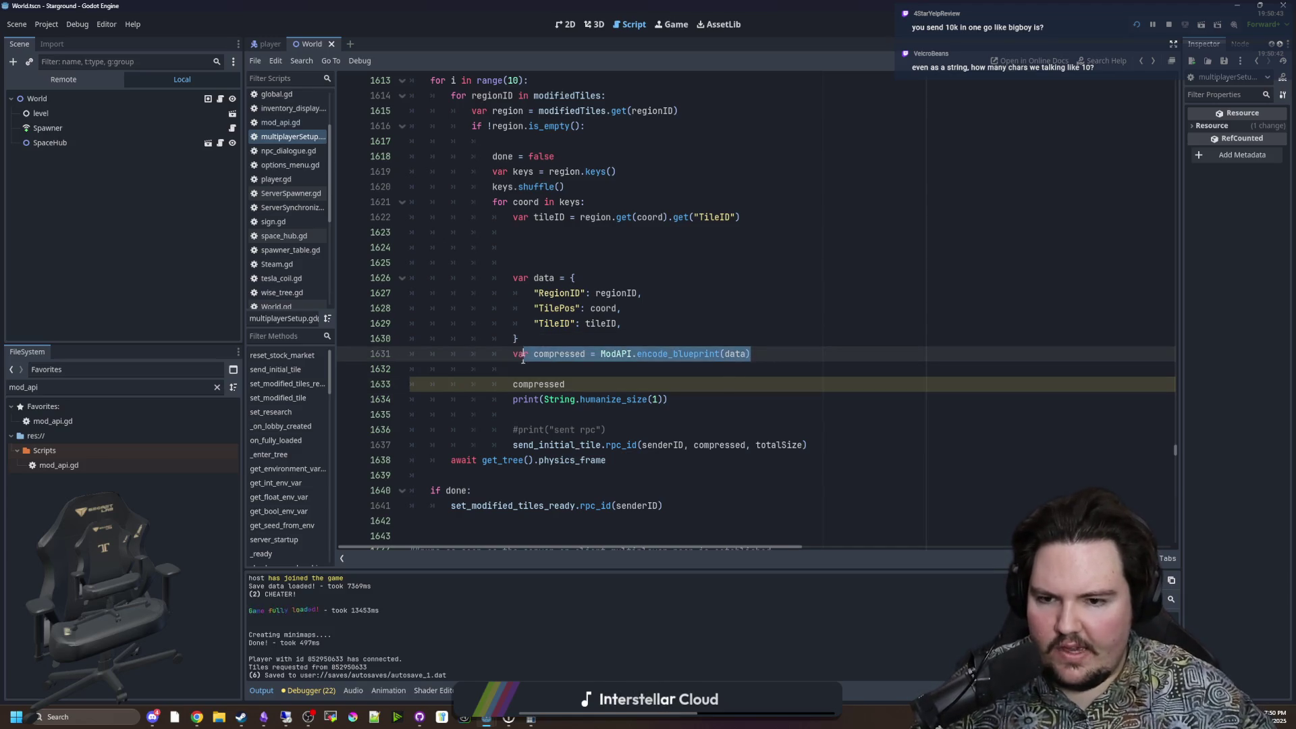
pyautogui.click(586, 370)
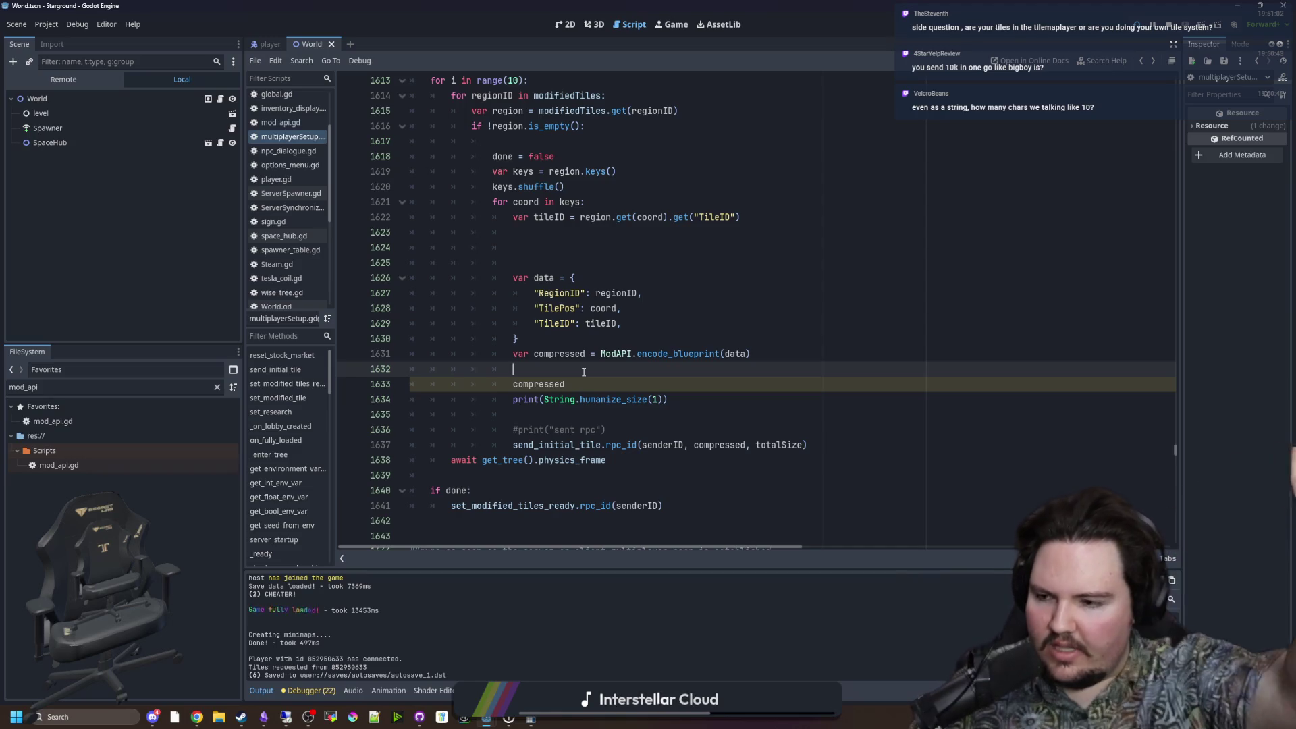
pyautogui.click(589, 384)
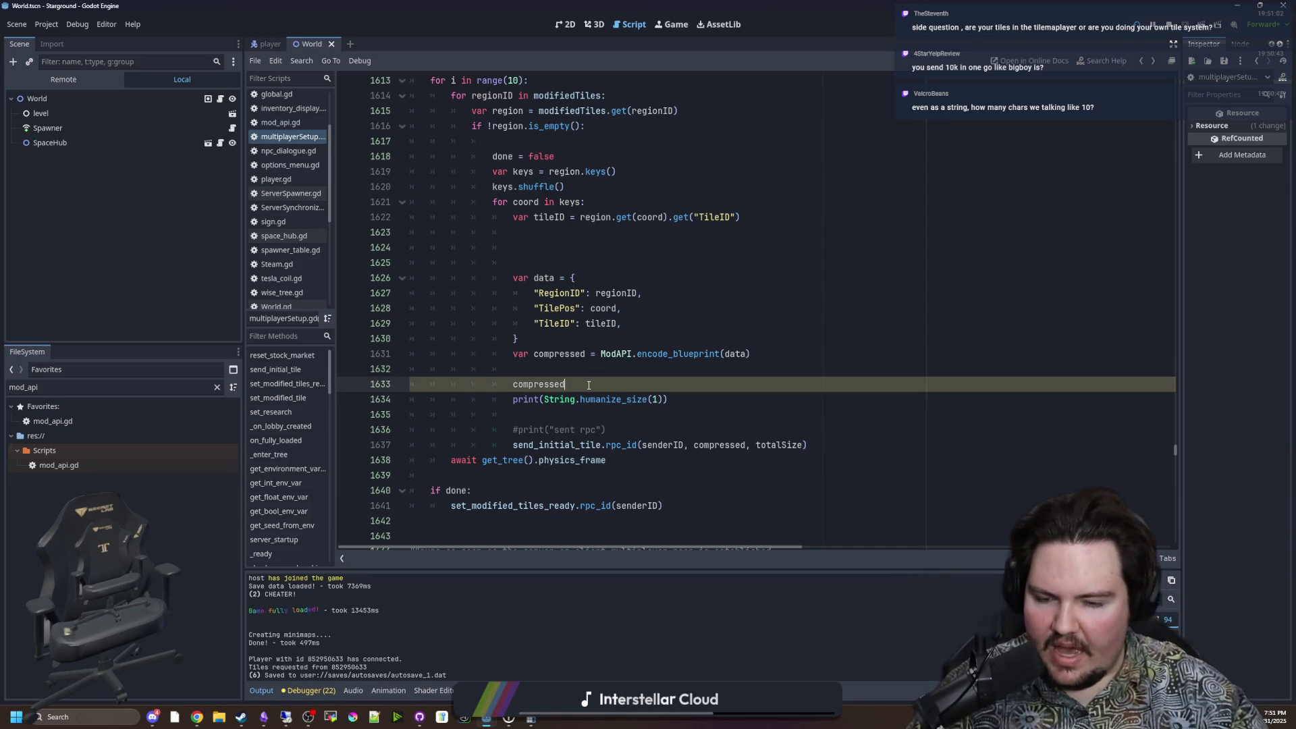